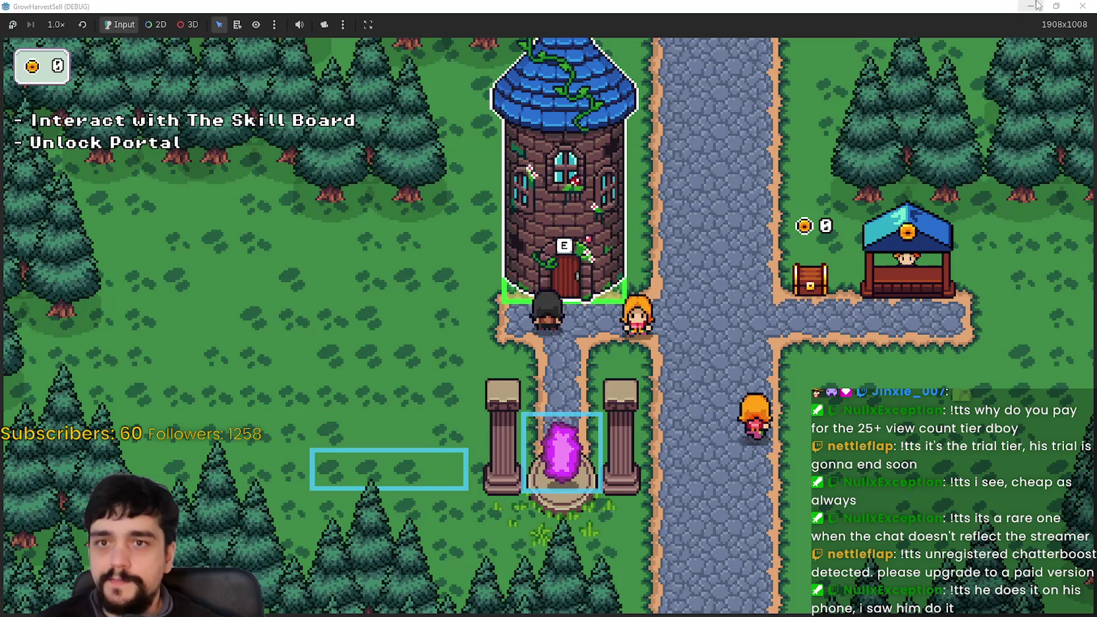
Step: Restore the running game window to a smaller size and close it
left_click(1056, 6)
left_click(907, 71)
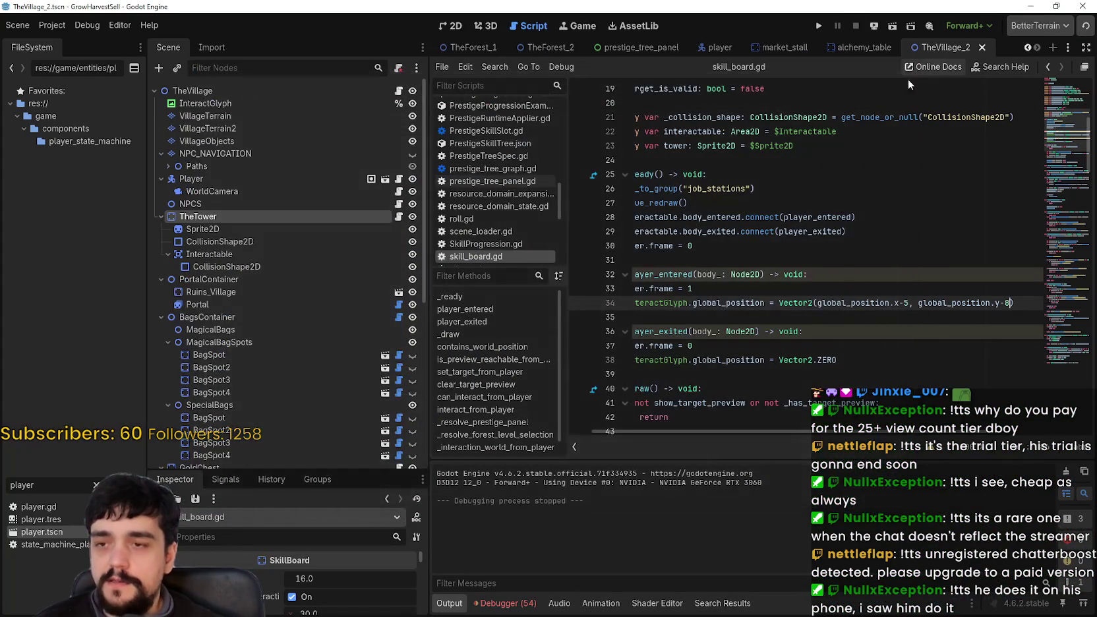
left_click(51, 27)
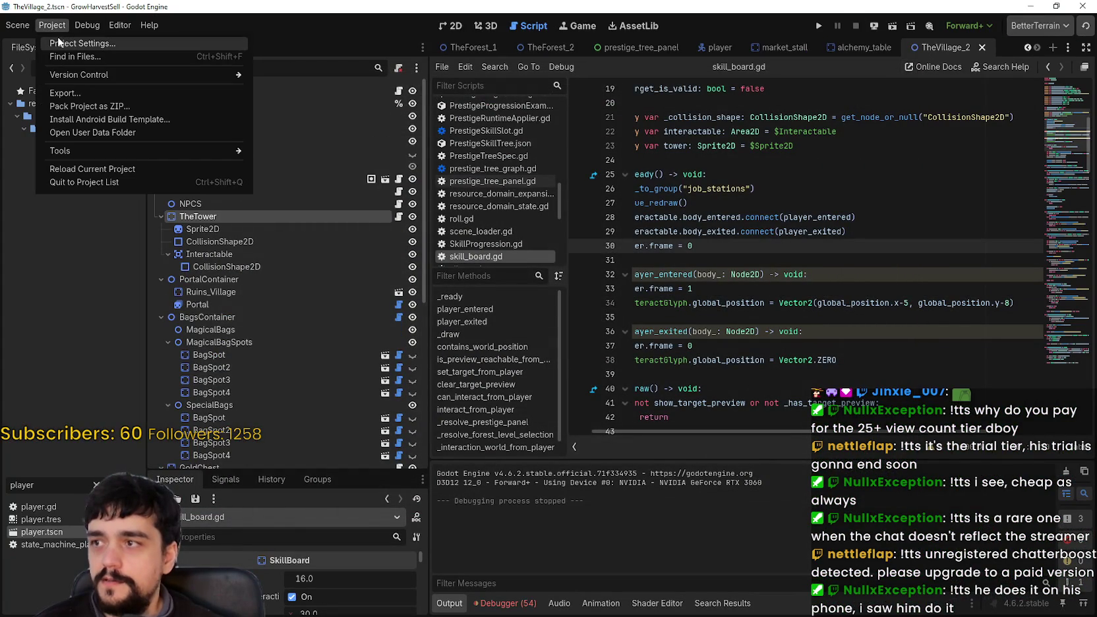
left_click(591, 29)
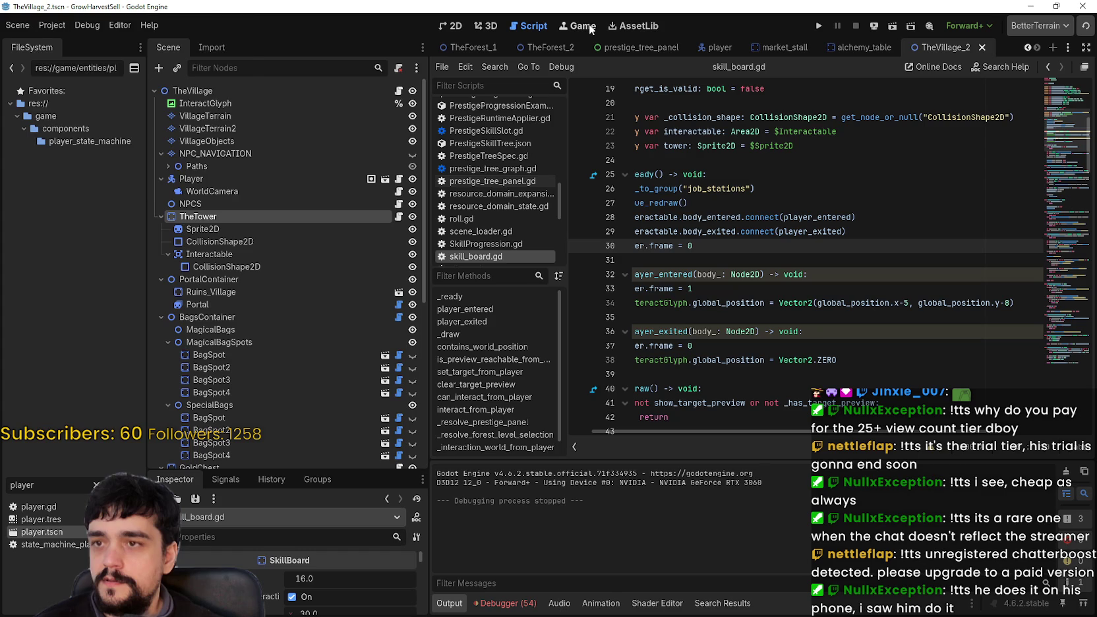
Step: Browse the Game view's camera and node selection options, then return to the 2D editor
left_click(577, 25)
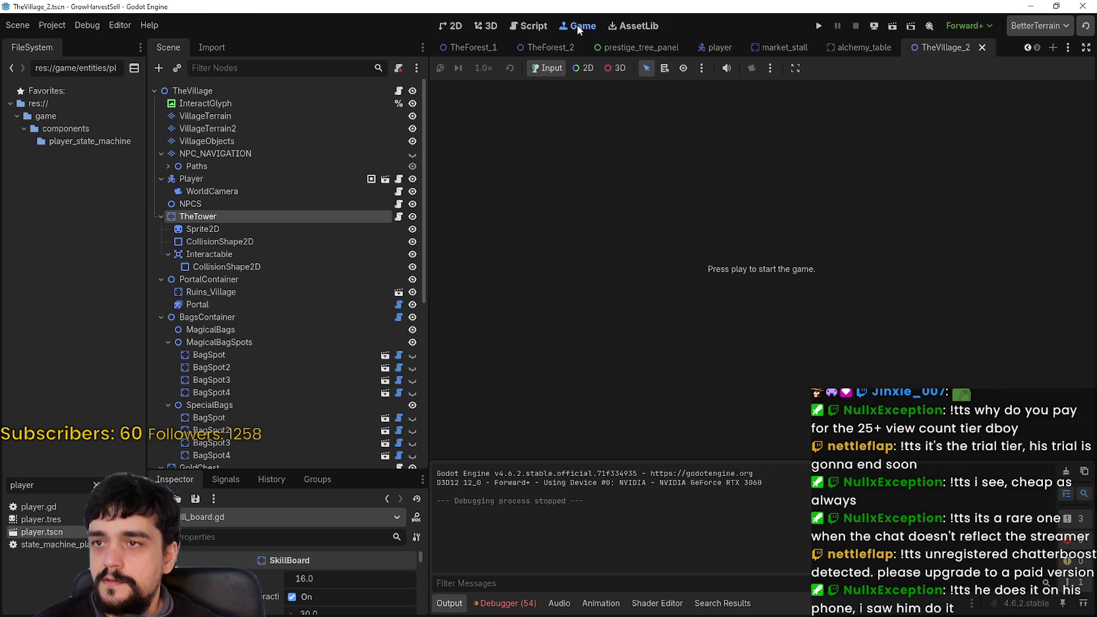
left_click(772, 67)
left_click(699, 69)
left_click(703, 69)
left_click(703, 69)
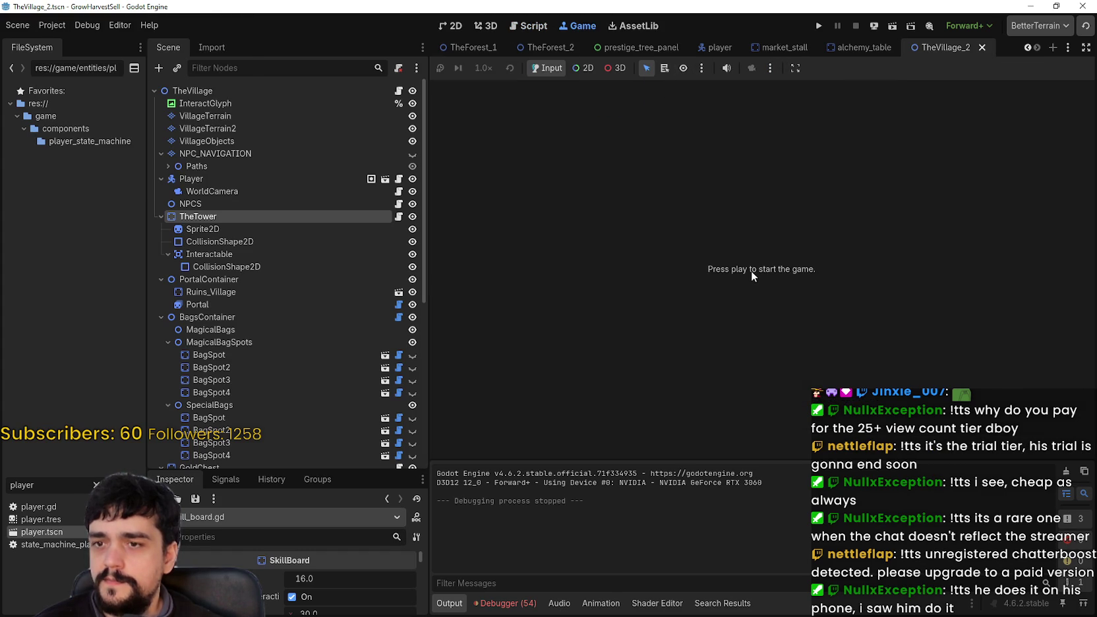
left_click(771, 69)
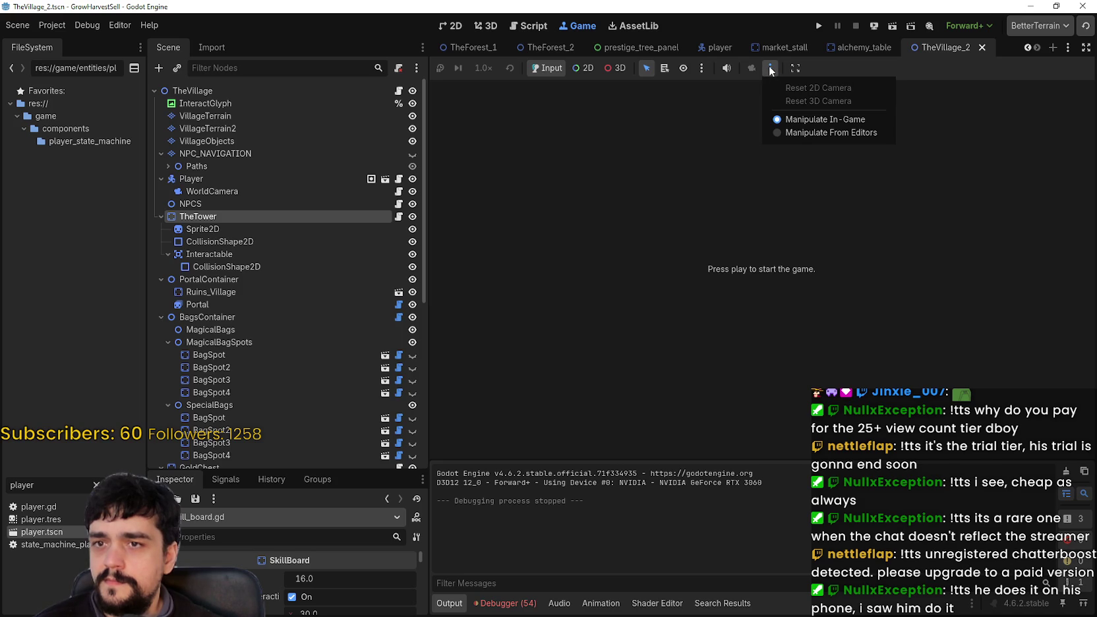
left_click(771, 68)
left_click(703, 69)
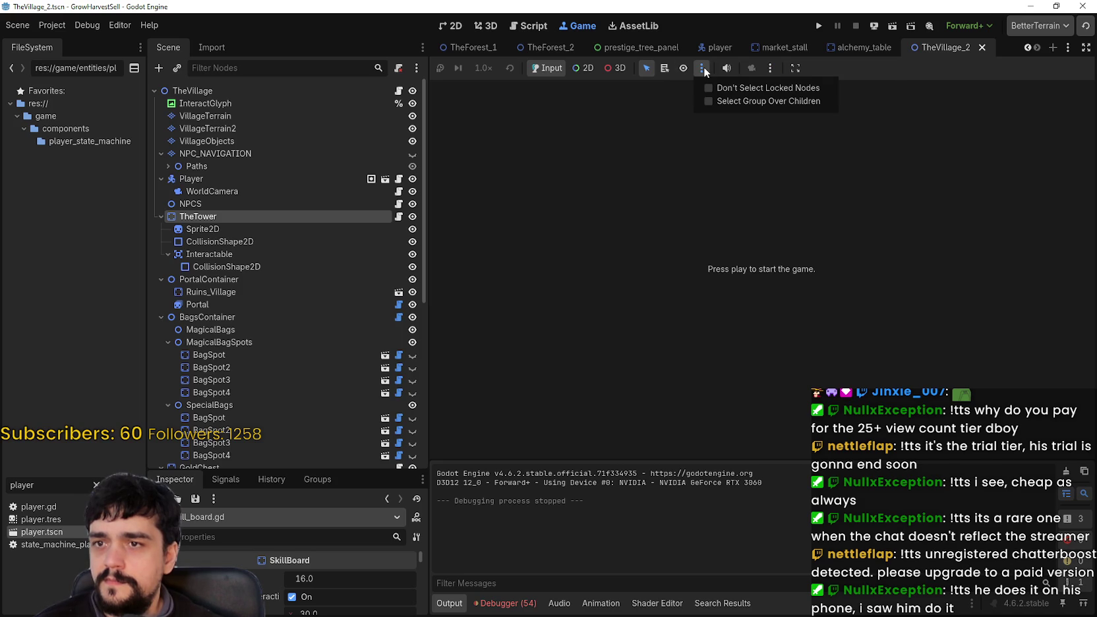
left_click(729, 55)
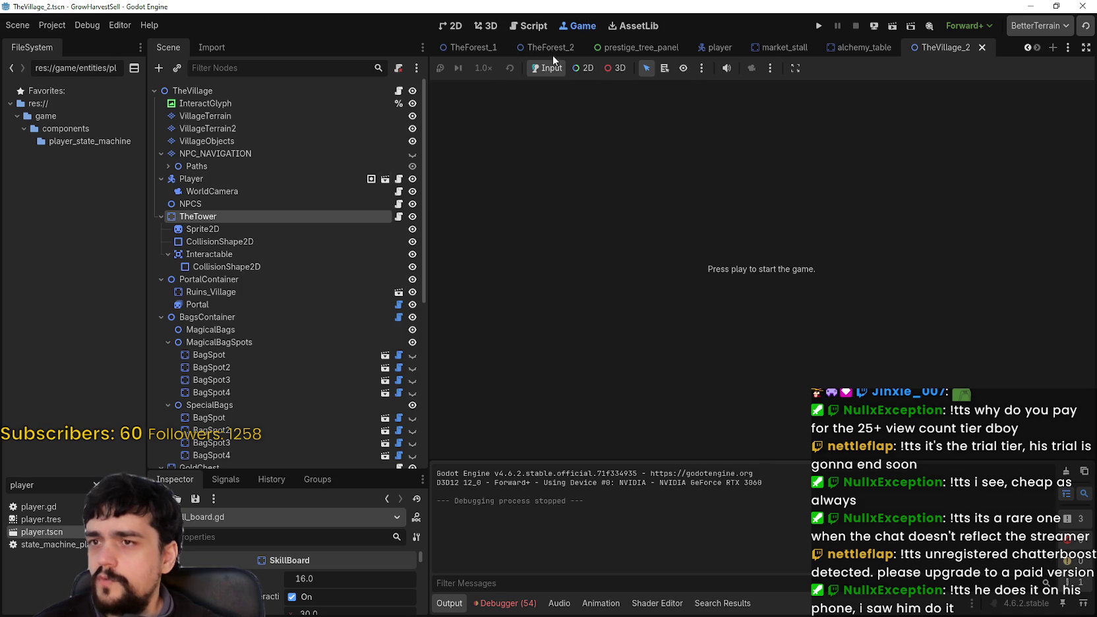
left_click(453, 26)
left_click(41, 25)
Step: Set Display > Window Mode to Exclusive Fullscreen in Project Settings, then run the game
left_click(73, 42)
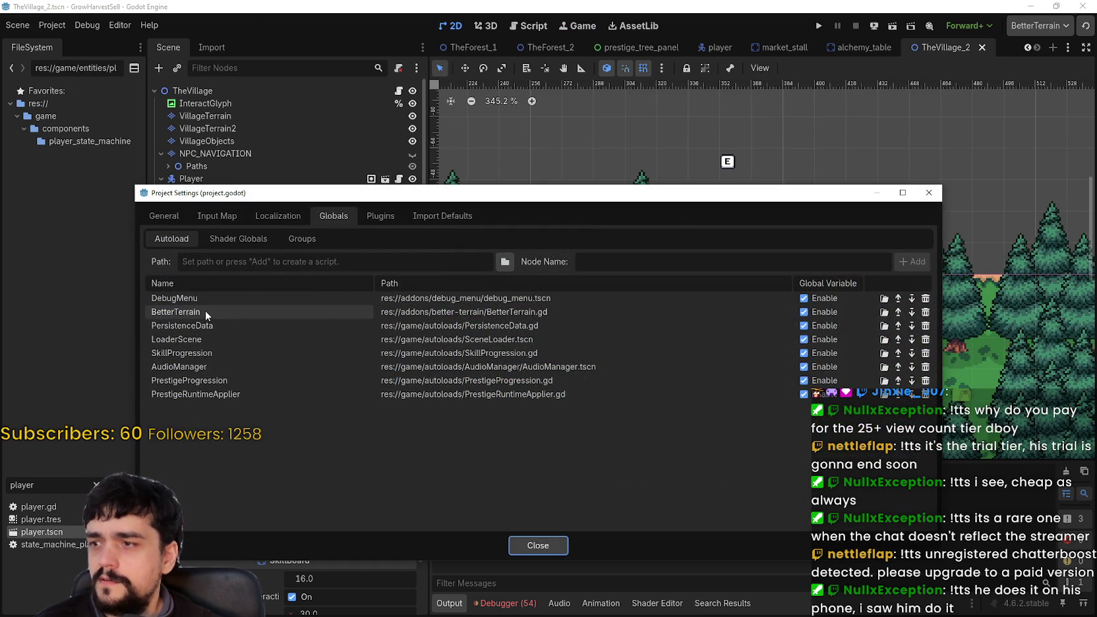
left_click(184, 216)
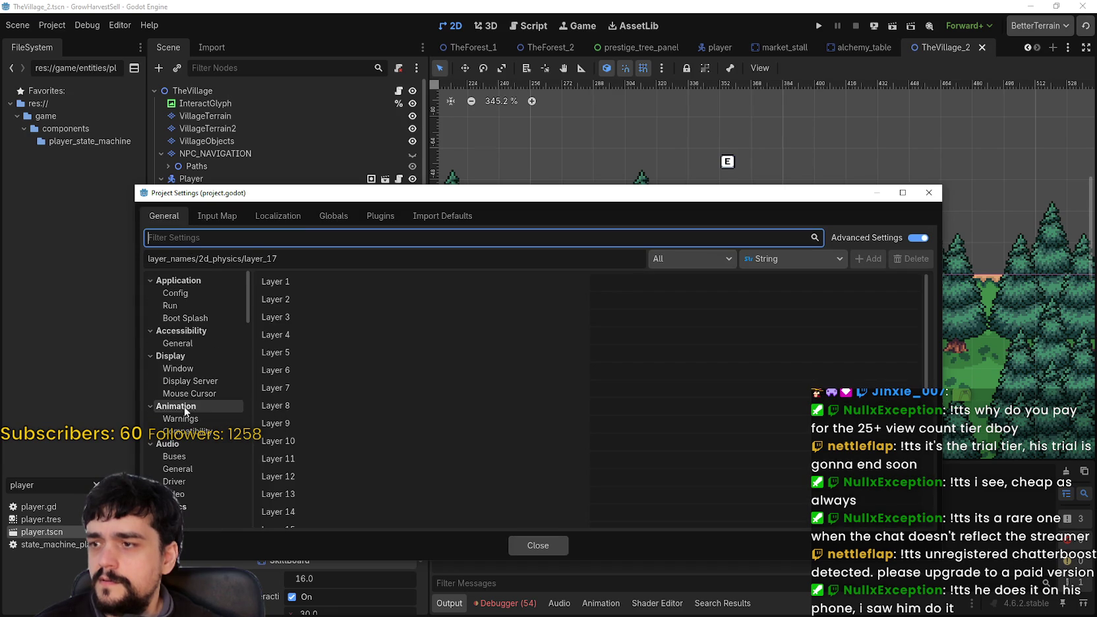
left_click(195, 370)
left_click(672, 330)
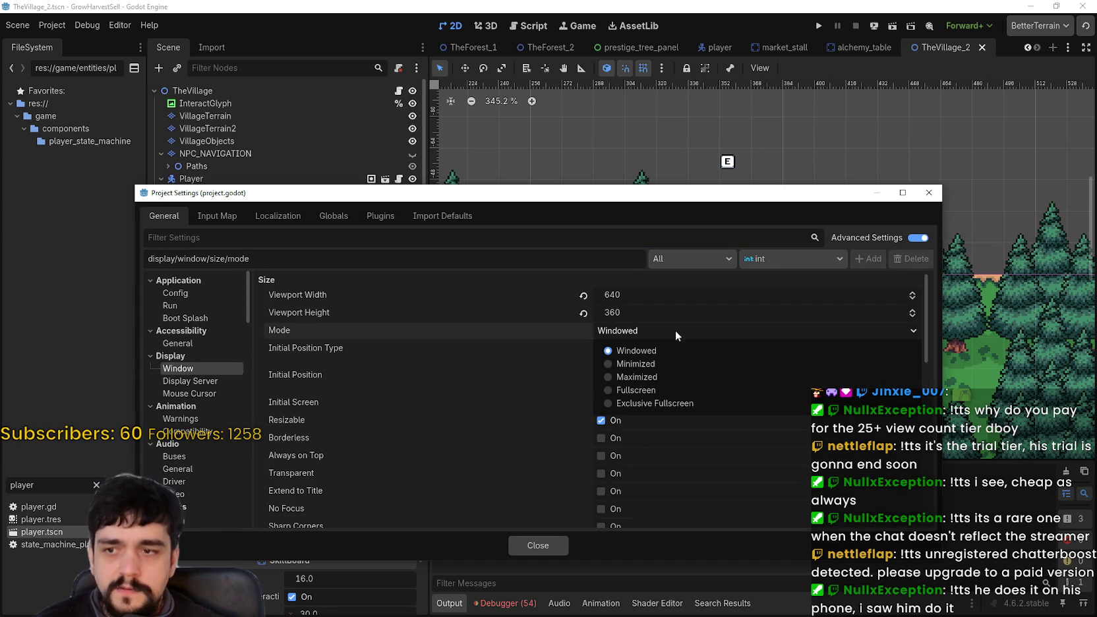
left_click(679, 392)
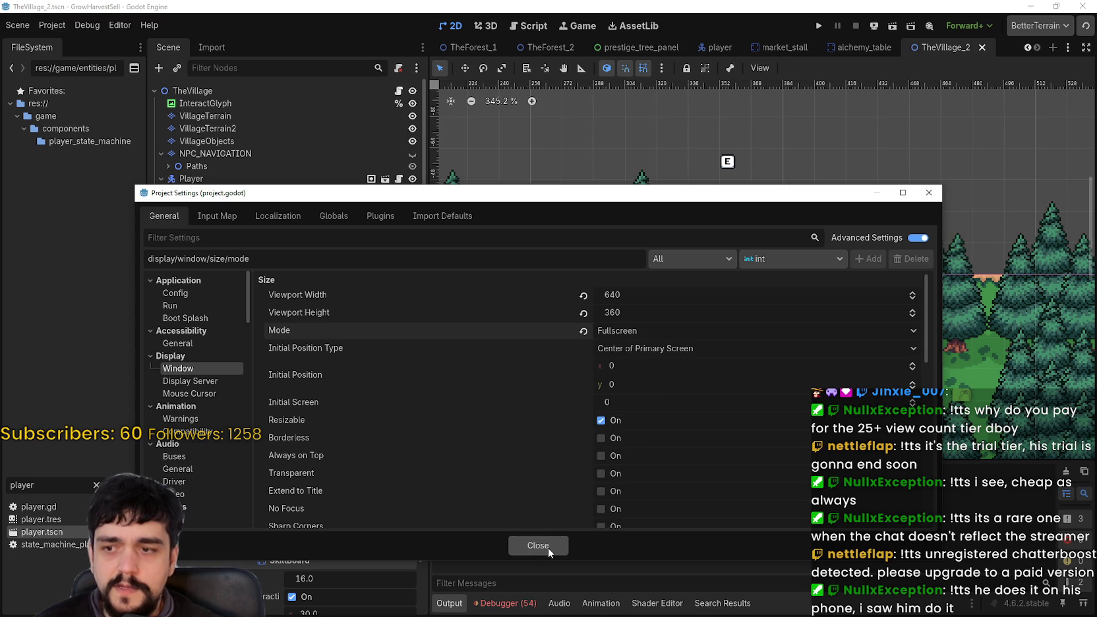
left_click(613, 330)
left_click(653, 408)
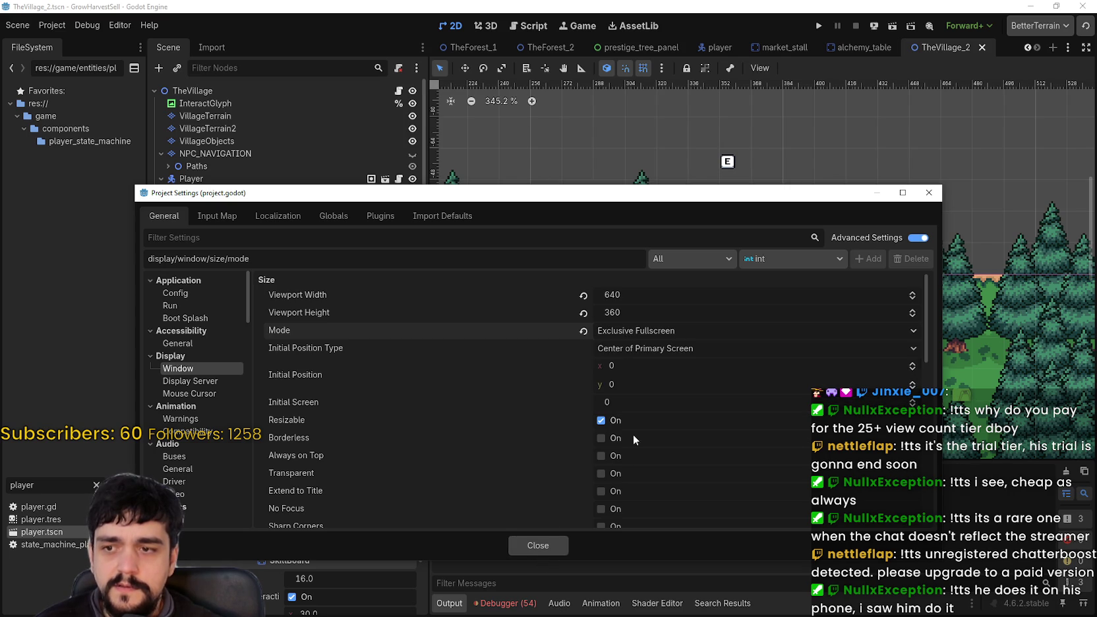
left_click(538, 545)
key("F5")
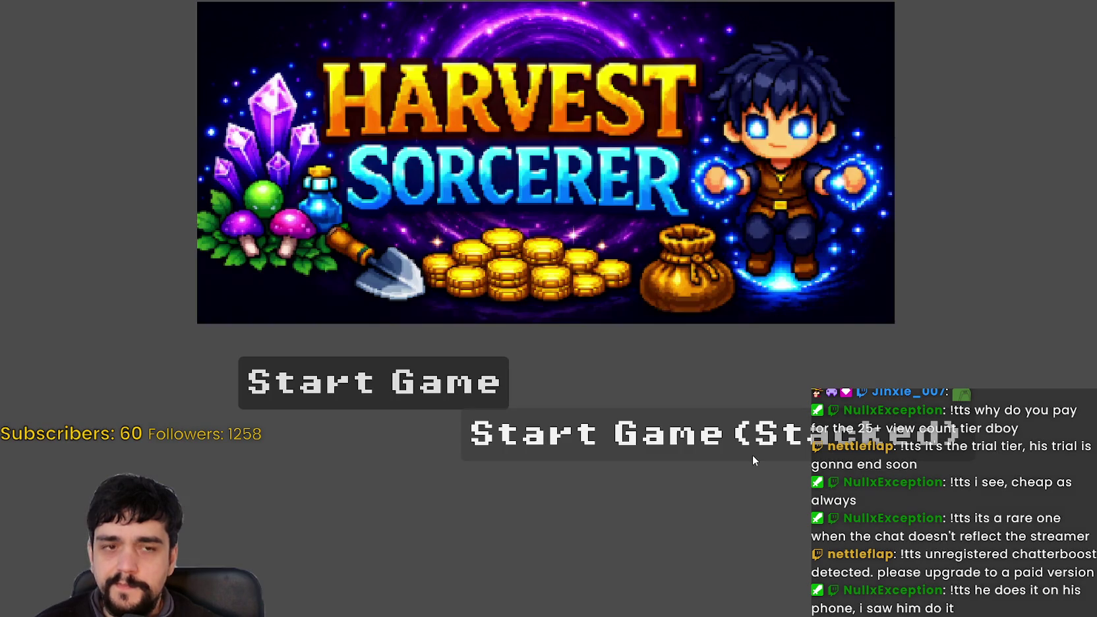
Step: Start a new game, walk to the tower and open then close the Skill Board
left_click(745, 442)
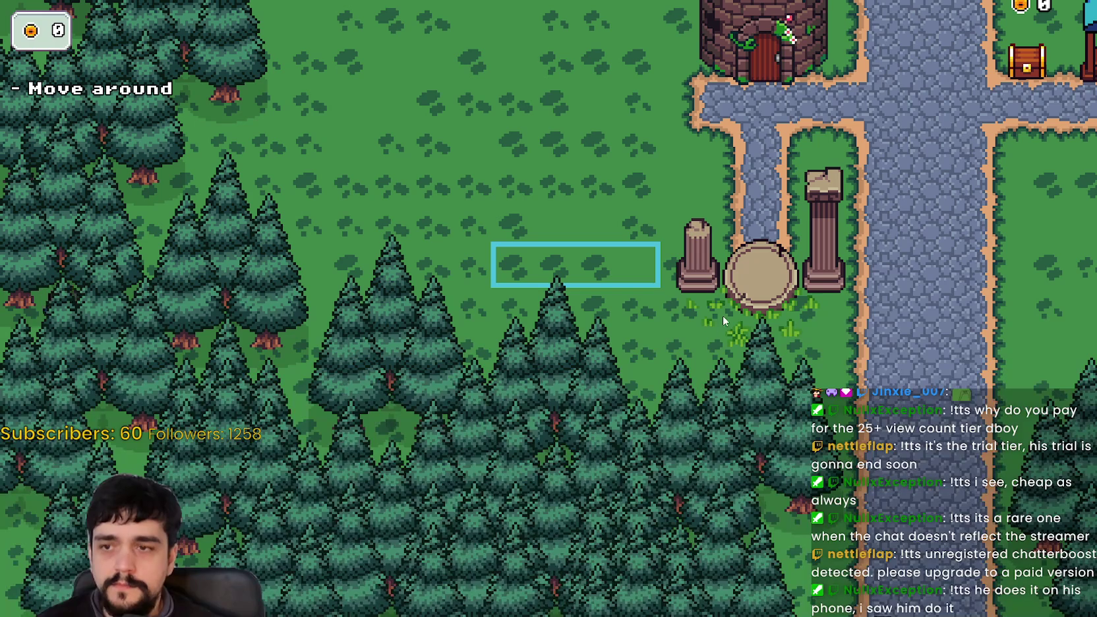
key("Right")
key("Up")
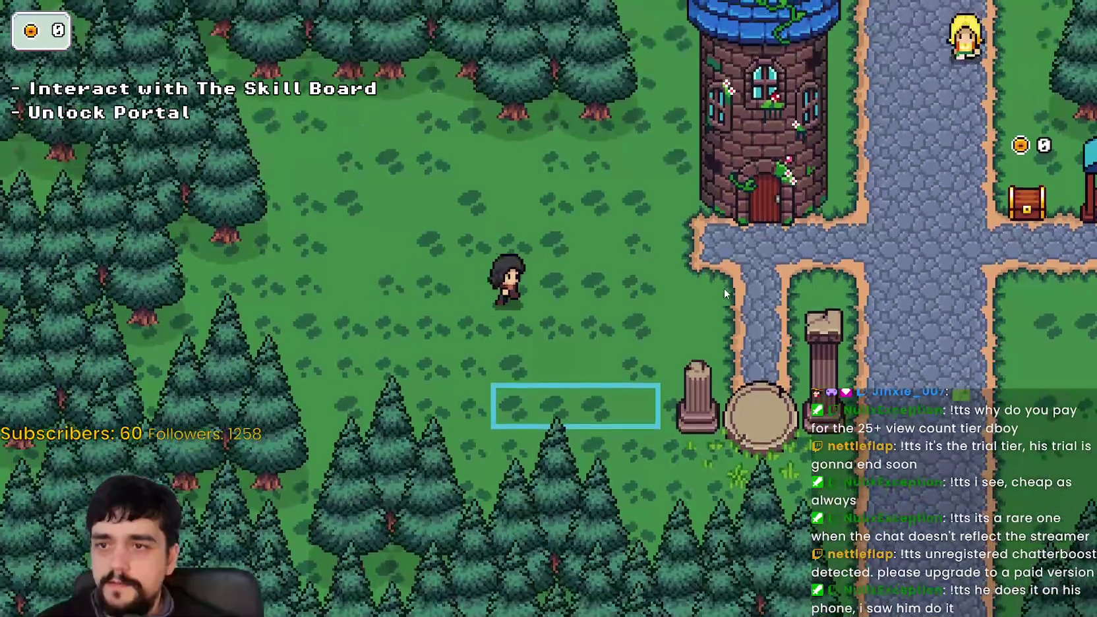
key("Right")
key("Up")
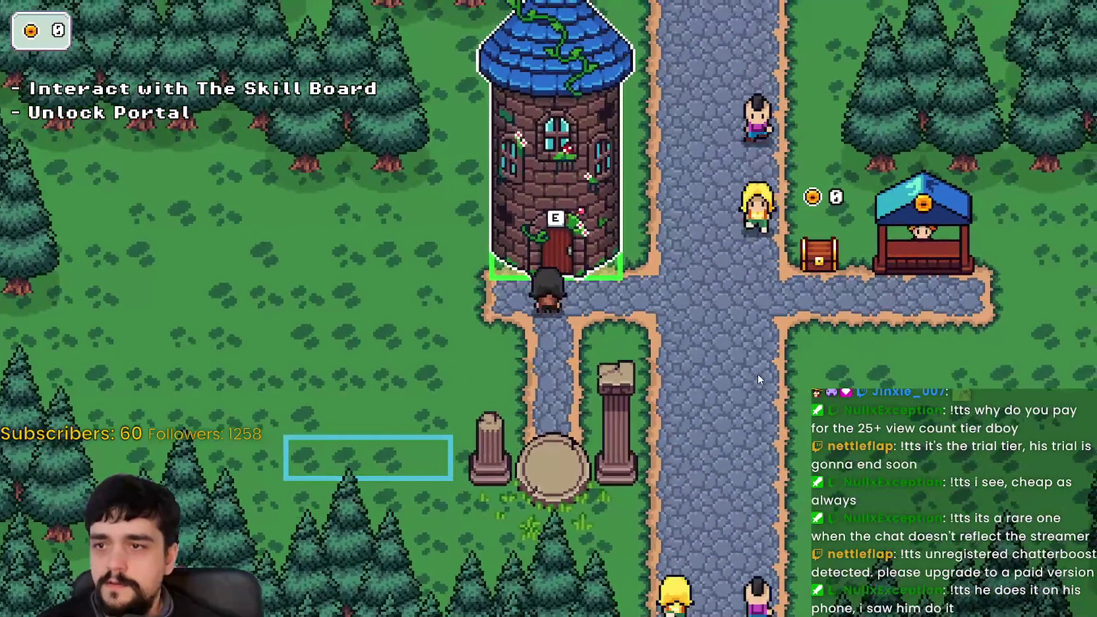
key("e")
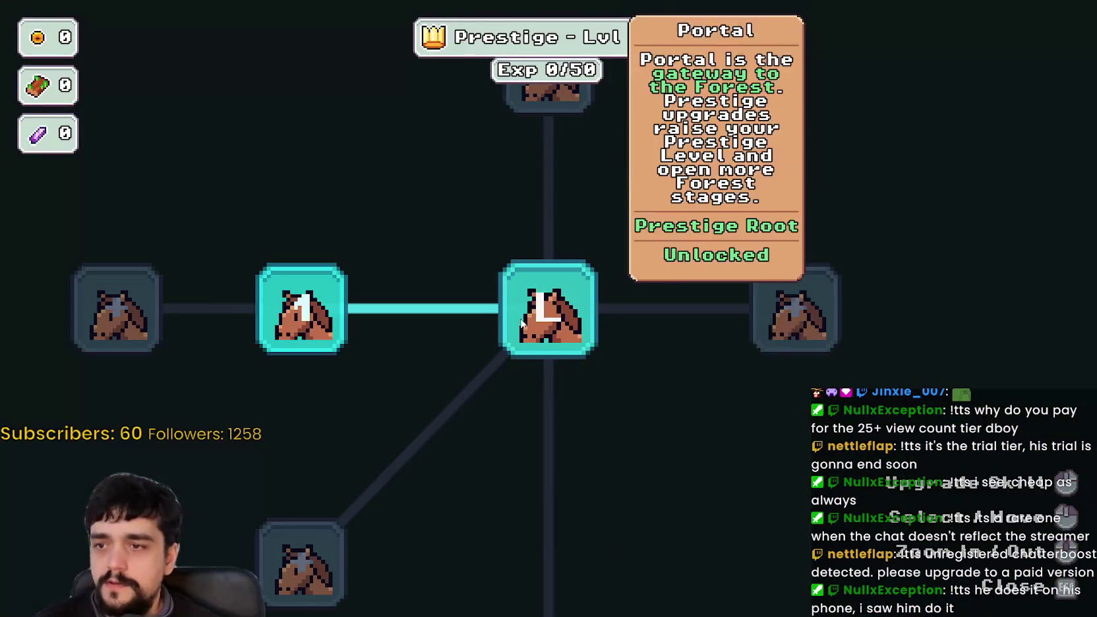
key("Escape")
Step: Walk between tower, chest and shop stall checking prompts, then quit and stop the game
key("Right")
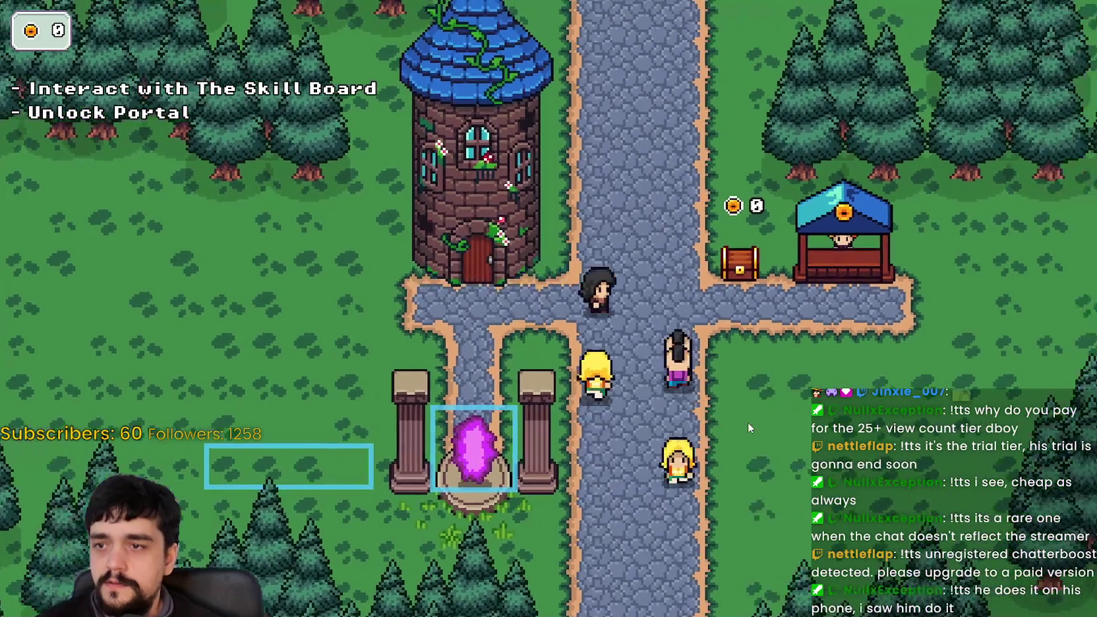
key("Right")
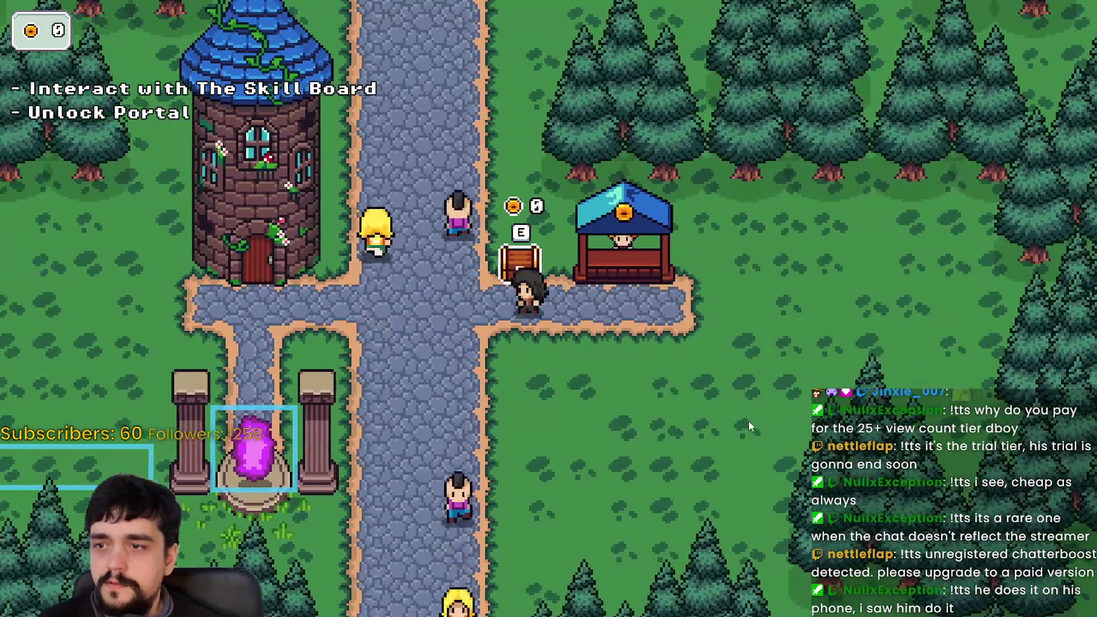
key("Left")
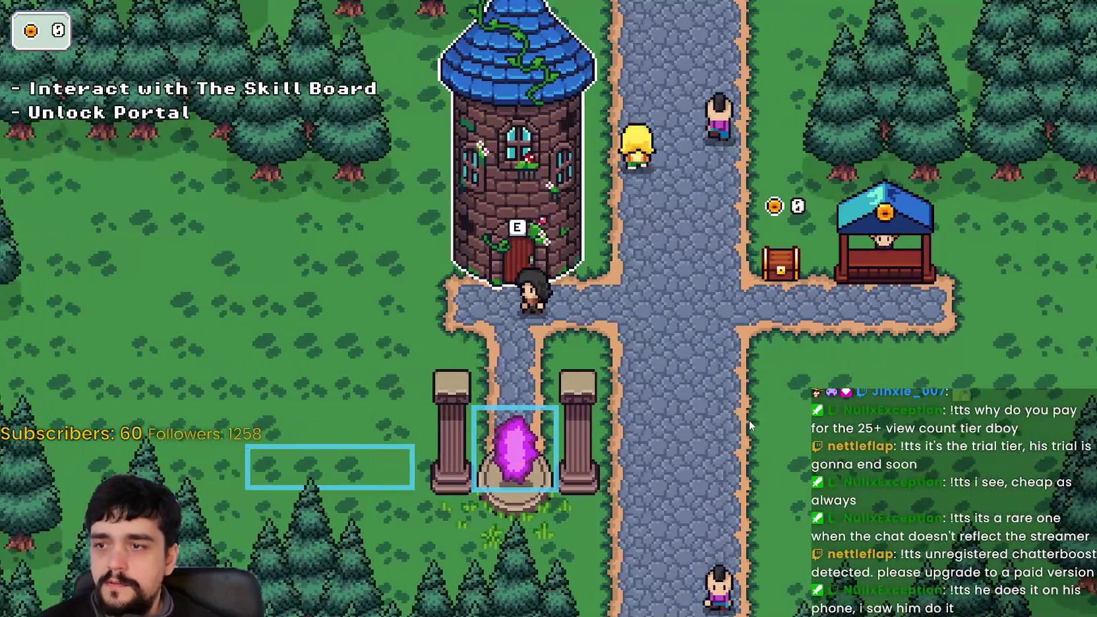
key("Right")
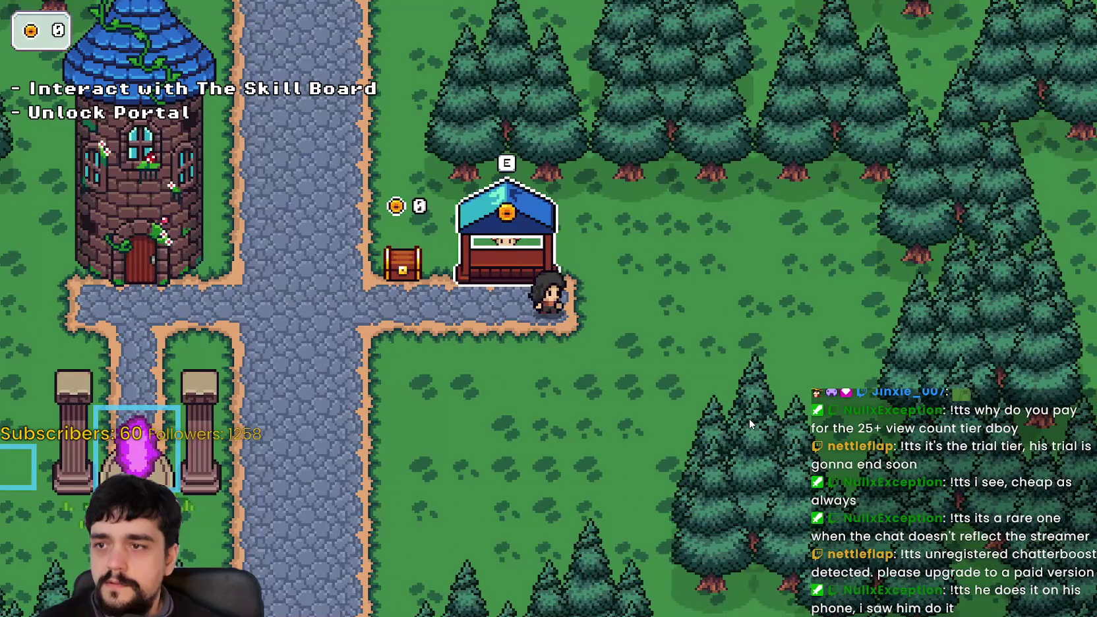
key("Left")
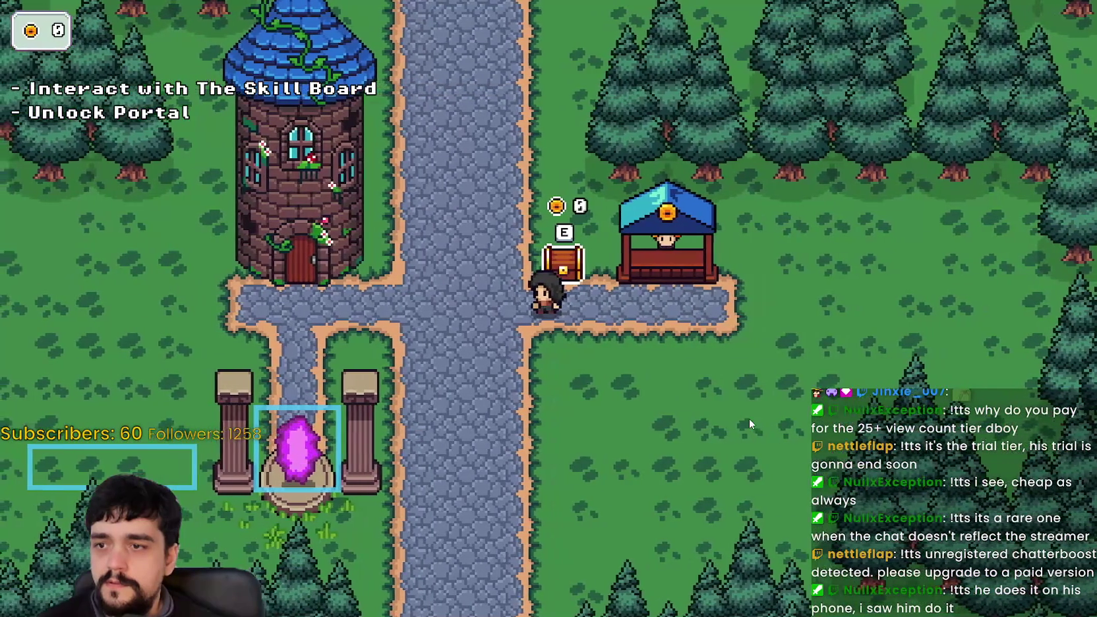
key("Left")
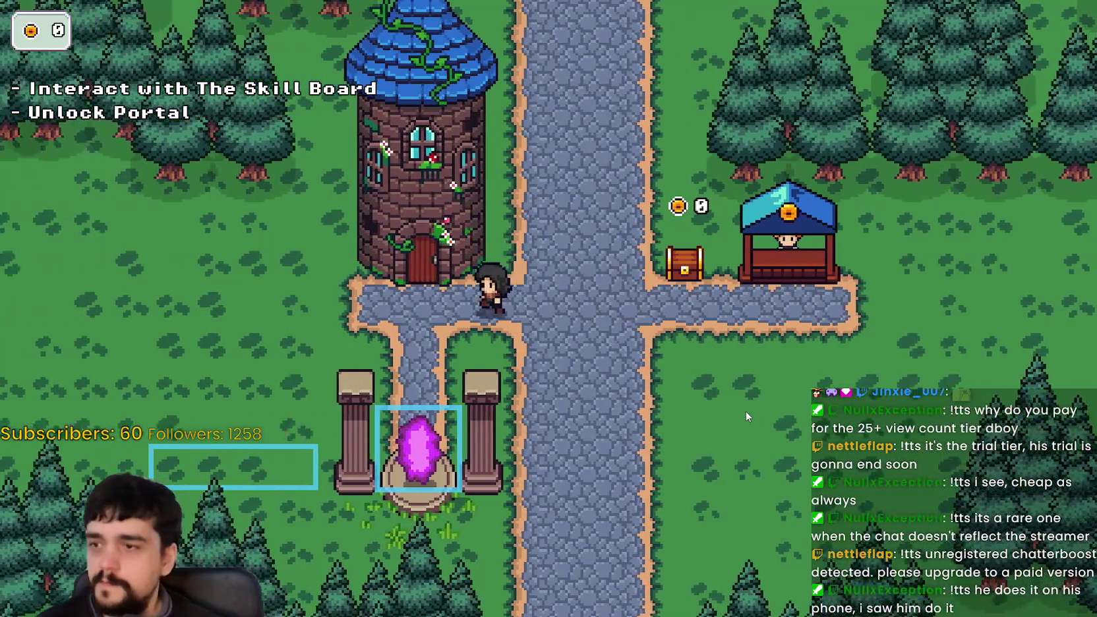
key("Right")
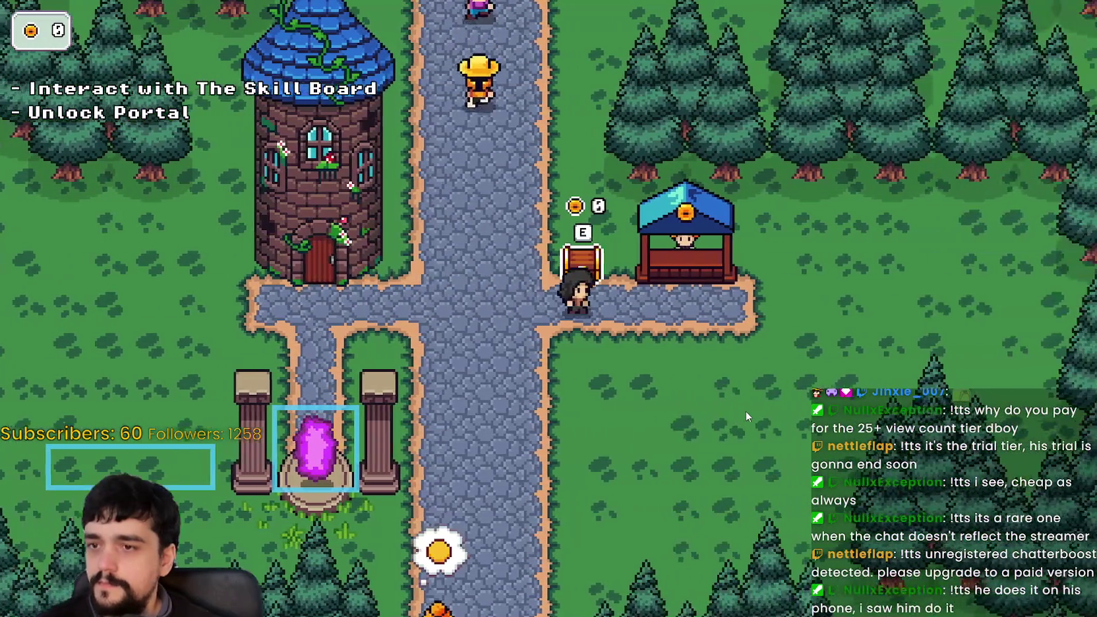
key("Right")
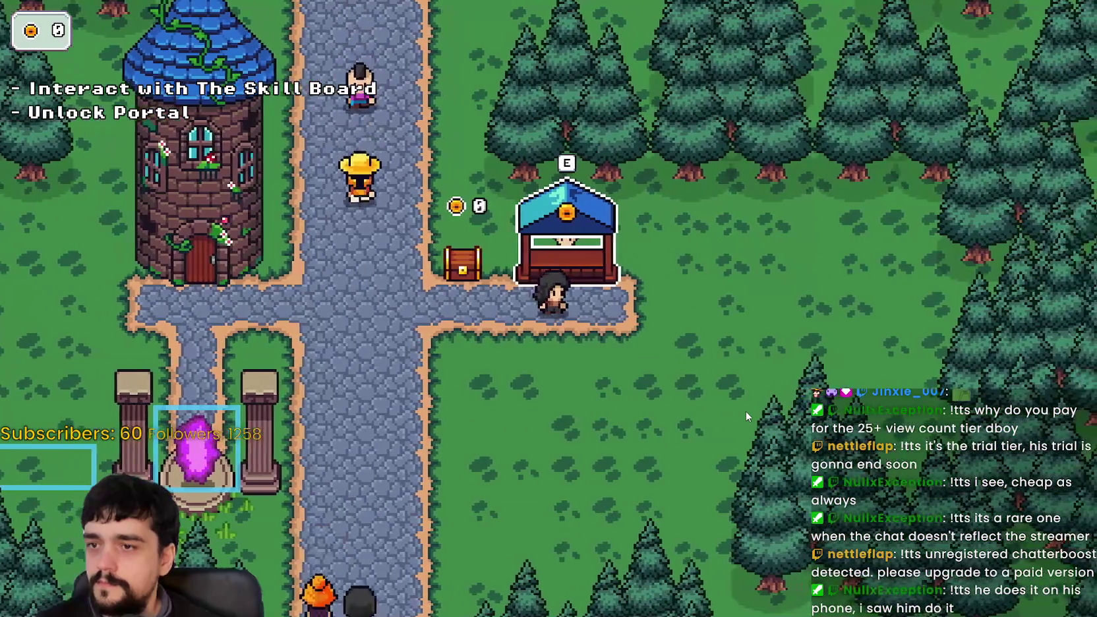
key("Left")
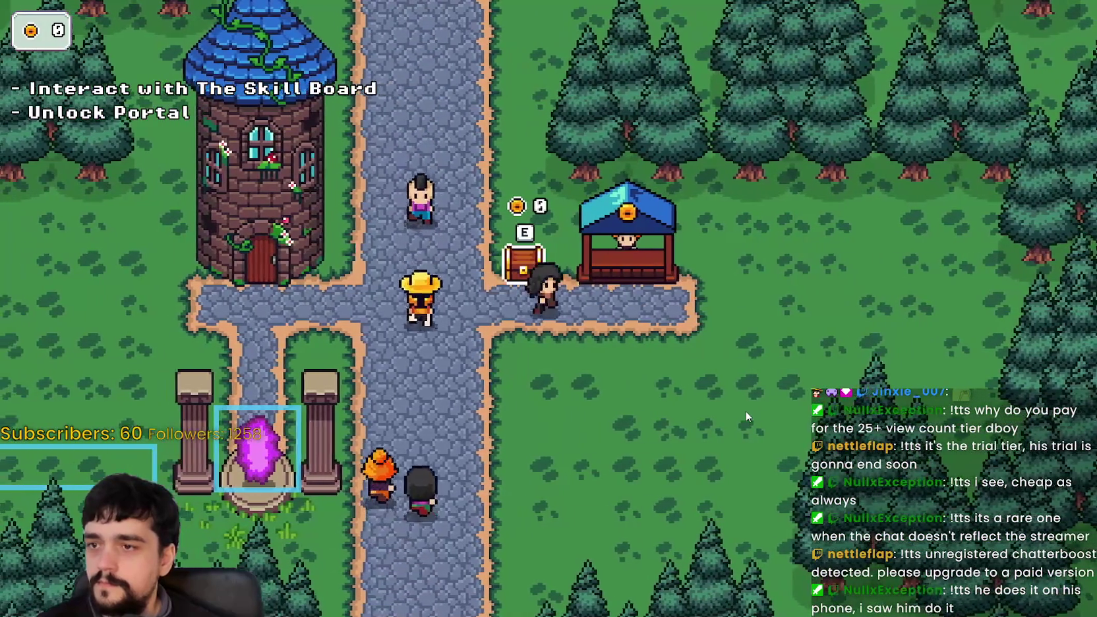
key("Left")
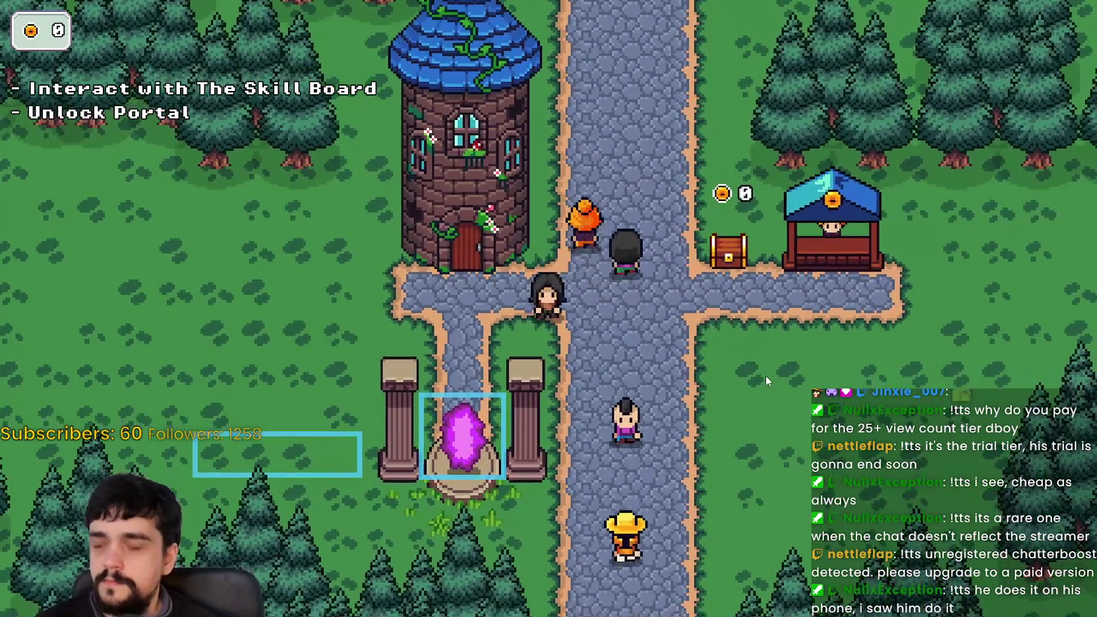
key("F8")
left_click(855, 27)
scroll(761, 392, "down", 8)
scroll(653, 290, "up", 5)
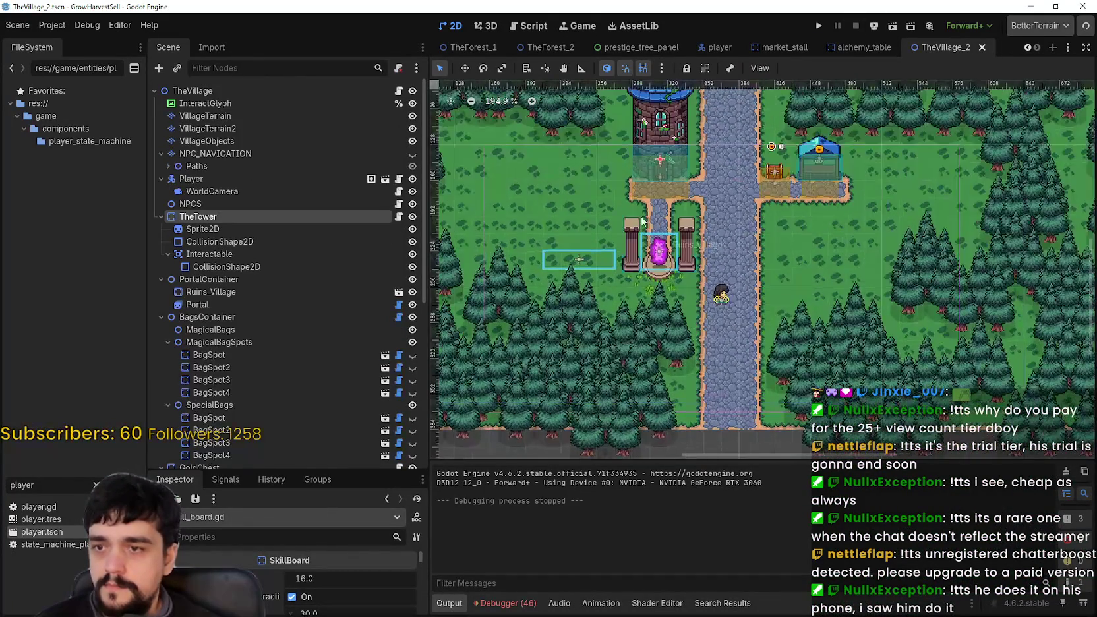
left_click(219, 302)
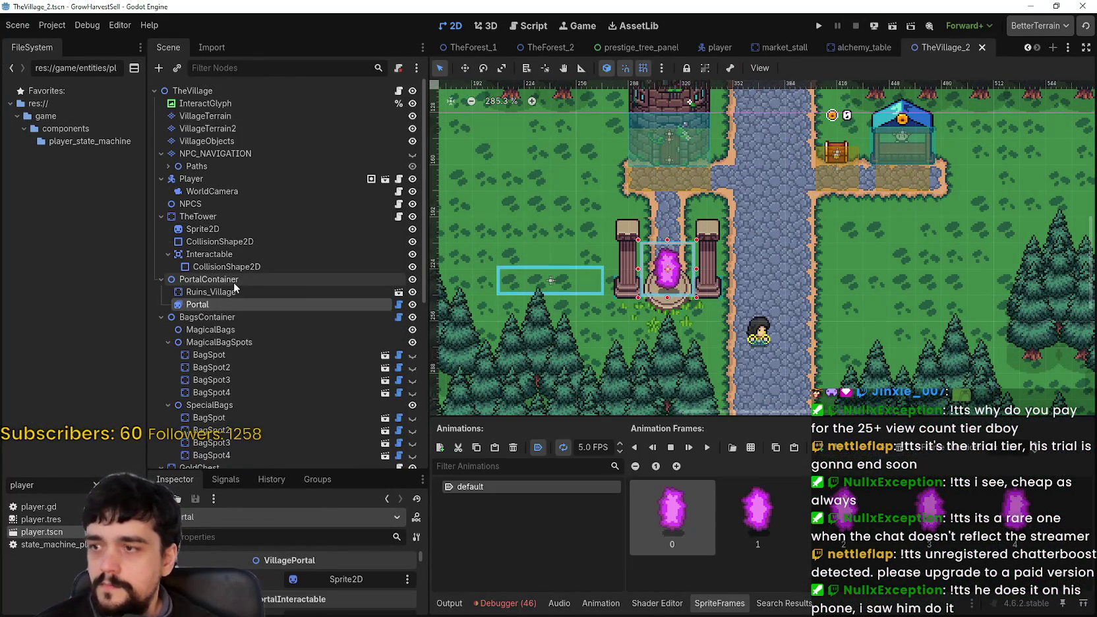
left_click(364, 277)
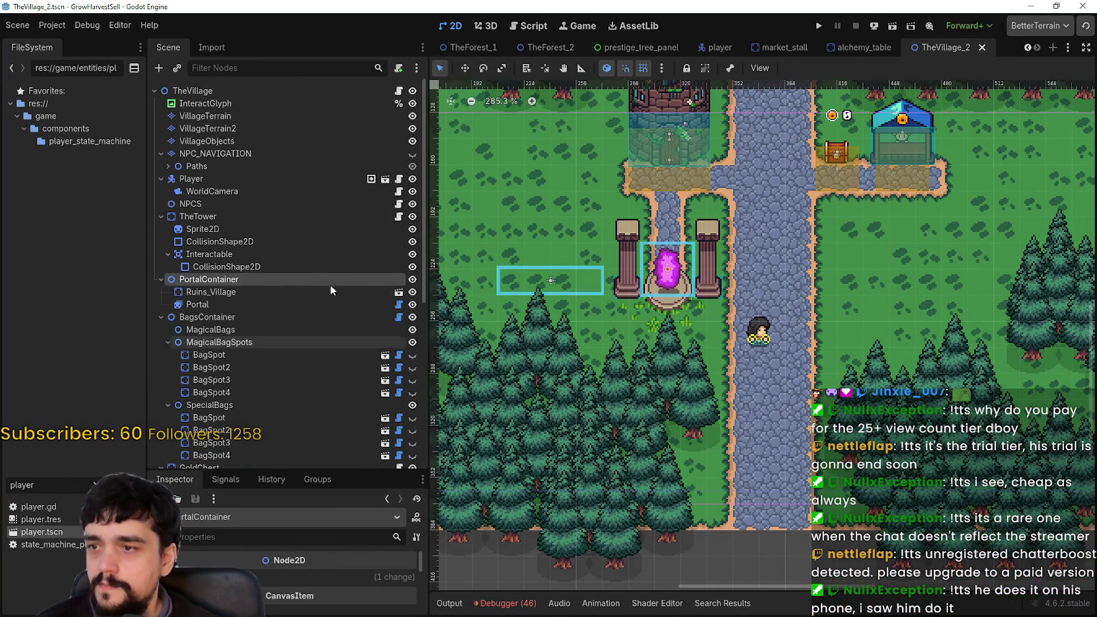
right_click(280, 278)
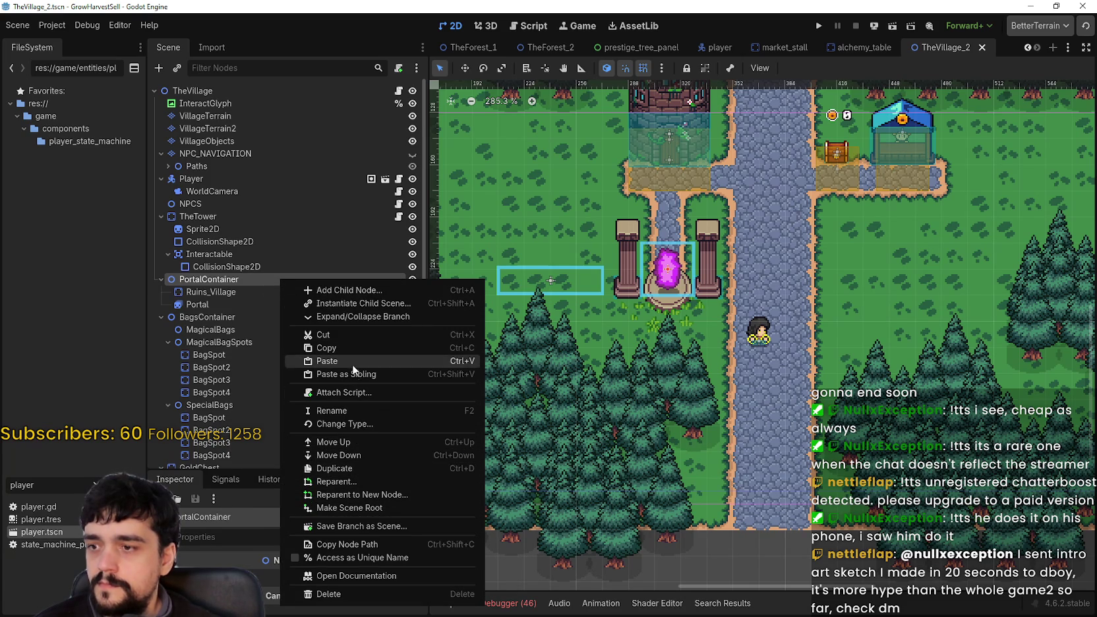
left_click(369, 394)
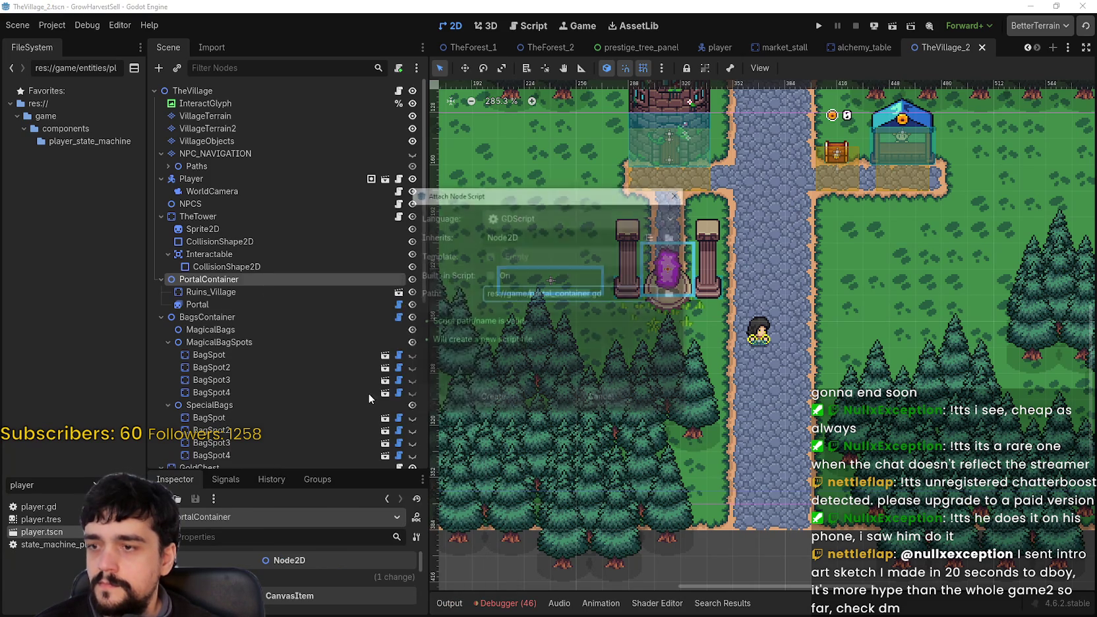
left_click(579, 294)
left_click(602, 399)
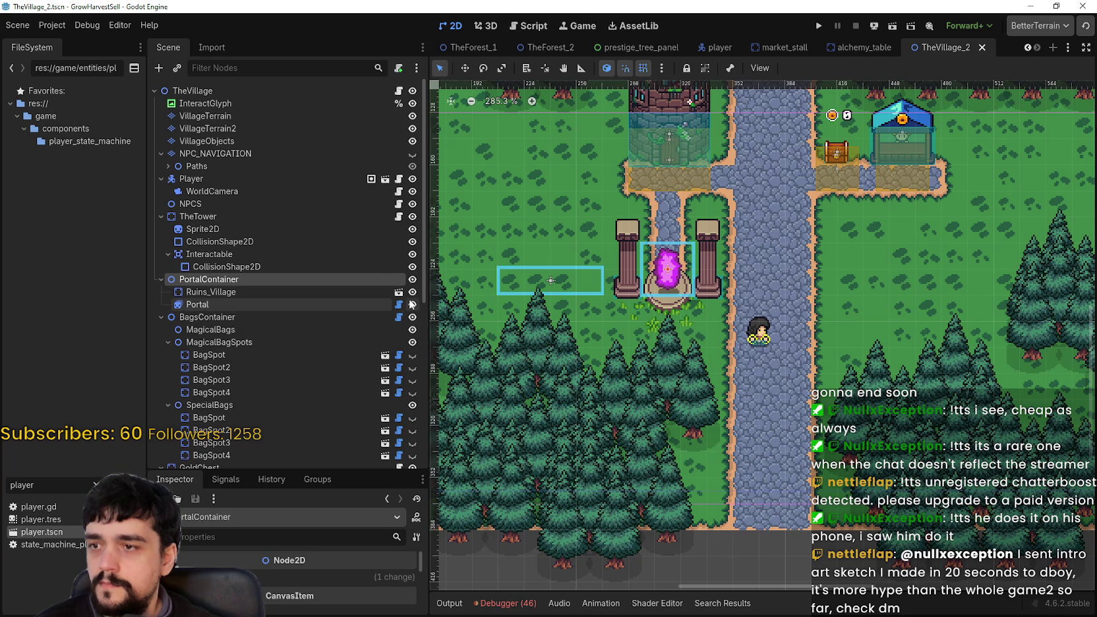
left_click(320, 305)
left_click(319, 279)
right_click(319, 285)
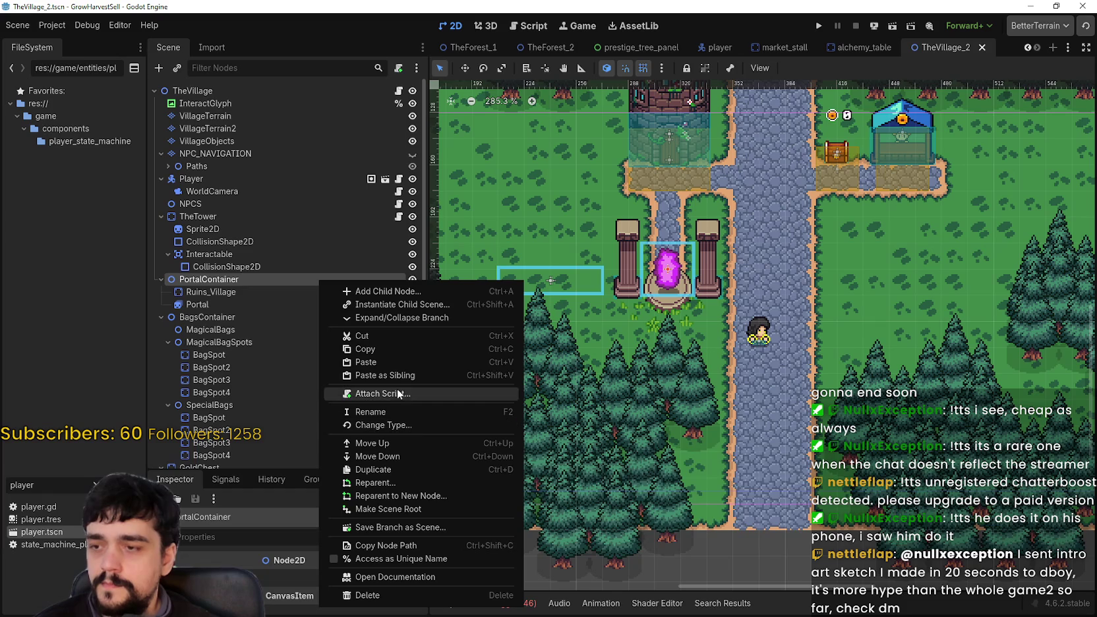
Step: Rename PortalContainer to PortalRuins by replacing 'Container' with 'Ruins'
left_click(222, 283)
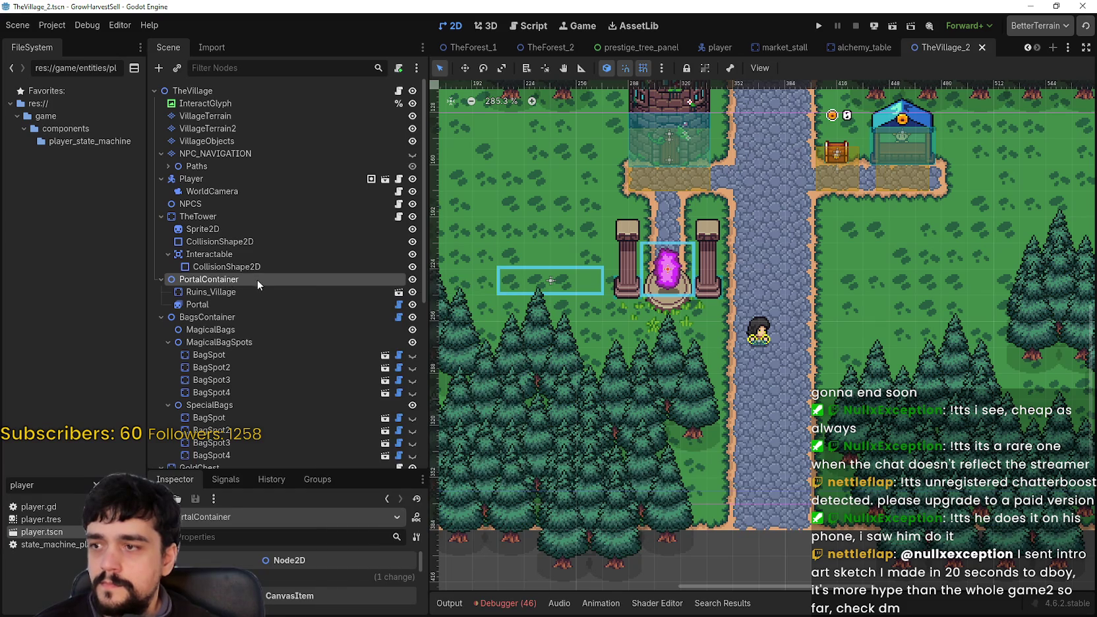
left_click(257, 279)
left_click_drag(252, 278, 218, 279)
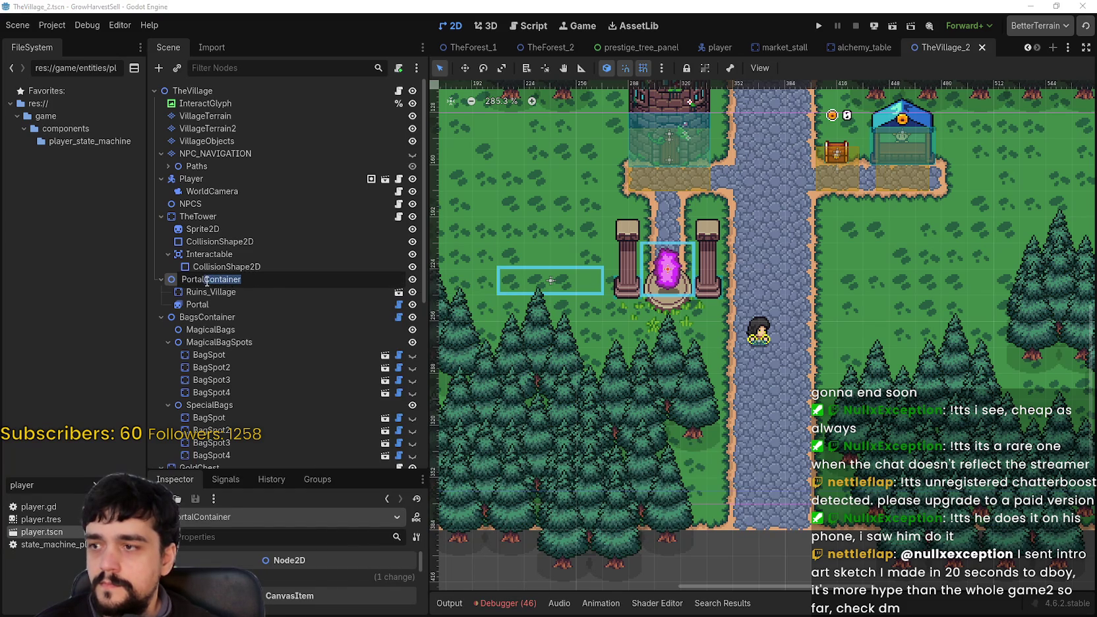
type("Ru")
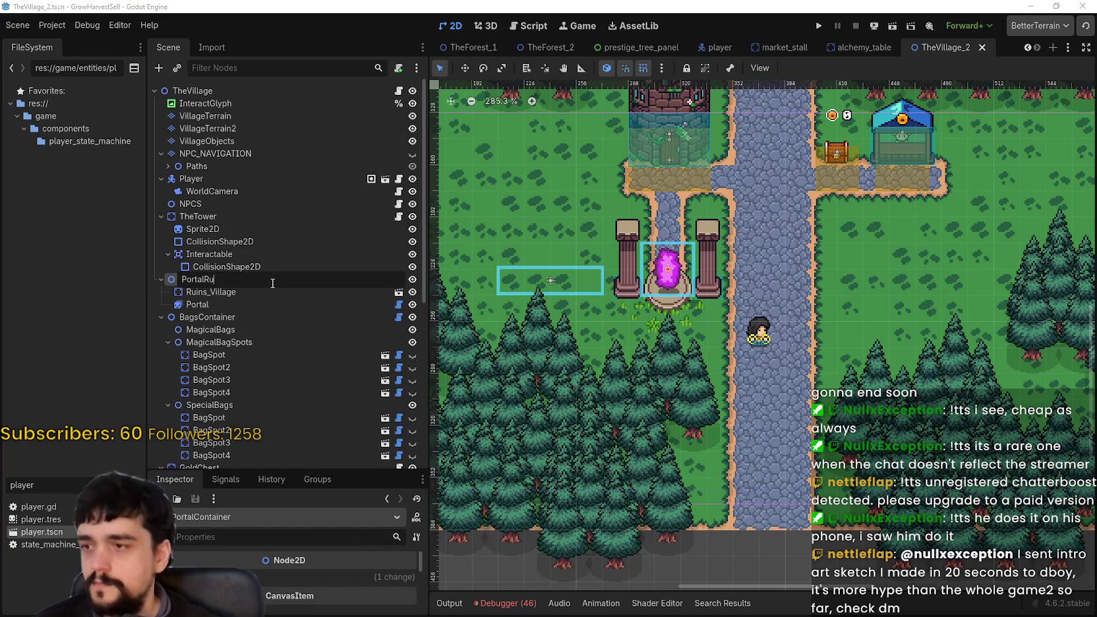
type("ins")
key("Return")
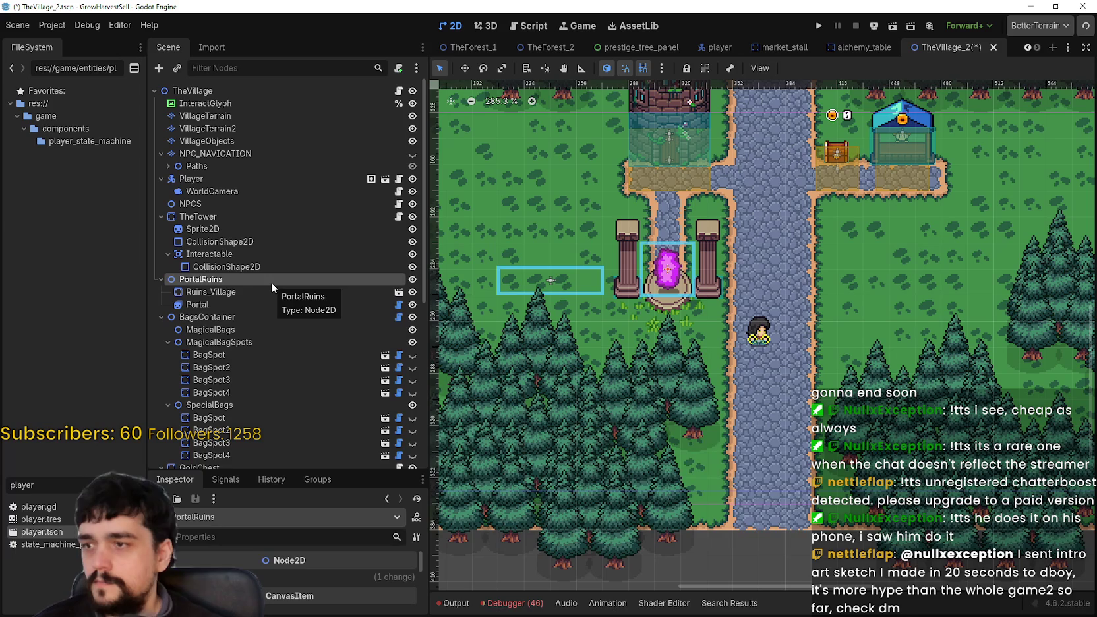
right_click(258, 278)
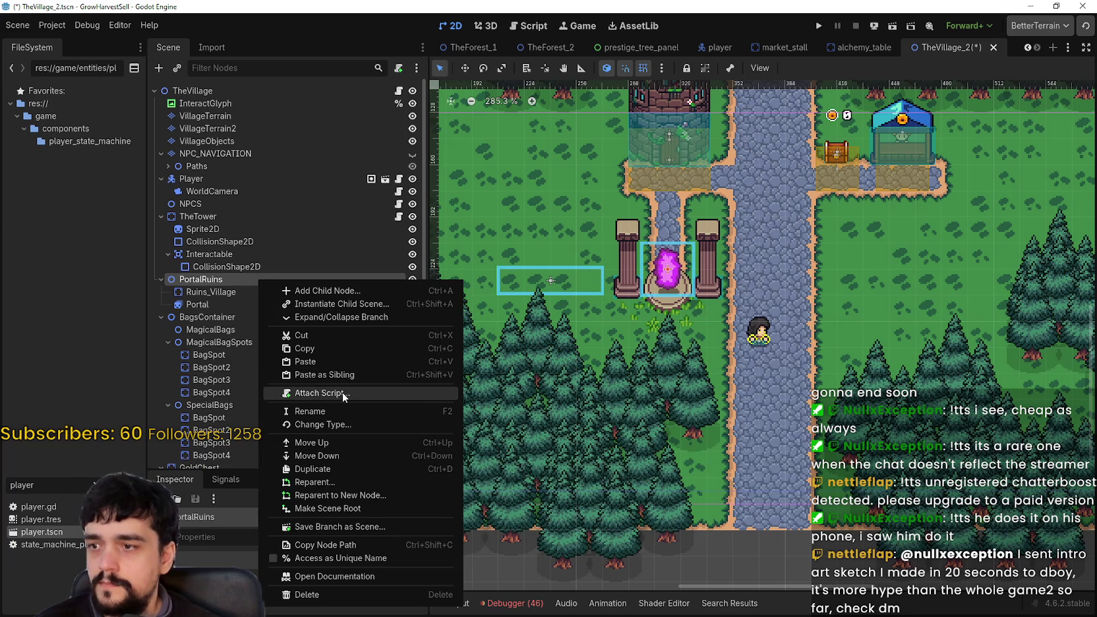
Step: Attach a new portal_ruins.gd script to PortalRuins, saved in a new entities/gameplay/portal folder
left_click(344, 392)
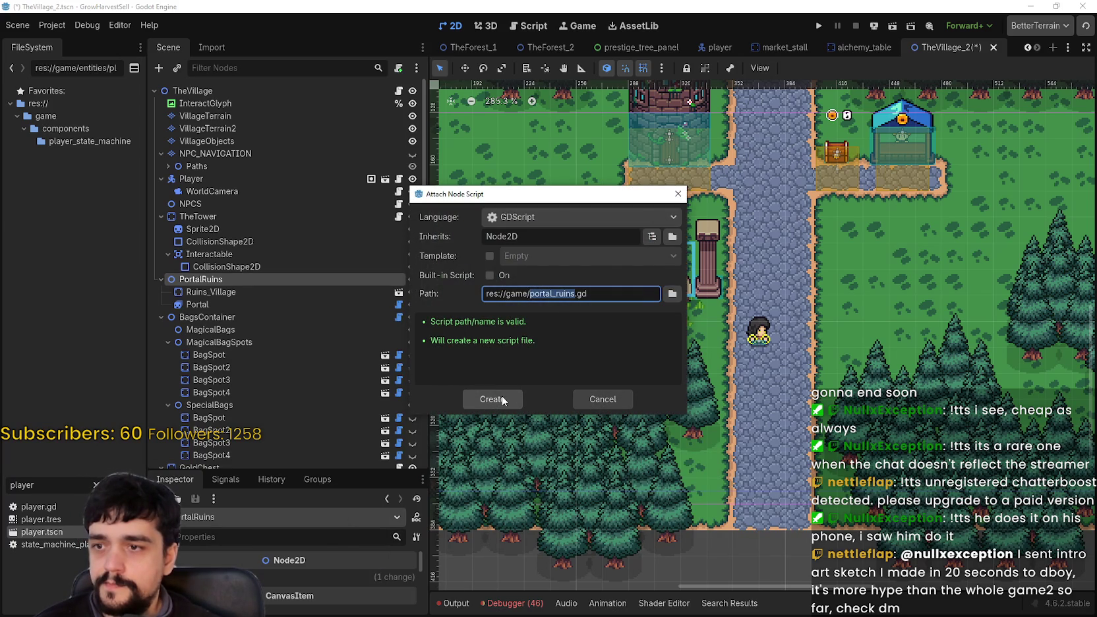
left_click(665, 296)
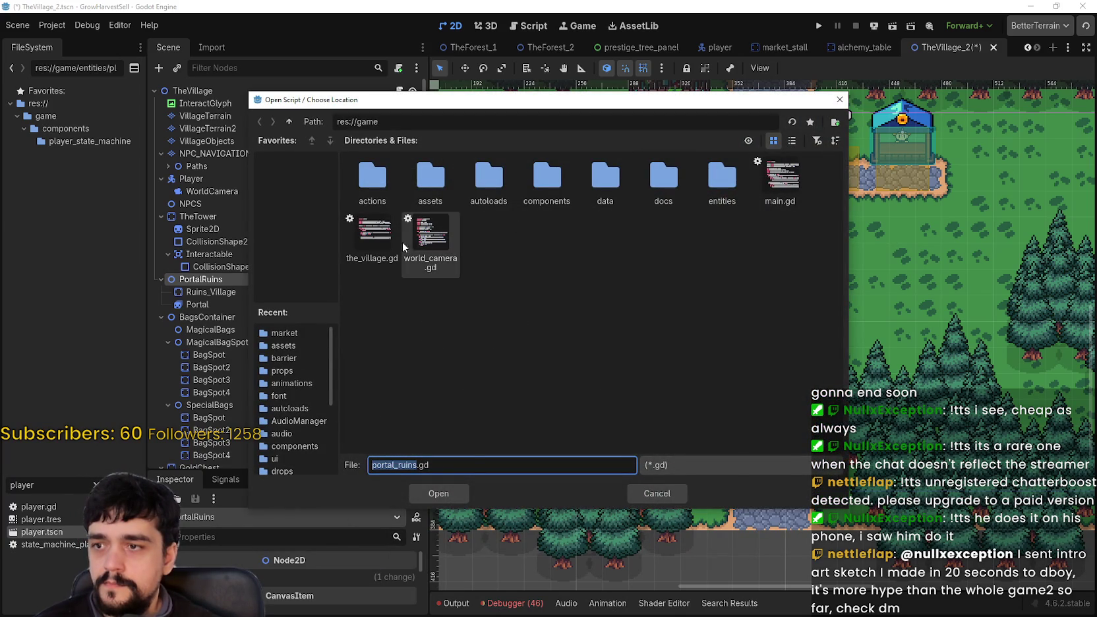
double_click(717, 186)
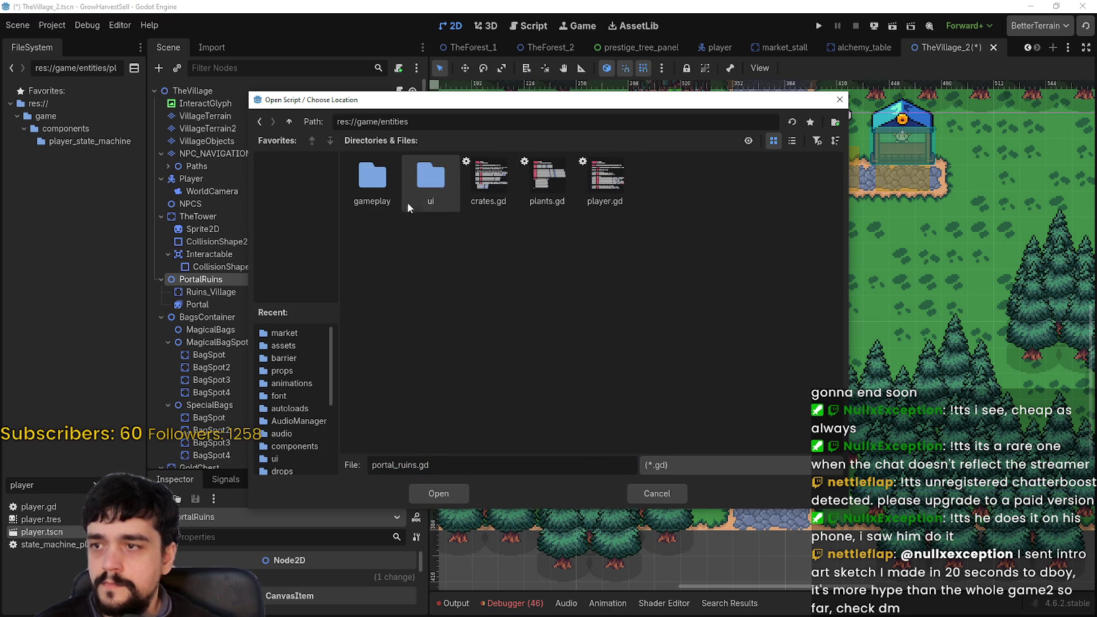
double_click(373, 181)
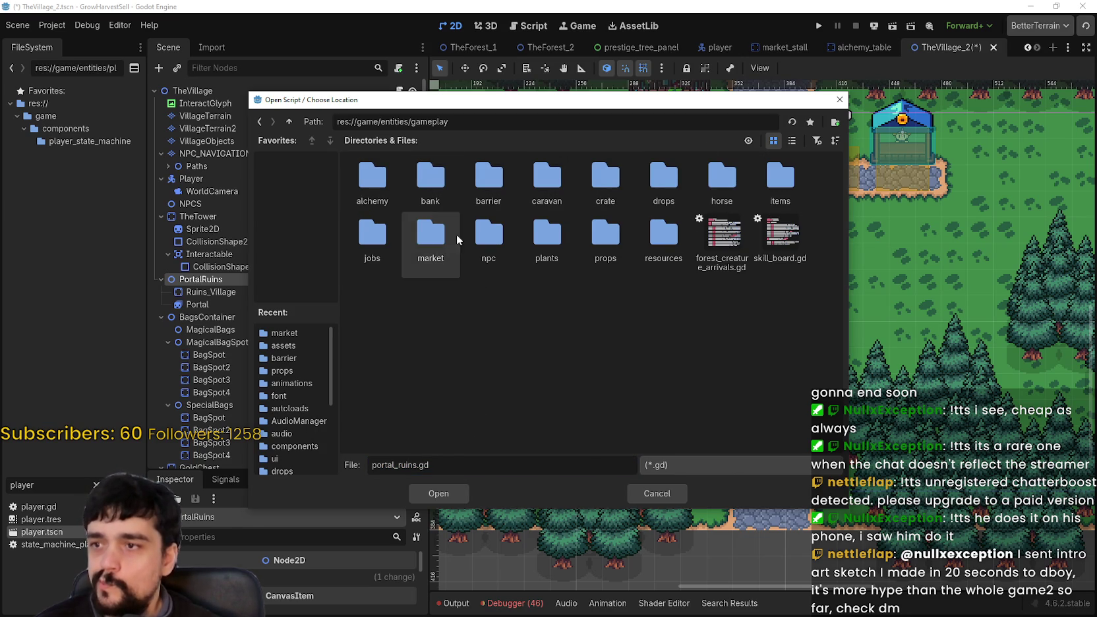
right_click(528, 294)
left_click(595, 302)
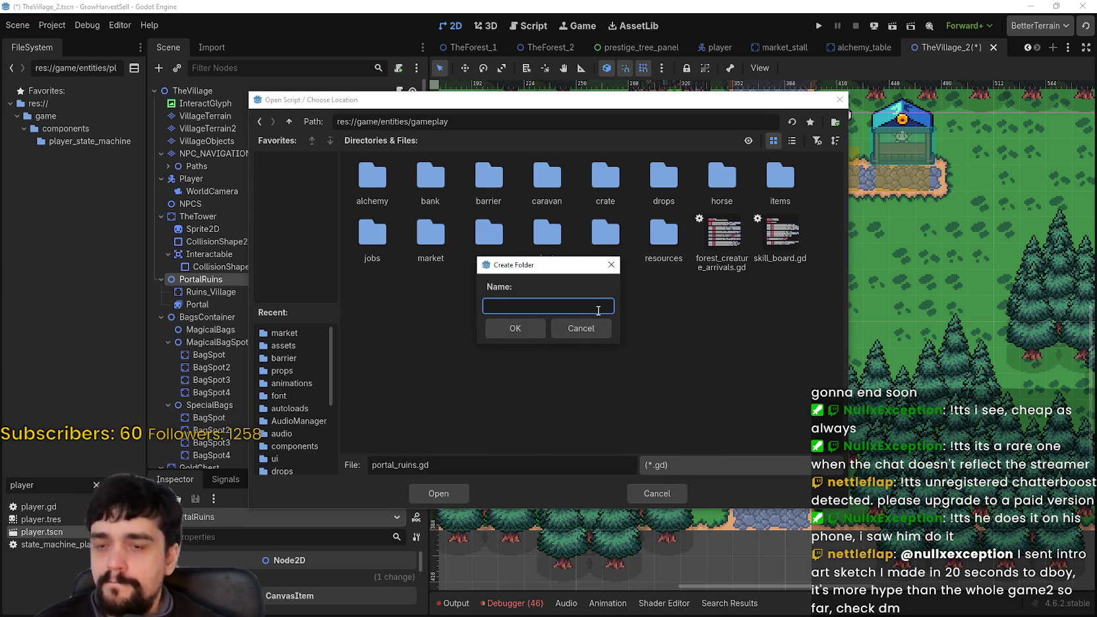
type("portal")
key("Return")
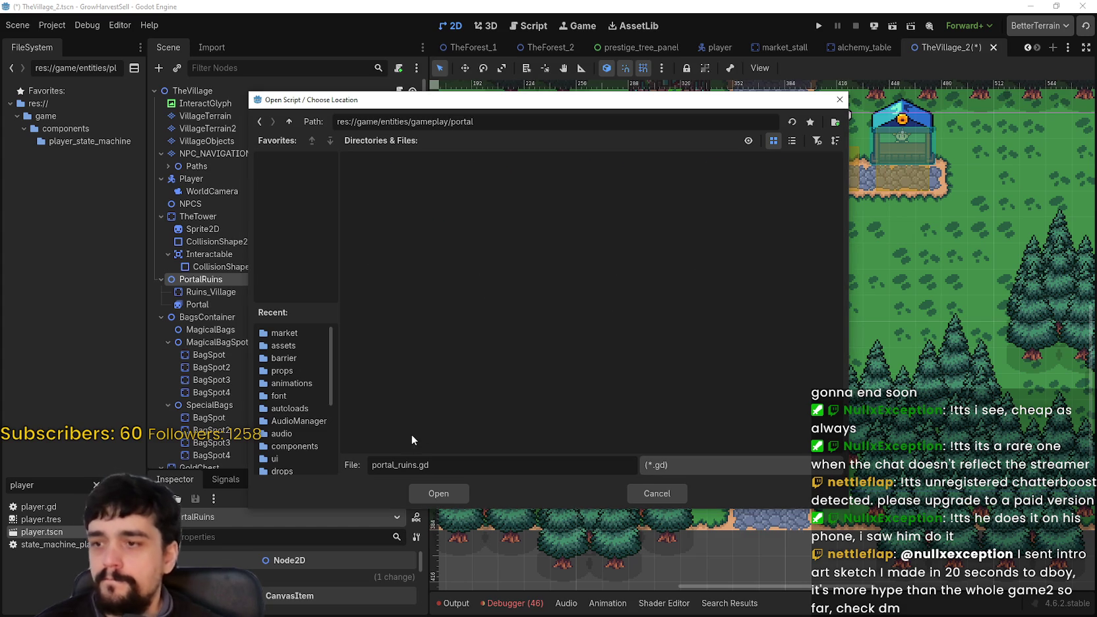
left_click(456, 502)
left_click(470, 400)
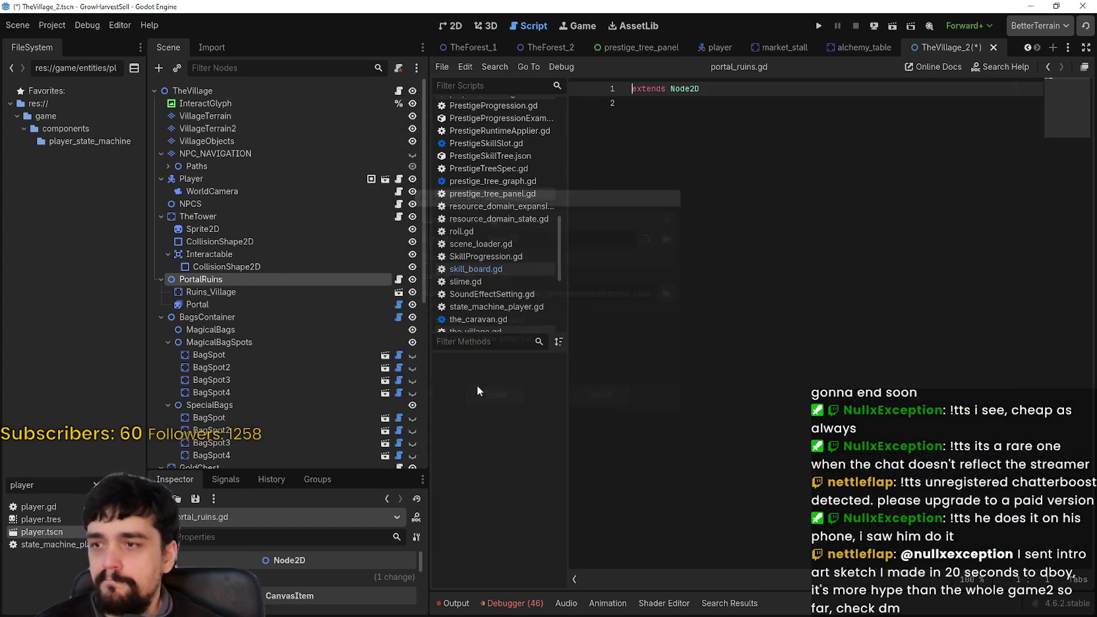
scroll(370, 333, "down", 5)
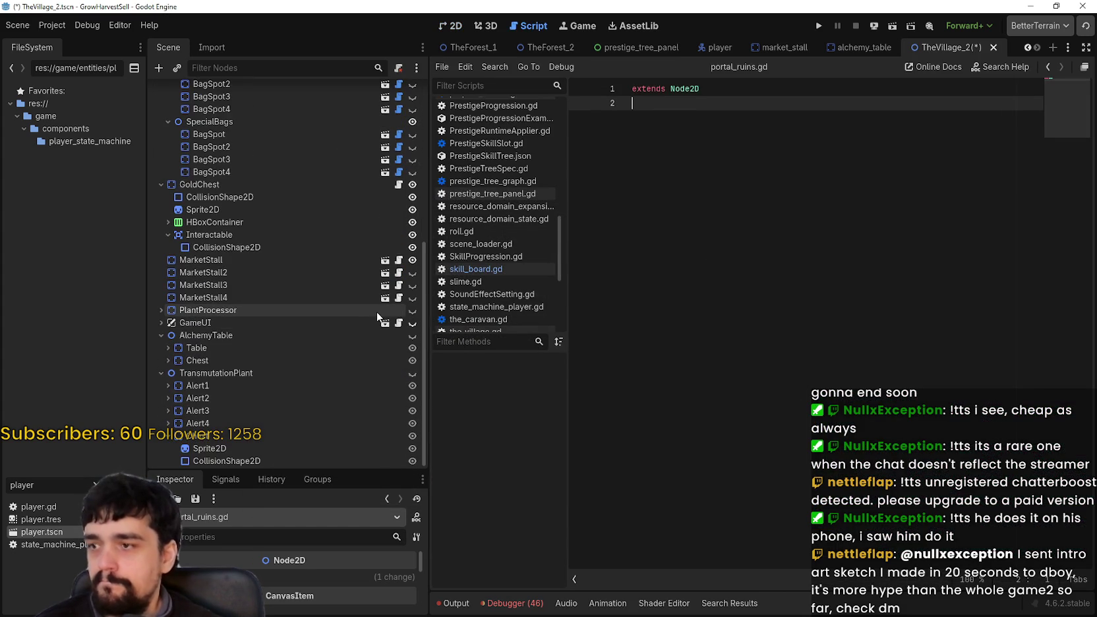
Step: Open market_stall.gd and copy its entire code
scroll(370, 326, "down", 1)
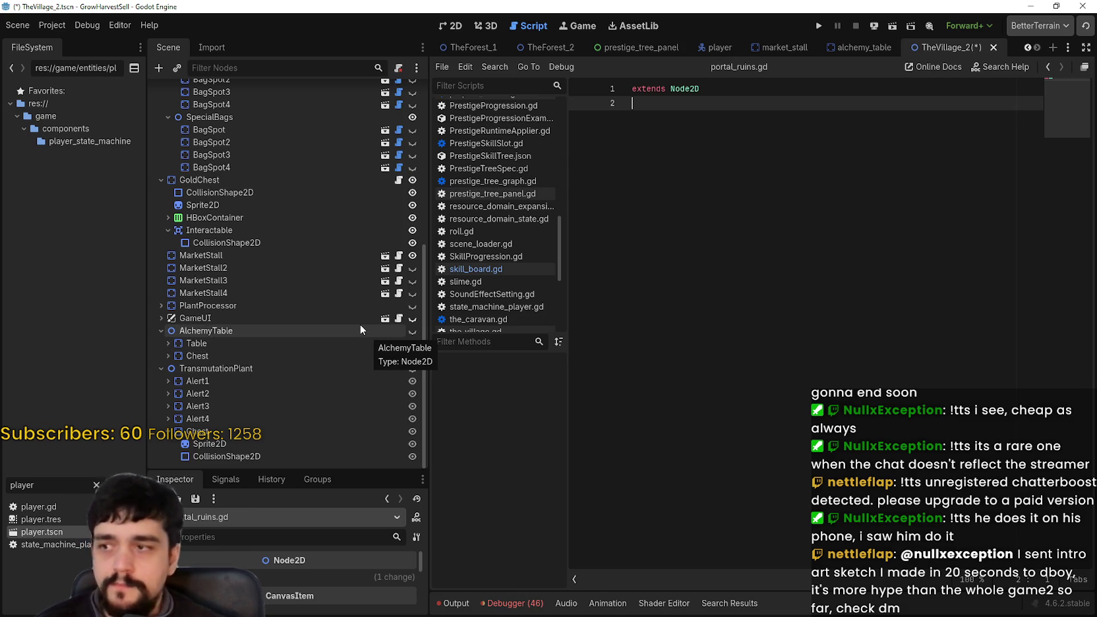
left_click(398, 180)
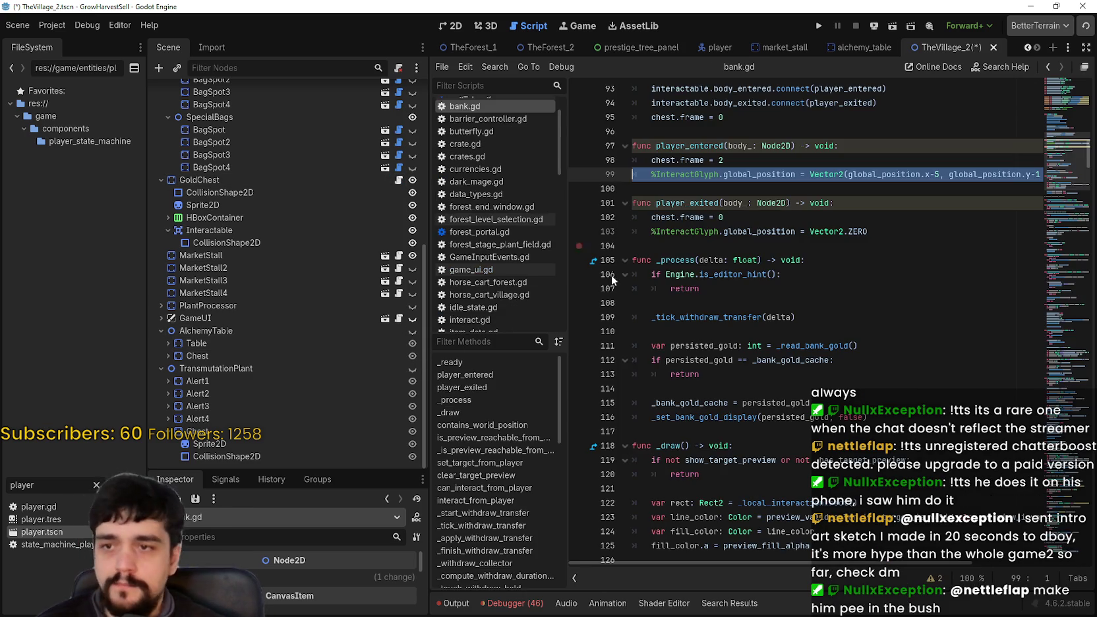
left_click(399, 256)
left_click(734, 343)
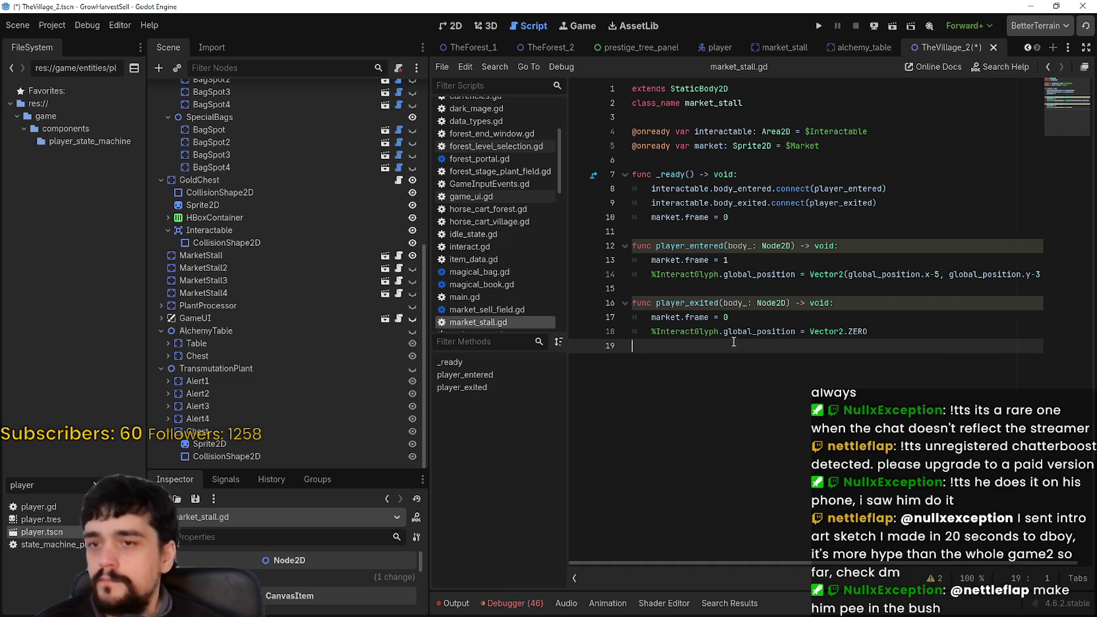
mouse_move(900, 352)
left_mouse_down()
mouse_move(632, 166)
mouse_move(629, 85)
mouse_move(616, 110)
left_mouse_up()
key("ctrl+c")
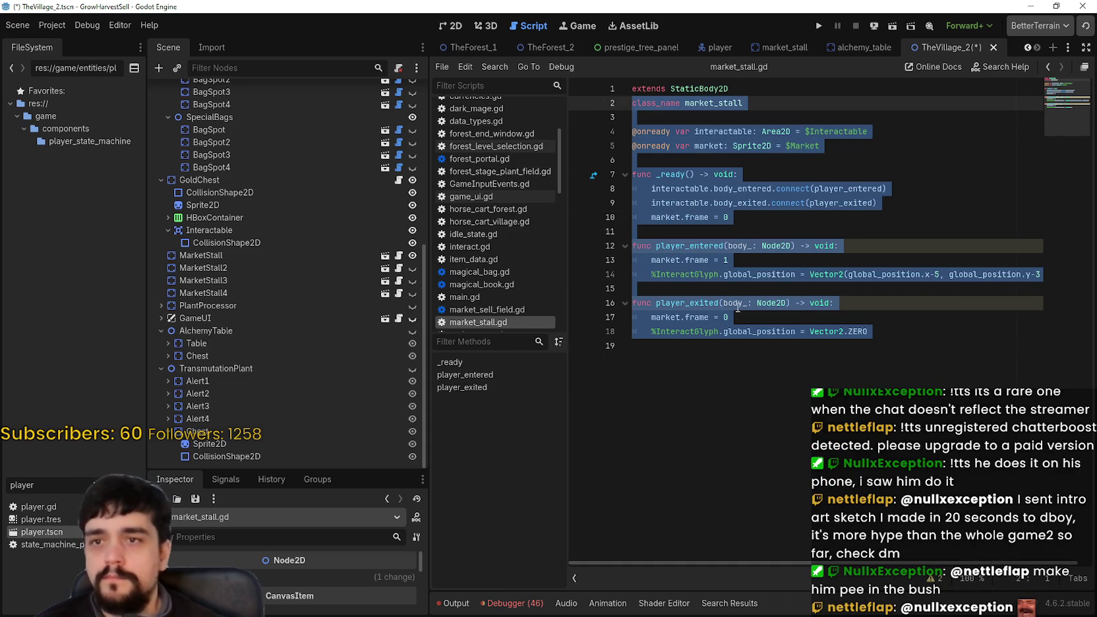
scroll(326, 406, "up", 5)
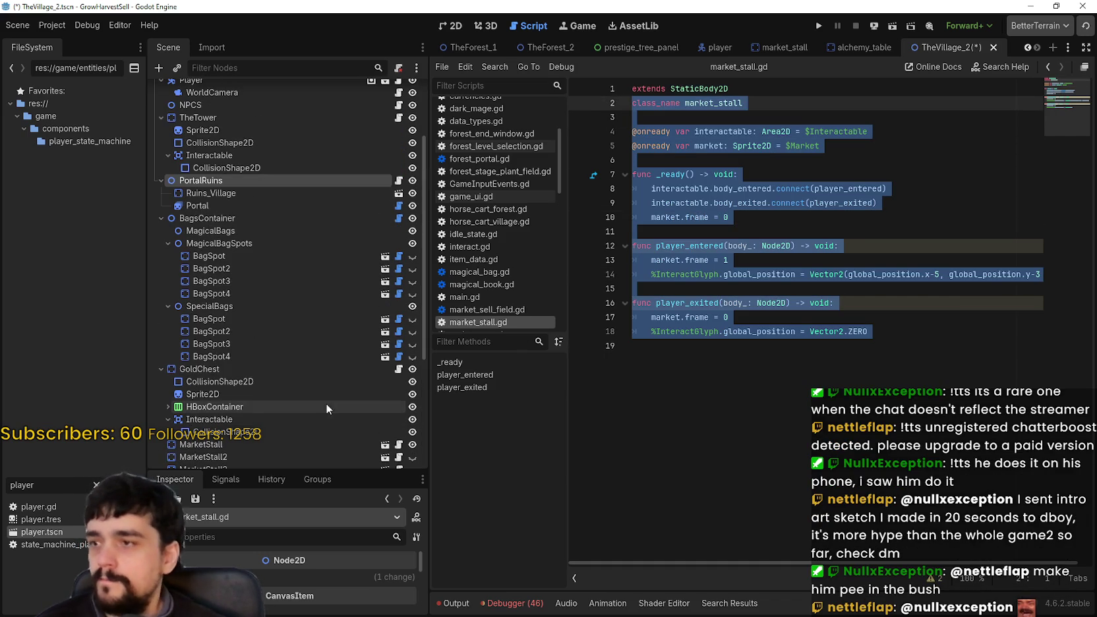
Step: Paste the code into portal_ruins.gd, rename class_name to portal_ruins, and save
left_click(399, 181)
key("ctrl+v")
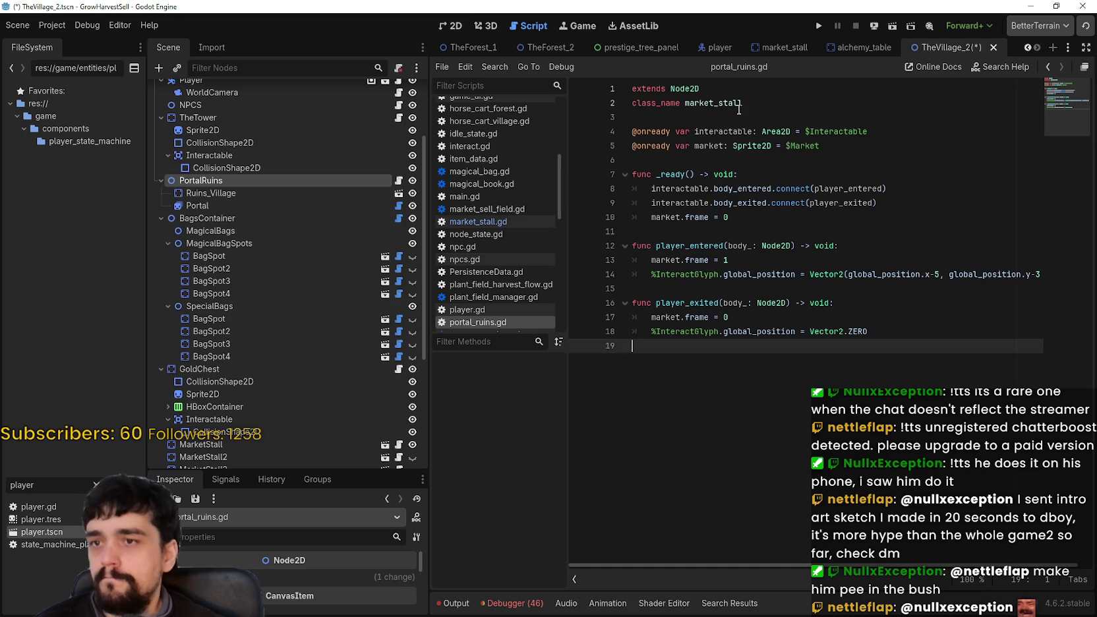
double_click(689, 103)
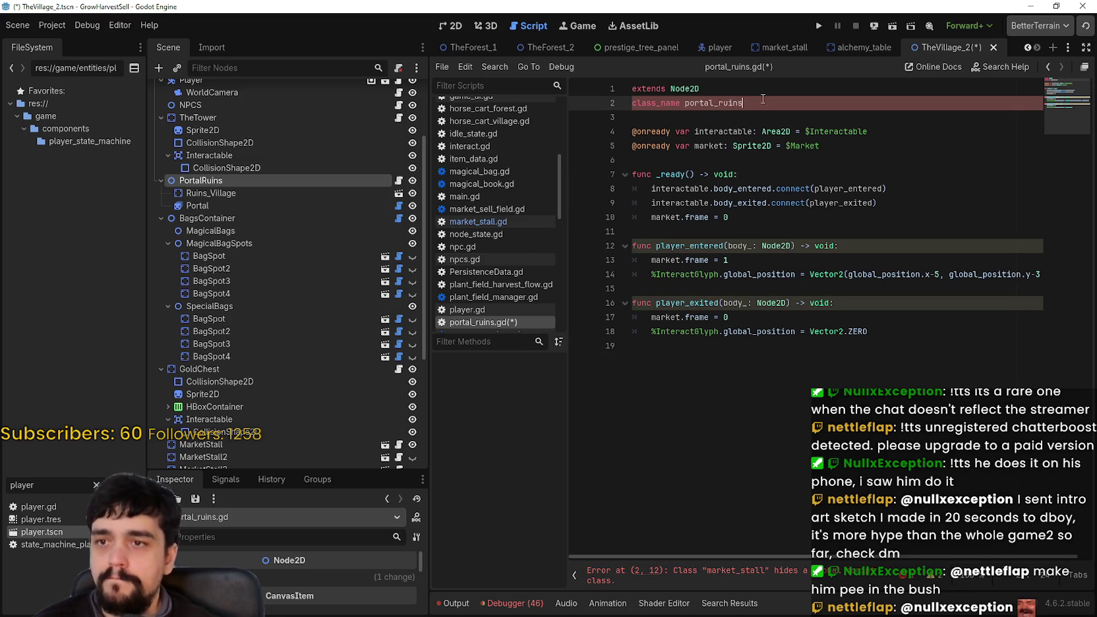
left_click(771, 158)
key("ctrl+s")
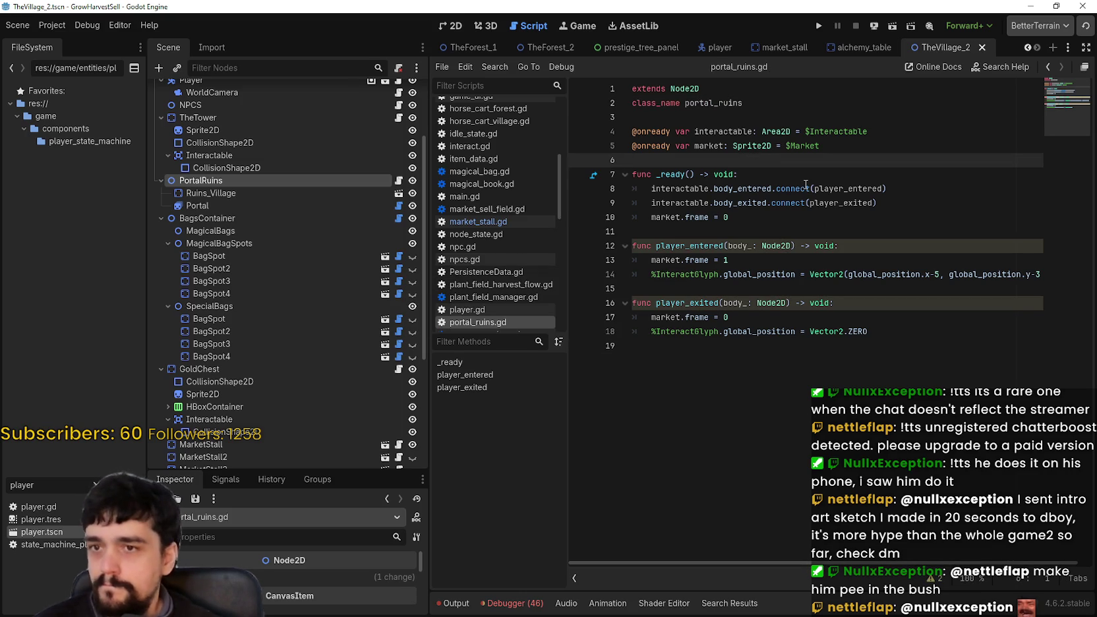
double_click(708, 146)
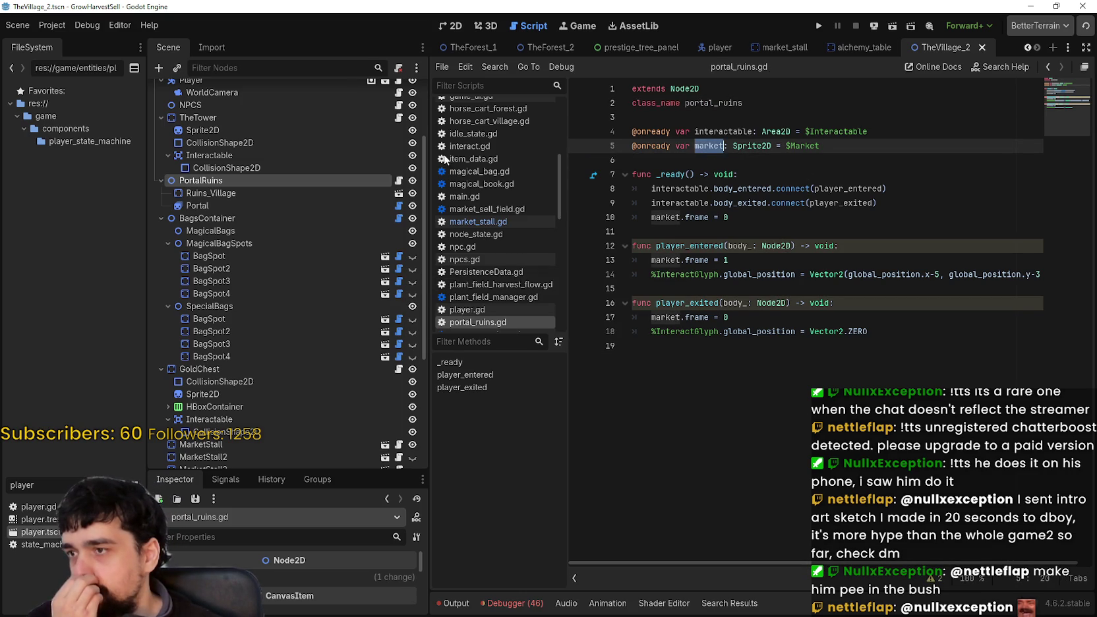
left_click(266, 205)
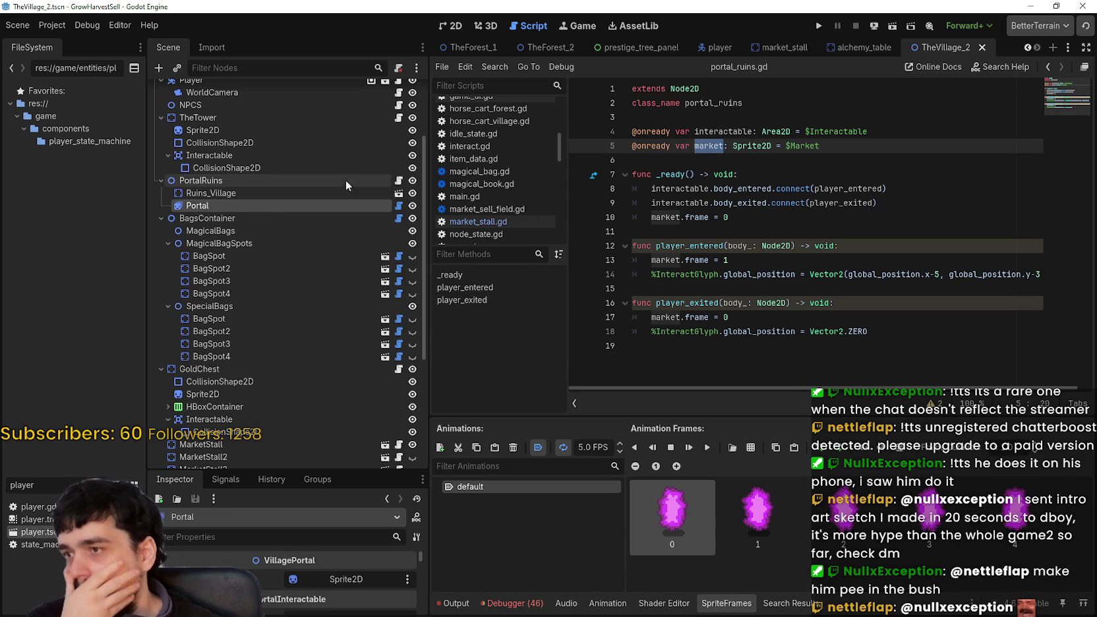
Step: Compare the Ruins_Village and Portal nodes in the inspector, including the Portal's sprite frames
left_click(328, 193)
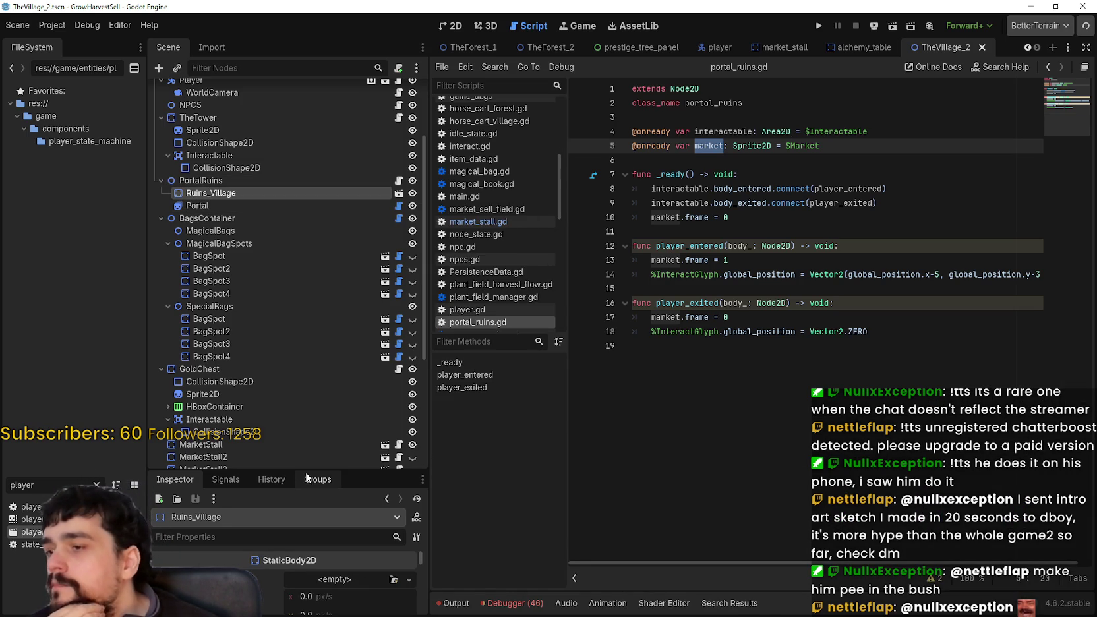
mouse_move(302, 471)
left_mouse_down()
mouse_move(295, 294)
mouse_move(319, 385)
mouse_move(290, 265)
mouse_move(302, 454)
left_mouse_up()
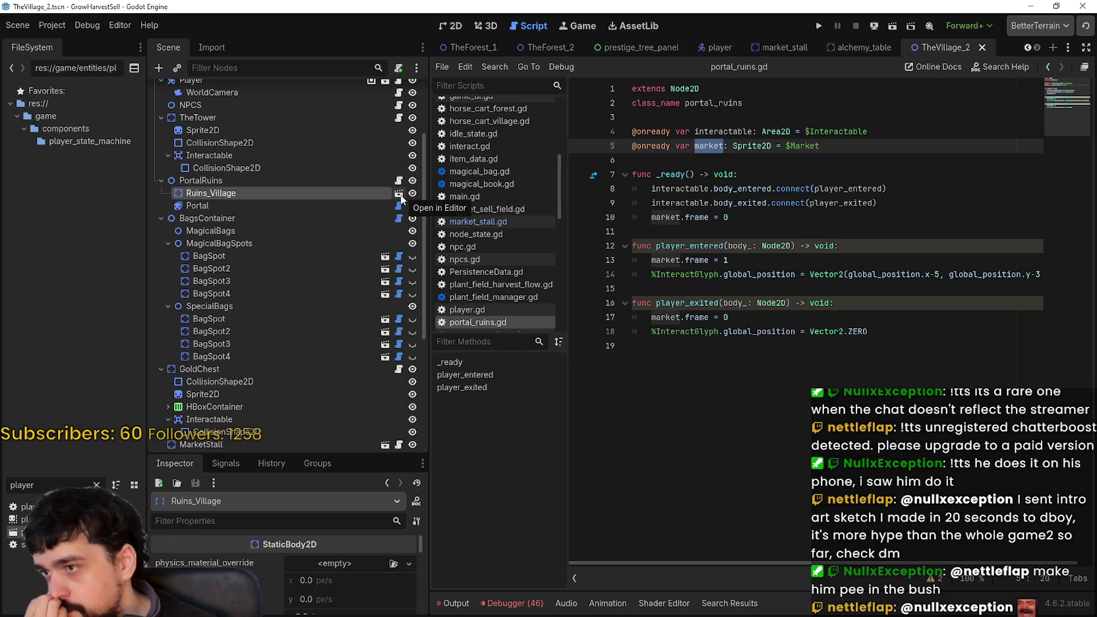
left_click(369, 202)
left_click(370, 191)
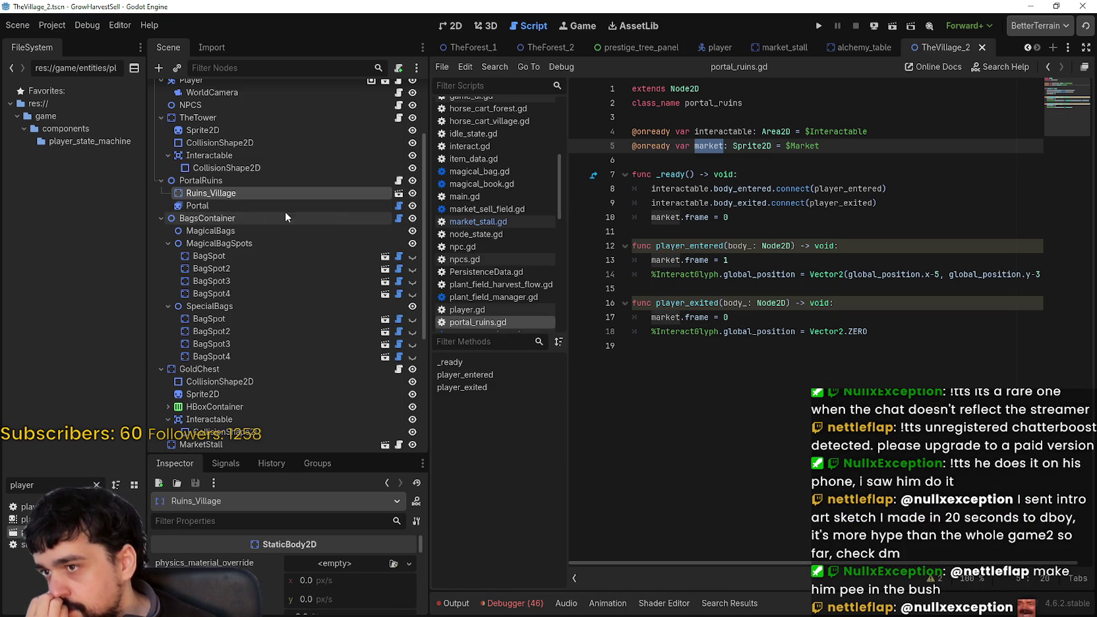
left_click(219, 203)
left_click(219, 194)
left_click(219, 202)
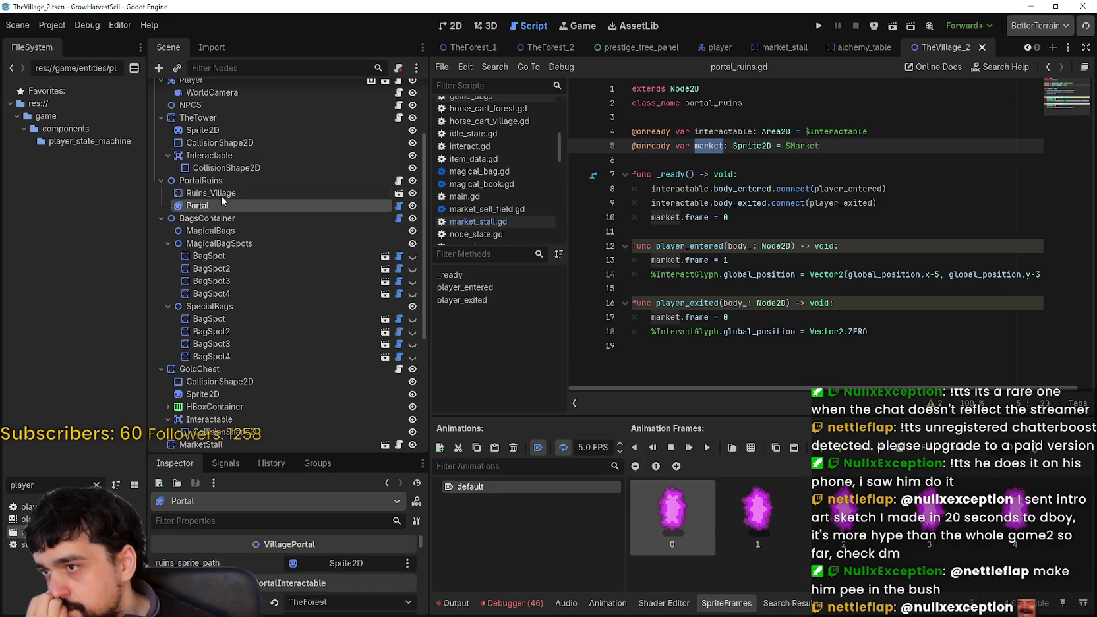
left_click(198, 181)
left_click(211, 193)
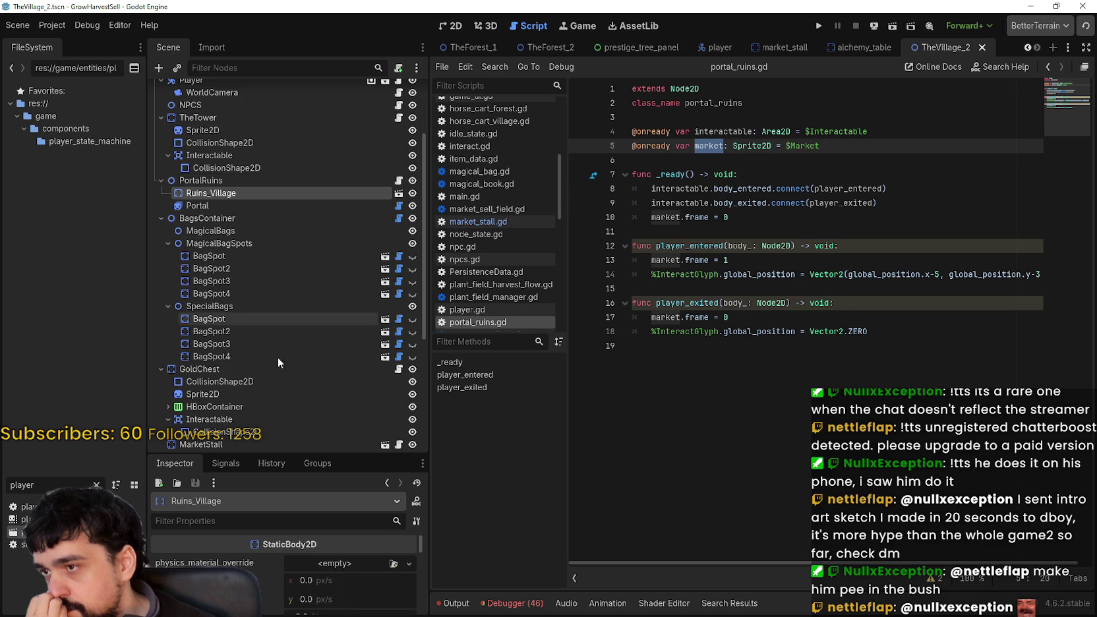
scroll(303, 386, "up", 5)
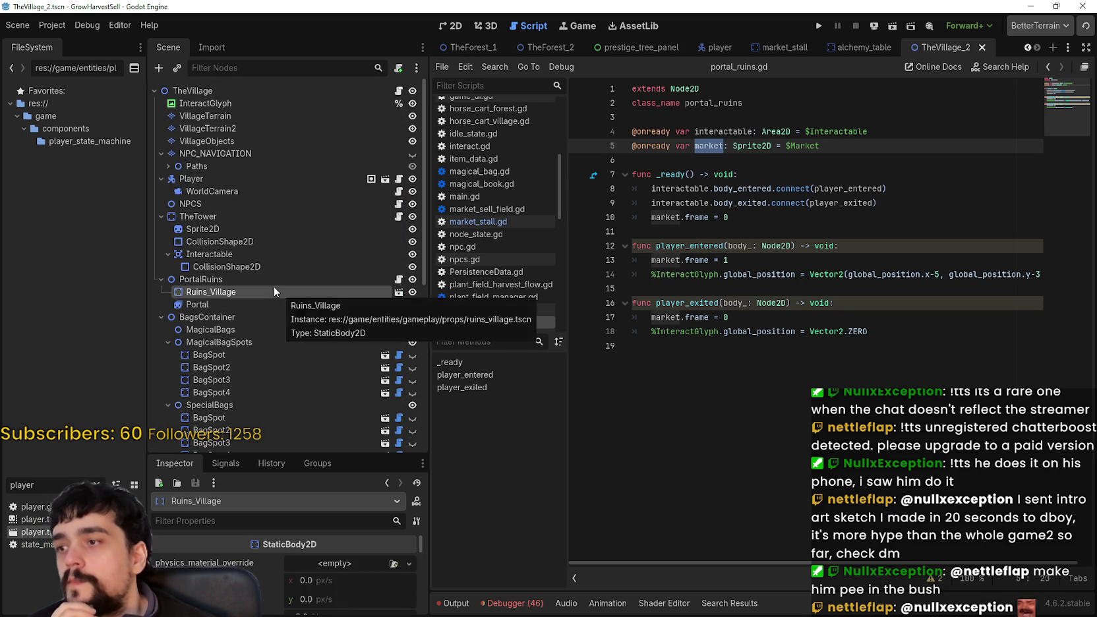
Step: Inspect the tower's Interactable area, then open ruins_village.tscn from Ruins_Village
left_click(234, 255)
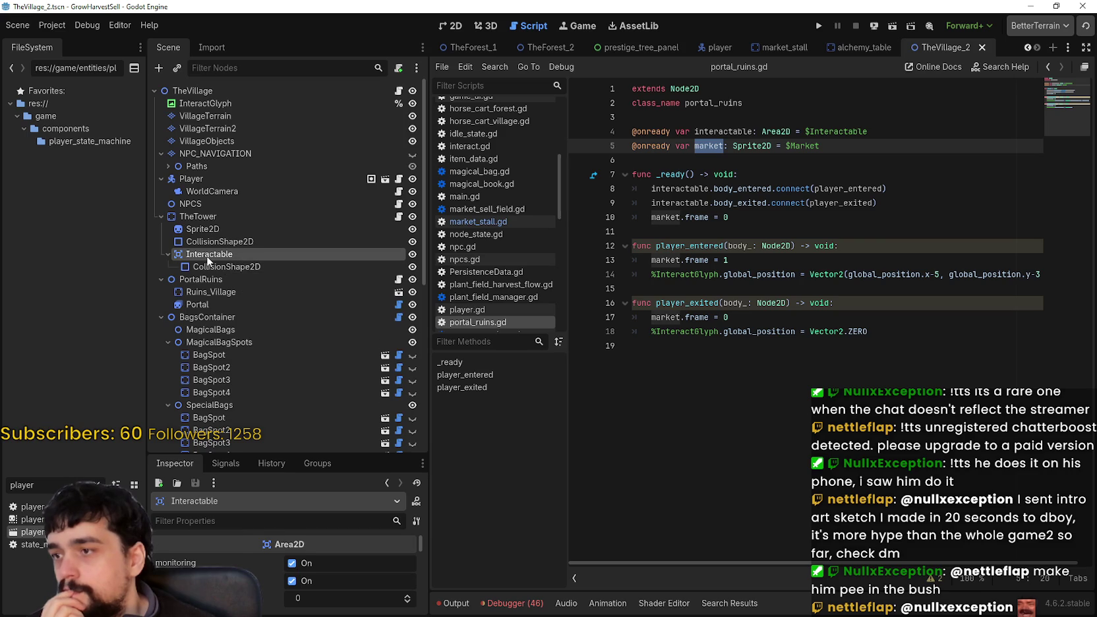
right_click(209, 260)
key("Escape")
left_click(217, 291)
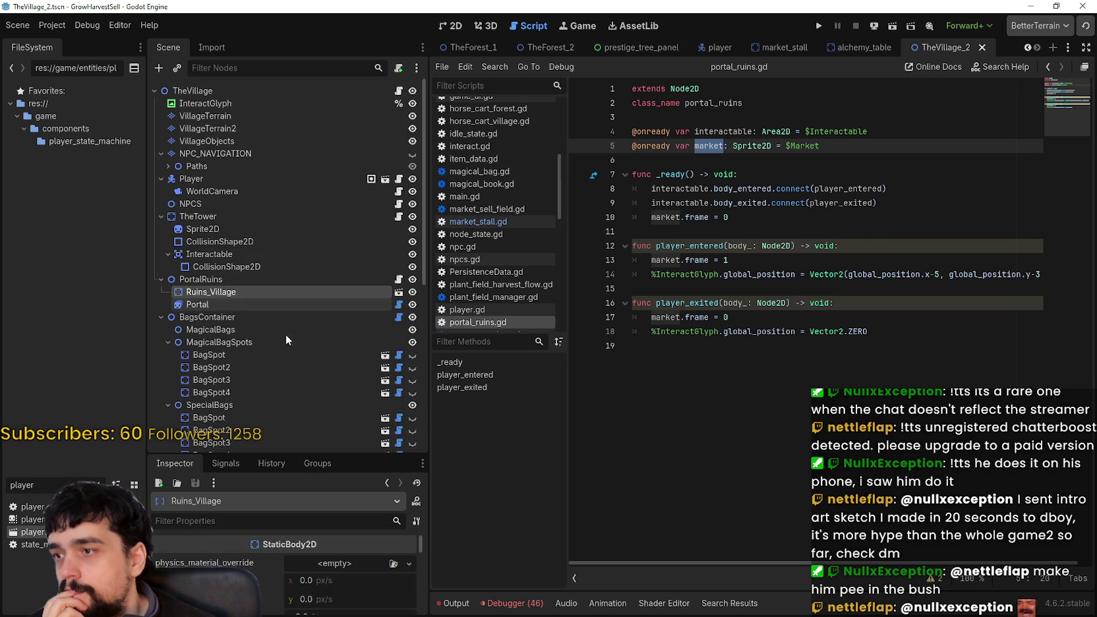
left_click(399, 292)
left_click(345, 116)
left_click(345, 128)
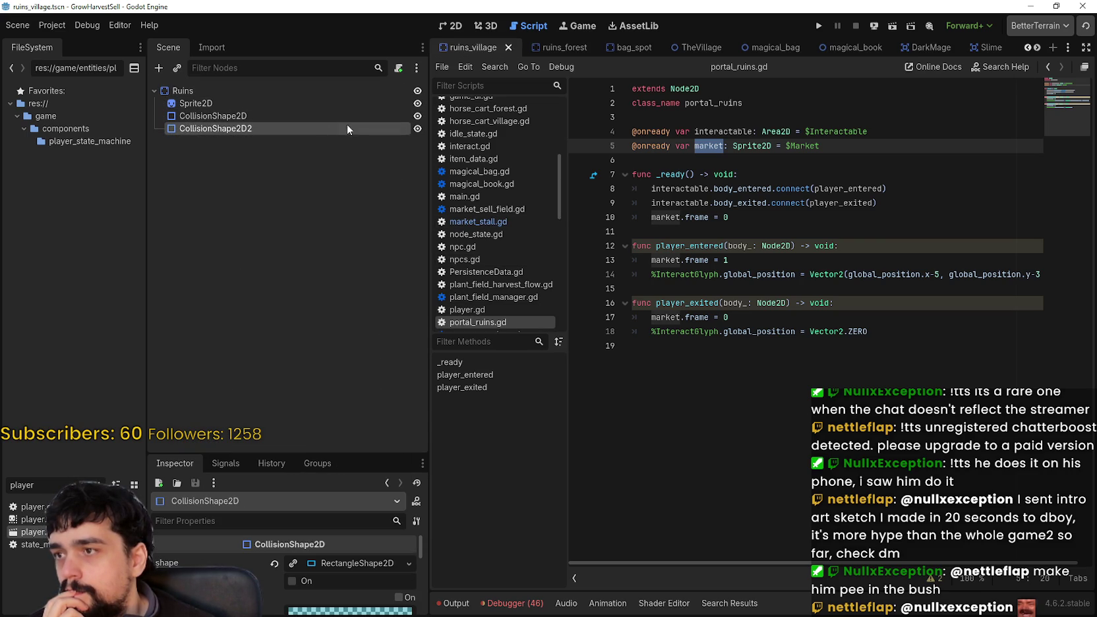
Step: Return to TheVillage_2 and toggle placeholder loading on the Ruins_Village instance
scroll(528, 232, "up", 8)
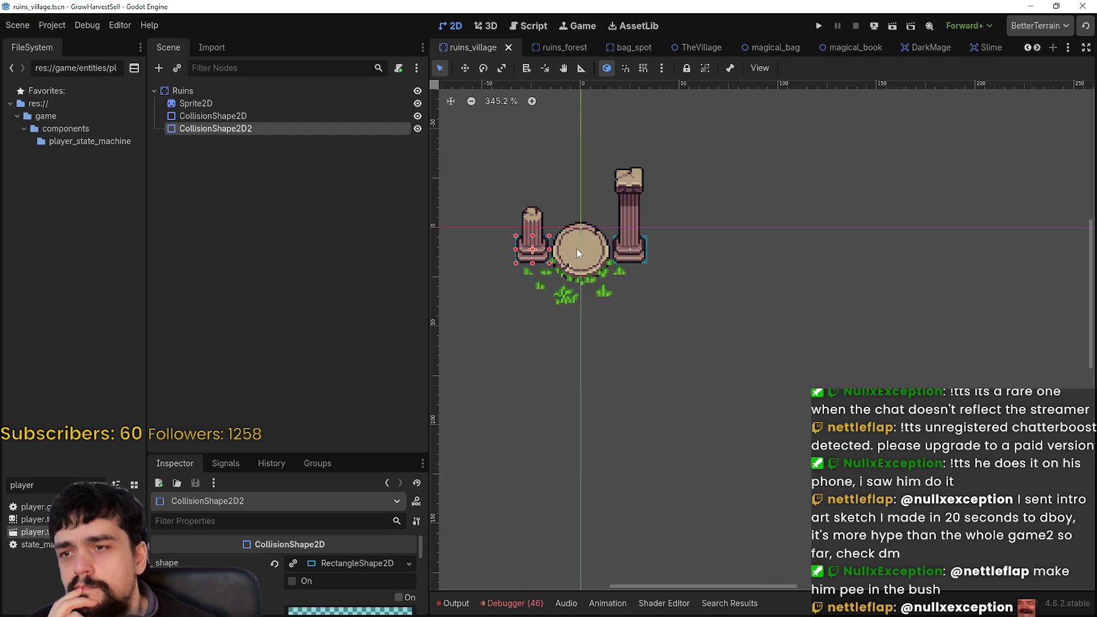
scroll(574, 248, "down", 3)
scroll(574, 249, "up", 3)
scroll(574, 249, "down", 6)
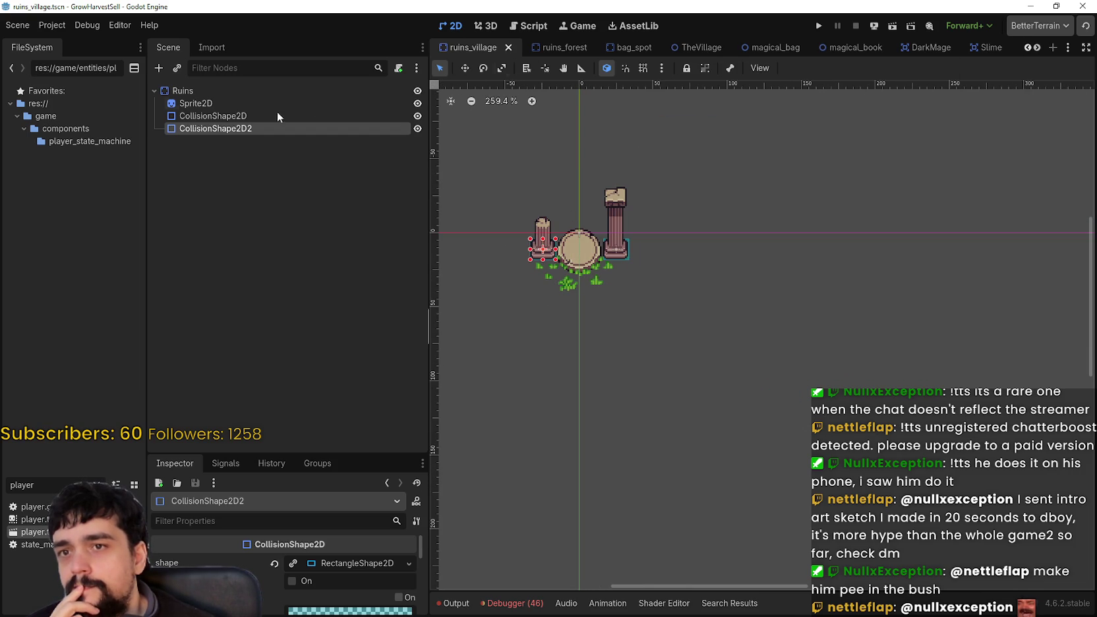
scroll(1038, 48, "down", 8)
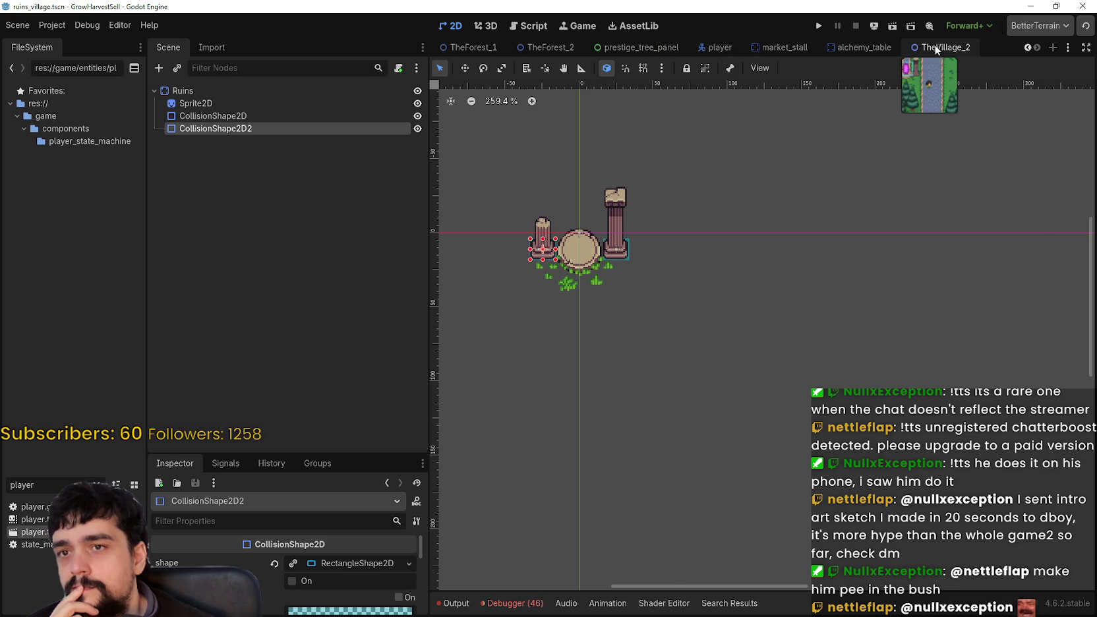
left_click(937, 47)
right_click(217, 293)
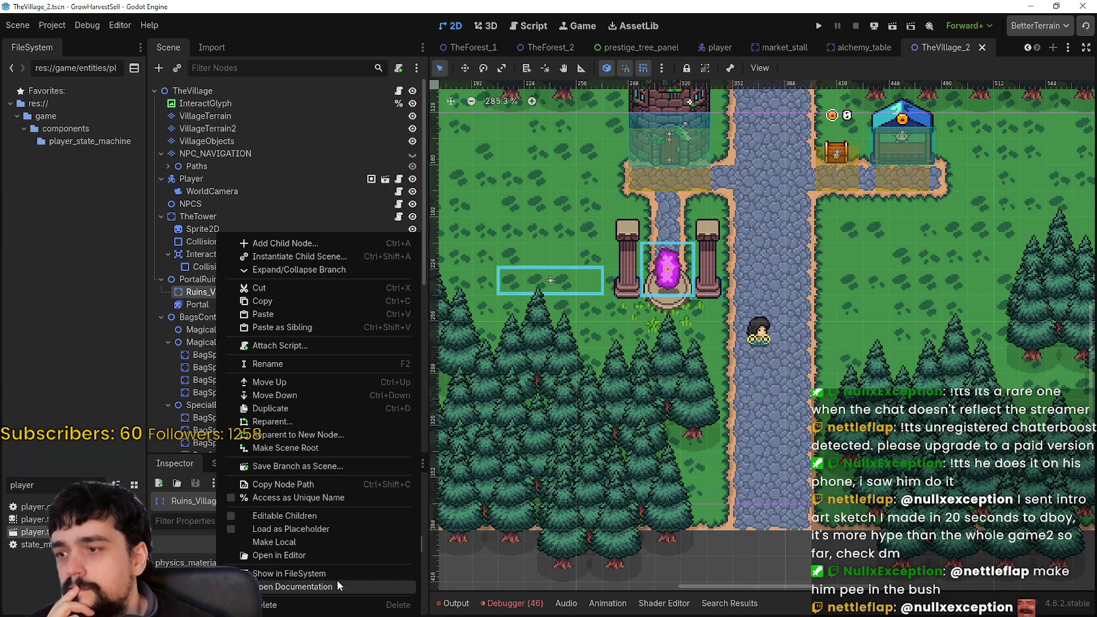
left_click(323, 529)
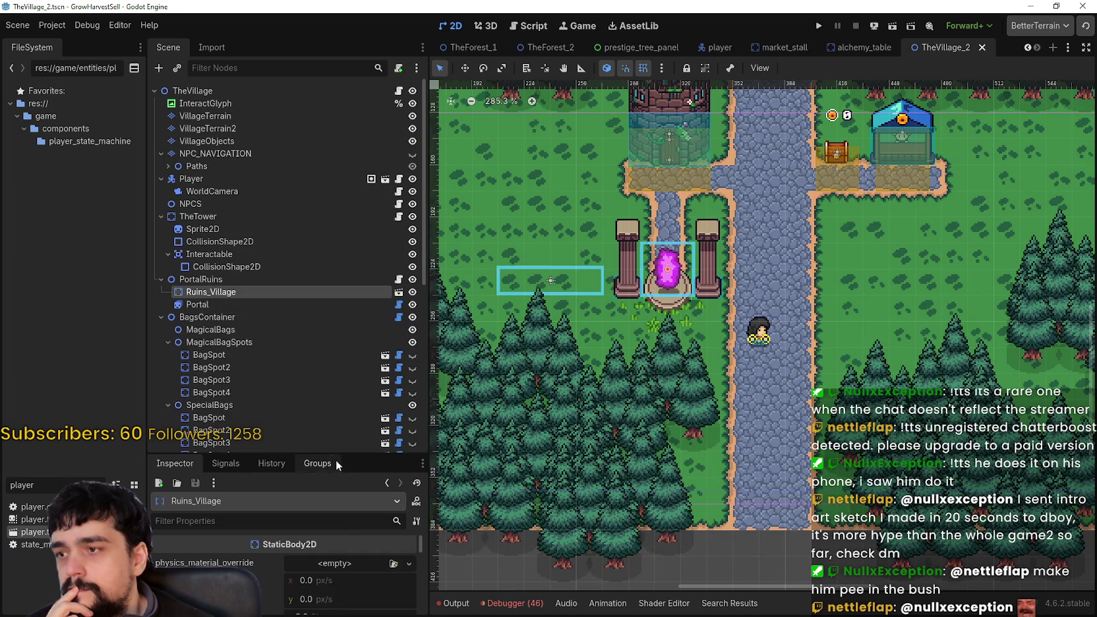
Step: Enable Editable Children on Ruins_Village to expose its Sprite2D and collision shapes
right_click(286, 290)
left_click(268, 299)
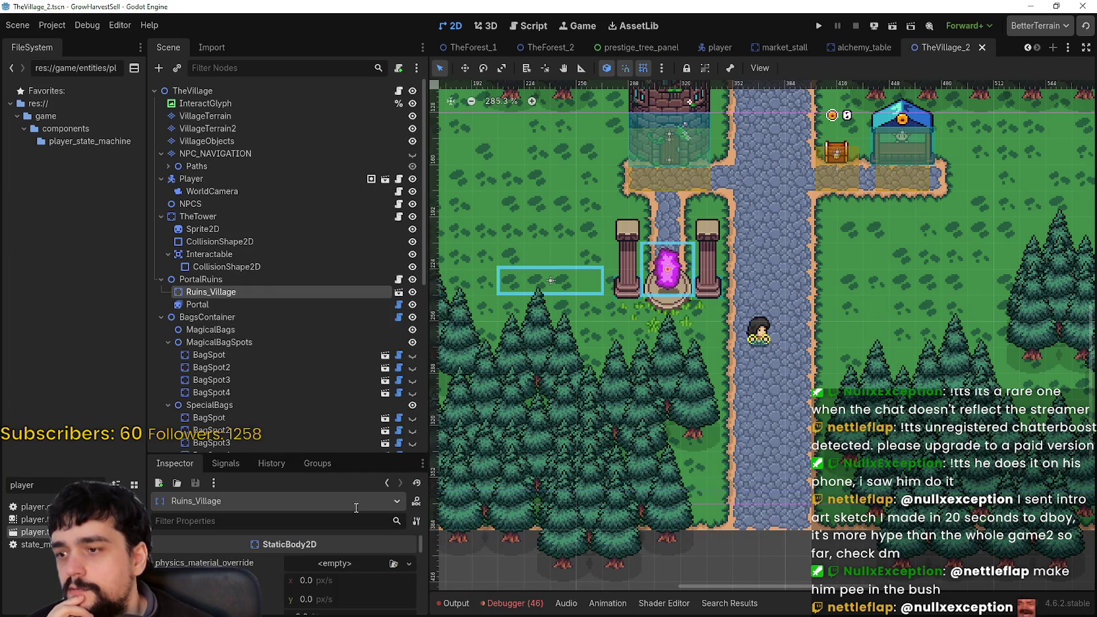
right_click(267, 281)
left_click(261, 289)
right_click(234, 291)
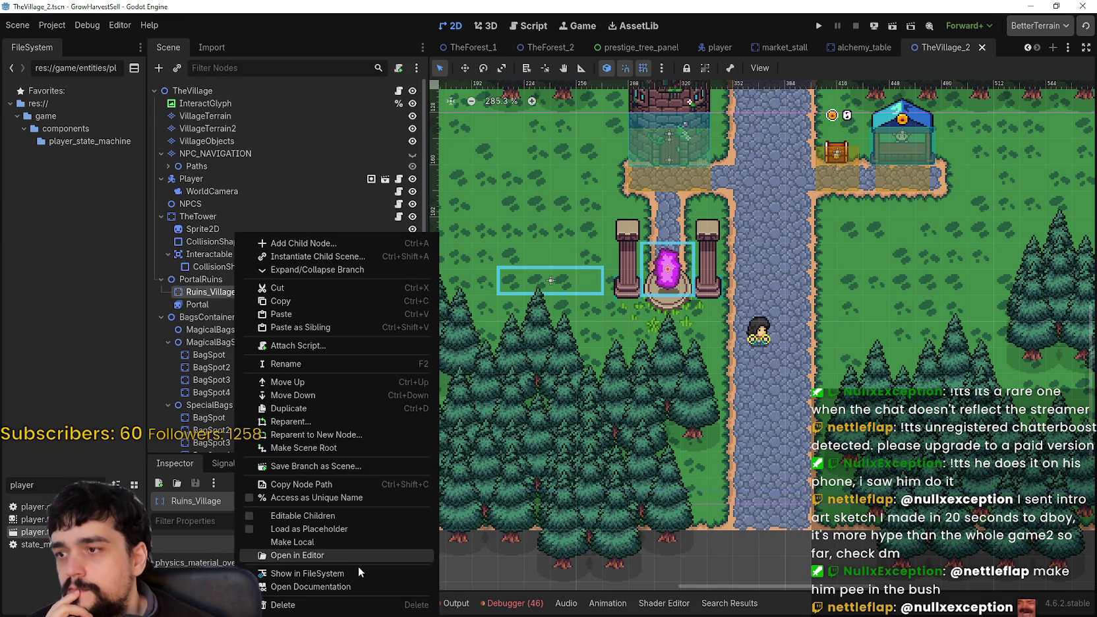
left_click(337, 540)
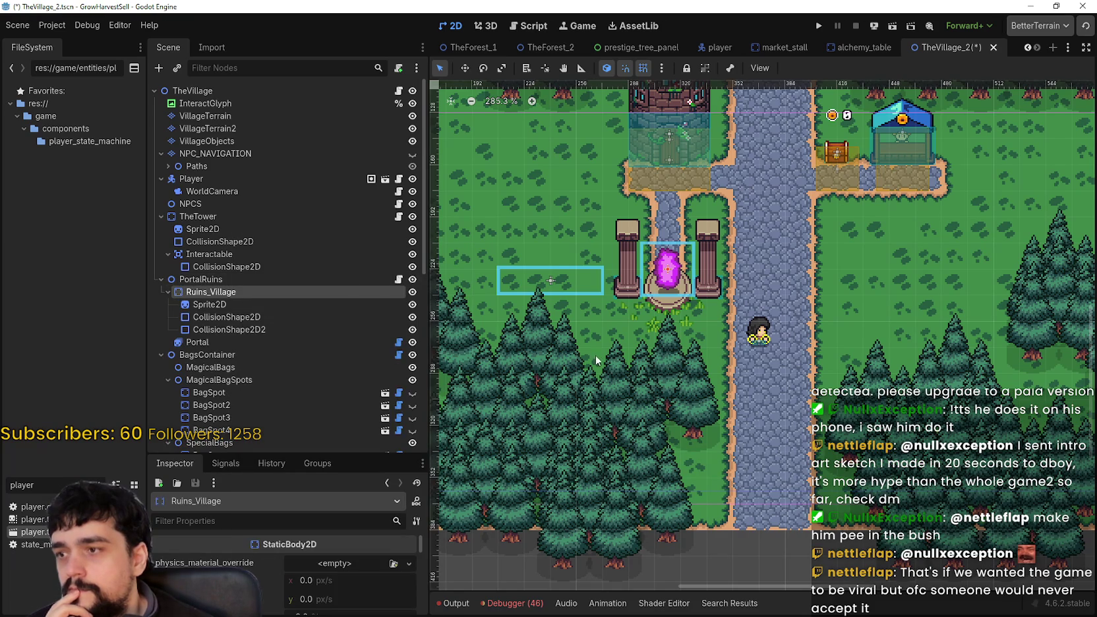
Step: Inspect the ruins' Sprite2D and two collision shapes, then select PortalRuins
scroll(595, 355, "left", 2)
scroll(671, 288, "up", 2)
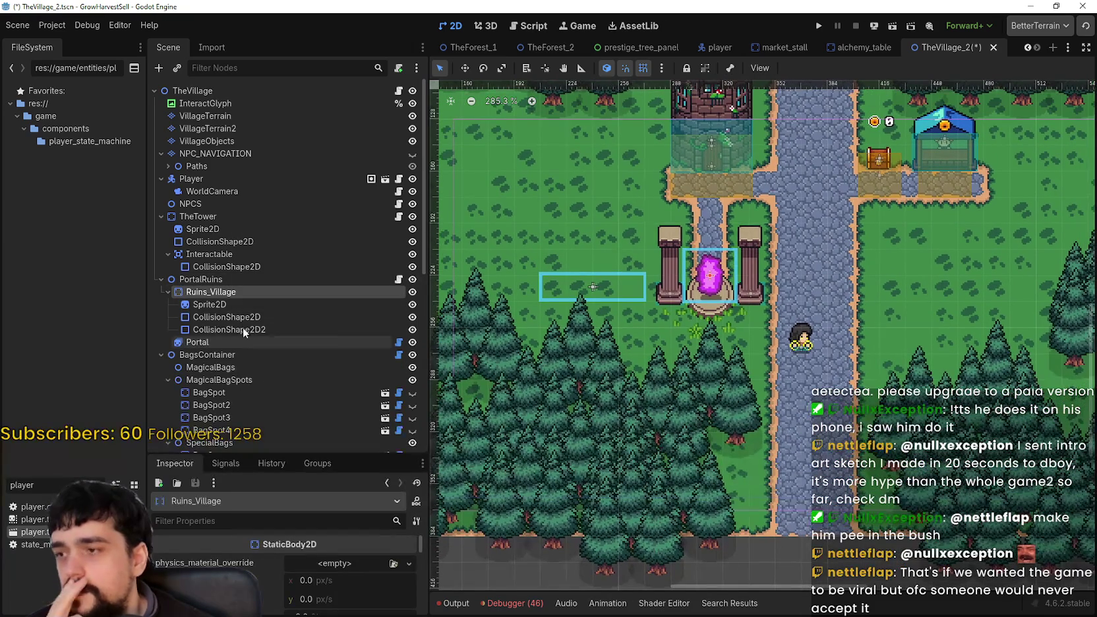
left_click(228, 329)
left_click(244, 305)
left_click(239, 317)
left_click(237, 330)
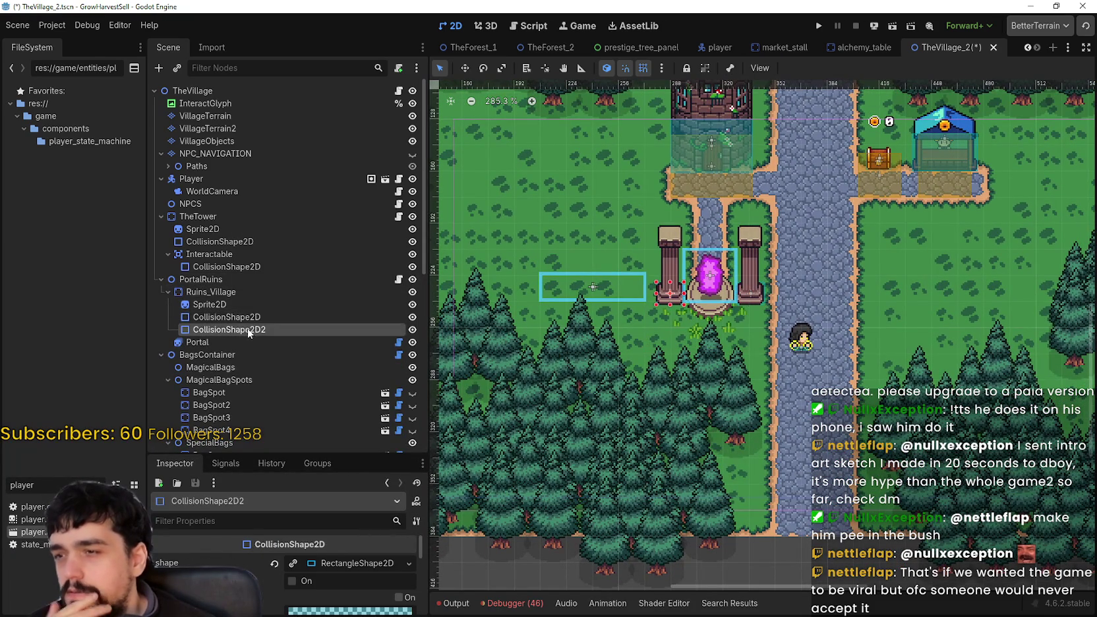
left_click(236, 280)
Step: Copy the tower's Interactable area and paste it under PortalRuins
left_click(222, 254)
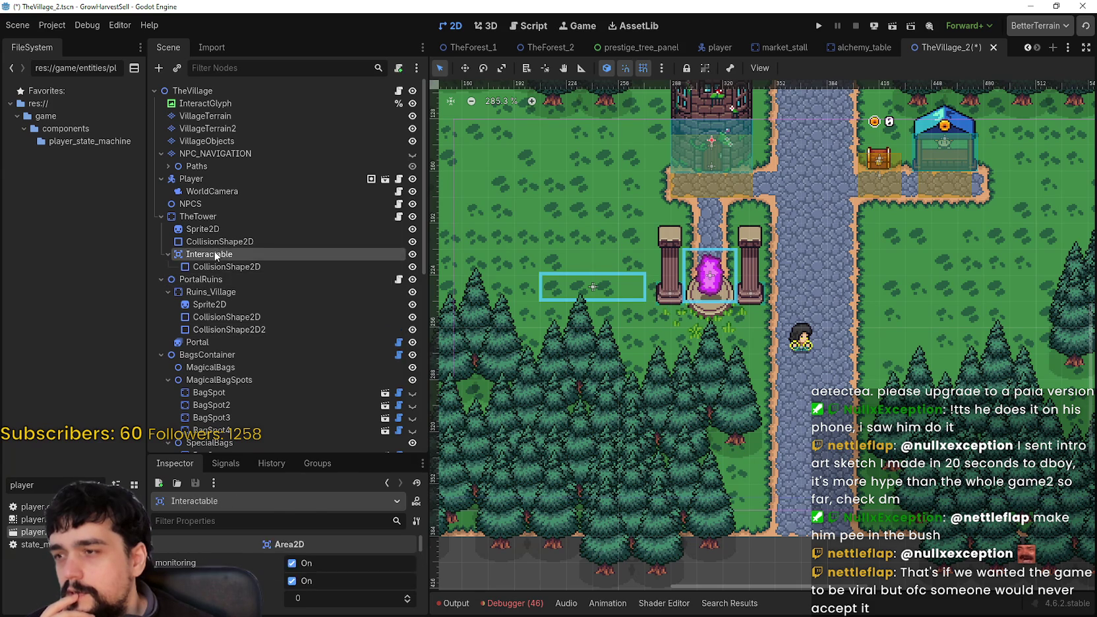
right_click(220, 255)
left_click(269, 322)
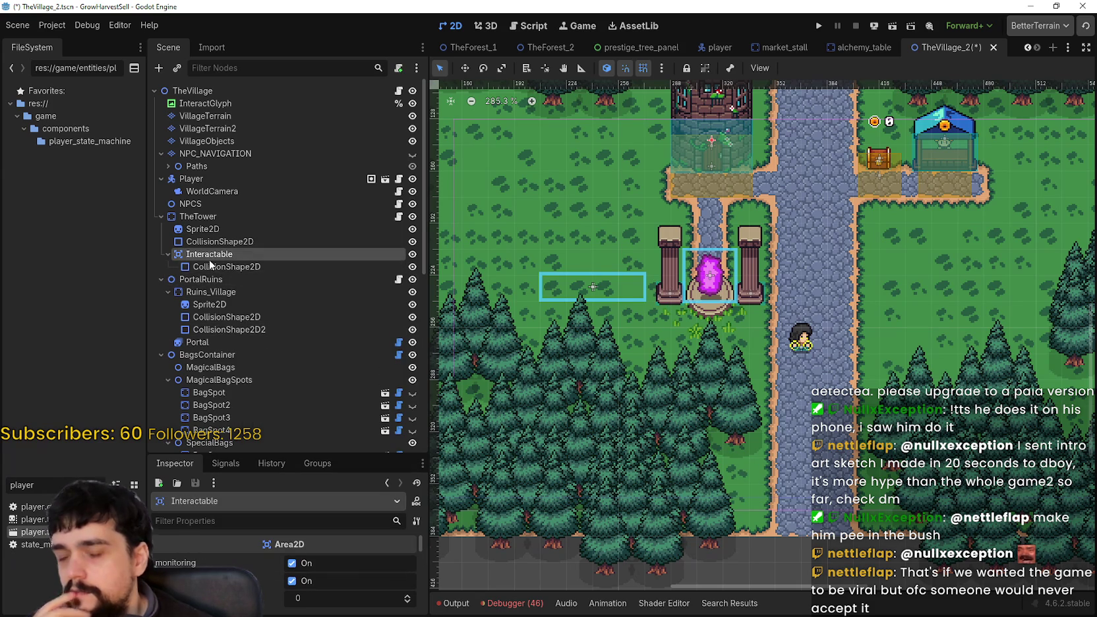
right_click(198, 290)
right_click(195, 277)
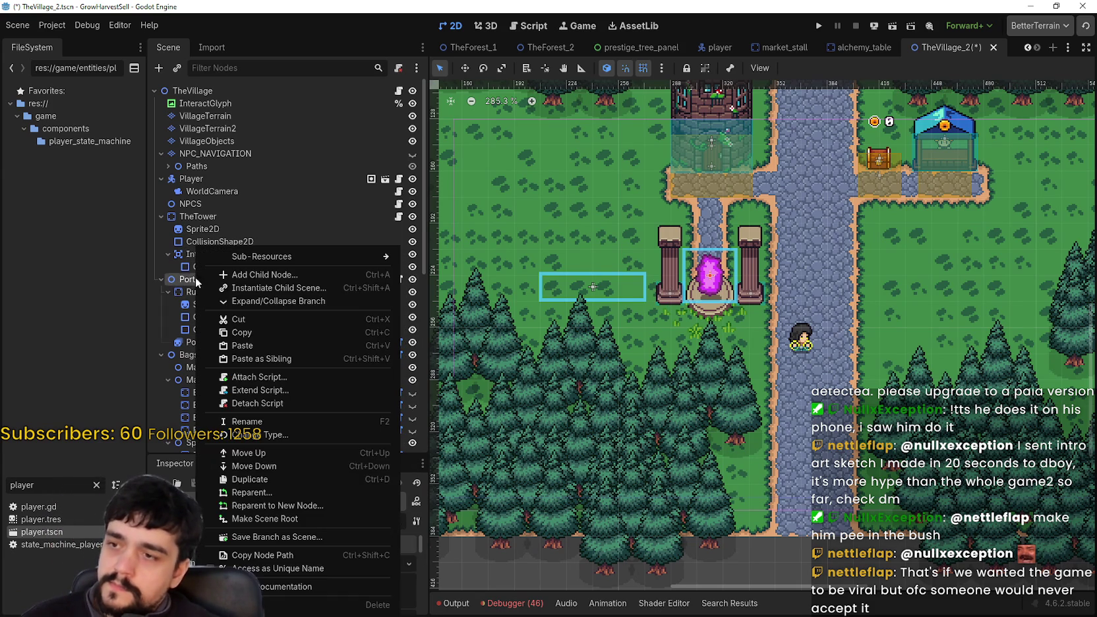
left_click(254, 346)
Step: Make the new Interactable's collision rectangle unique to that area
scroll(745, 319, "up", 3)
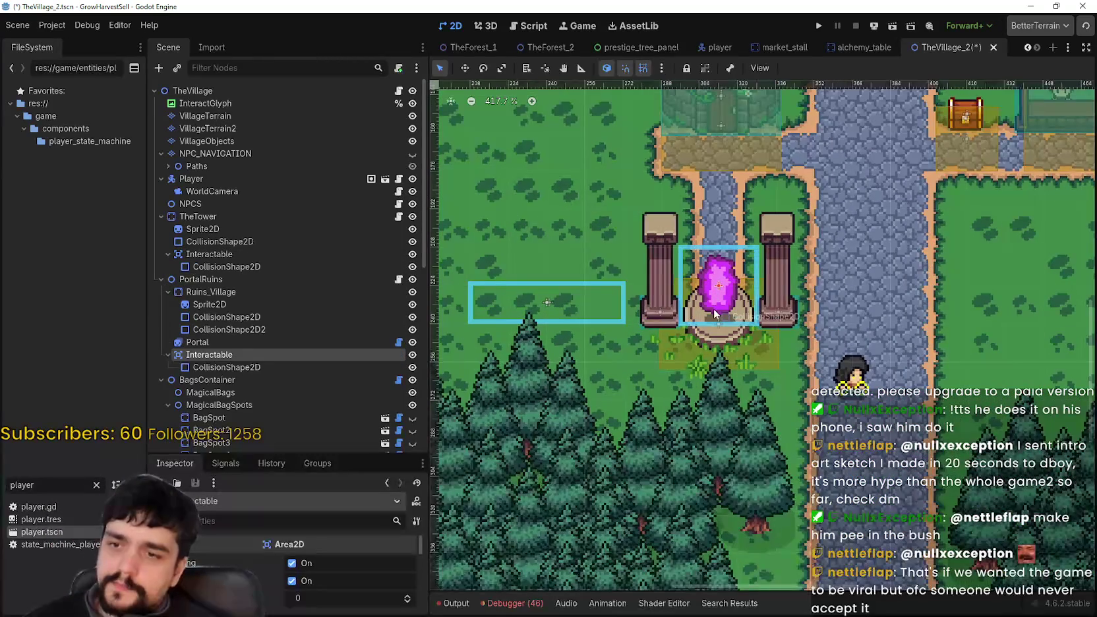
scroll(745, 318, "down", 2)
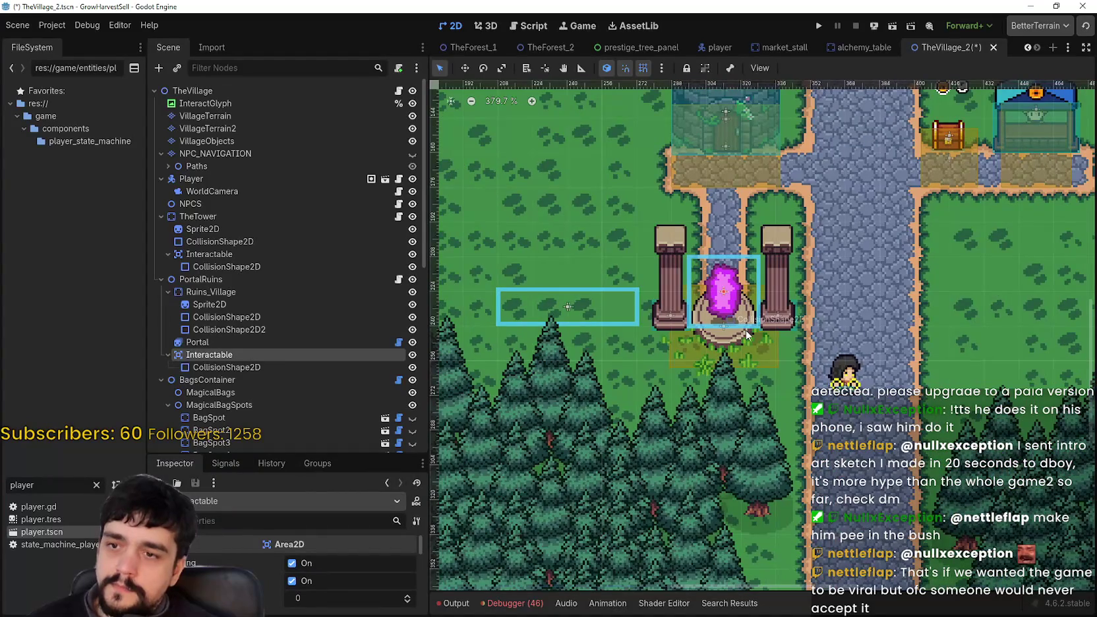
scroll(594, 218, "up", 2)
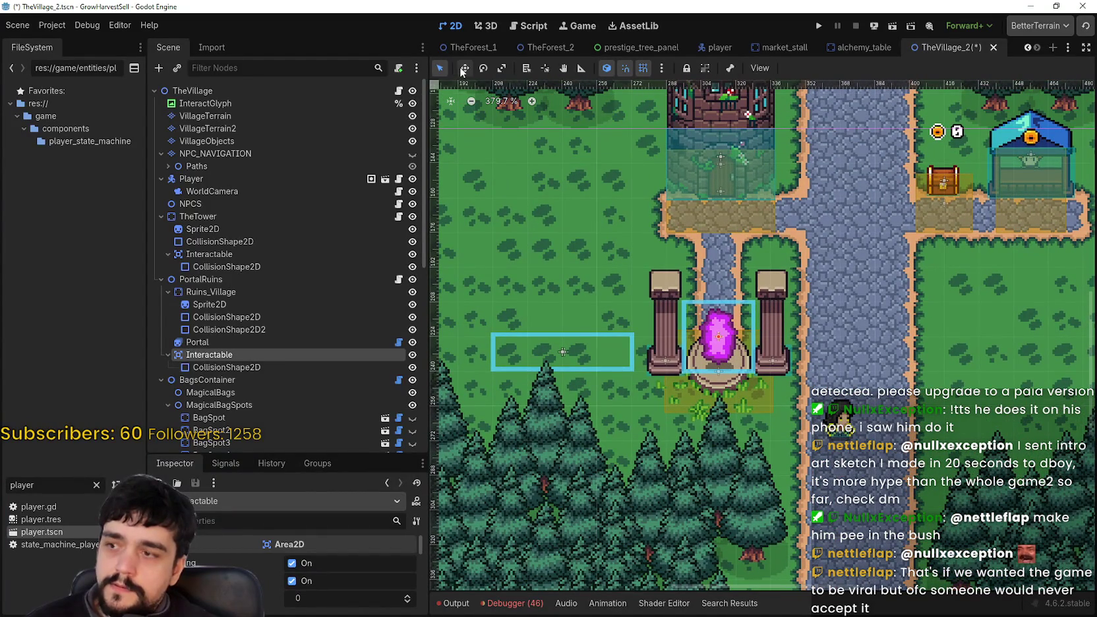
left_click(247, 367)
scroll(719, 343, "up", 3)
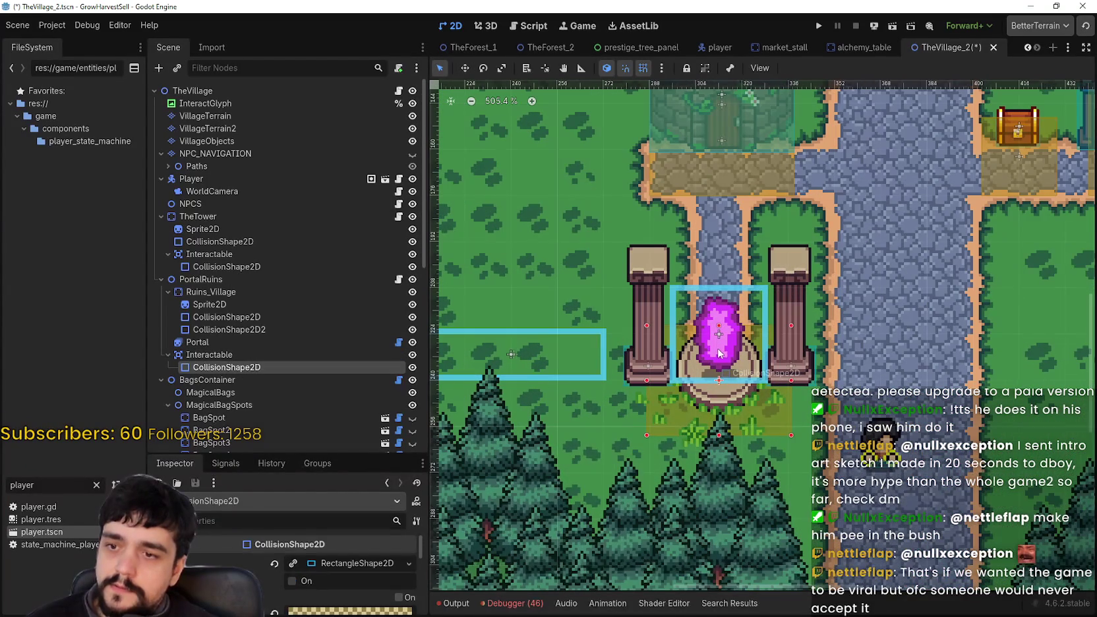
left_click(201, 355)
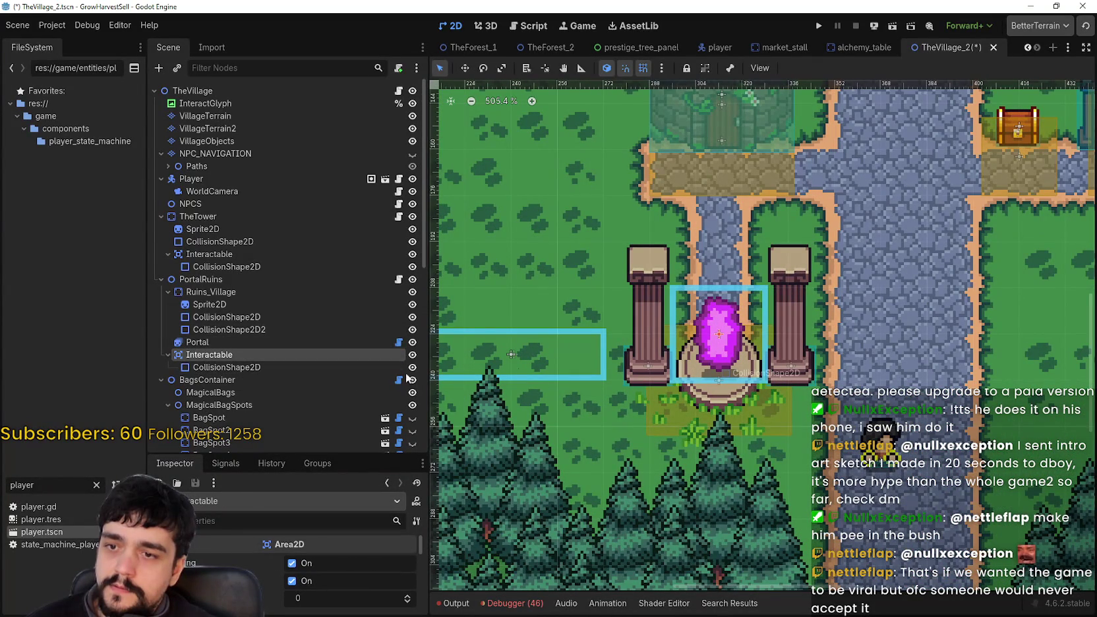
left_click(298, 367)
left_click(294, 565)
Step: Resize the interaction area's top and bottom edges to cover the portal, and save
scroll(719, 437, "up", 2)
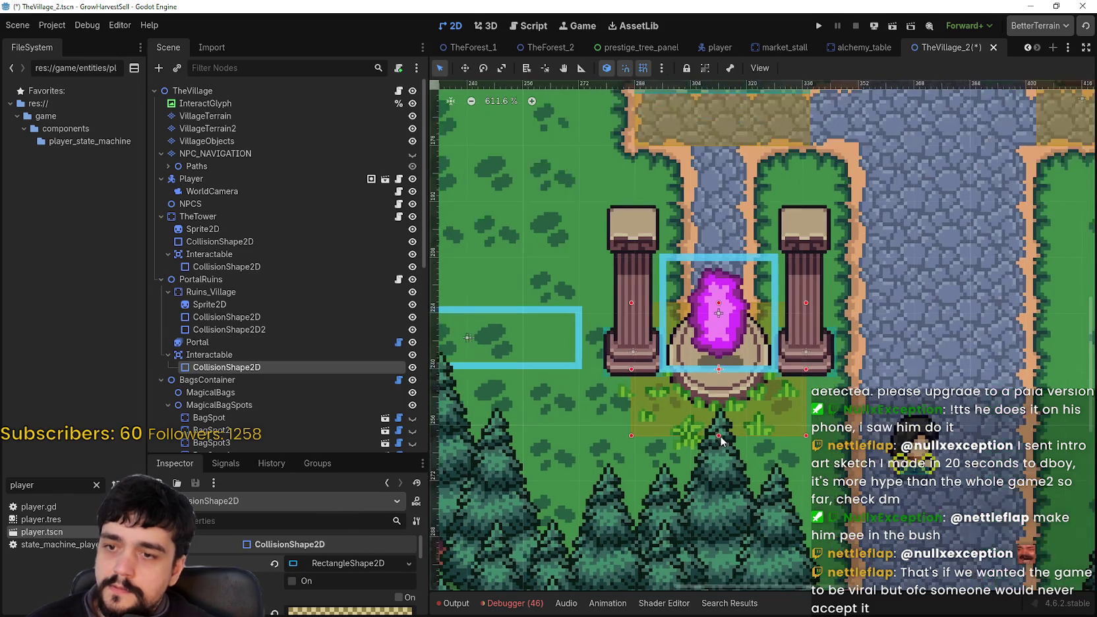
left_click_drag(721, 411, 721, 398)
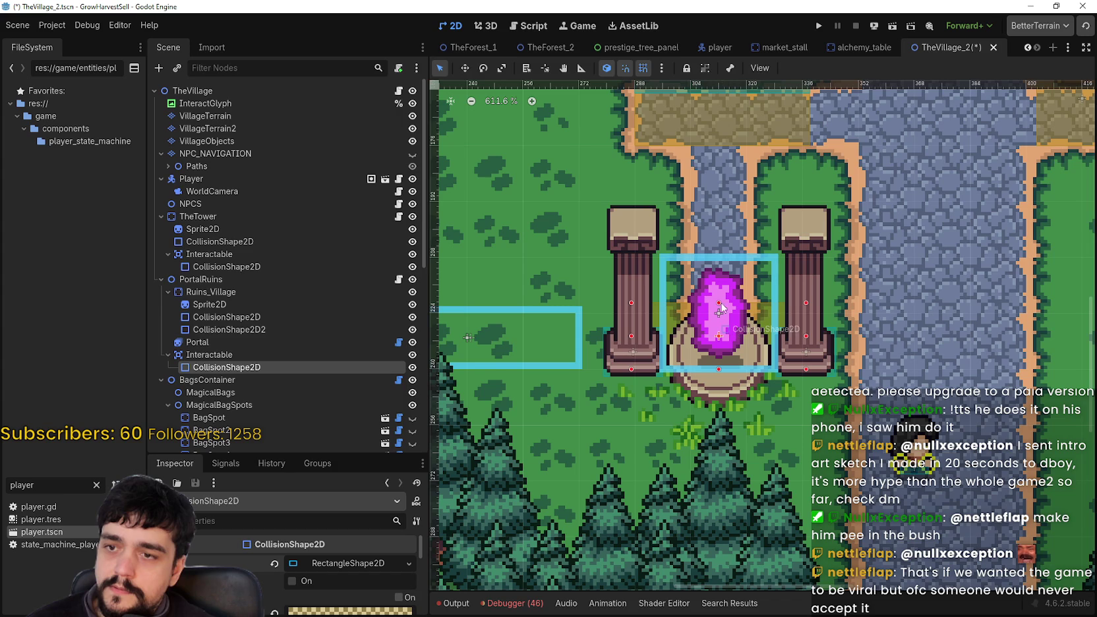
left_click_drag(719, 301, 721, 272)
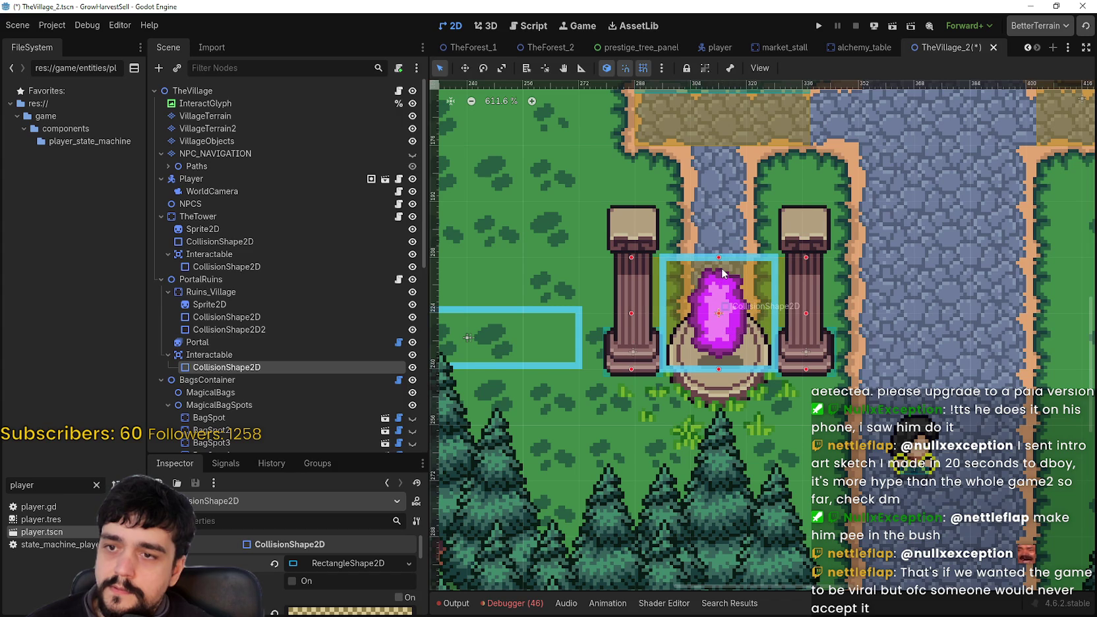
scroll(758, 325, "down", 2)
scroll(752, 315, "down", 2)
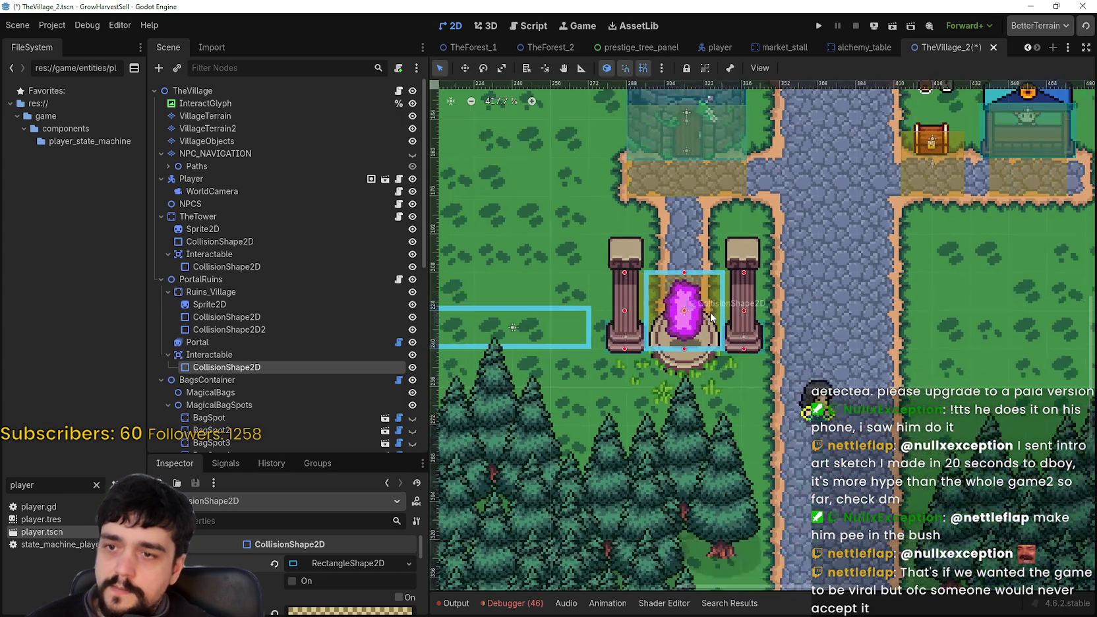
key("ctrl+s")
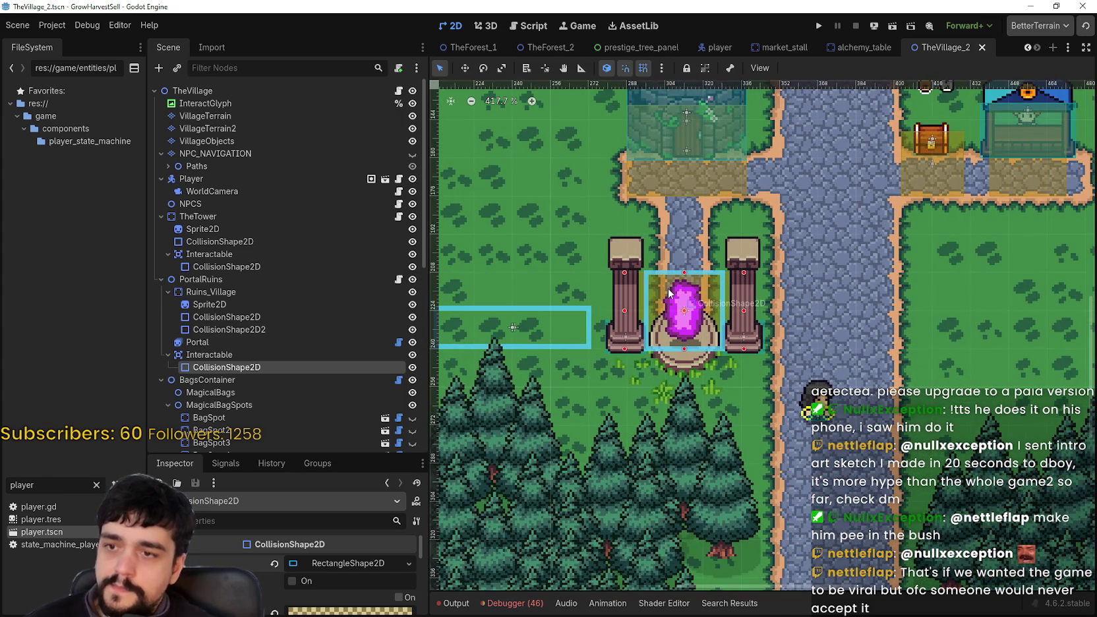
Step: Widen the portal's collision shape leftward, trim its right edge slightly, and save
scroll(670, 293, "up", 3)
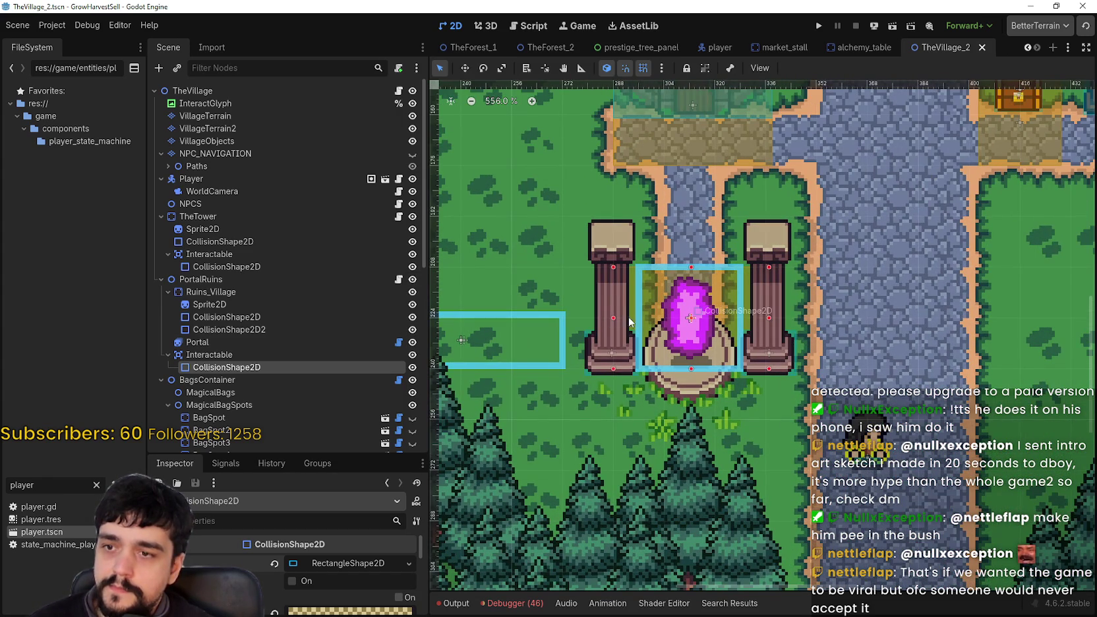
left_click_drag(650, 317, 599, 318)
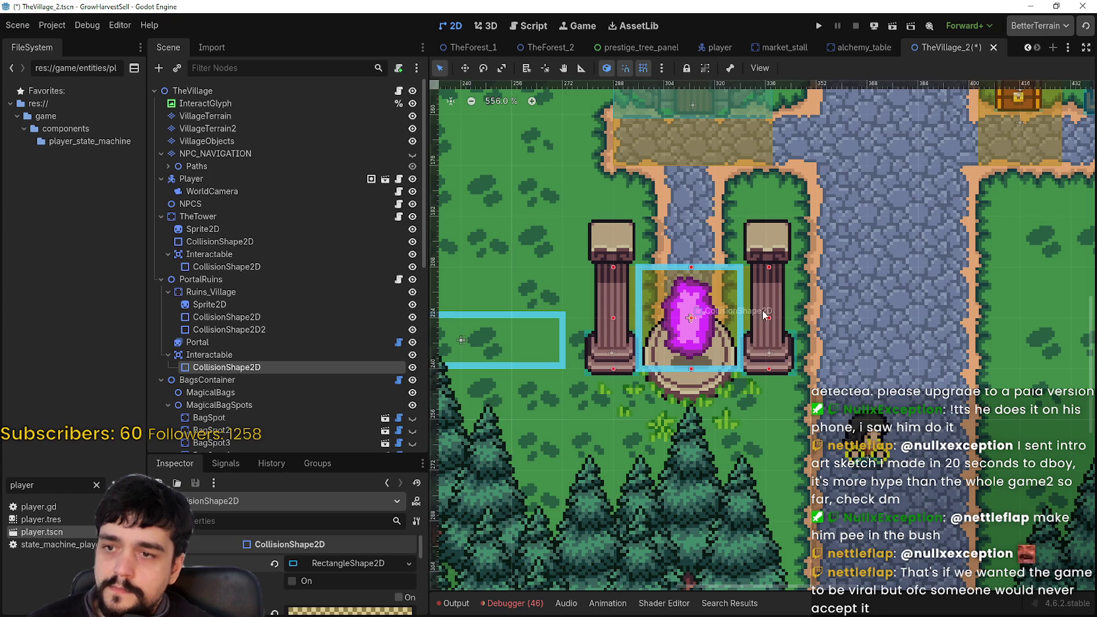
left_click_drag(769, 319, 764, 320)
scroll(689, 333, "down", 2)
key("ctrl+s")
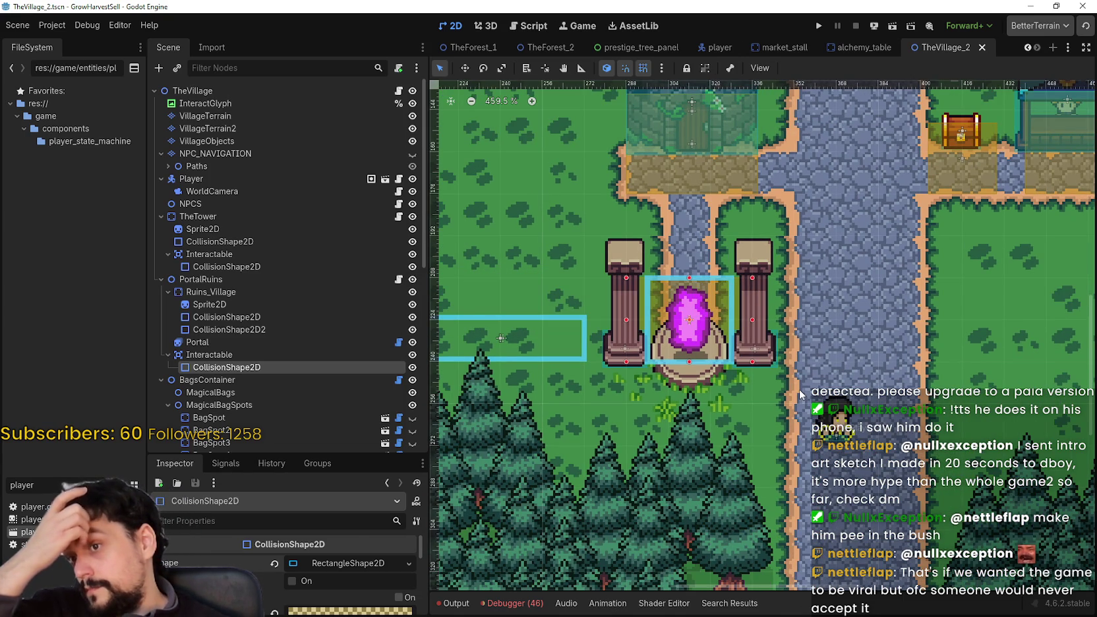
Step: Check the portal's Interactable and its collision shape, then reopen portal_ruins.gd
left_click(252, 353)
left_click(255, 368)
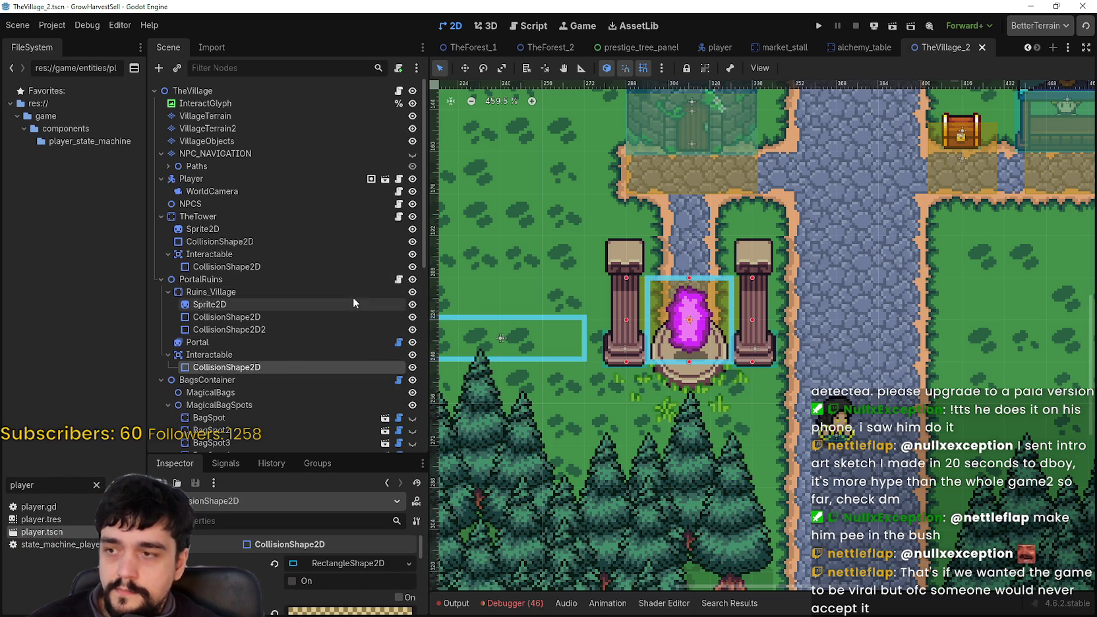
left_click(399, 279)
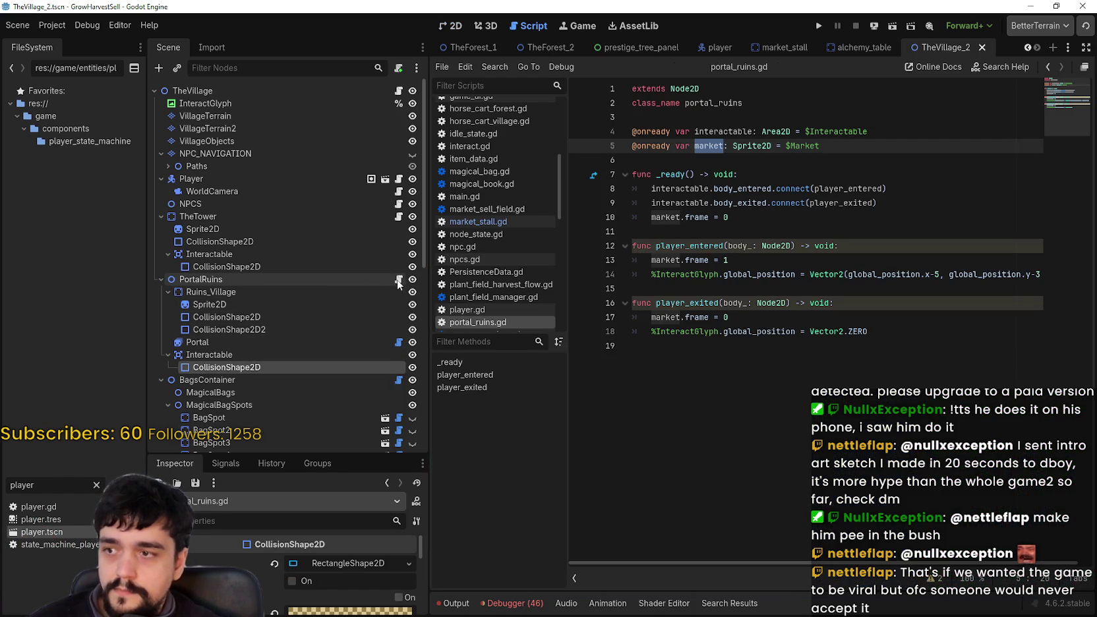
left_click(757, 364)
double_click(709, 146)
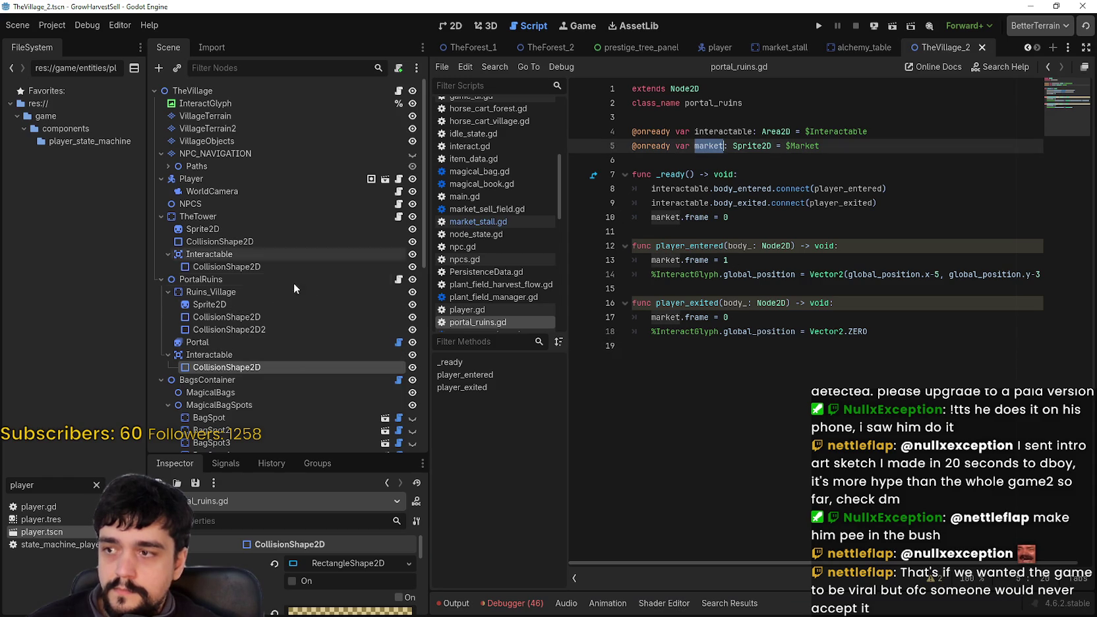
left_click(690, 161)
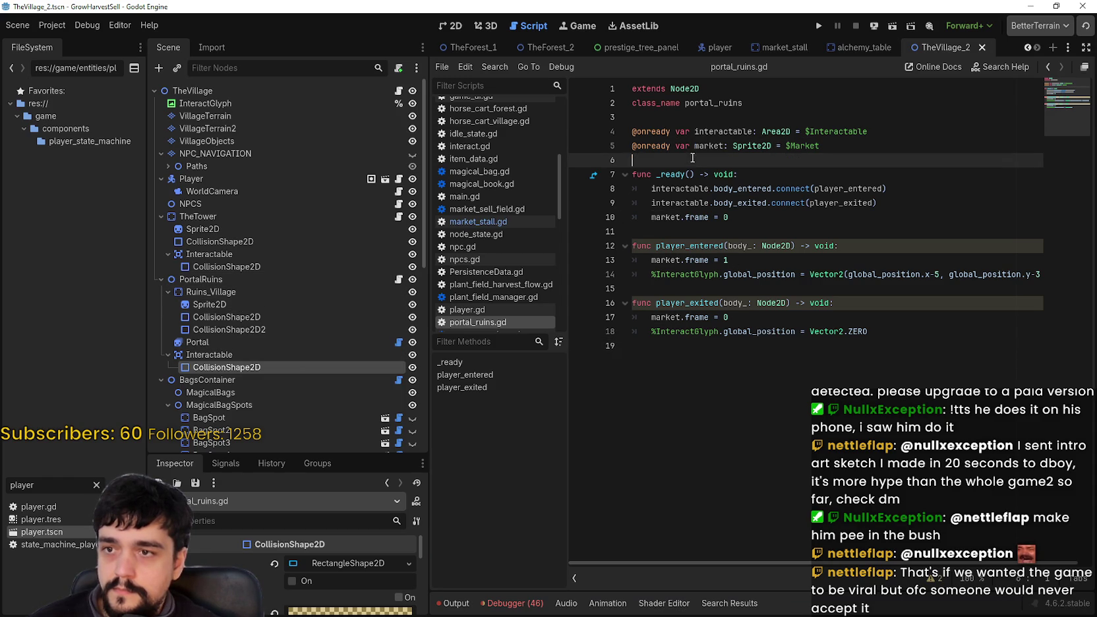
mouse_move(240, 303)
left_mouse_down()
mouse_move(761, 251)
mouse_move(746, 170)
mouse_move(736, 166)
left_mouse_up()
left_click(721, 160)
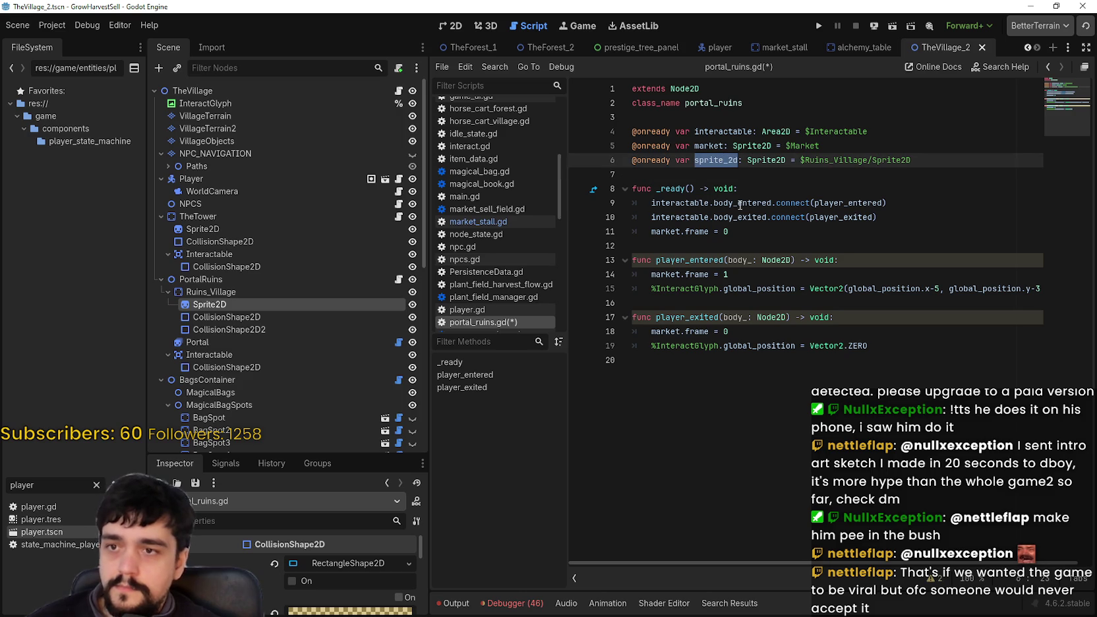
type("ruin")
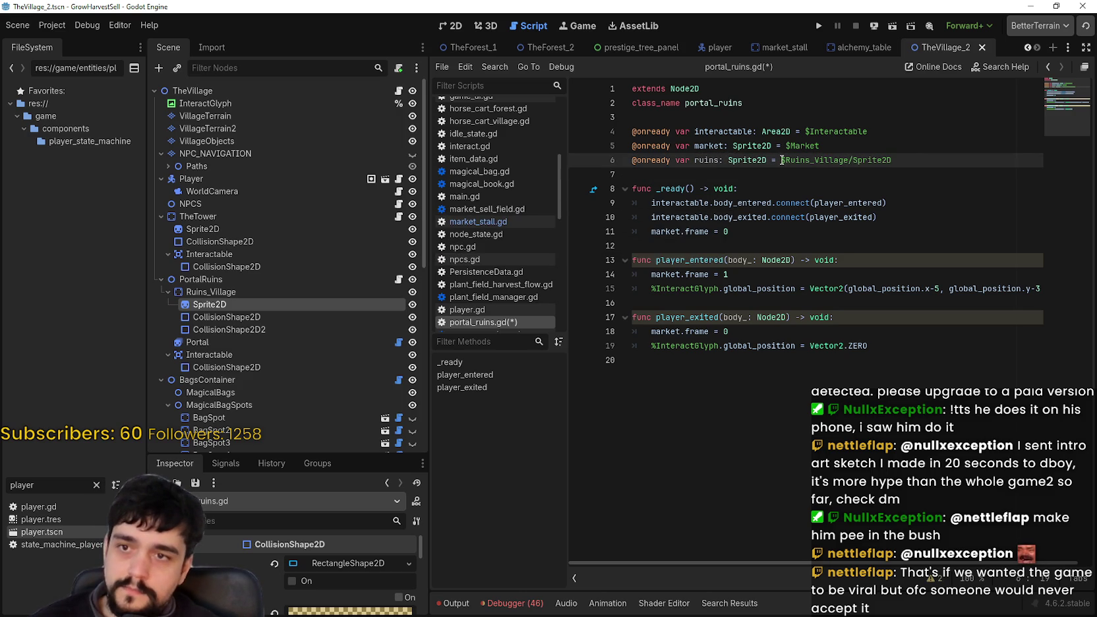
left_click_drag(881, 150, 615, 148)
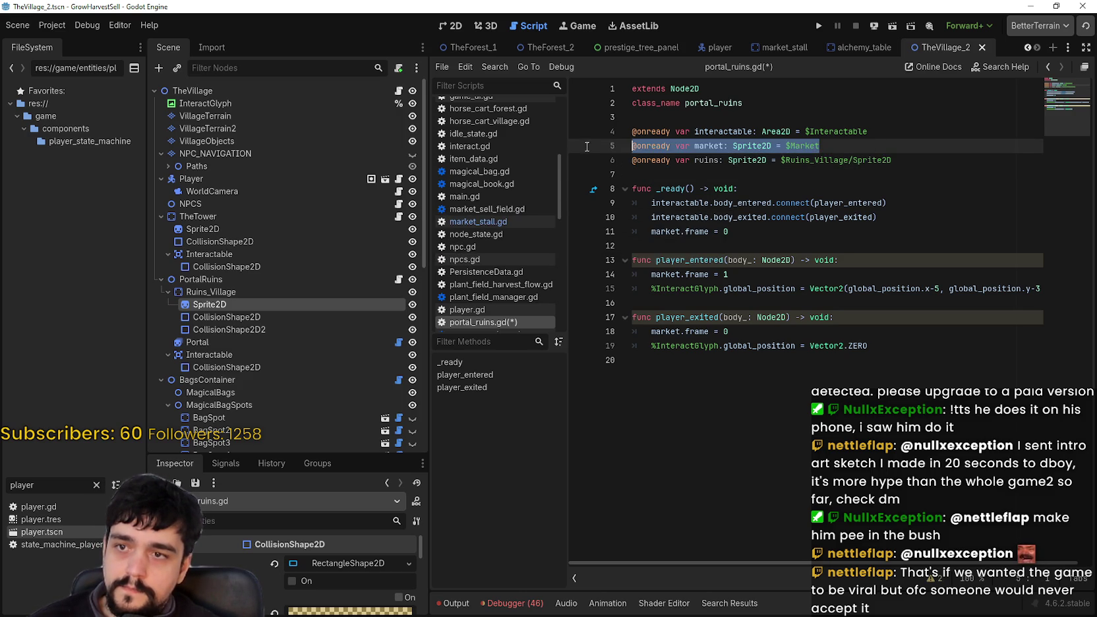
key("BackSpace")
key("BackSpace")
Step: Replace market with ruins on lines 10 and 17, save portal_ruins.gd, and run the project
double_click(717, 147)
key("ctrl+c")
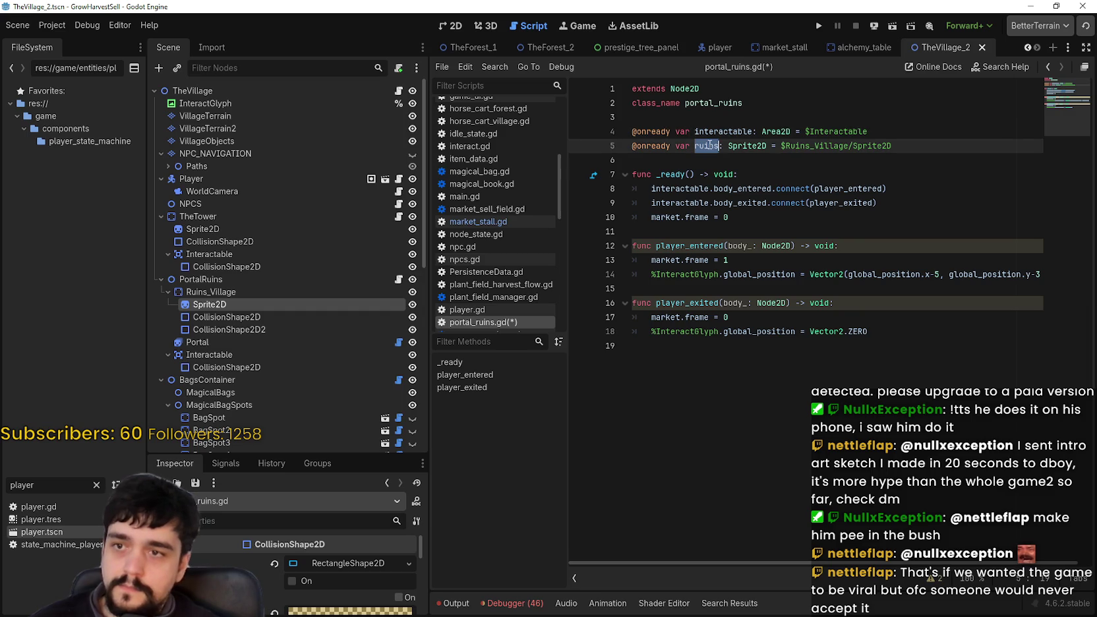
double_click(679, 218)
key("ctrl+v")
double_click(667, 261)
double_click(657, 318)
key("ctrl+v")
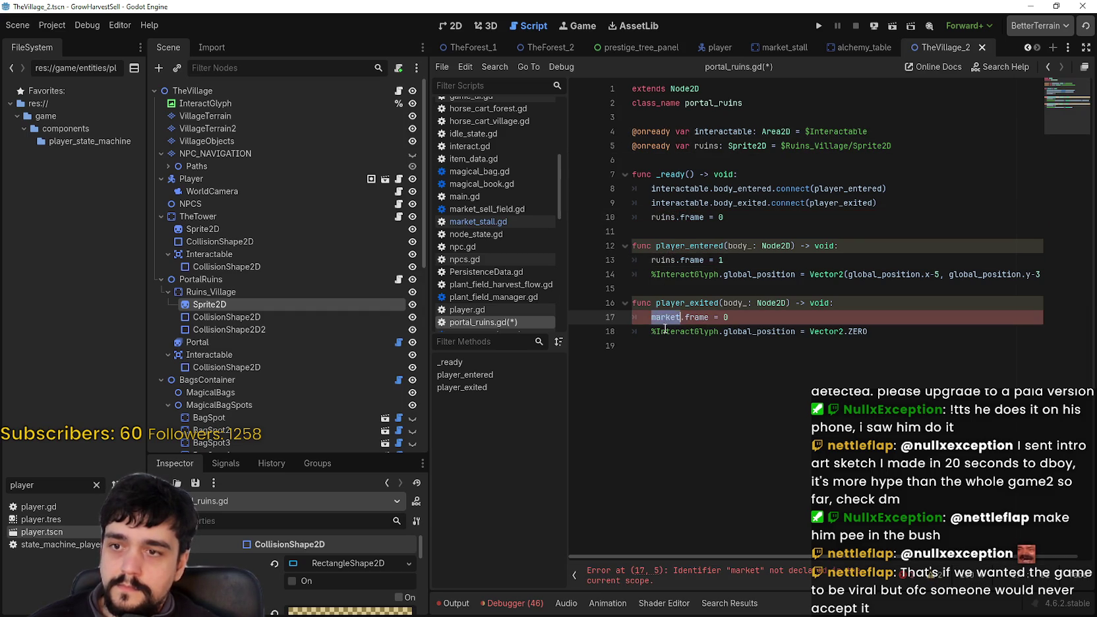
left_click(678, 356)
type("uins")
key("ctrl+s")
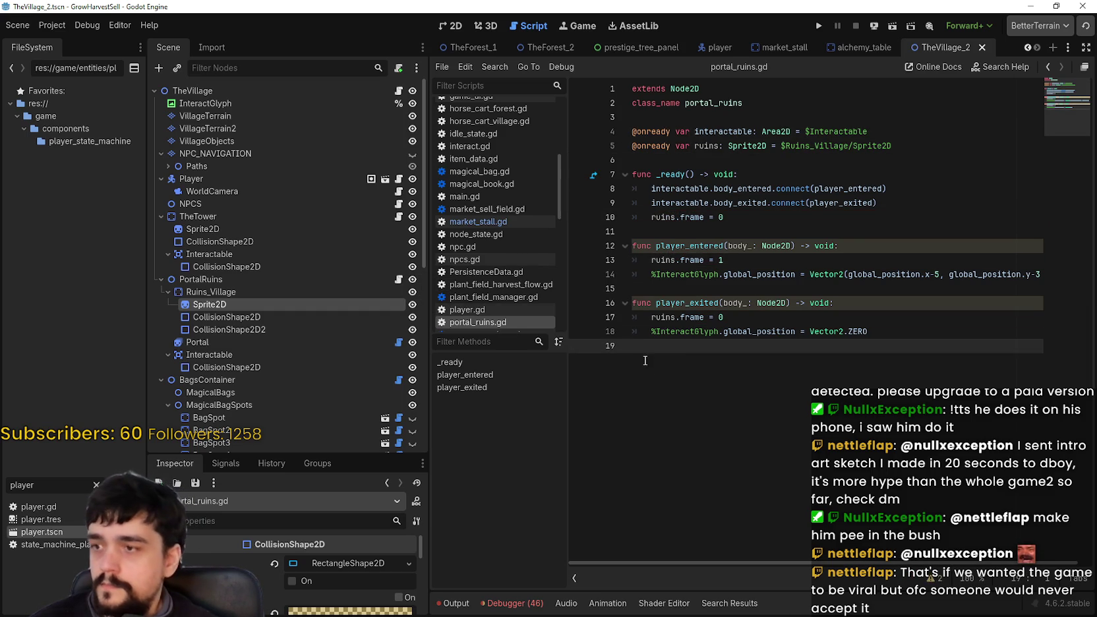
left_click(820, 27)
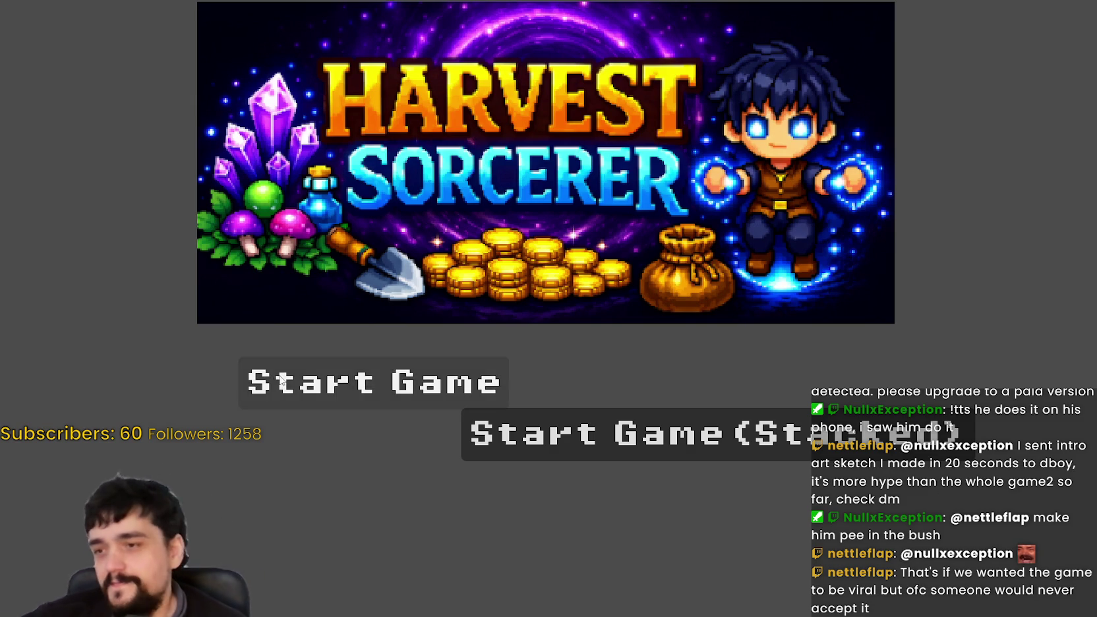
Step: Start a new game and walk the player from the forest edge to the stone pedestal
left_click(370, 383)
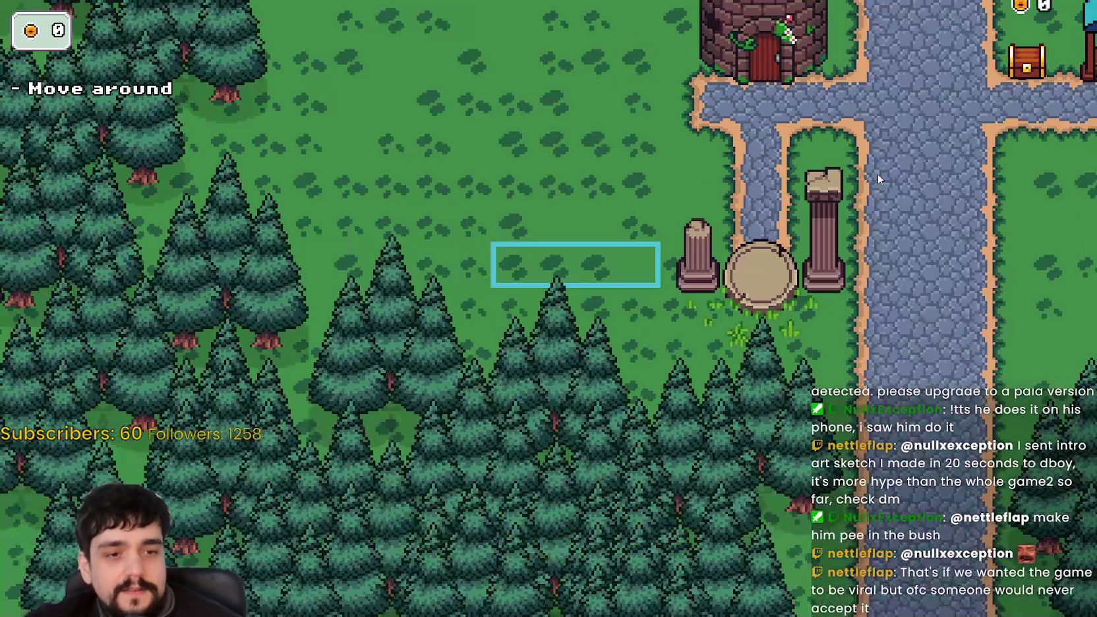
key("d")
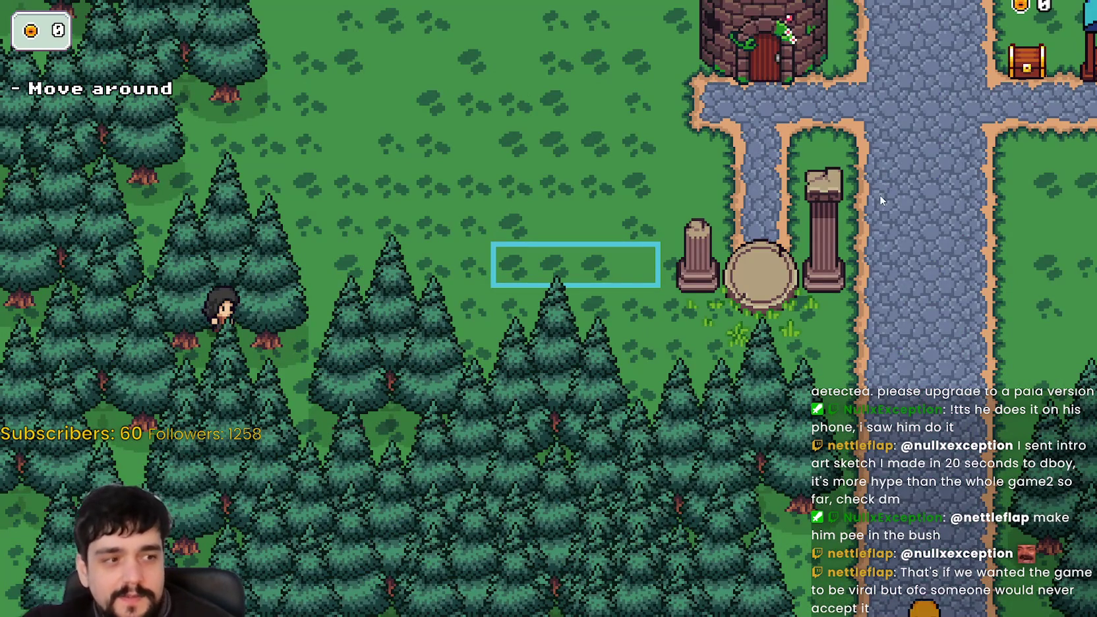
key("d")
key("w")
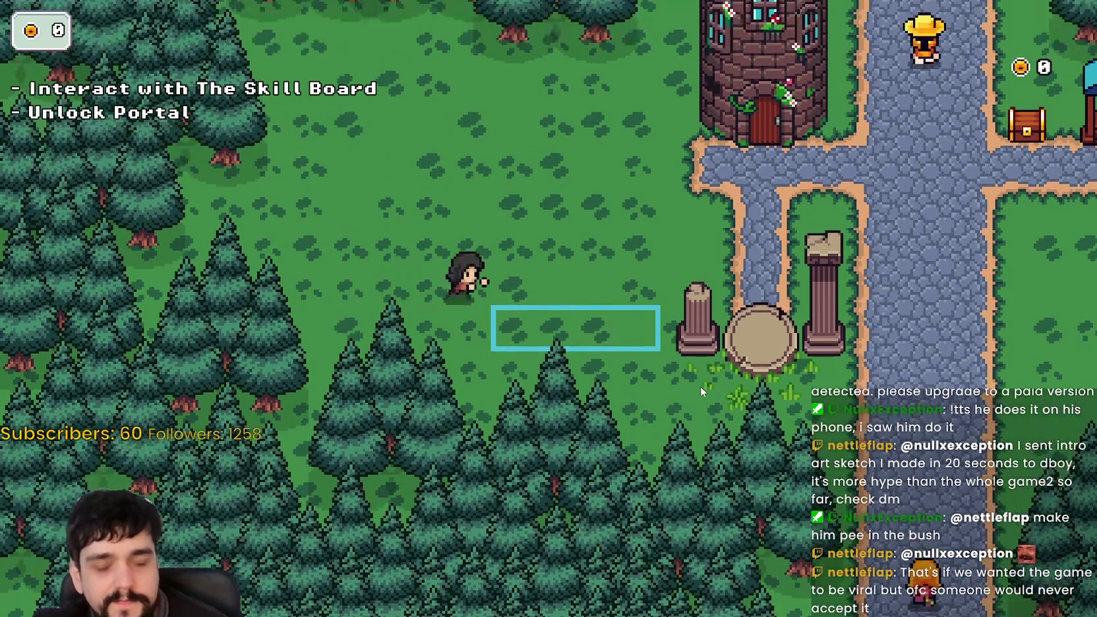
key("d")
key("w")
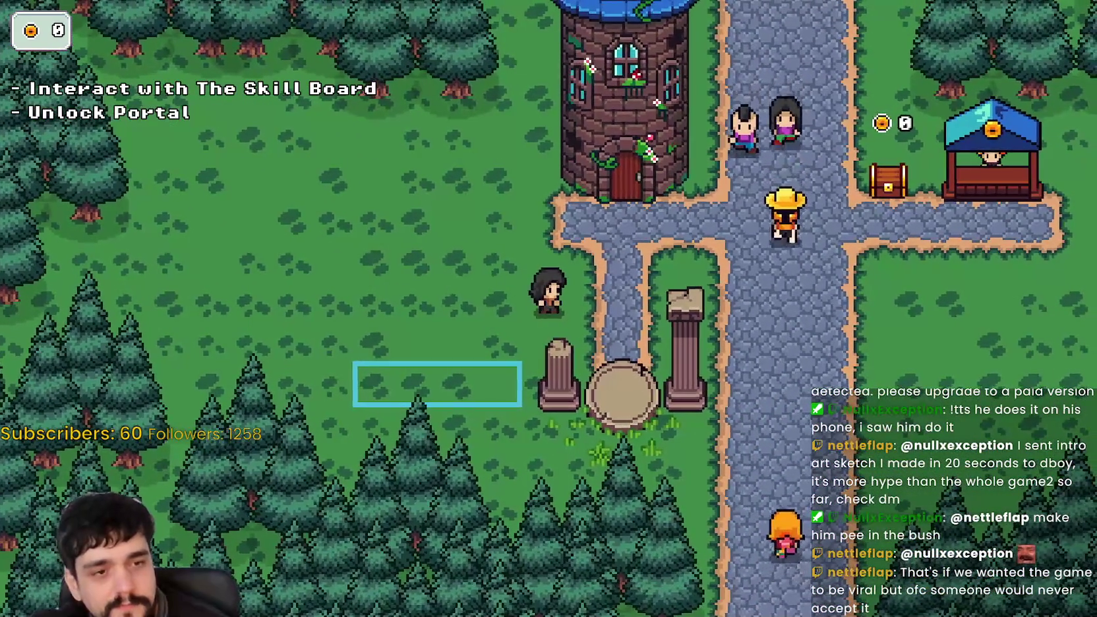
key("d")
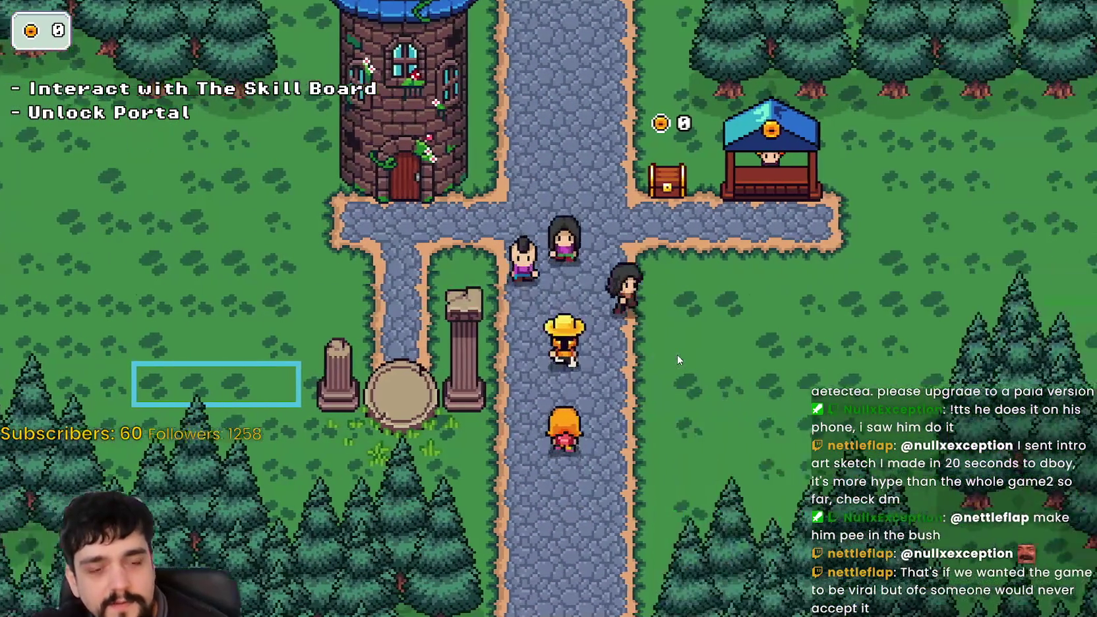
key("d")
key("w")
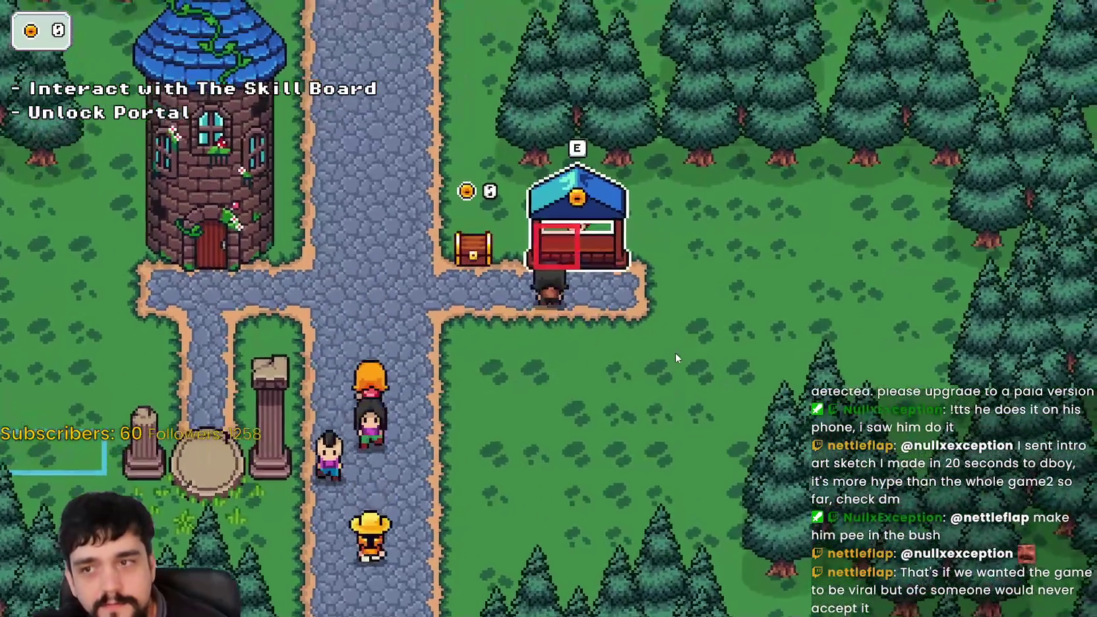
key("a")
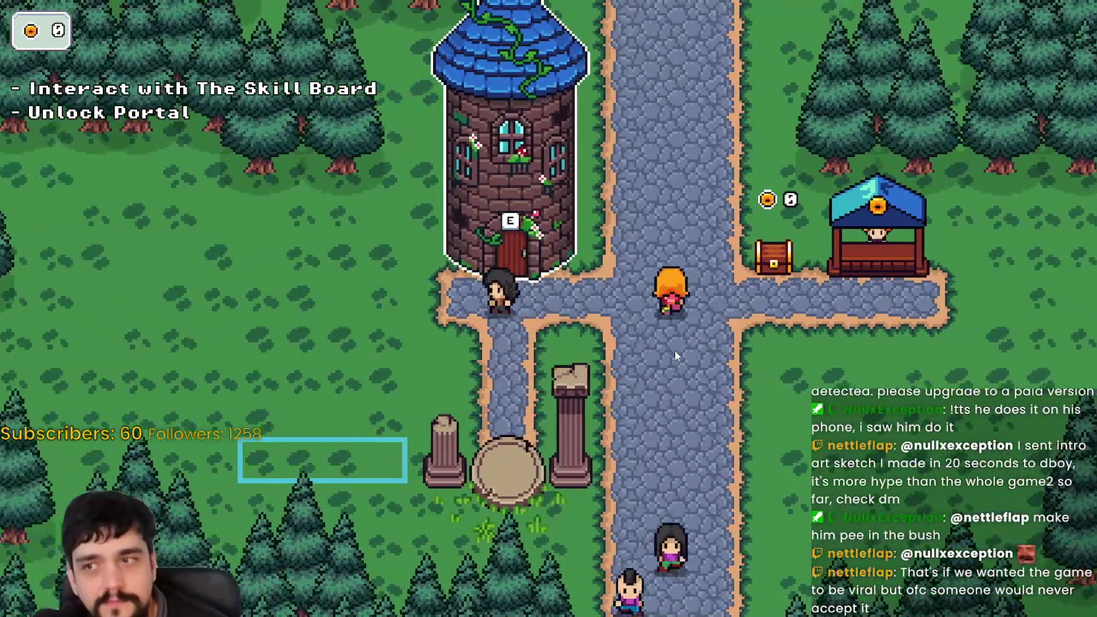
key("s")
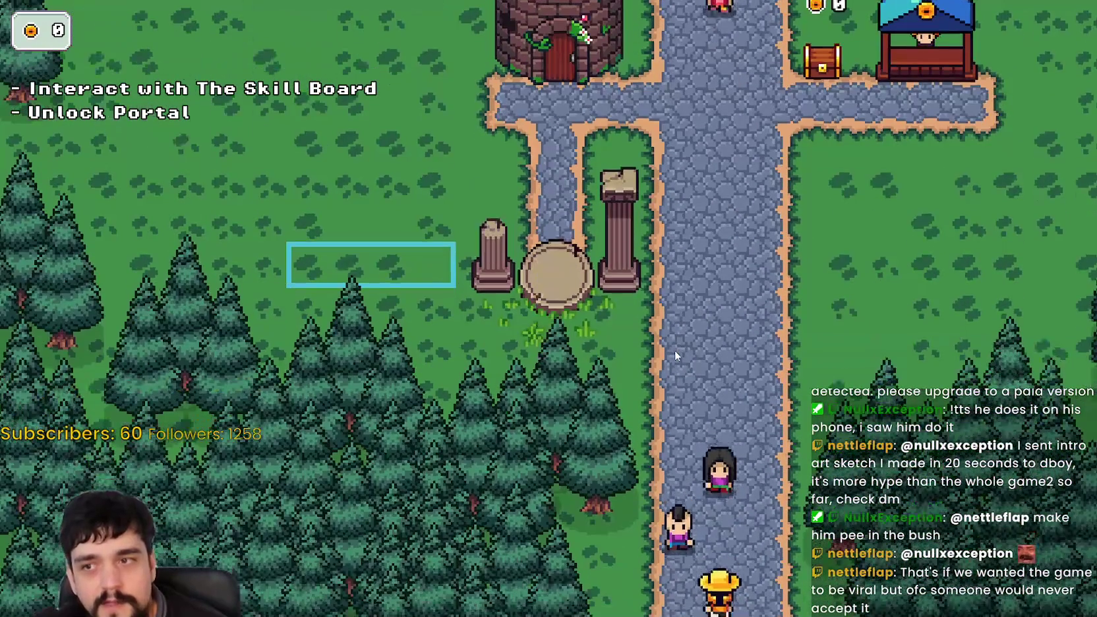
Step: Walk the player back and forth near the pedestal to test whether the ruins react
key("w")
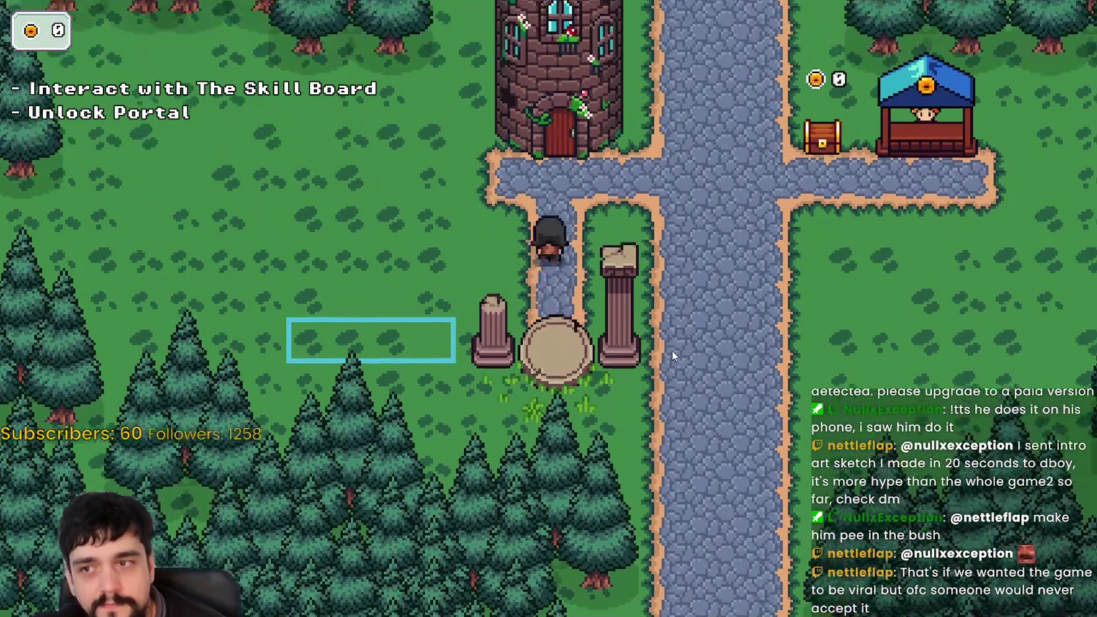
key("w")
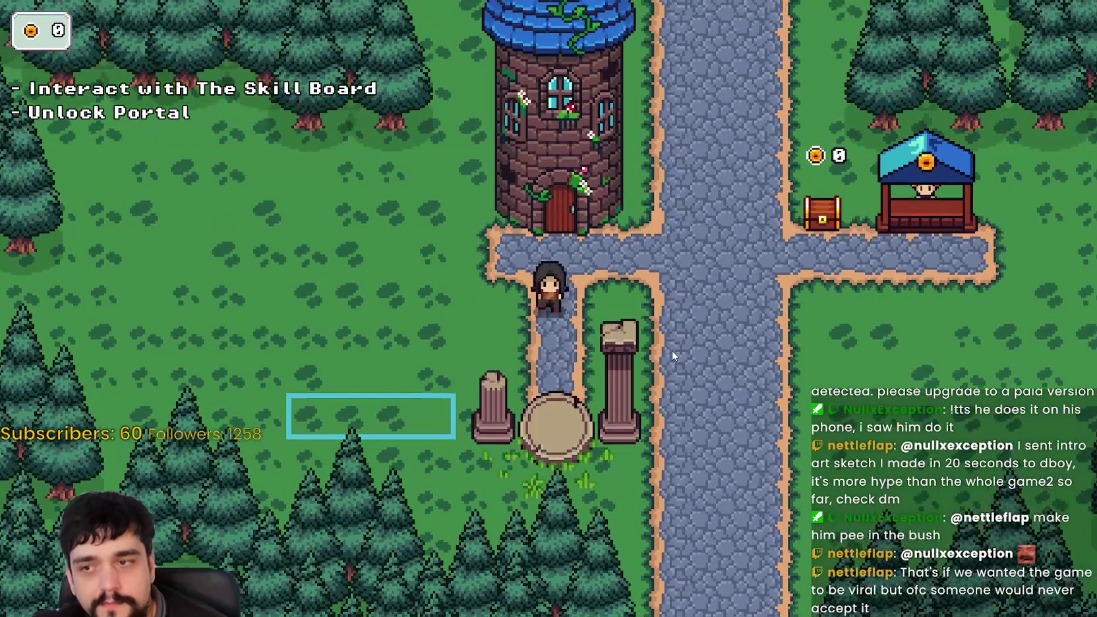
key("s")
key("w")
key("s")
key("w")
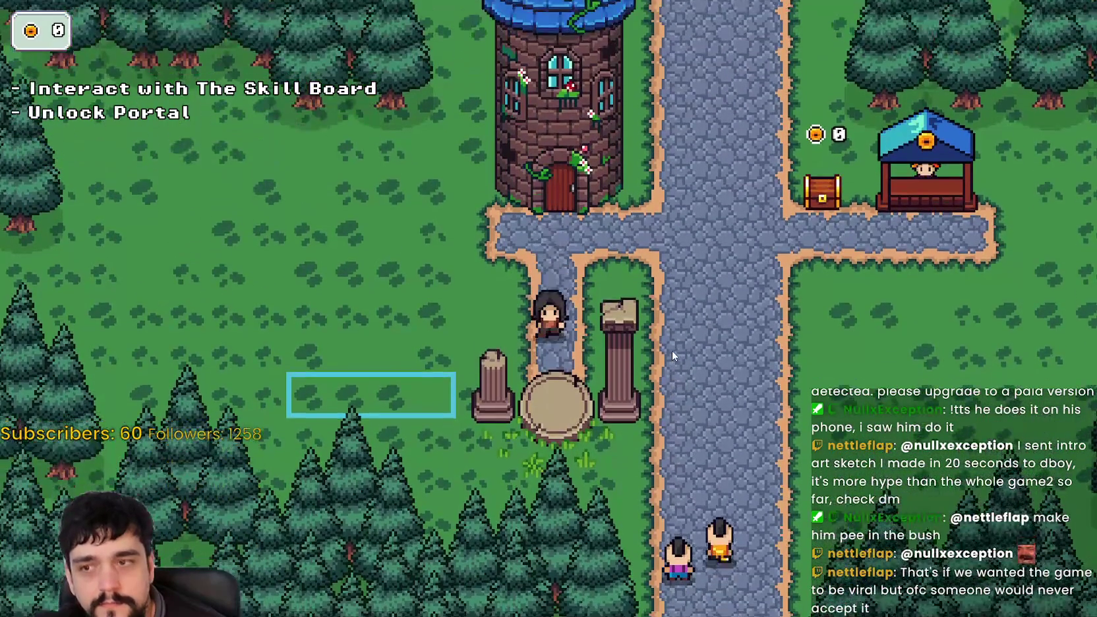
key("s")
key("w")
key("s")
key("w")
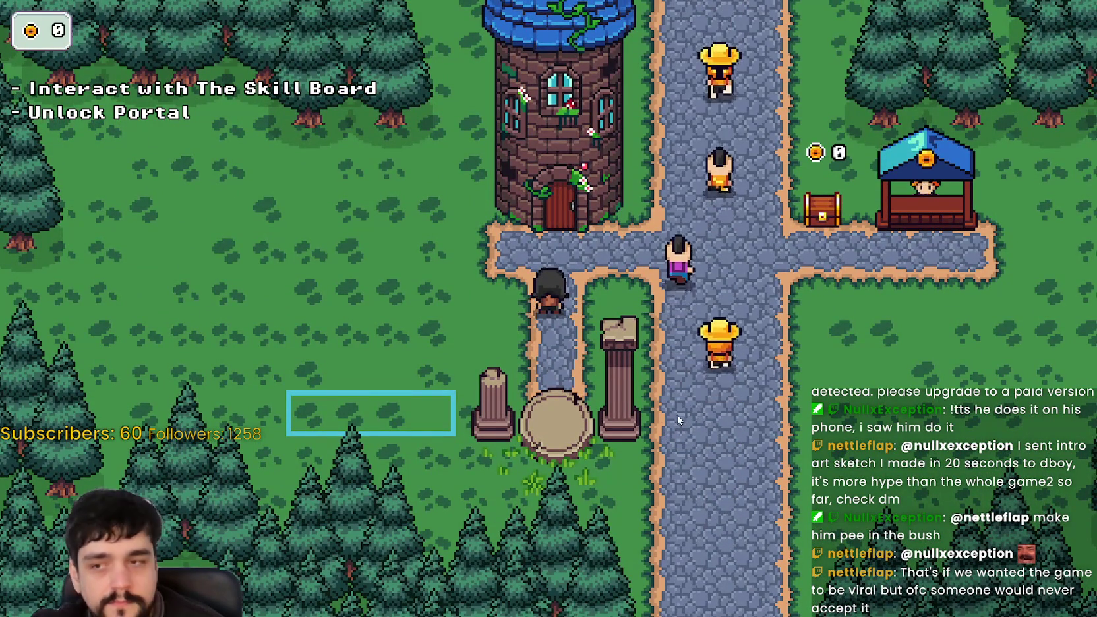
Step: Unlock the portal at the skill board, step on and off it to check the pillars, then return to the editor
key("e")
key("Escape")
key("s")
key("s")
key("w")
key("s")
key("w")
key("s")
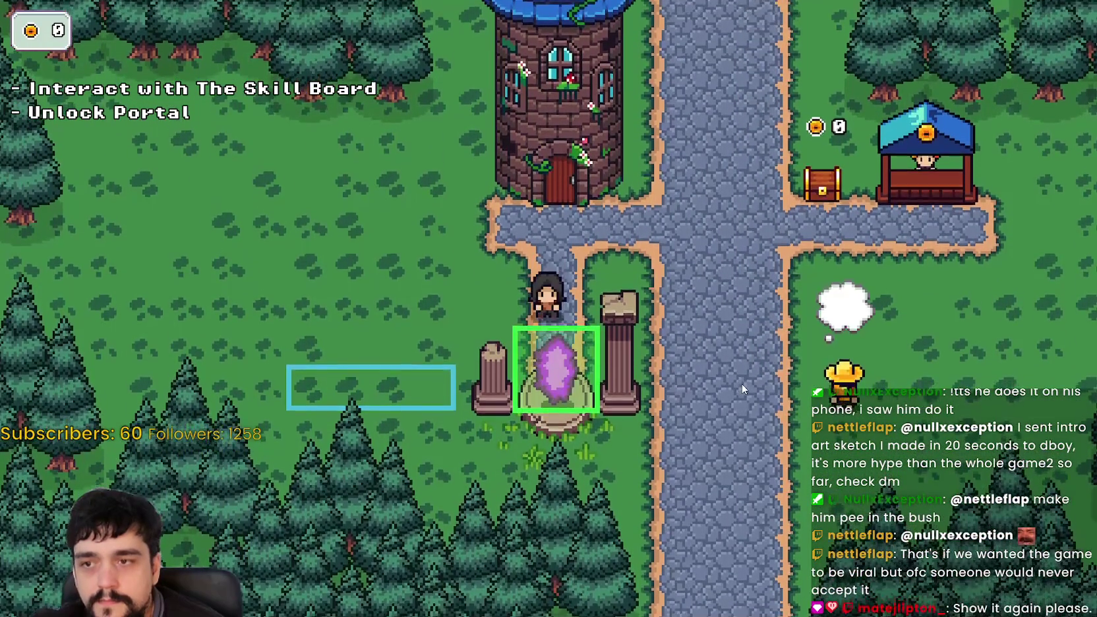
key("w")
key("s")
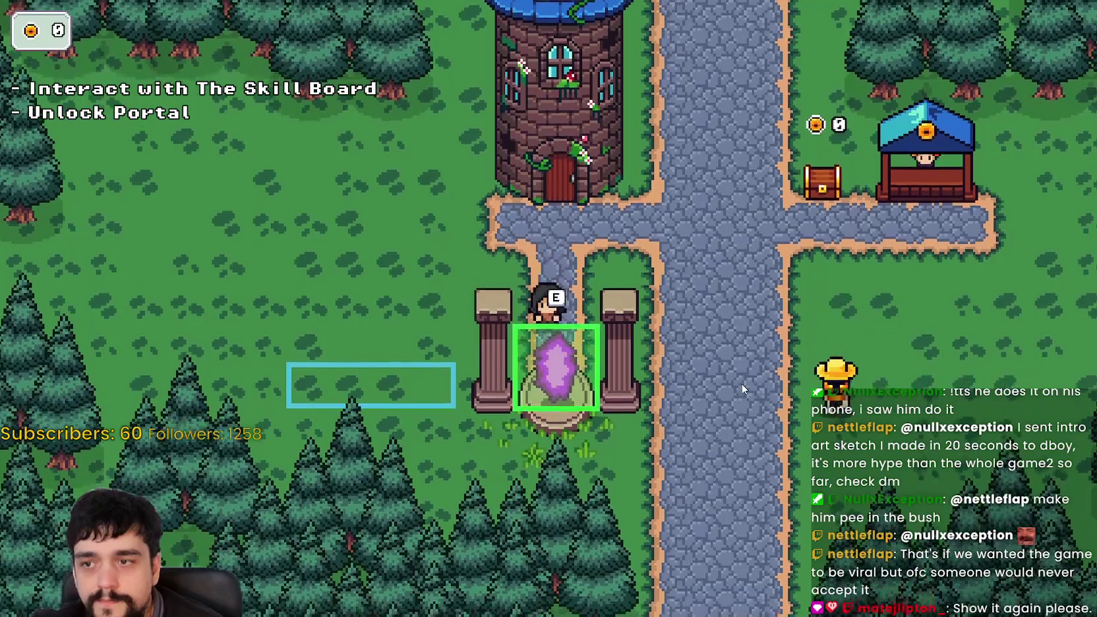
key("w")
key("s")
key("w")
key("s")
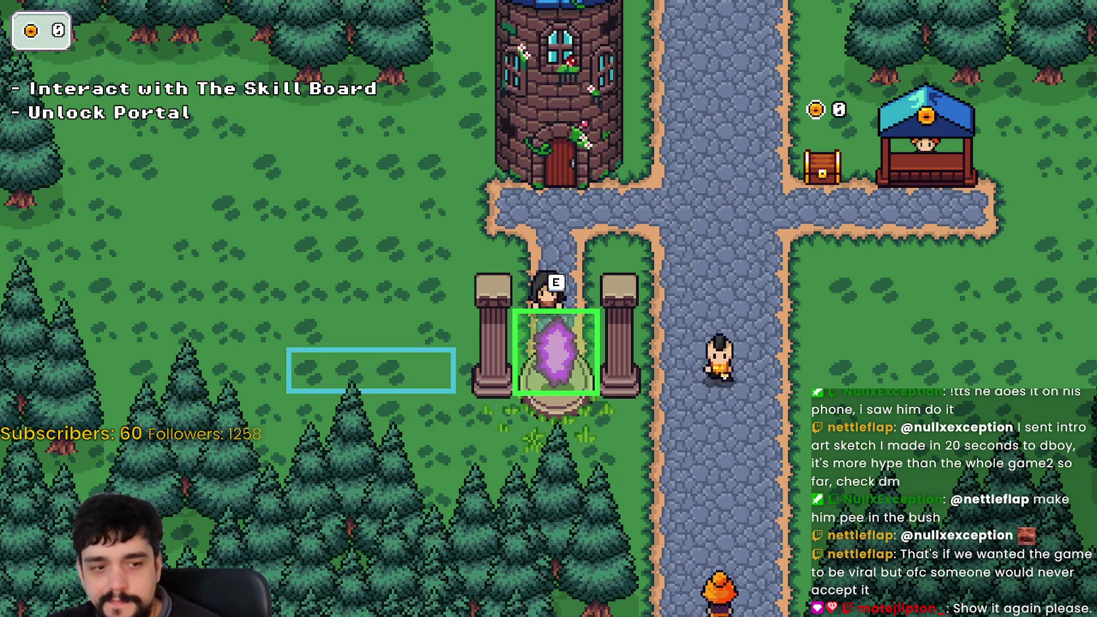
key("alt+Tab")
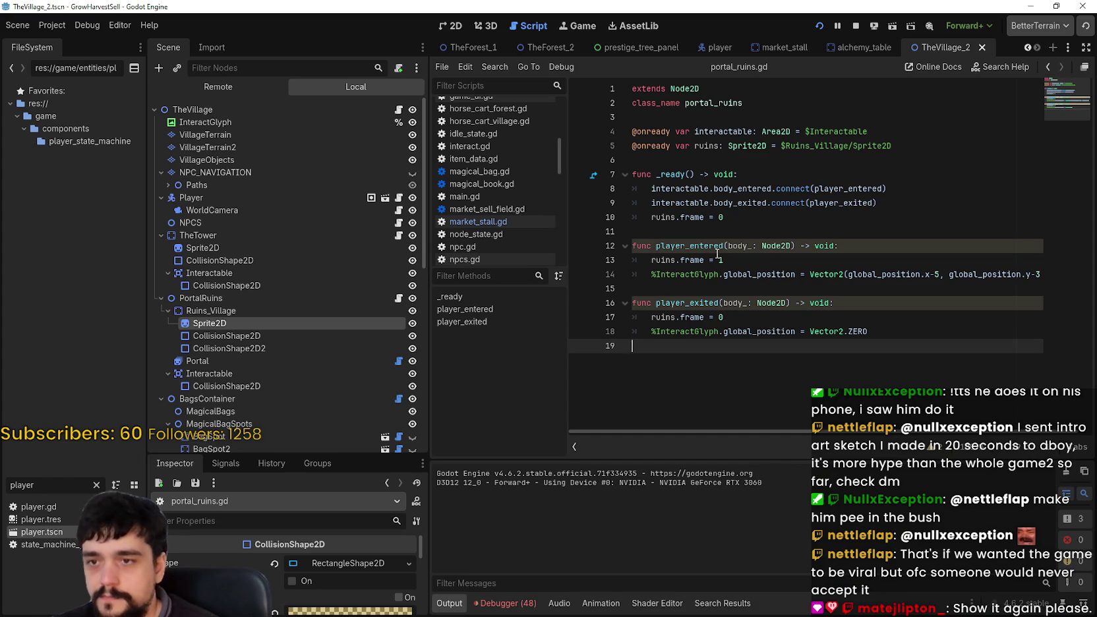
Step: Select the Ruins_Village Sprite2D and change its frames in the Inspector to 2 horizontal frames
double_click(721, 259)
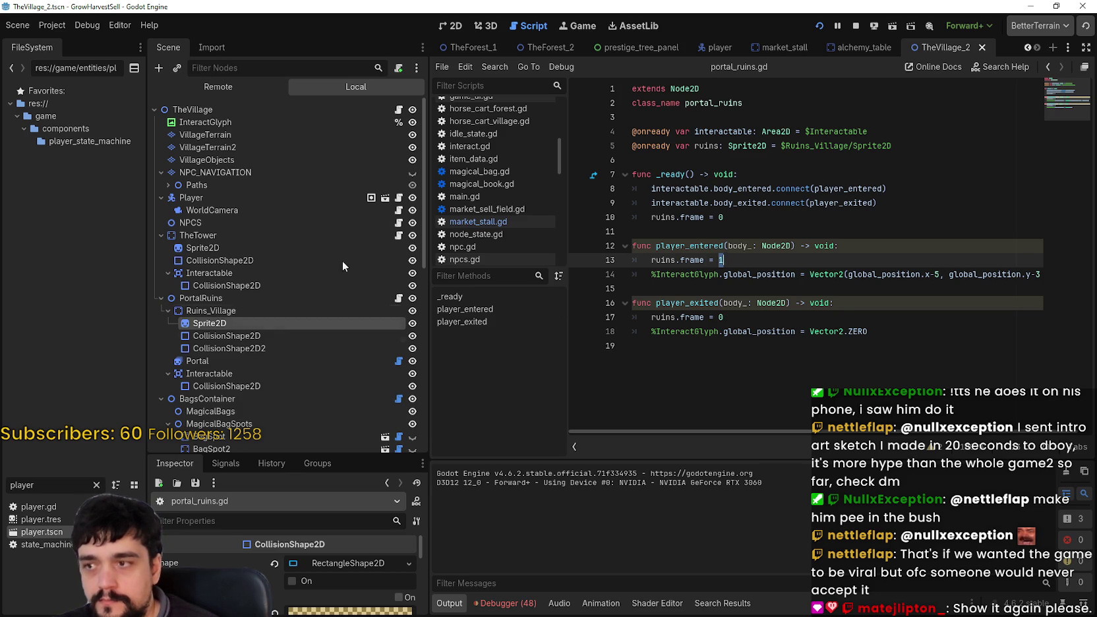
left_click(454, 26)
scroll(287, 568, "down", 5)
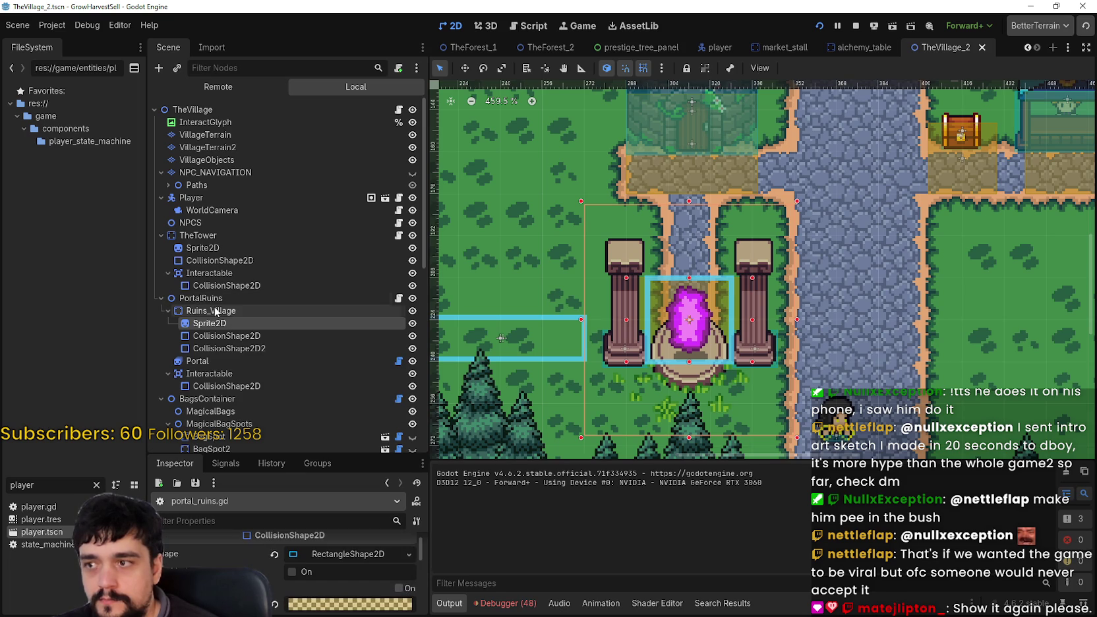
left_click(210, 311)
left_click(210, 323)
scroll(310, 568, "down", 5)
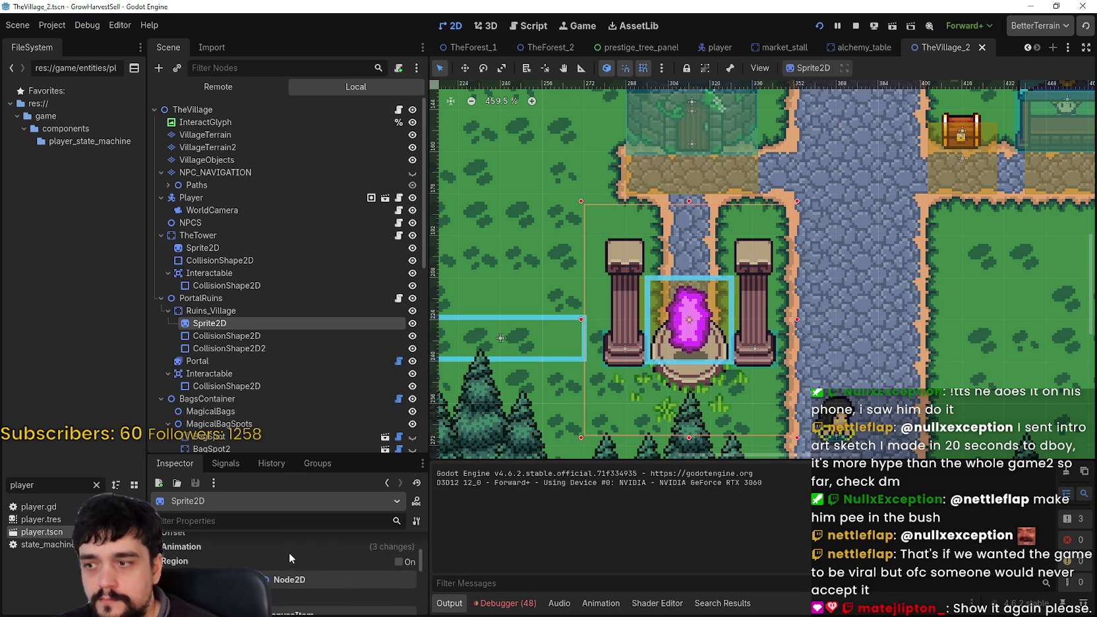
scroll(370, 579, "down", 1)
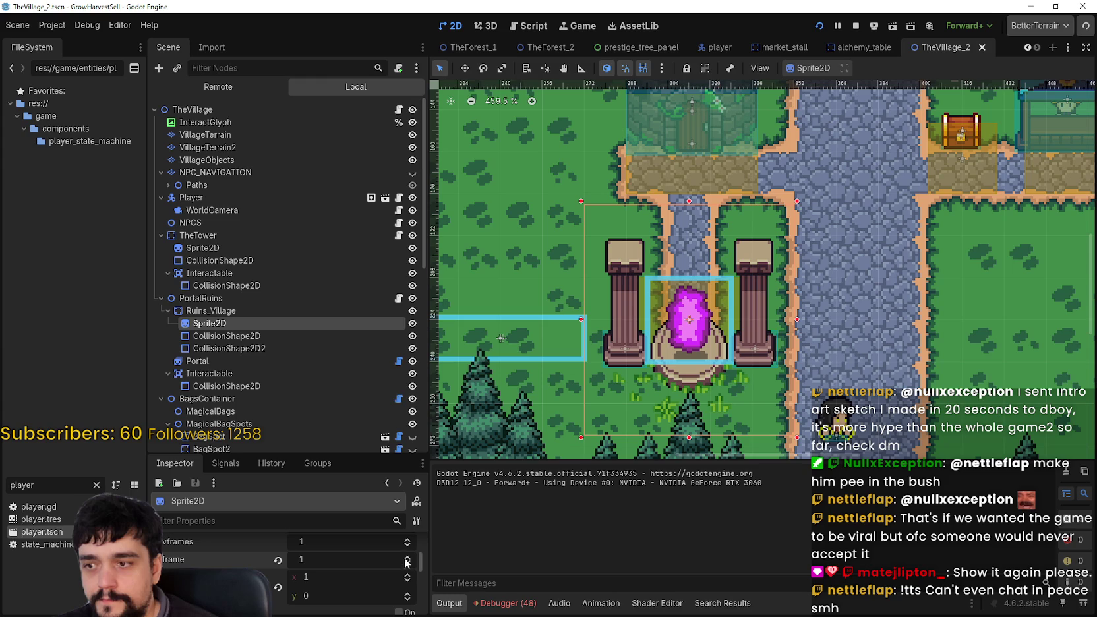
left_click(407, 565)
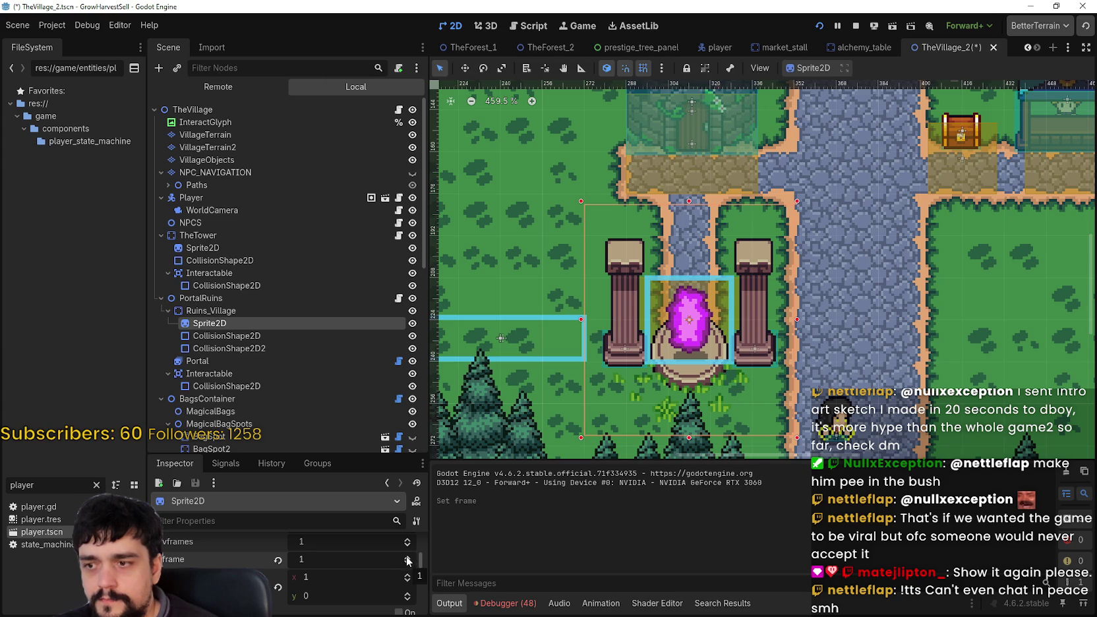
Step: Run the game to test the sprite, close it, and open portal_ruins.gd
key("F5")
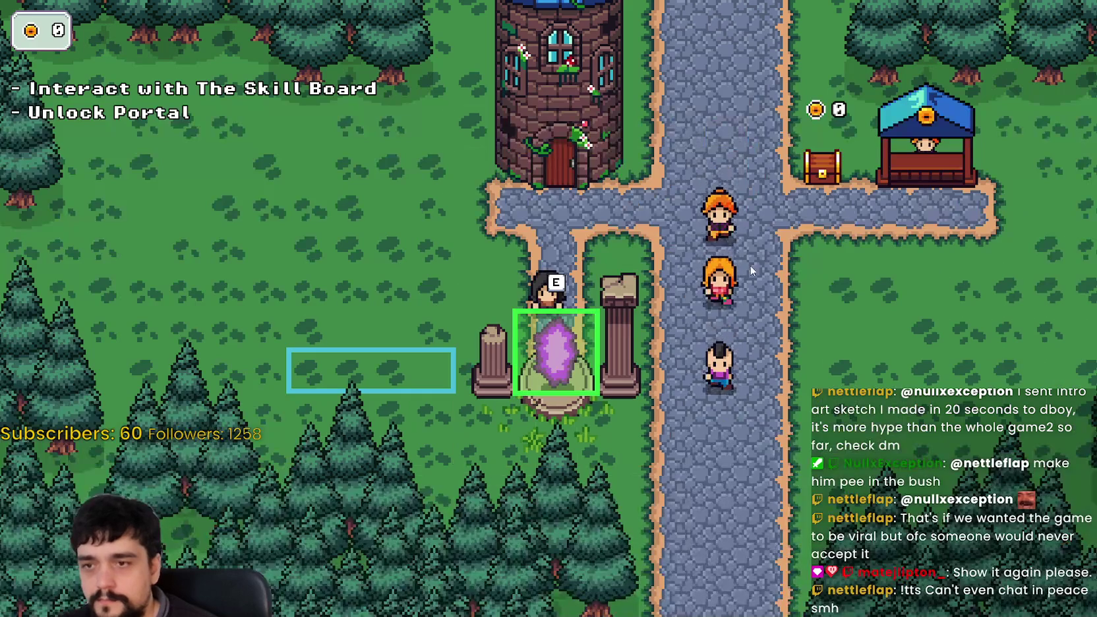
key("F8")
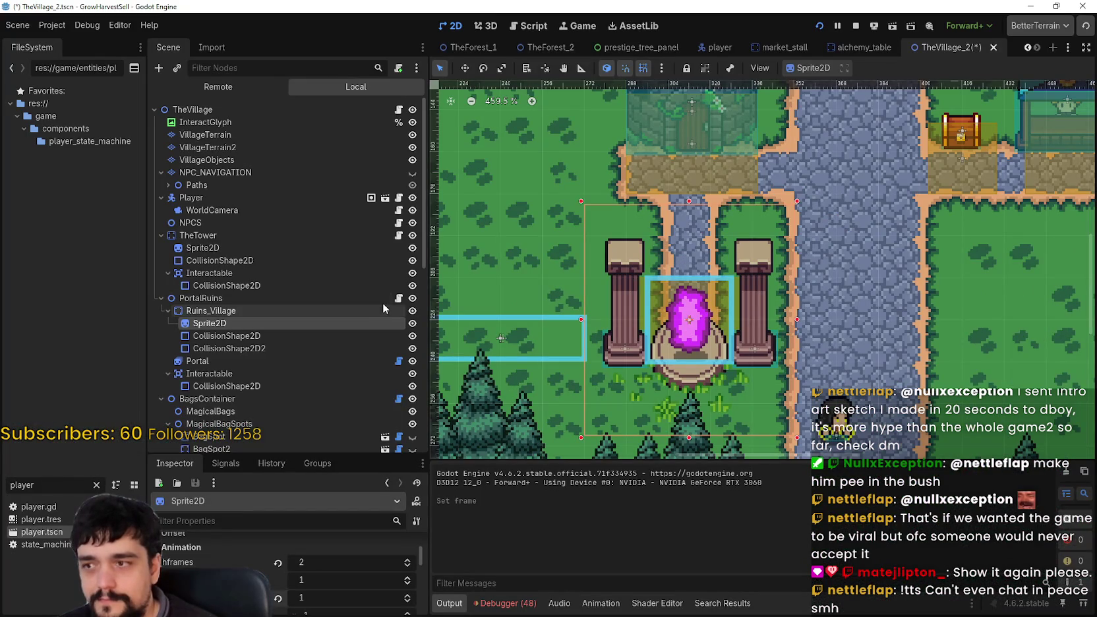
left_click(398, 299)
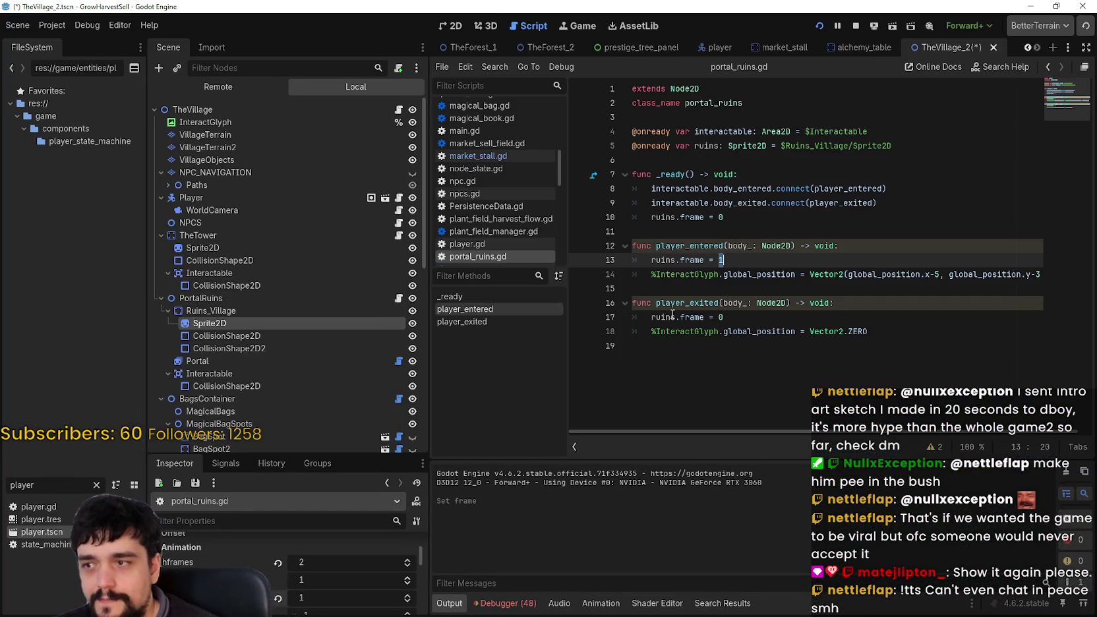
Step: Change the exit frame on line 17 from 0 to 2, discard a drafted if line, save, and run the game
double_click(735, 316)
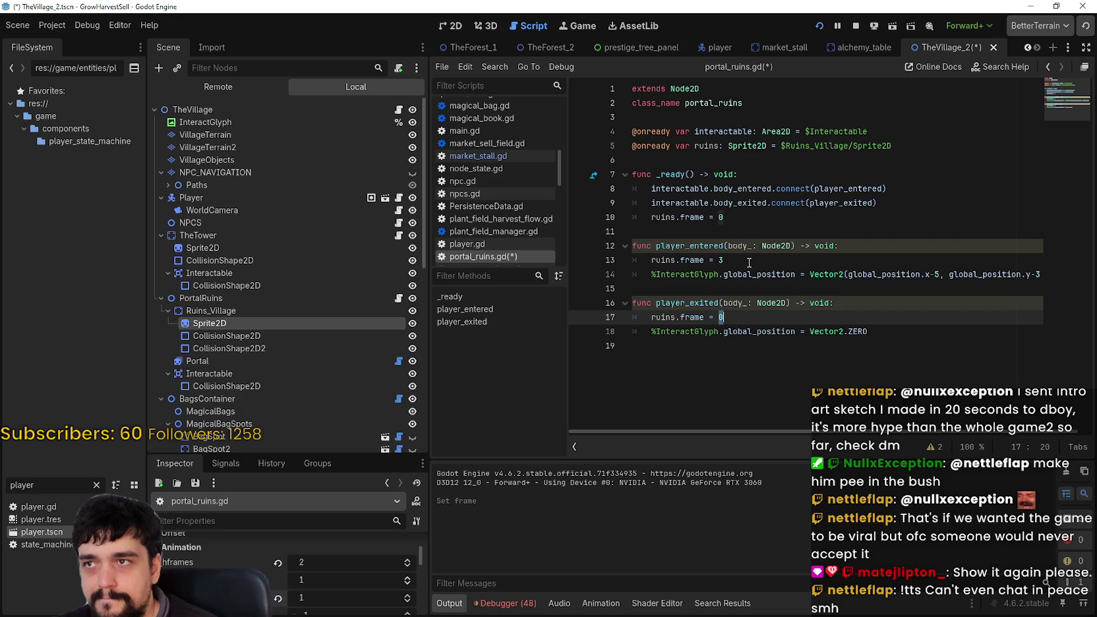
type("2")
key("ctrl+s")
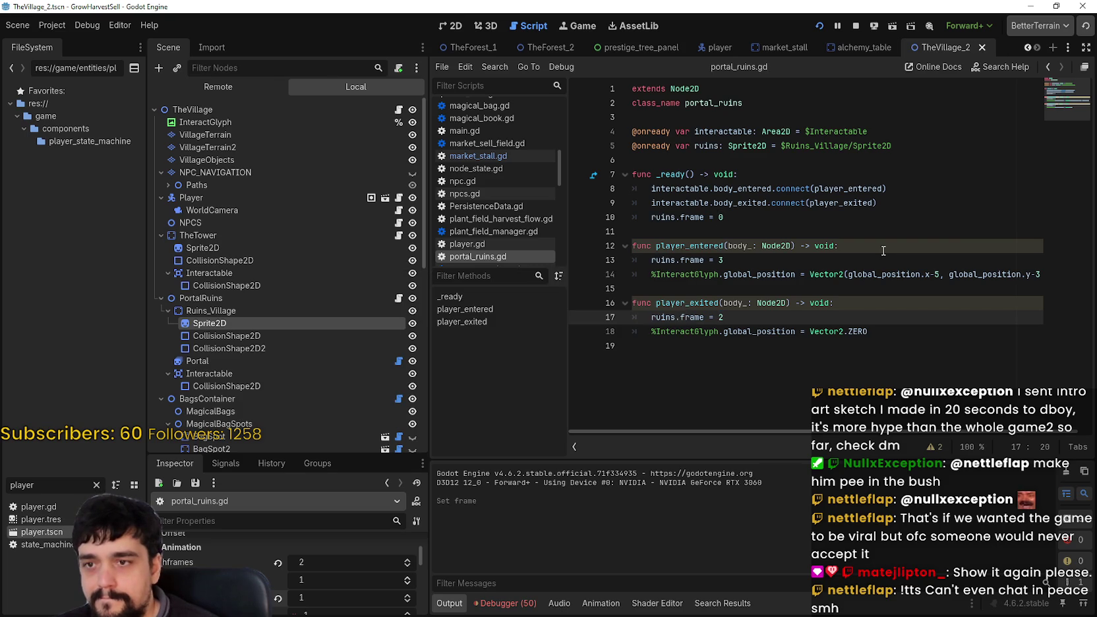
left_click(884, 248)
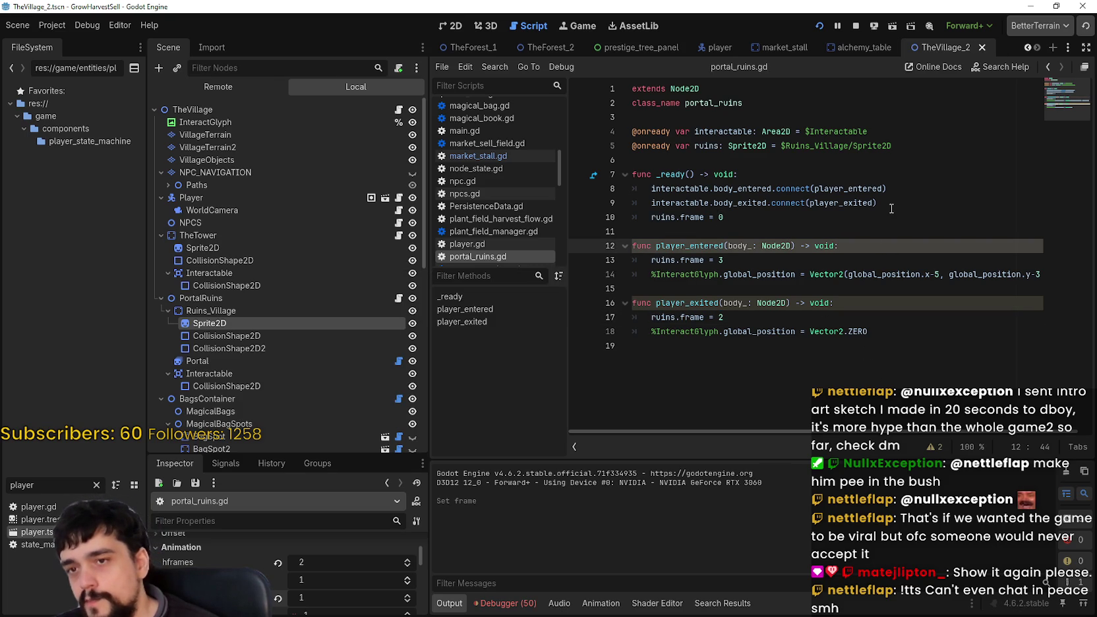
key("Return")
type("if")
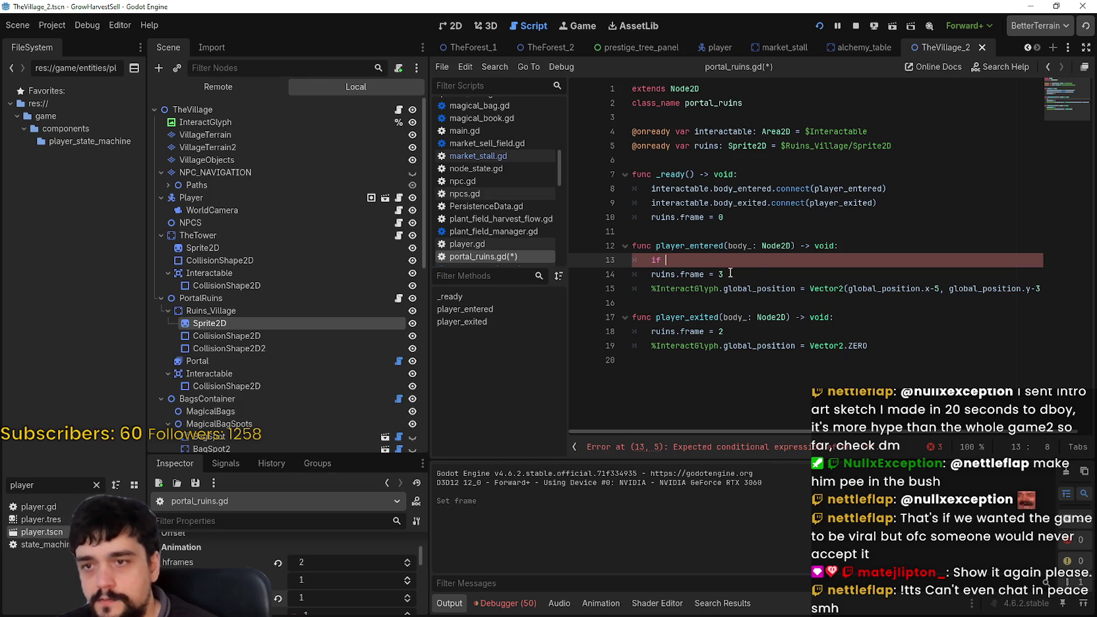
left_click_drag(704, 332, 651, 332)
left_click(672, 257)
type("ruins.frame !")
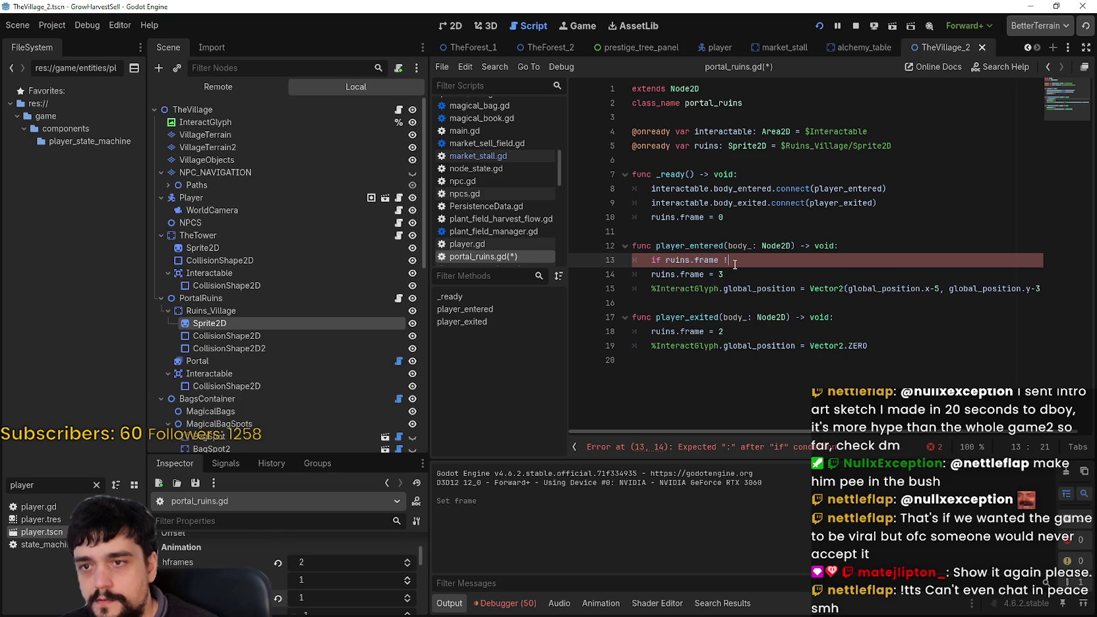
type("=")
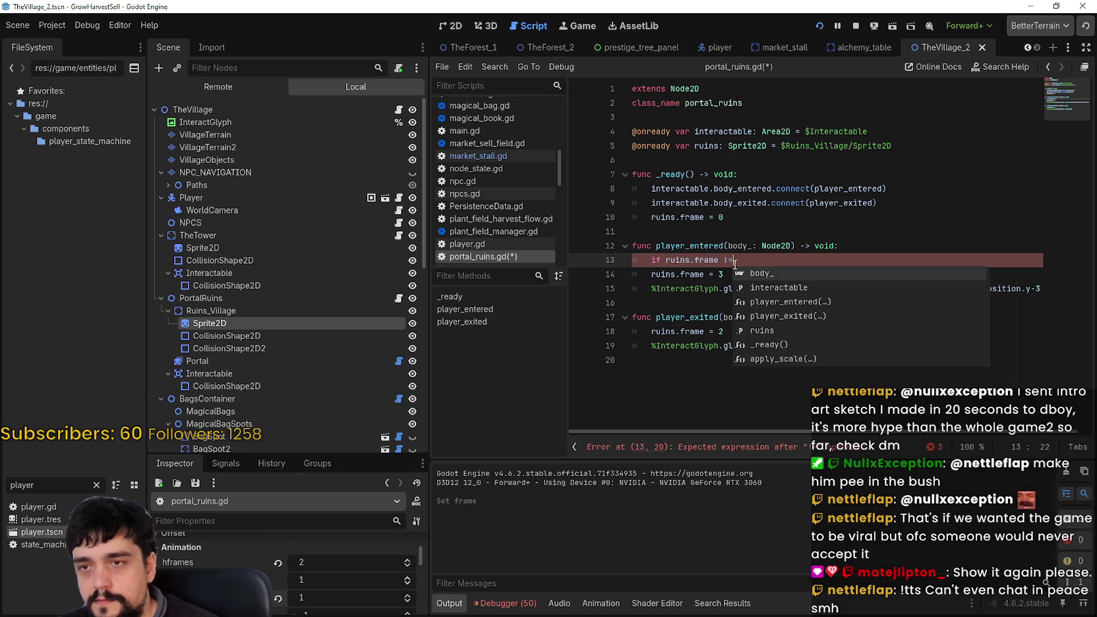
key("BackSpace")
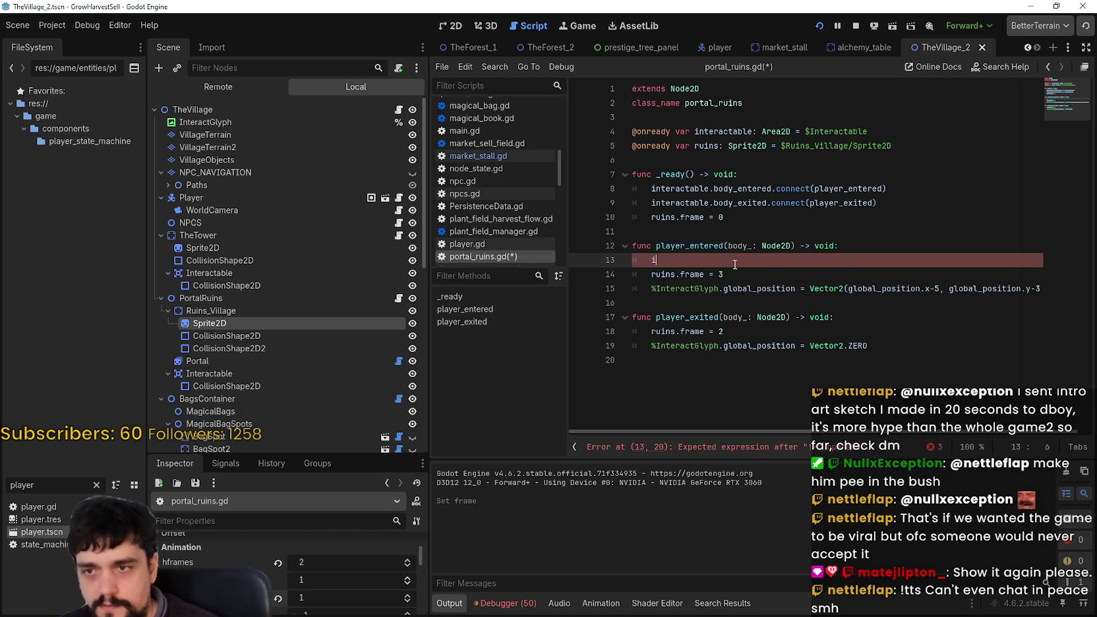
key("BackSpace")
key("BackSpace")
key("BackSpace")
key("ctrl+s")
key("F5")
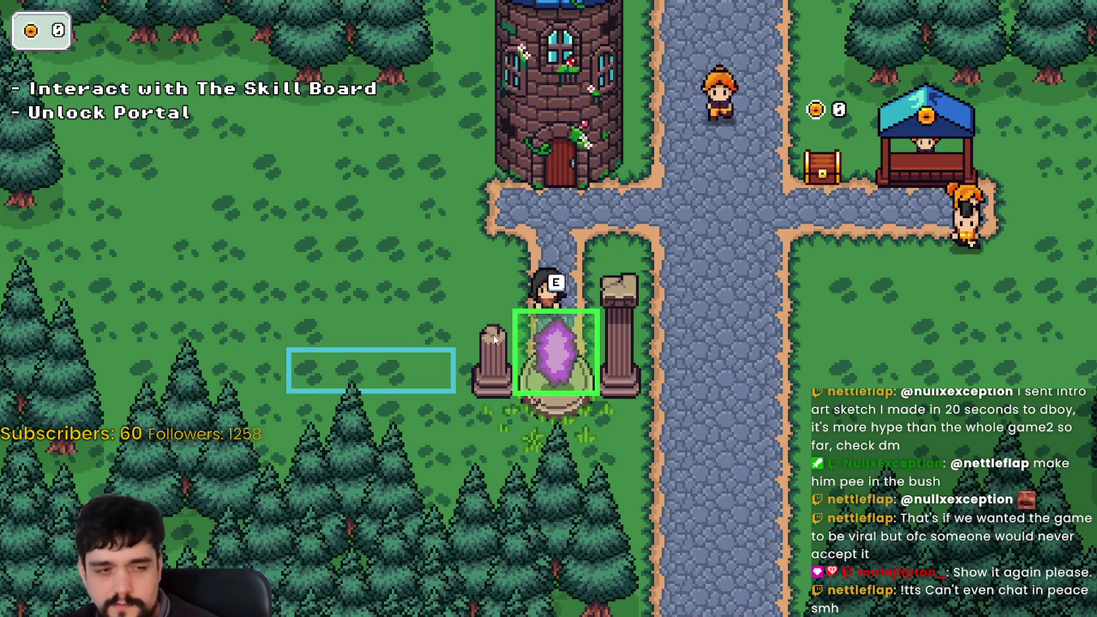
Step: Walk the player around the portal, then close and relaunch the game into a new game
key("s")
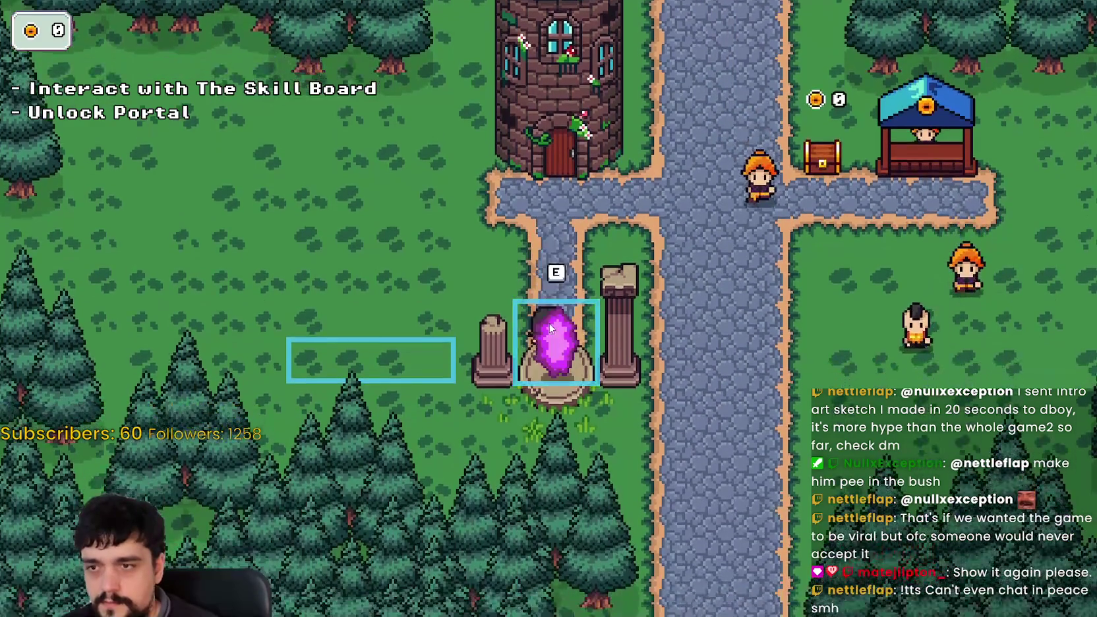
key("w")
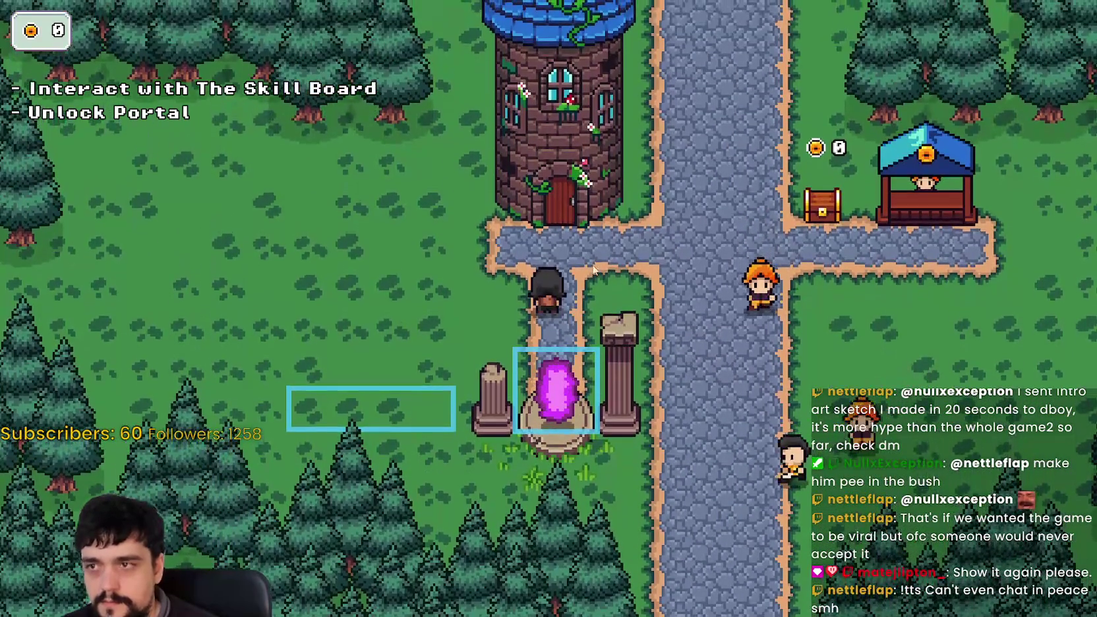
key("F8")
left_click(818, 26)
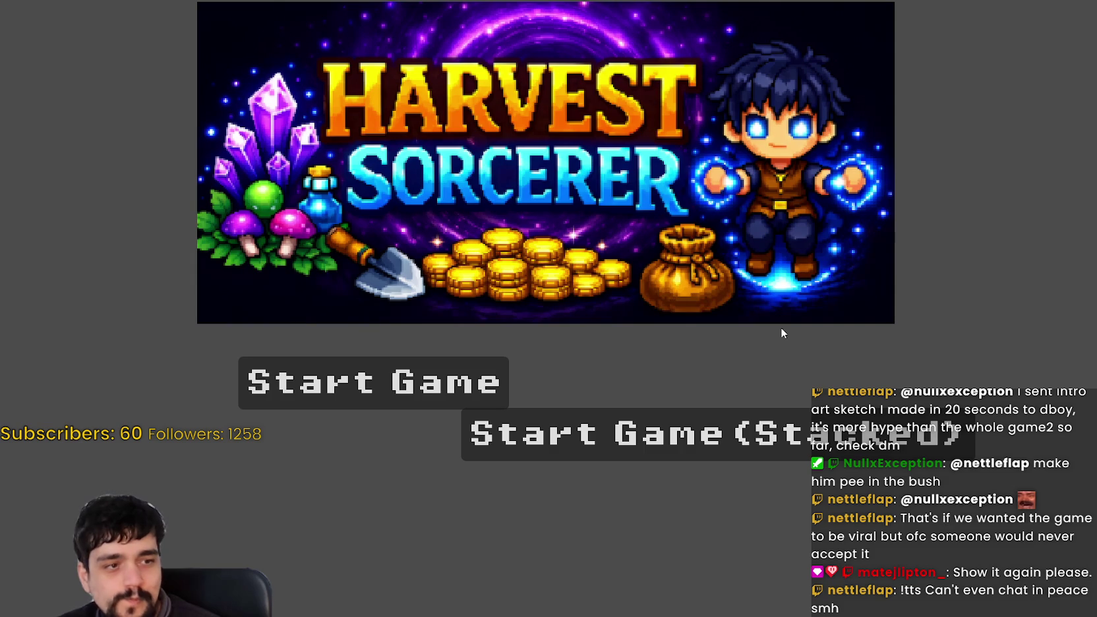
left_click(406, 383)
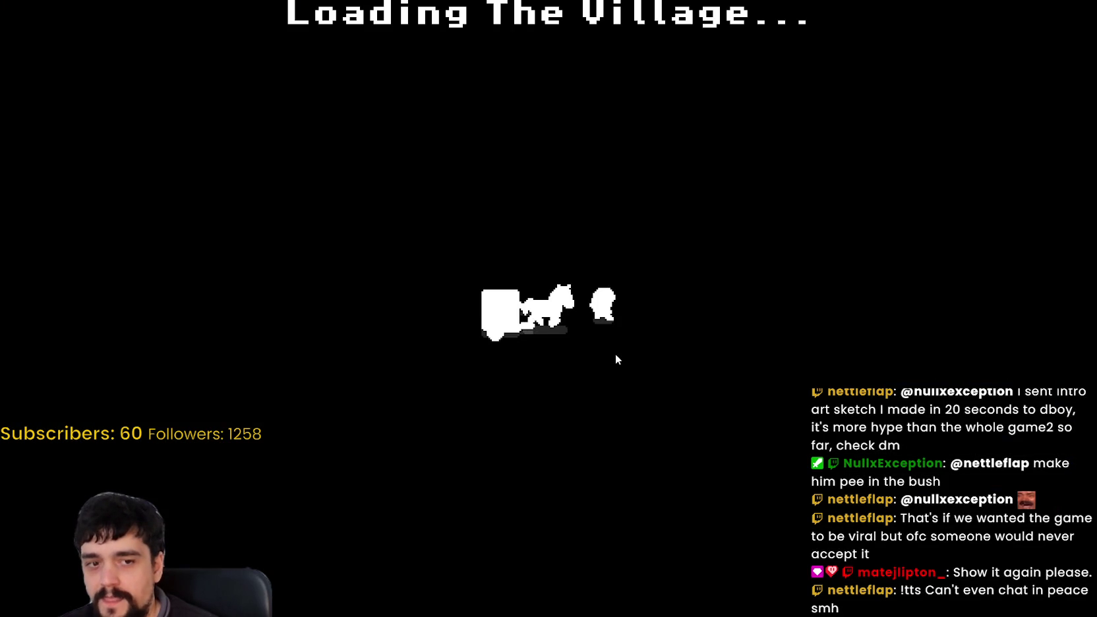
Step: Walk to the tower, unlock the portal at the skill board, step onto it, then stop the game
key("d")
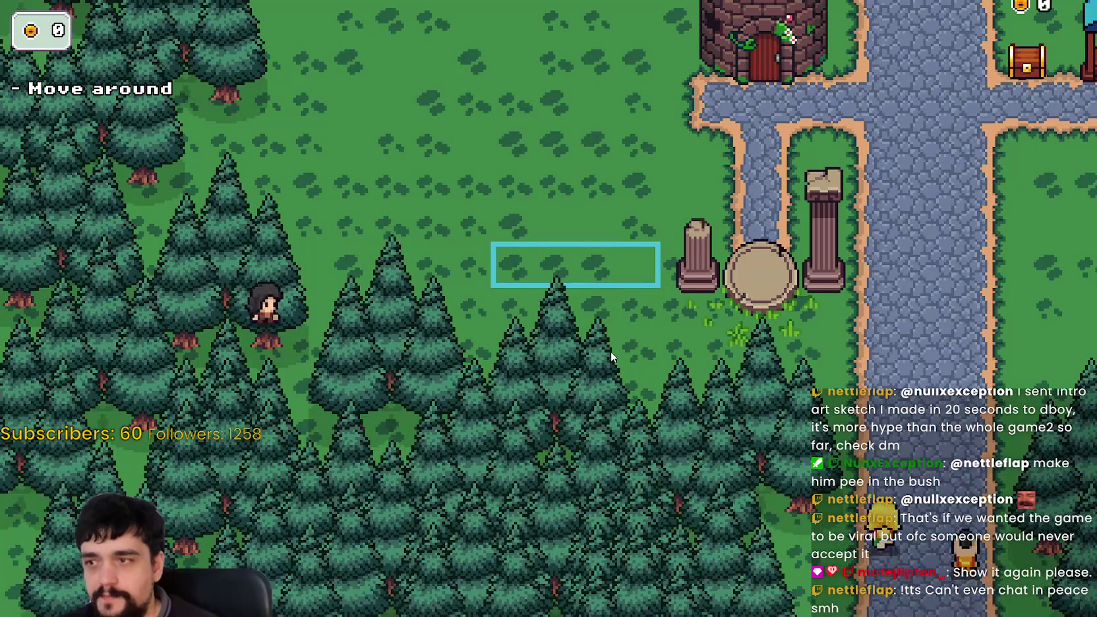
key("w")
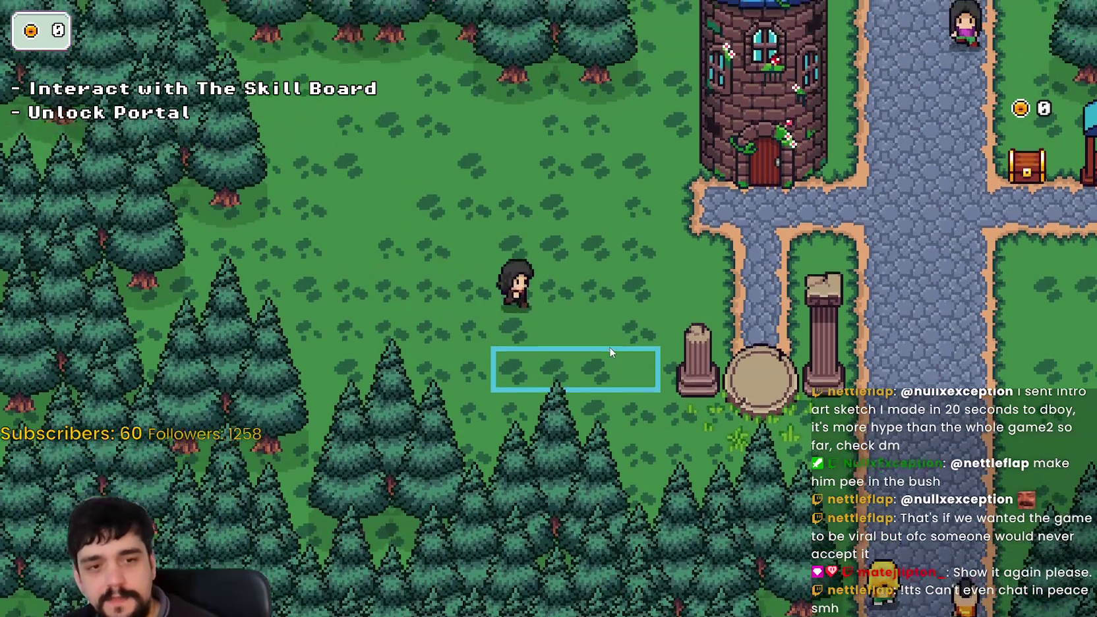
key("d")
key("s")
key("w")
key("e")
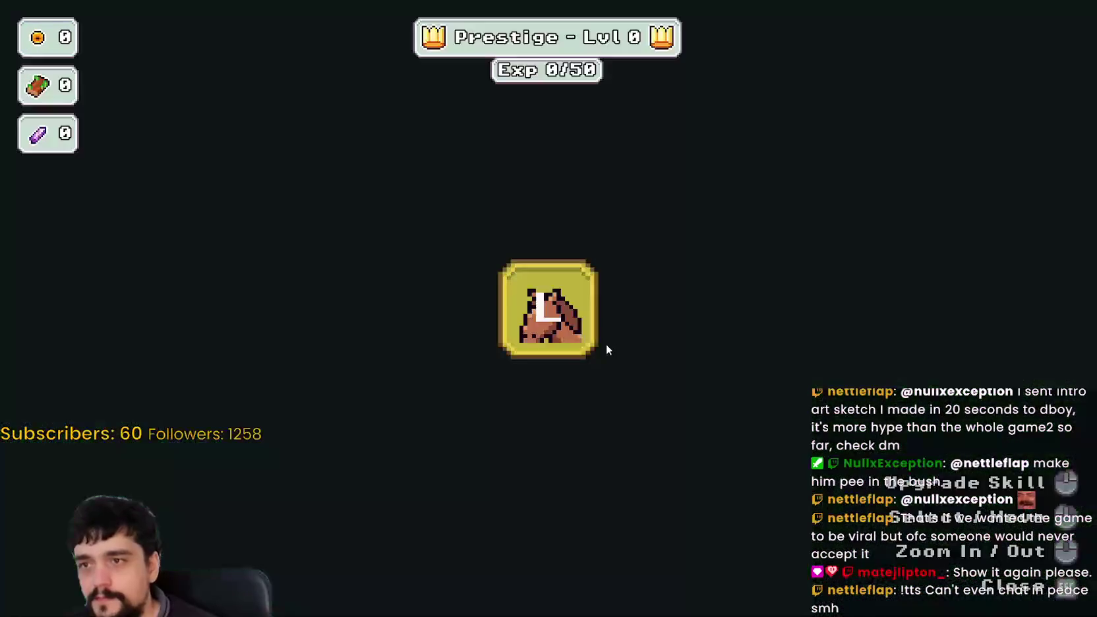
key("Escape")
key("s")
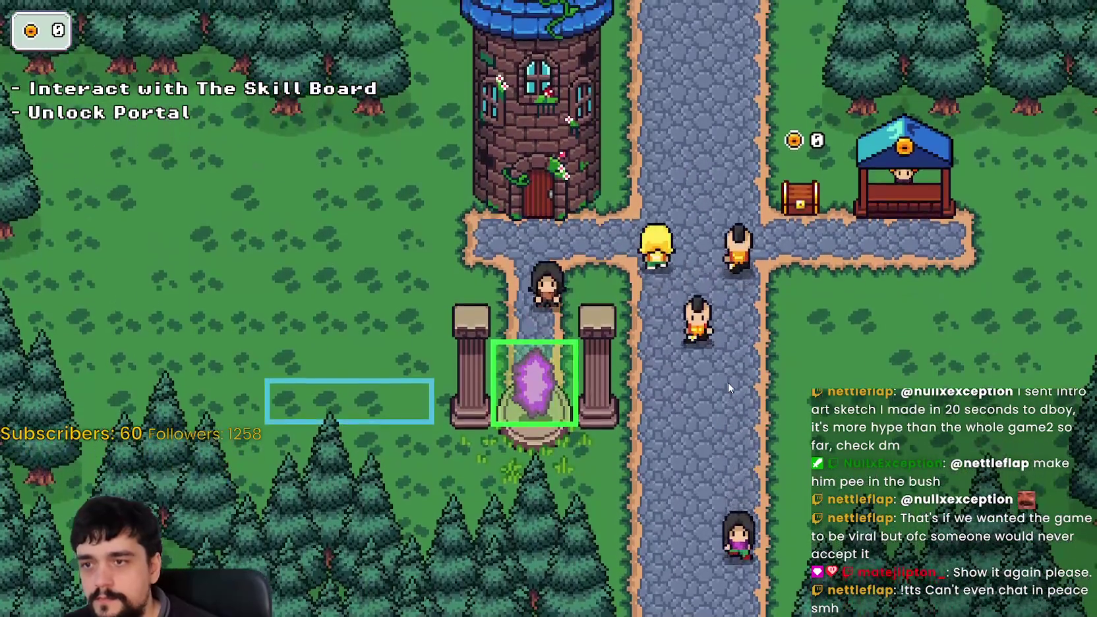
key("alt+Tab")
left_click(856, 26)
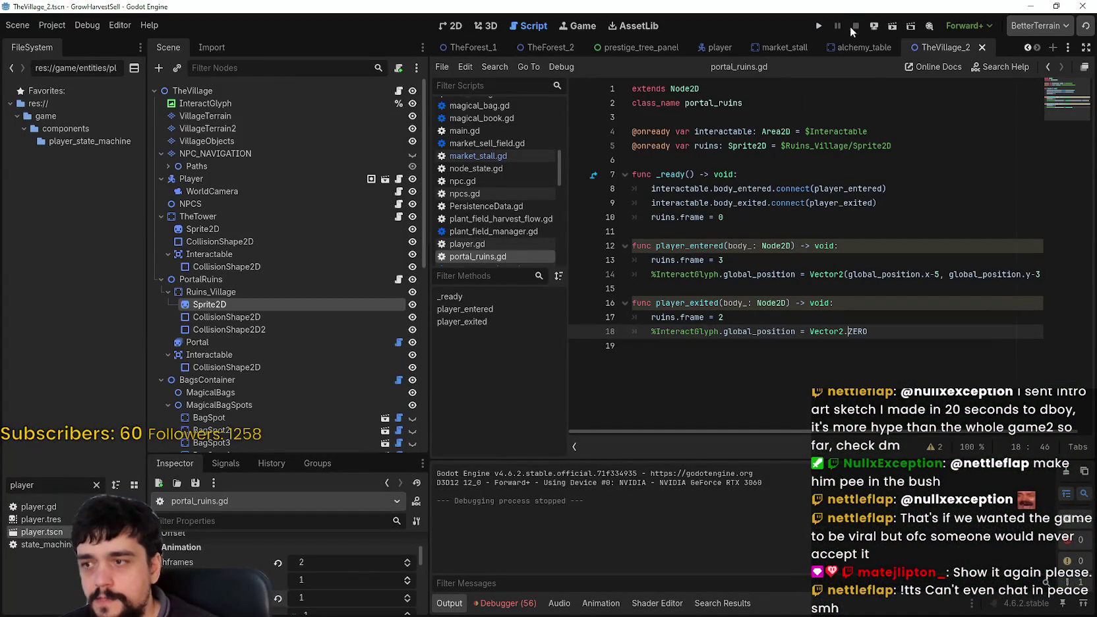
Step: In the Sprite2D texture's region editor, drag the region's right edge over the third pillar pair
scroll(316, 581, "up", 3)
left_click(316, 568)
scroll(312, 565, "down", 1)
scroll(306, 564, "down", 3)
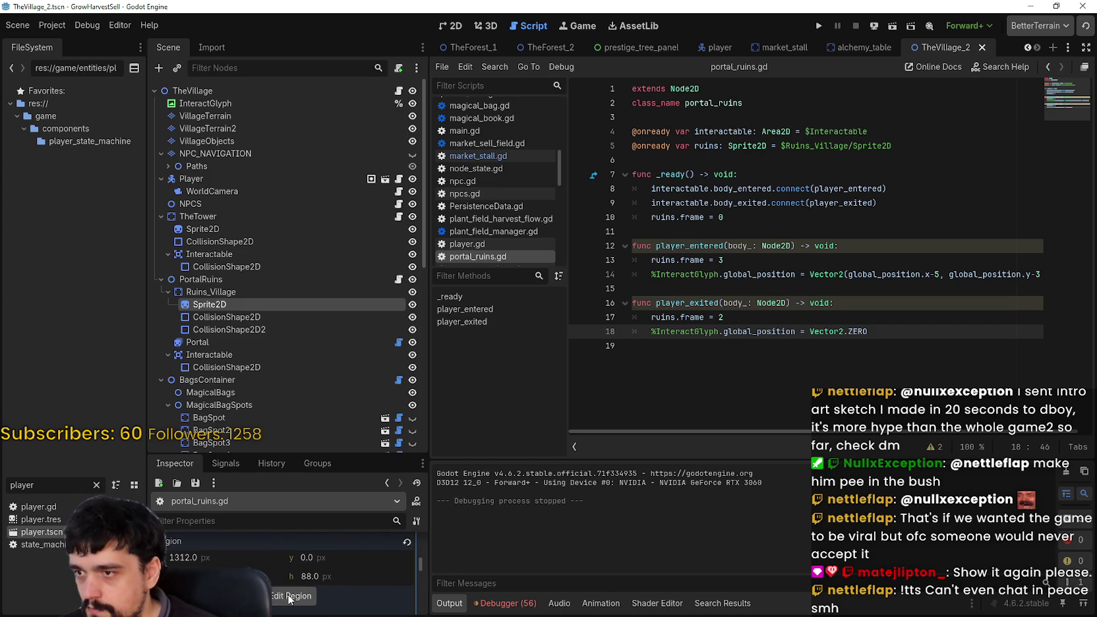
left_click(290, 596)
scroll(501, 338, "down", 4)
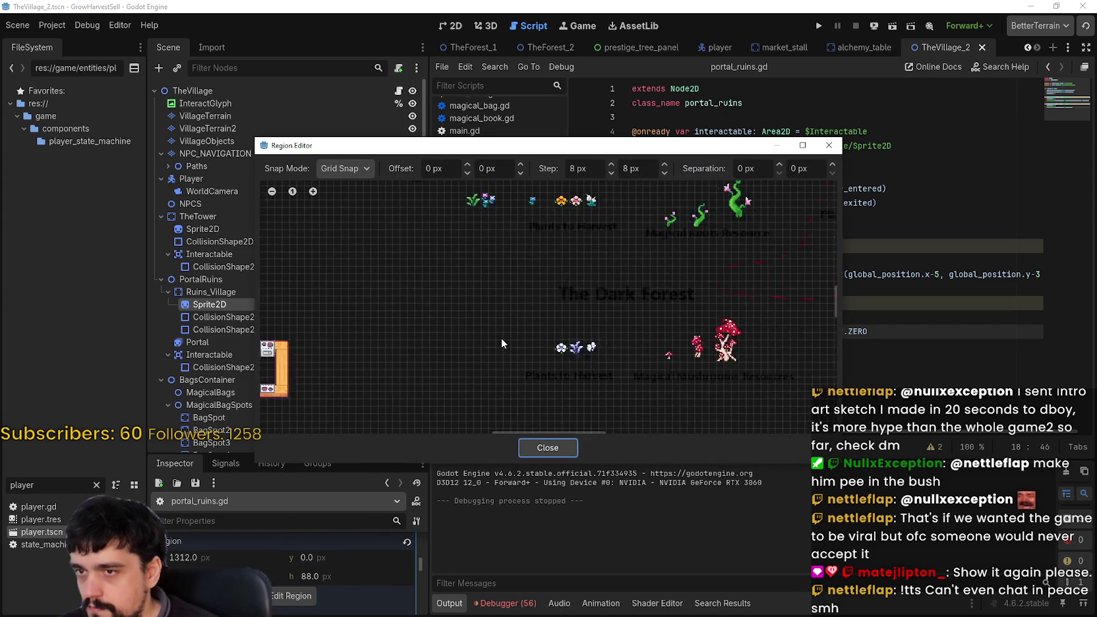
scroll(501, 337, "down", 5)
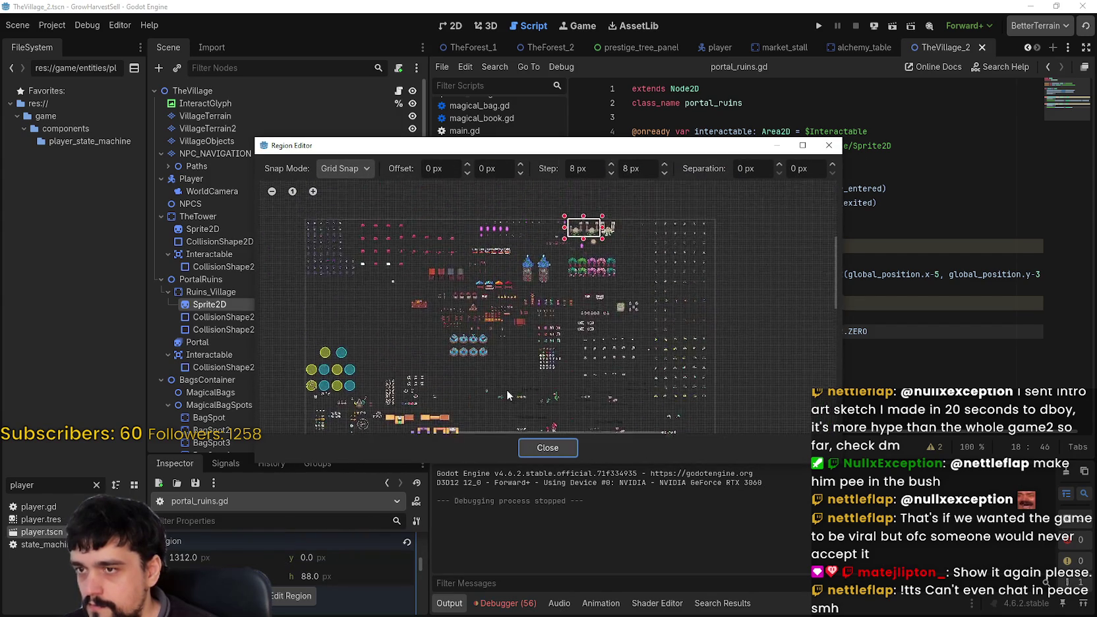
scroll(613, 260, "up", 6)
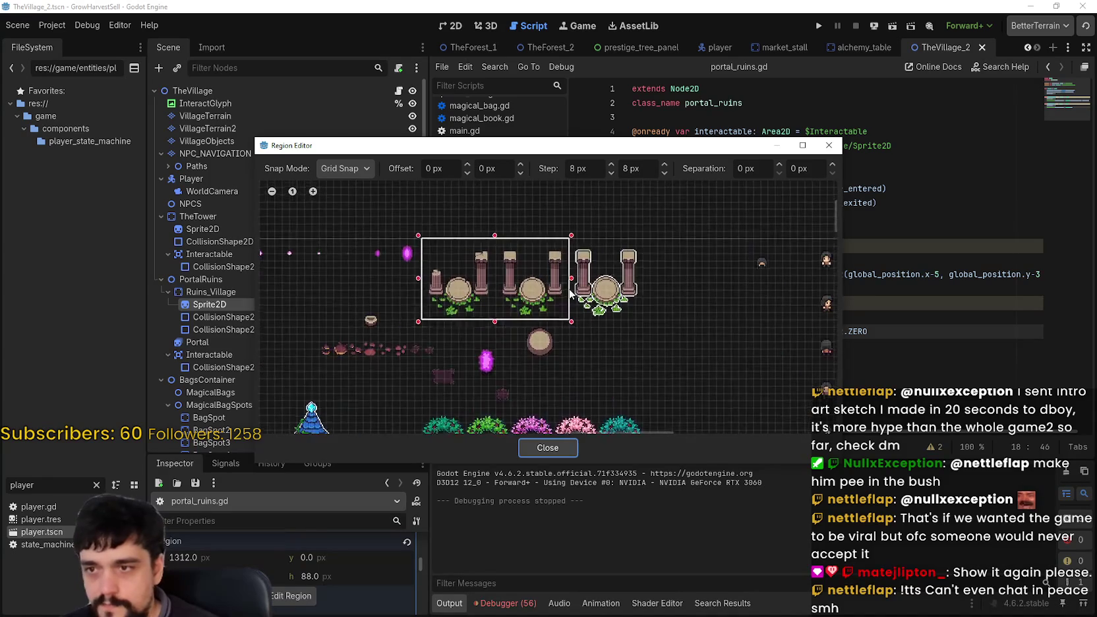
scroll(587, 289, "up", 1)
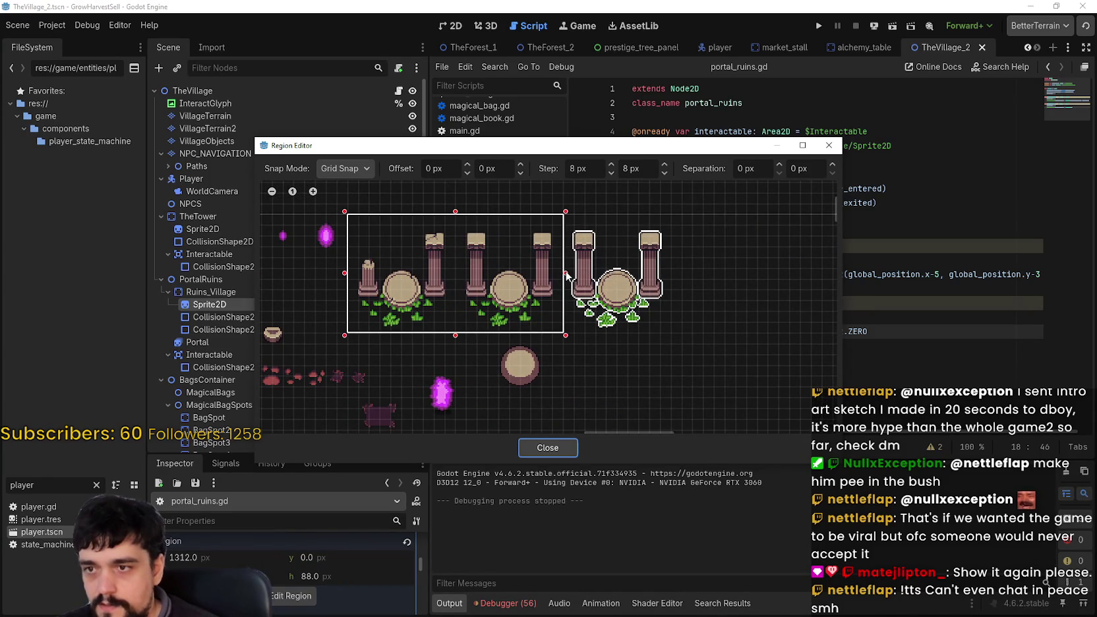
left_click_drag(567, 275, 670, 278)
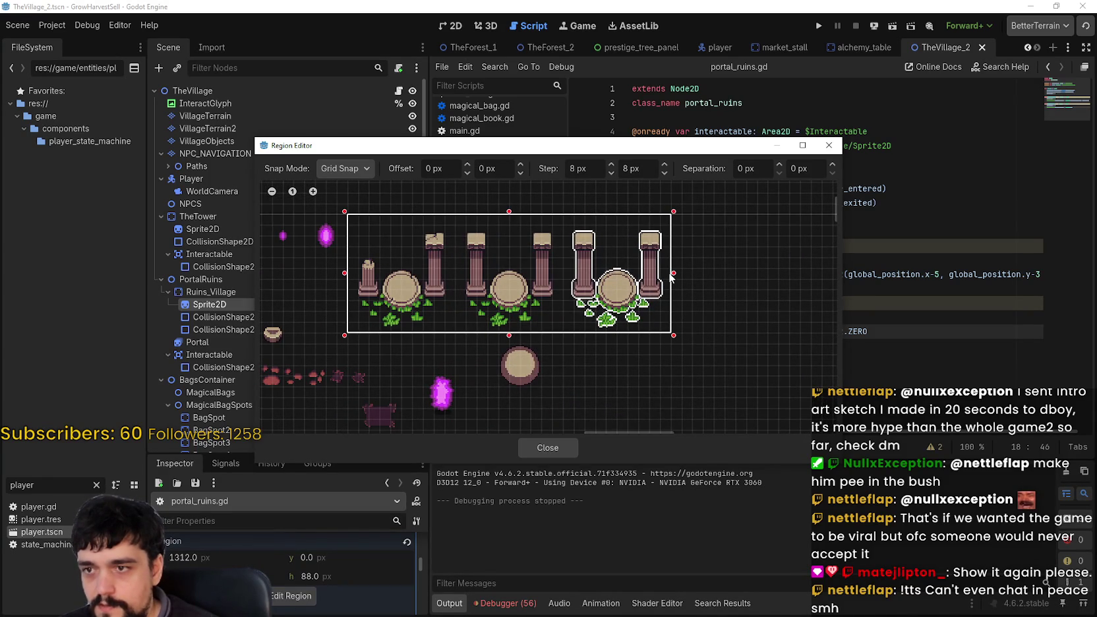
left_click(547, 449)
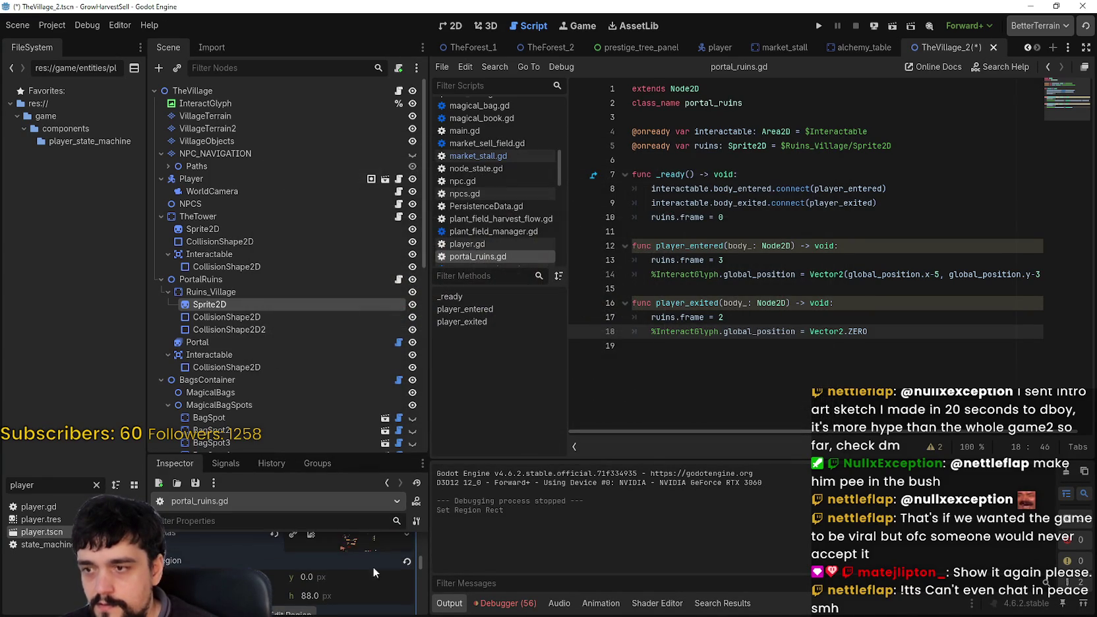
Step: Raise the ruins sprite's horizontal frame count to 3 and save the village scene
scroll(371, 554, "down", 5)
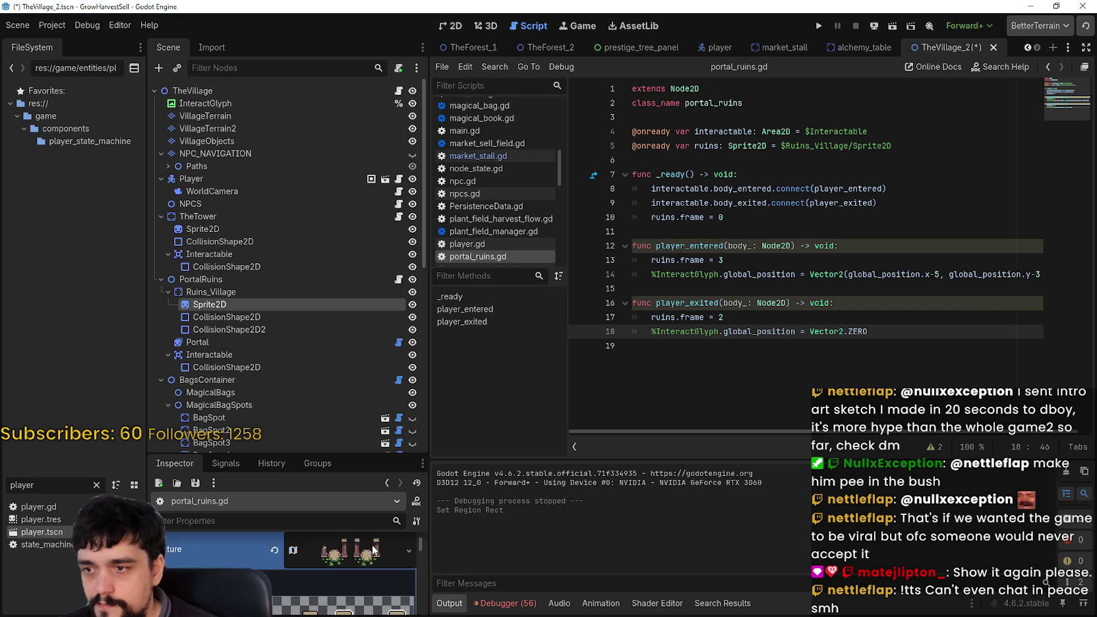
scroll(341, 575, "down", 1)
left_click(407, 565)
left_click(452, 25)
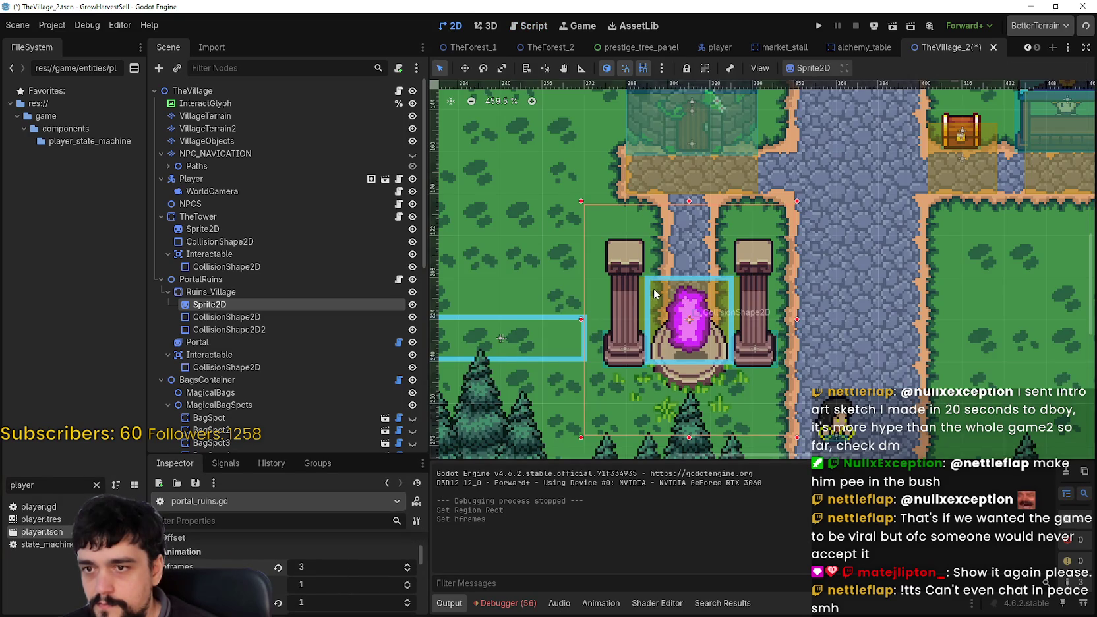
key("ctrl+s")
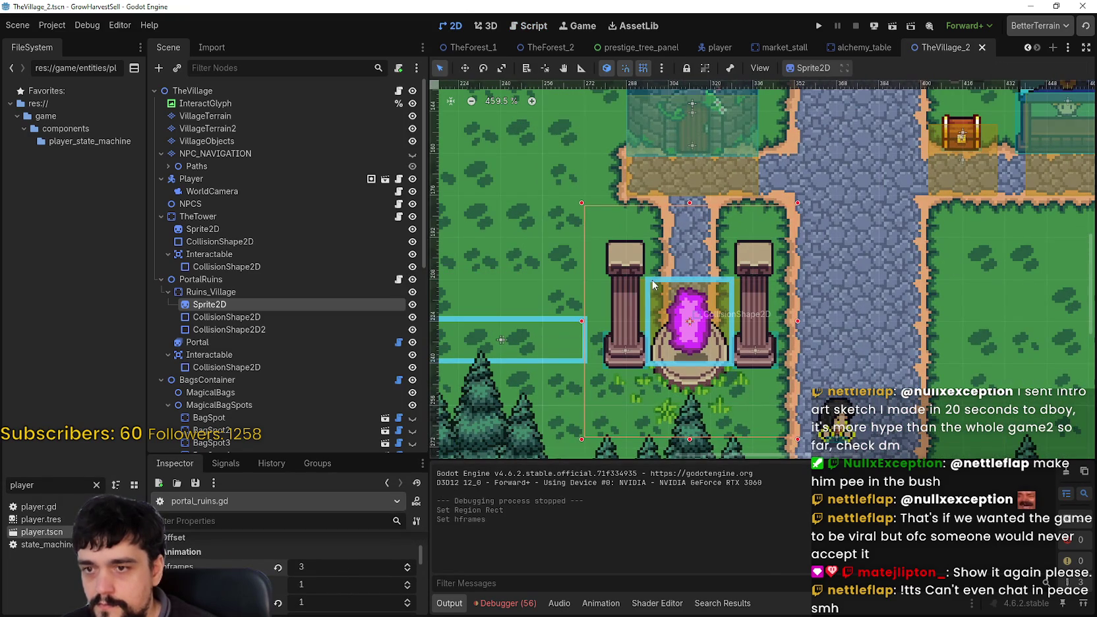
Step: In portal_ruins.gd, set ruins.frame to 2 on player entry and 1 on exit, then save and run
scroll(376, 598, "up", 2)
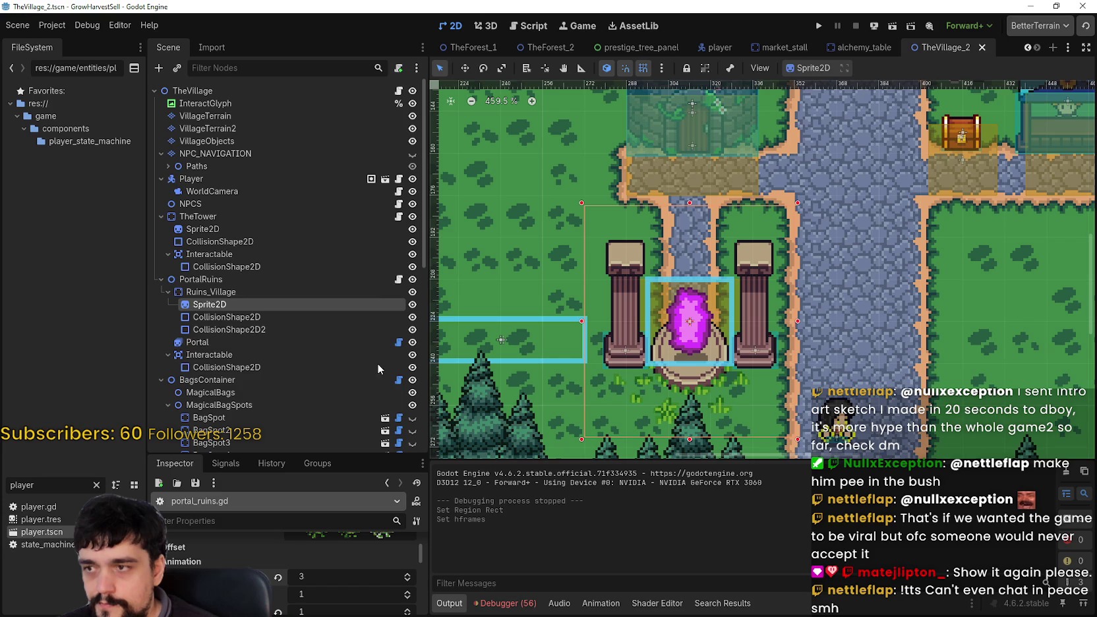
left_click(398, 280)
left_click(797, 310)
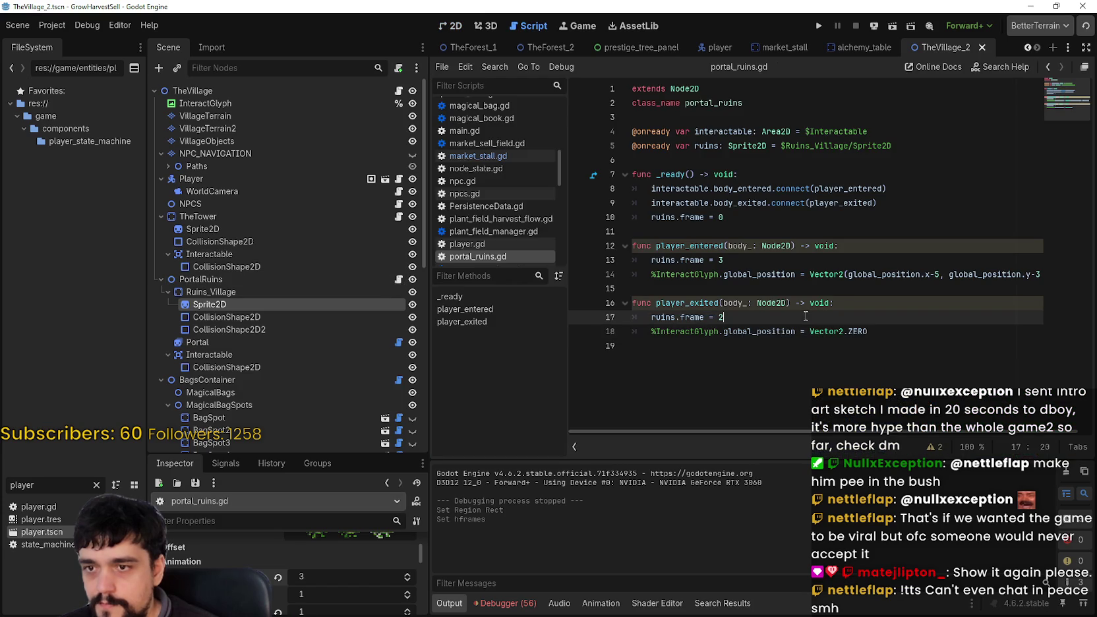
double_click(733, 265)
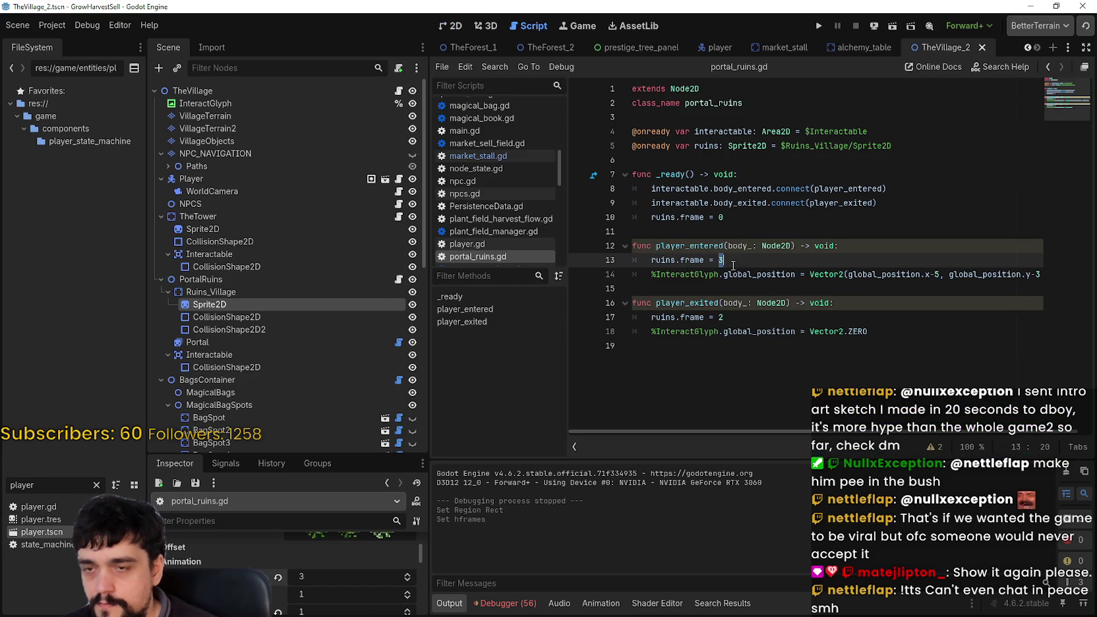
left_click(740, 221)
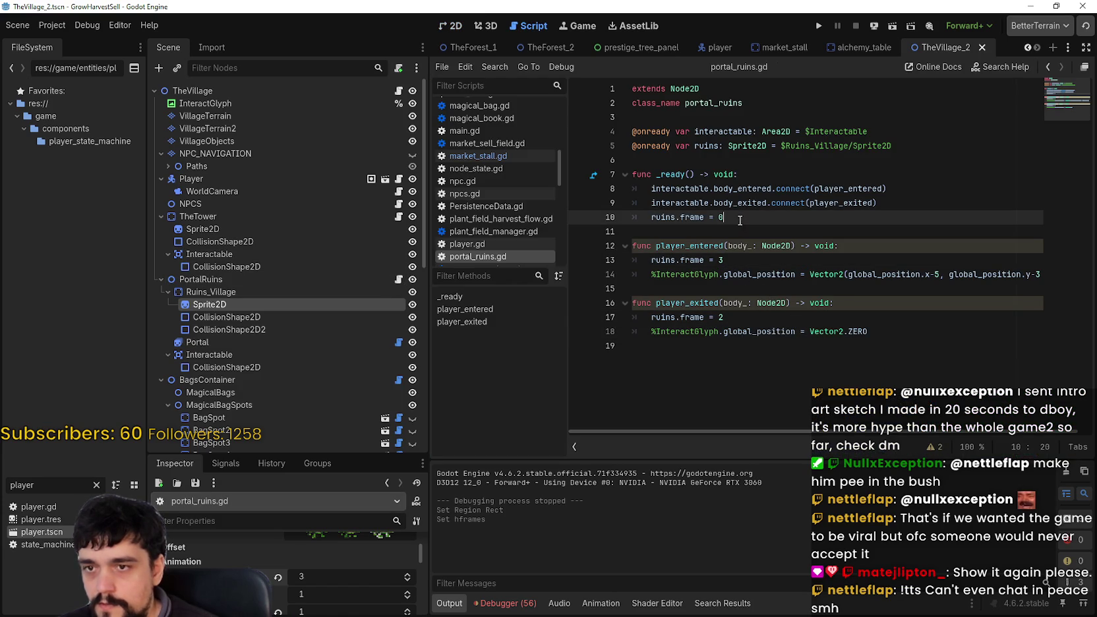
double_click(726, 260)
left_click(740, 314)
double_click(734, 316)
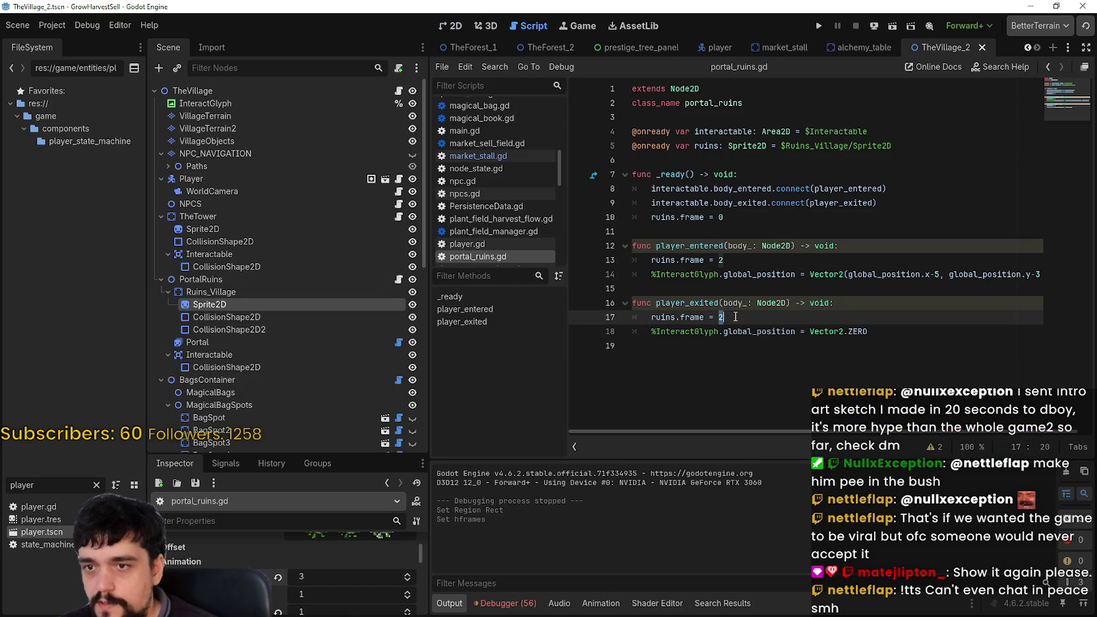
type("1")
key("F5")
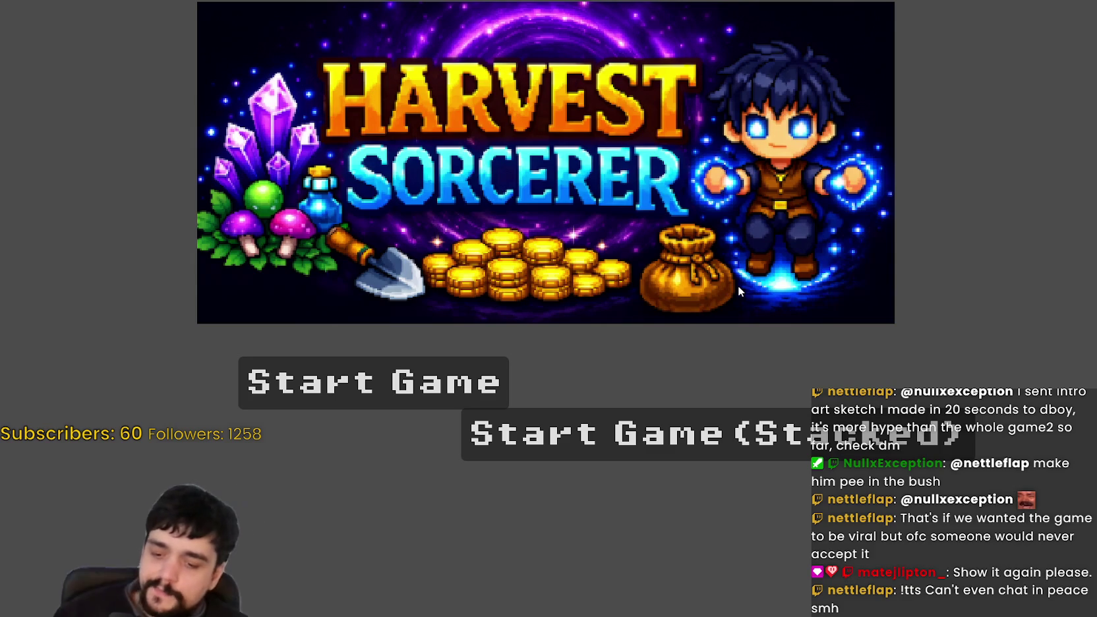
Step: Start the game and walk toward the tower, briefly opening and closing the skill board
left_click(449, 390)
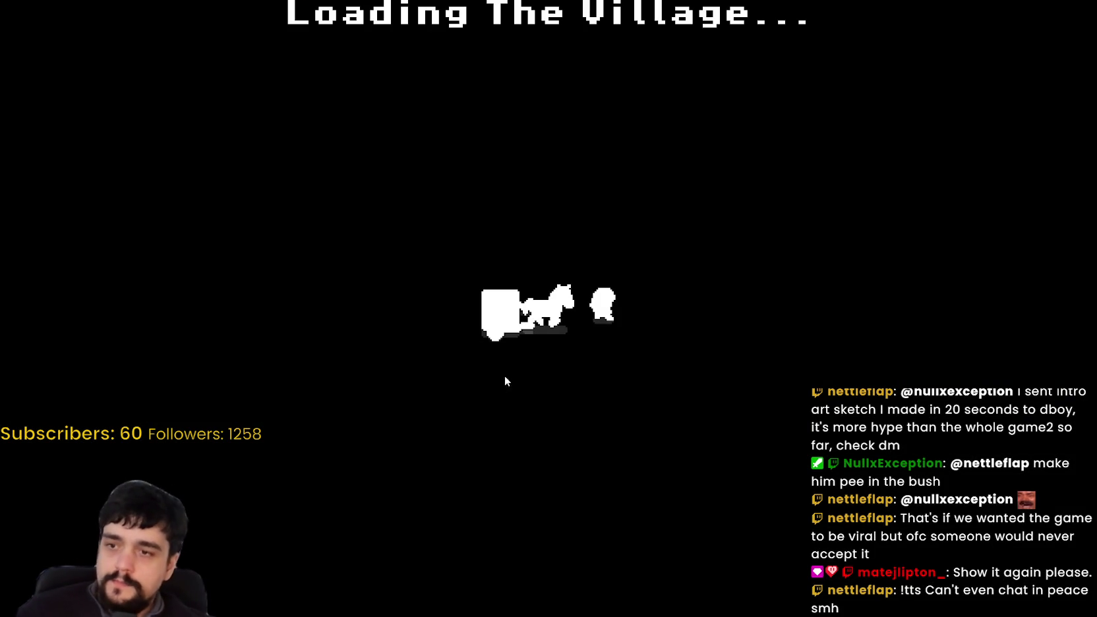
key("w")
key("d")
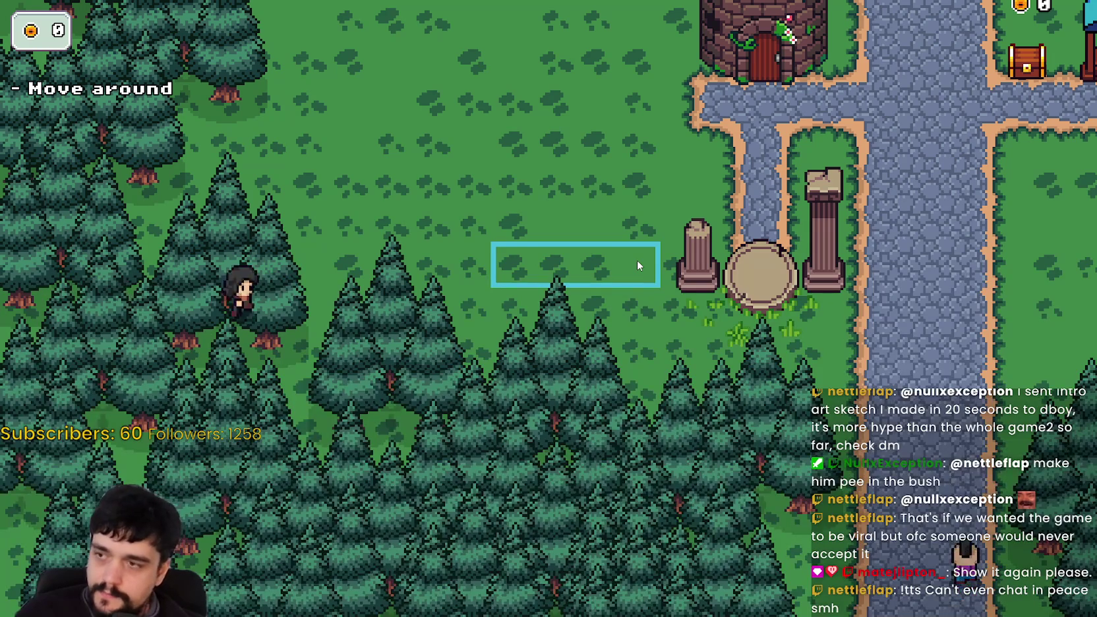
key("w")
key("a")
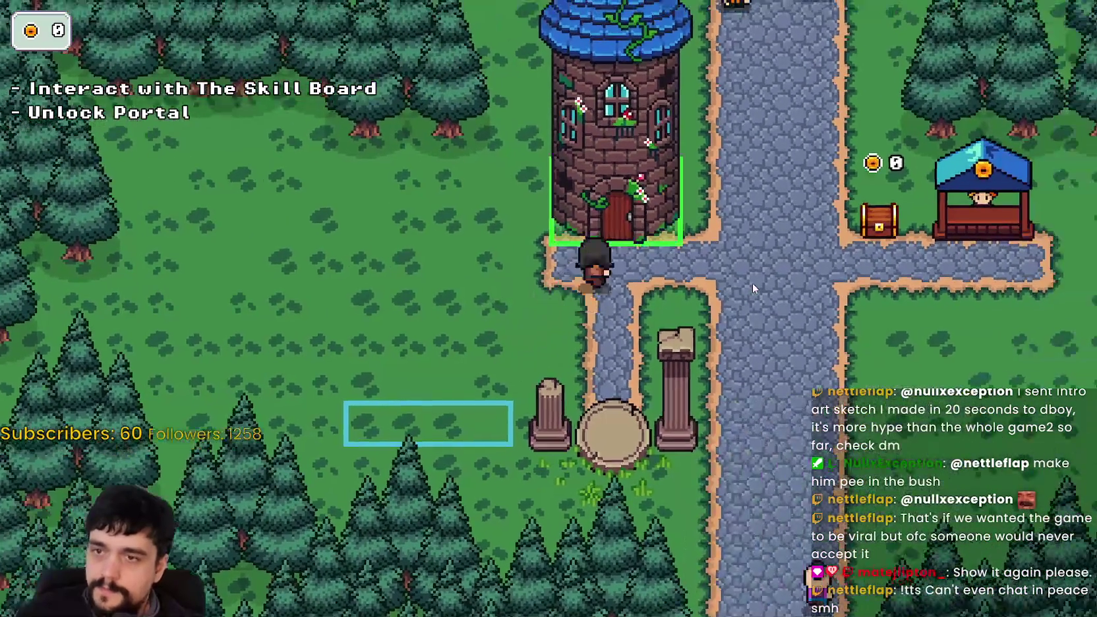
key("e")
key("Escape")
Step: Walk down to the ruins portal and repeatedly step on and off it to test the highlight and E prompt
key("s")
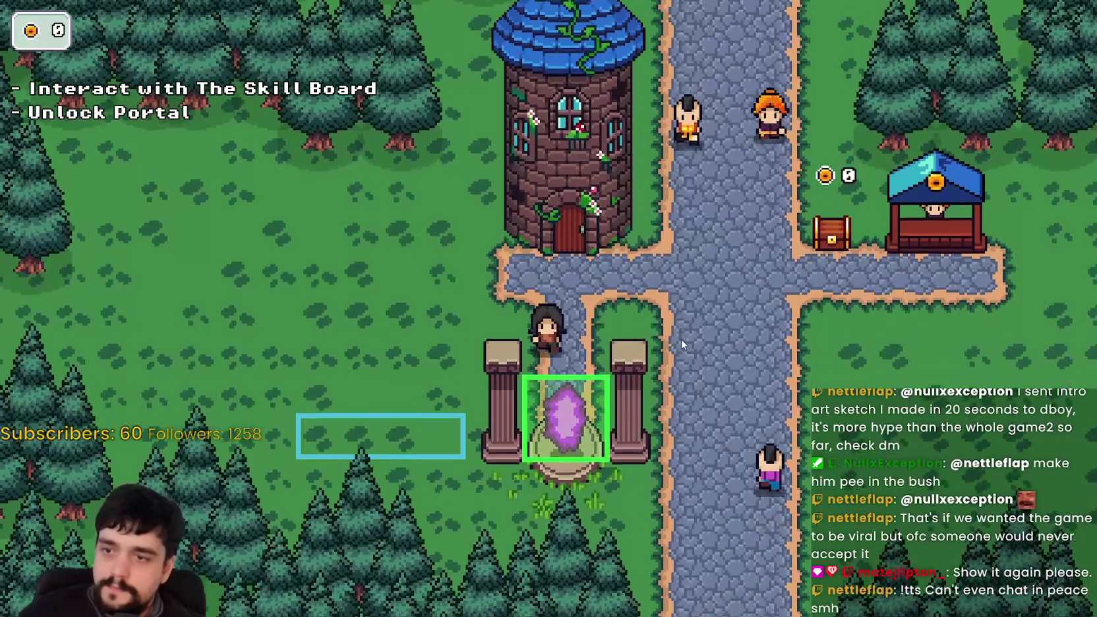
key("w")
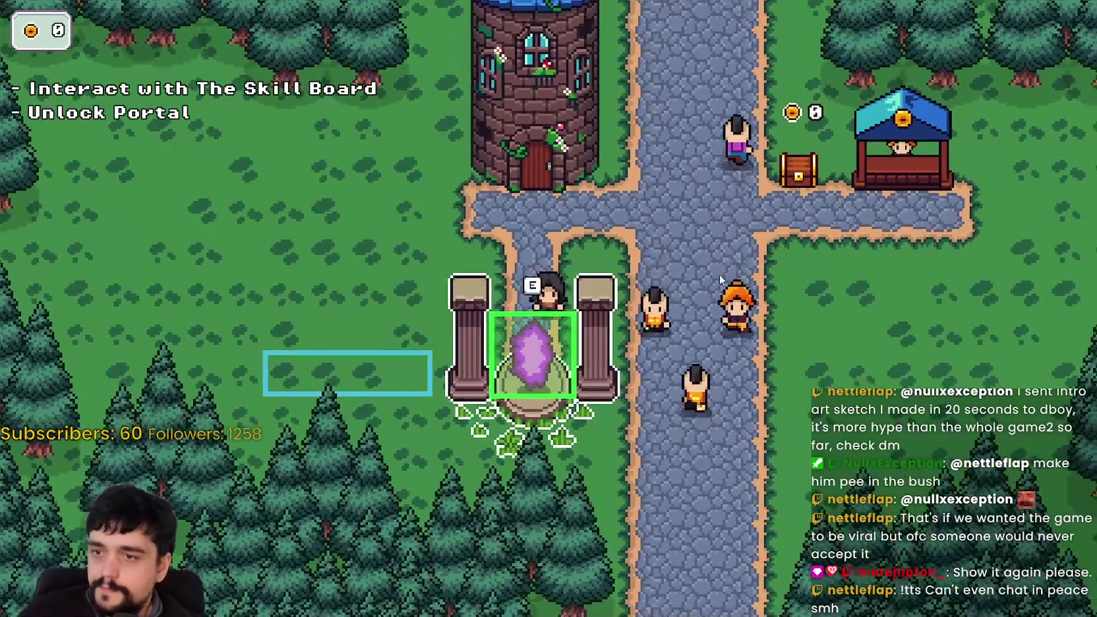
key("w")
key("s")
key("w")
key("s")
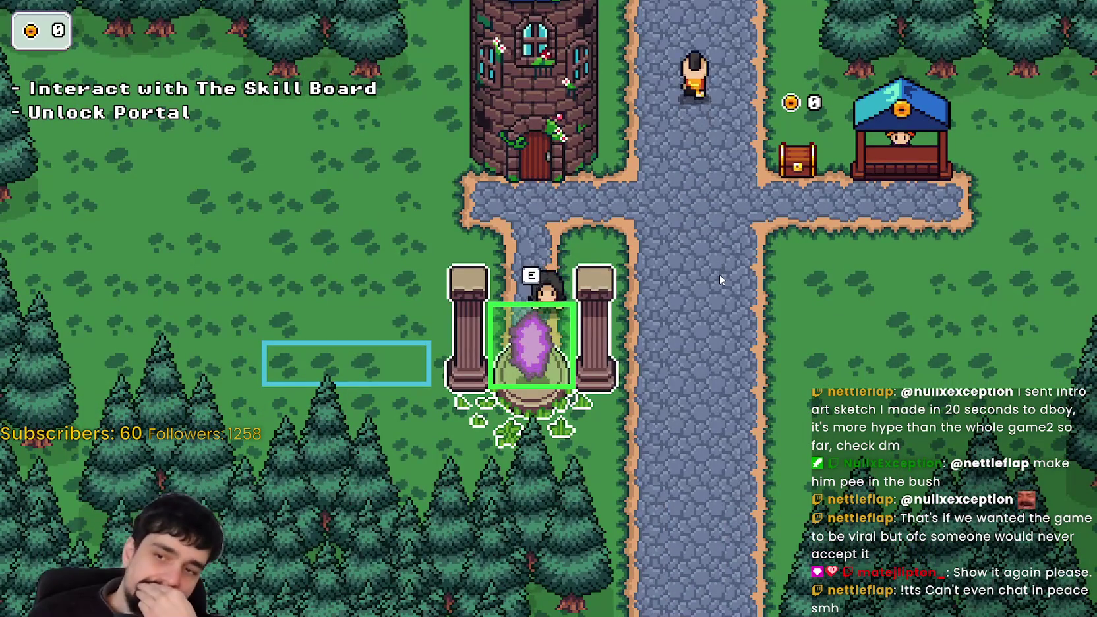
key("w")
key("s")
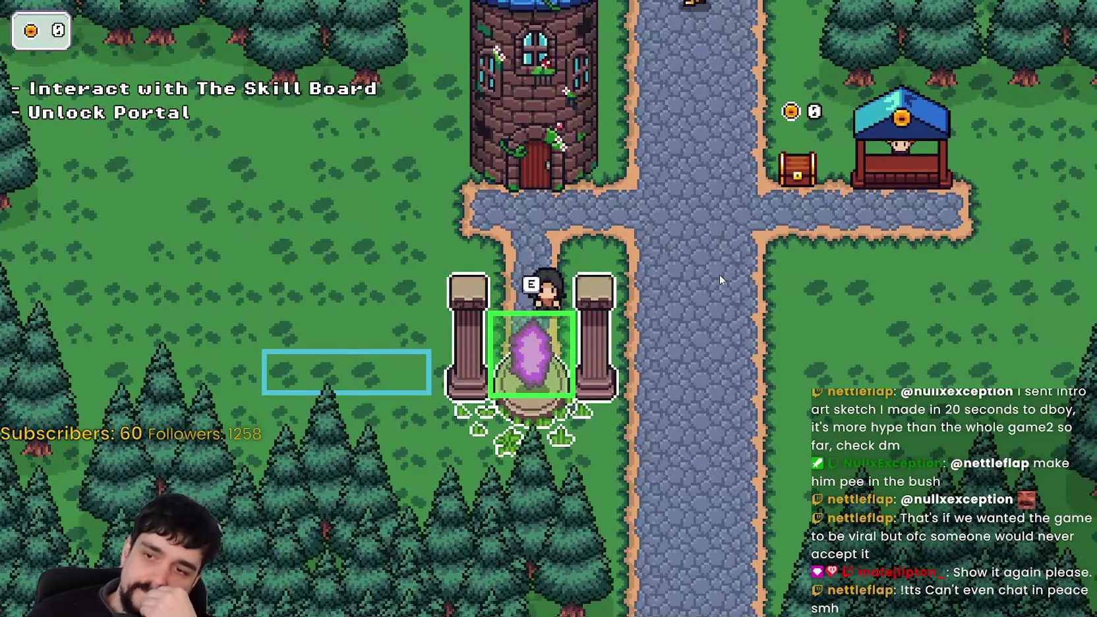
key("w")
key("s")
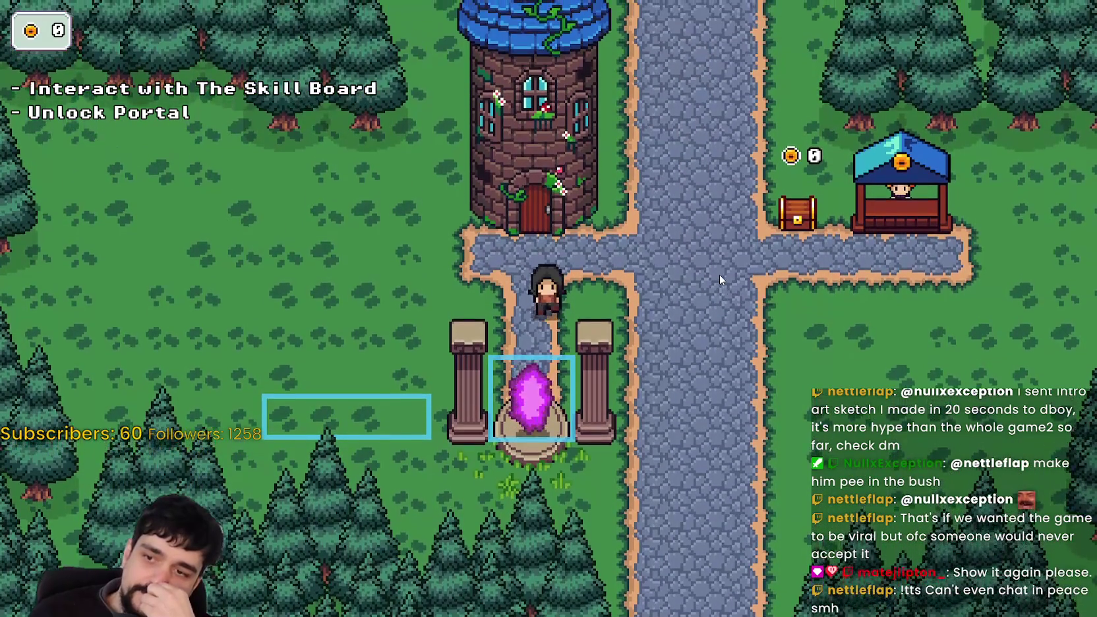
key("w")
key("a")
key("s")
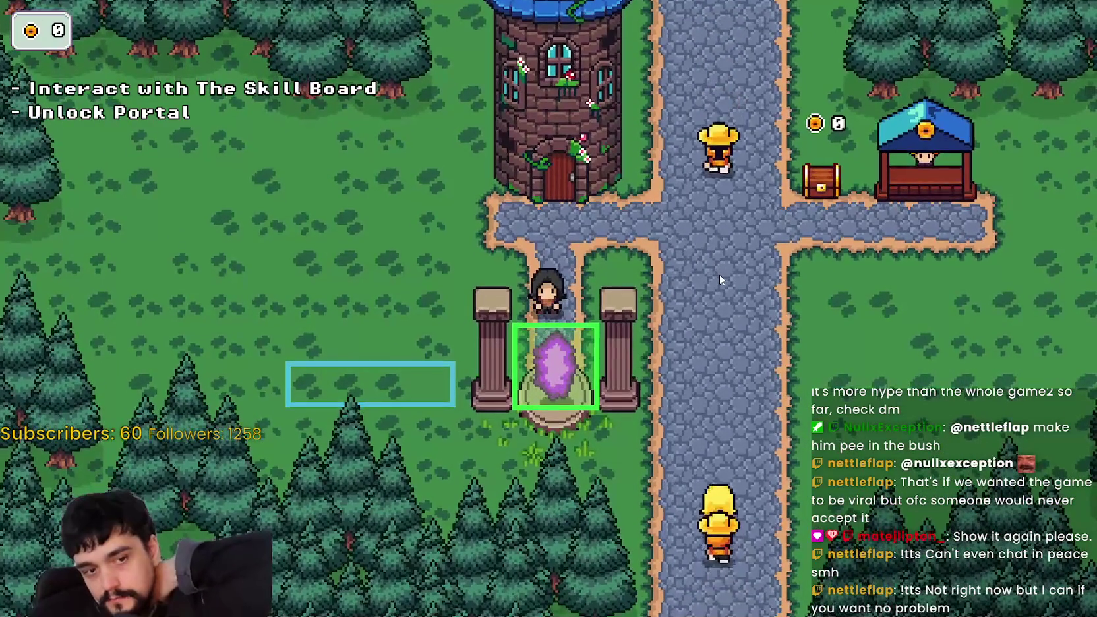
key("w")
key("s")
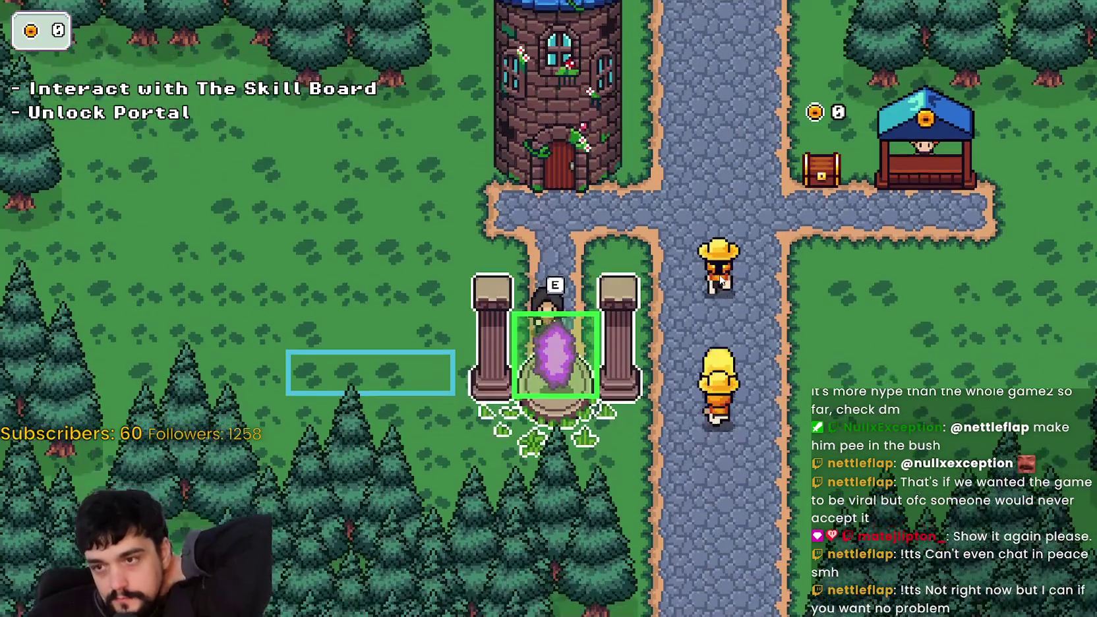
key("w")
key("s")
key("w")
key("s")
key("w")
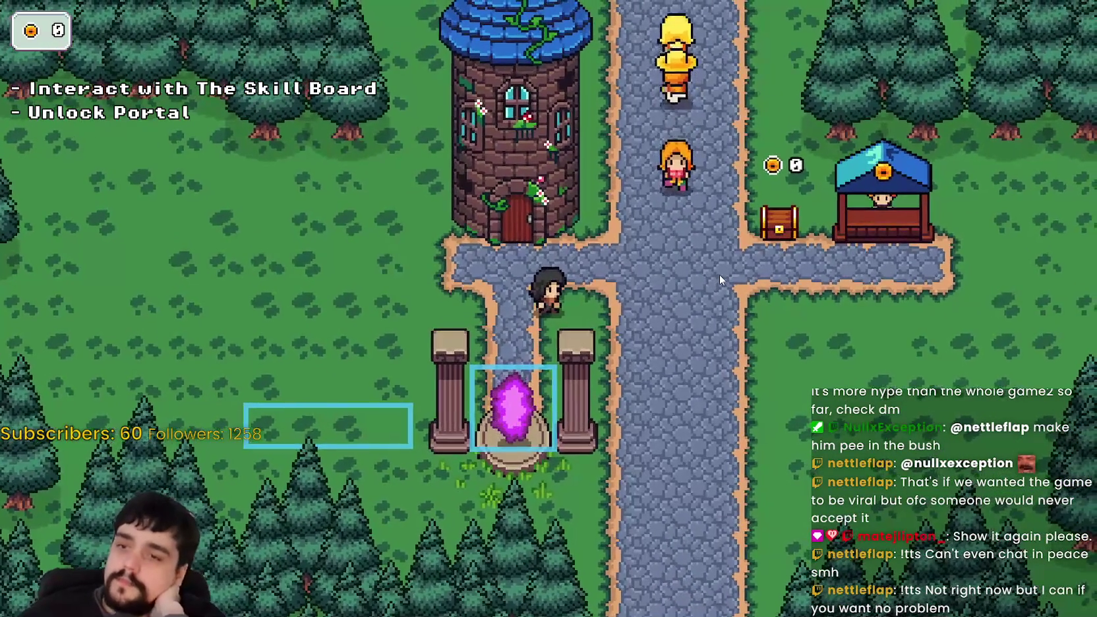
key("a")
key("s")
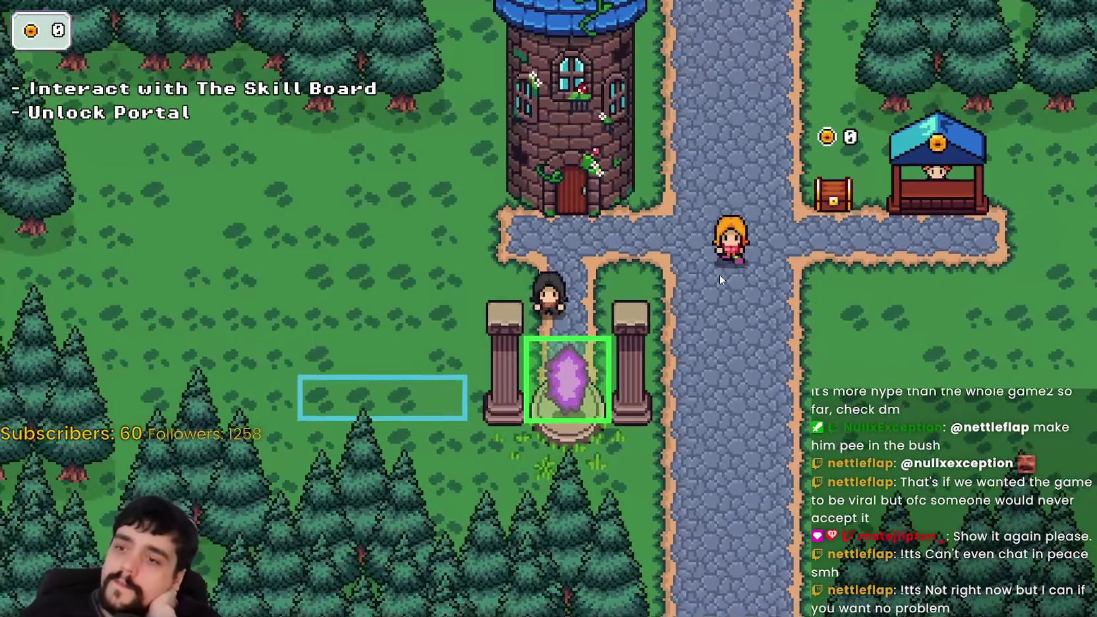
key("d")
key("s")
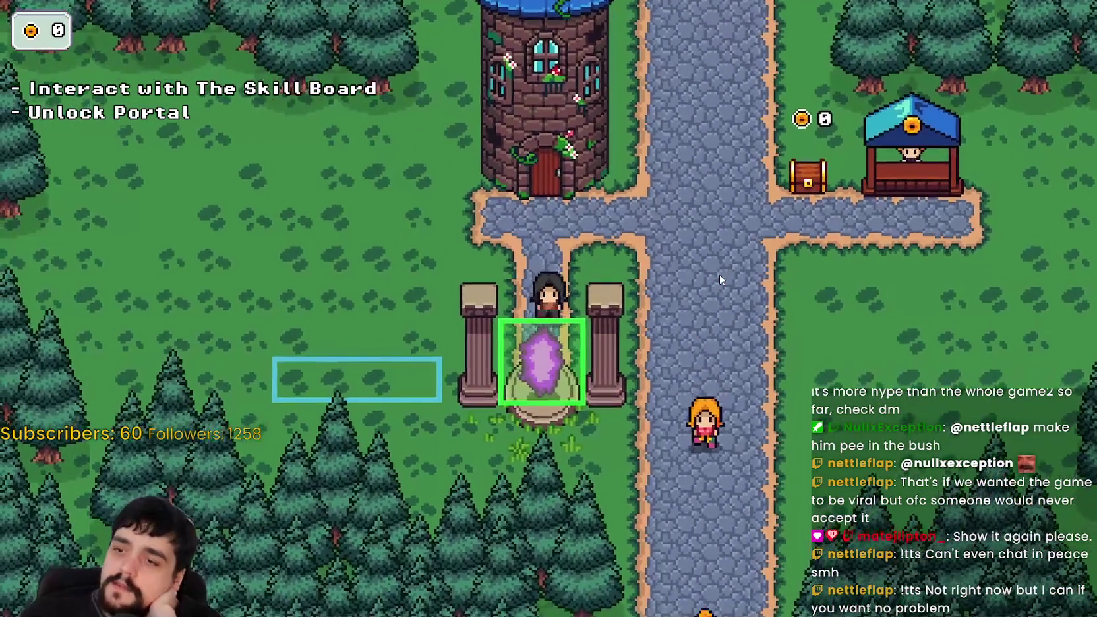
key("d")
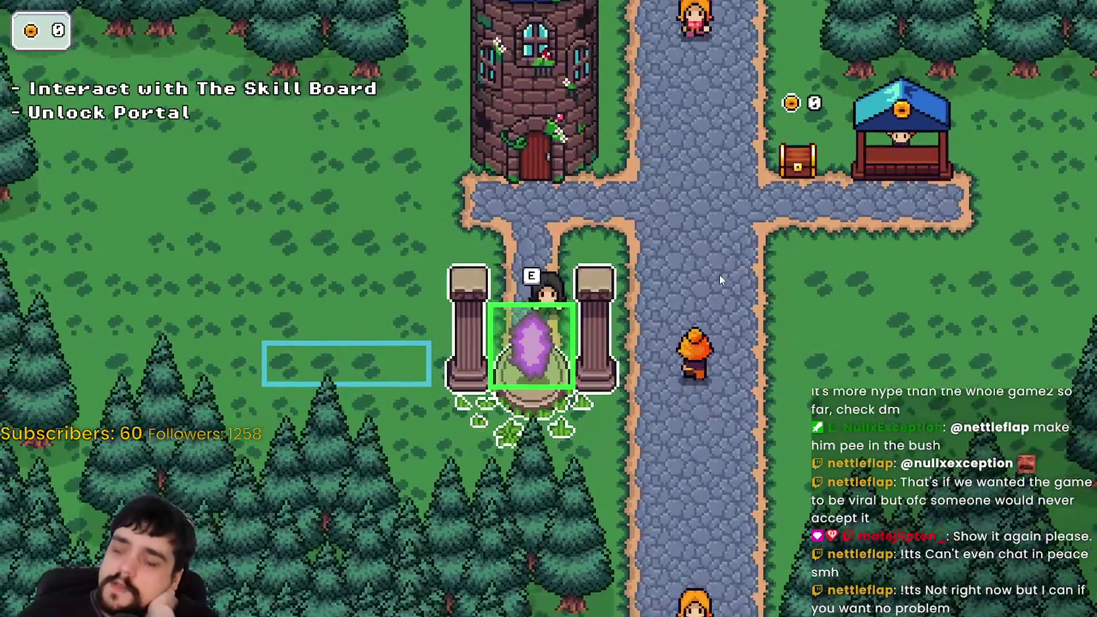
Step: Walk around the village's main road, stone path and crossroads, then return above the portal
key("w")
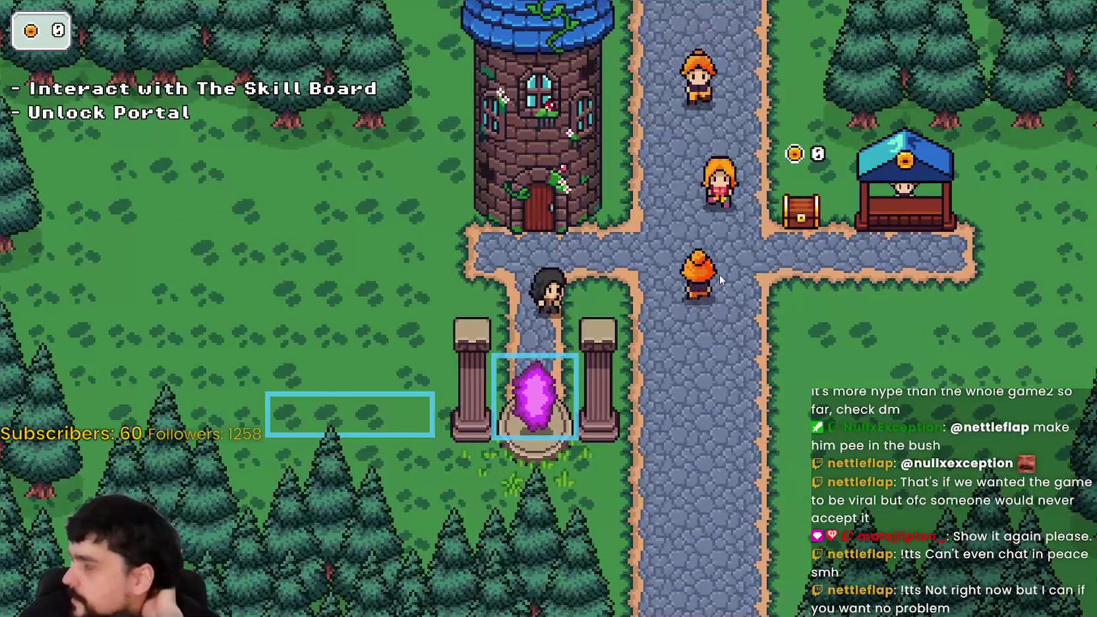
key("d")
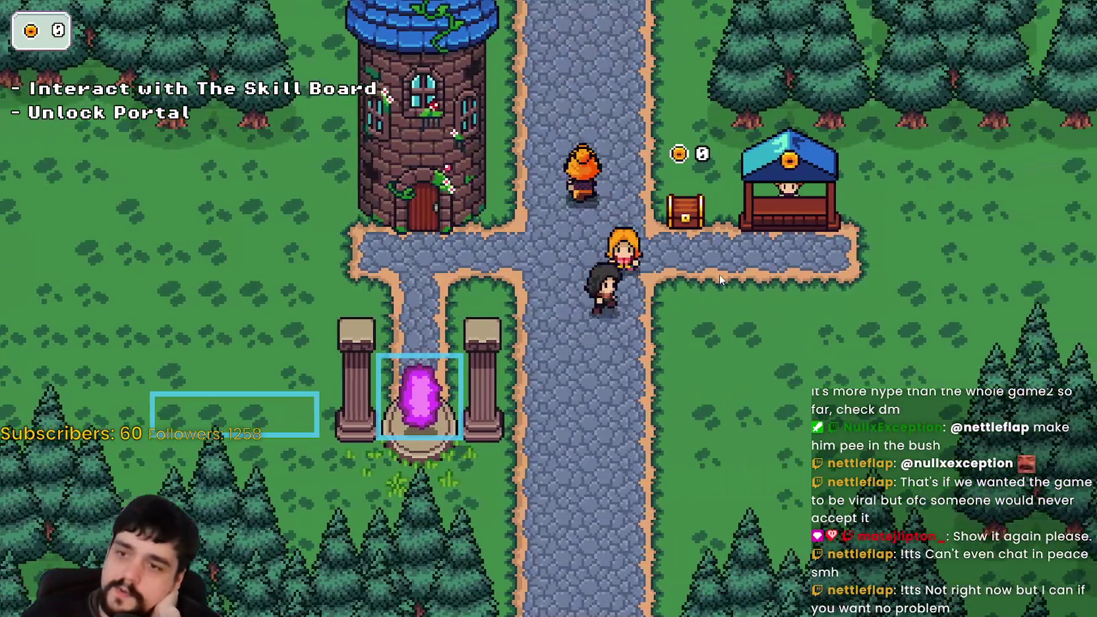
key("d")
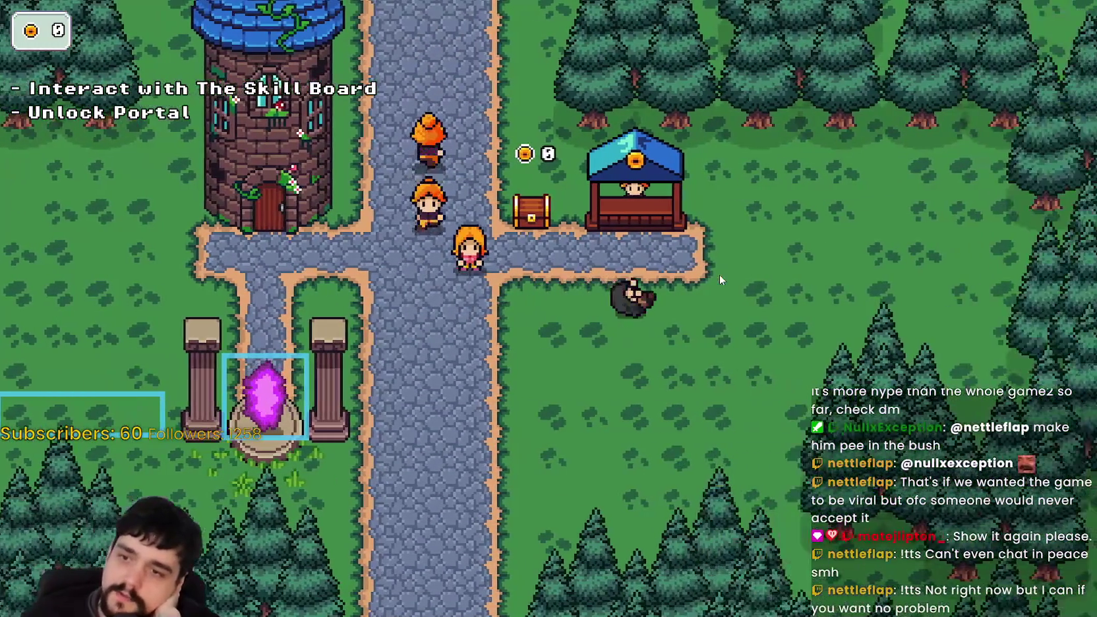
key("a")
key("s")
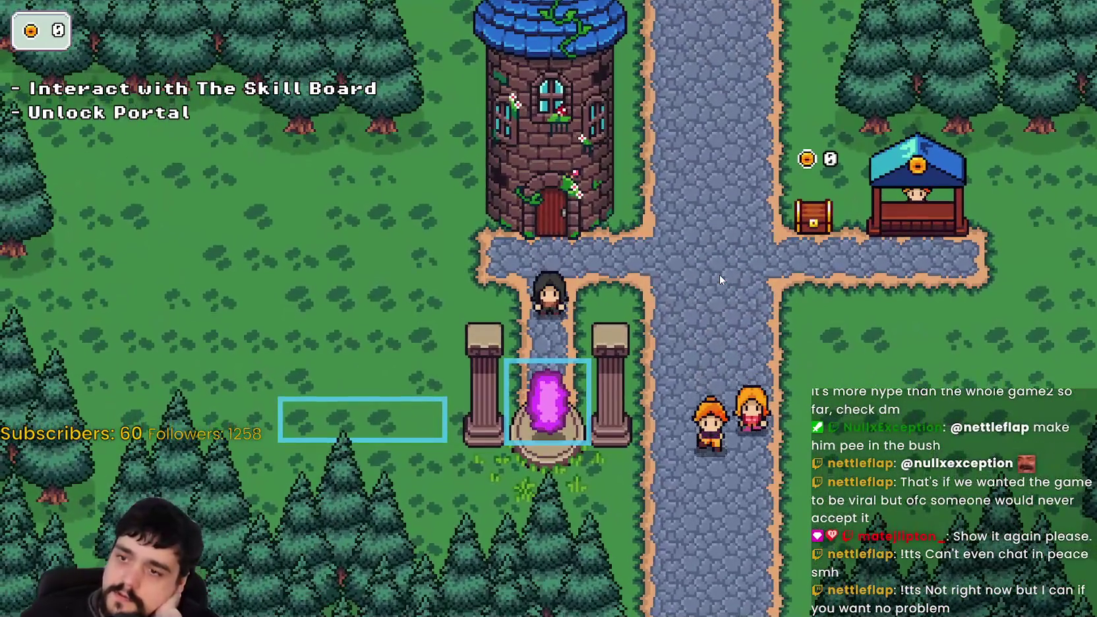
key("s")
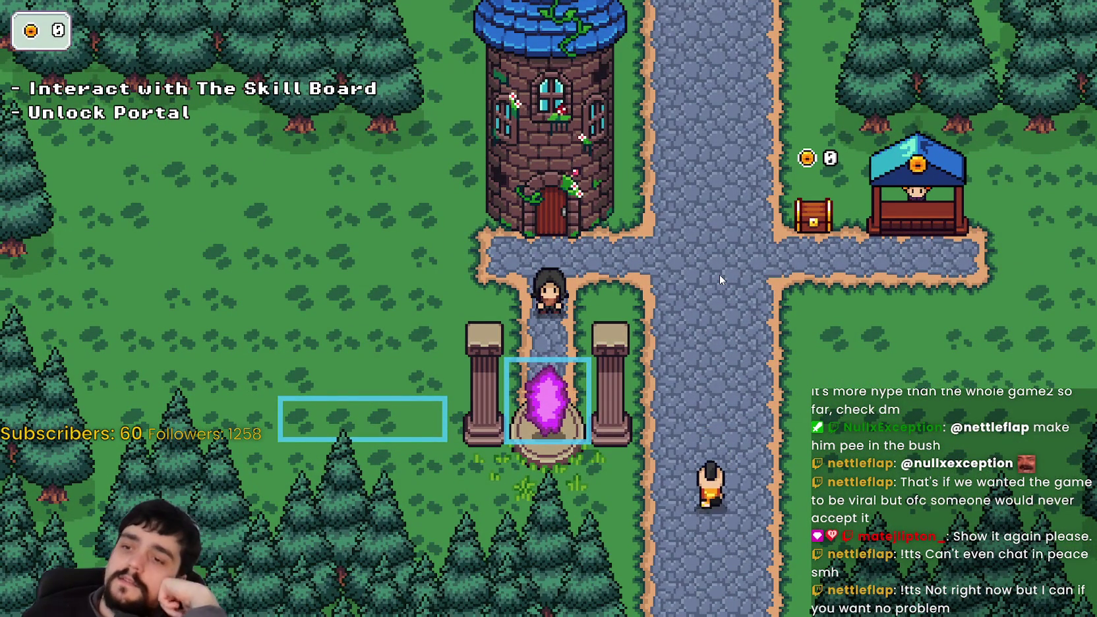
key("w")
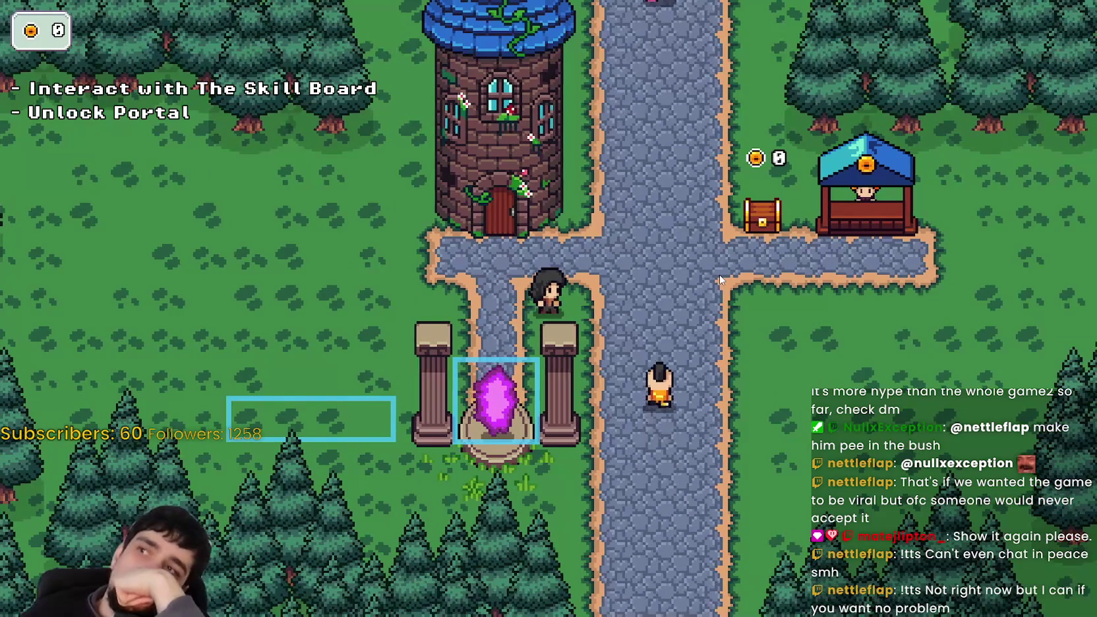
key("w")
key("w")
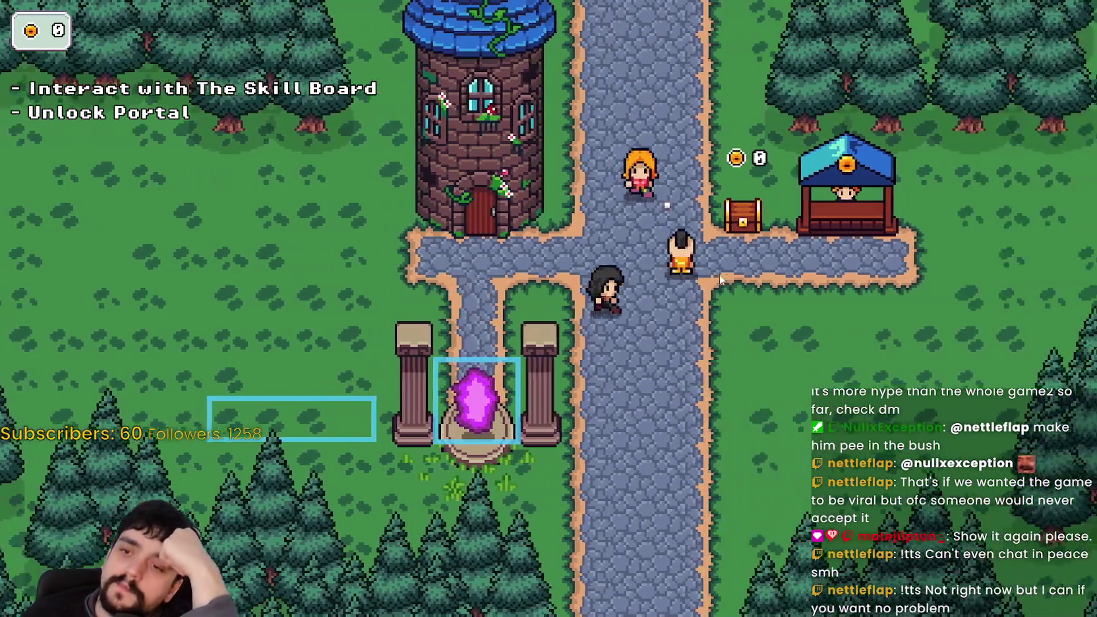
key("a")
key("d")
key("a")
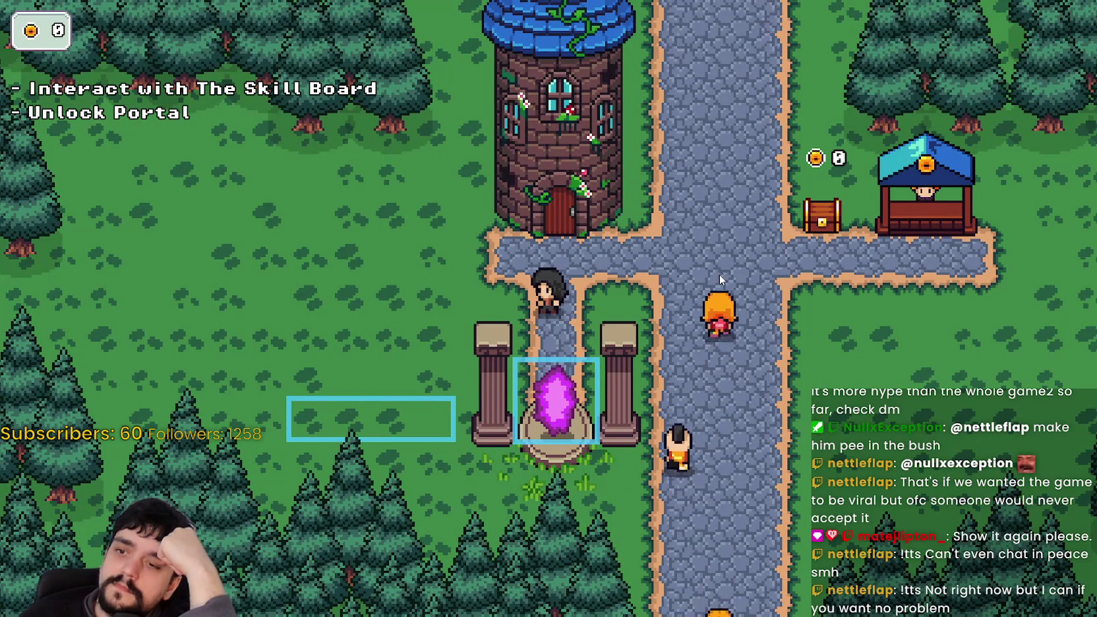
key("d")
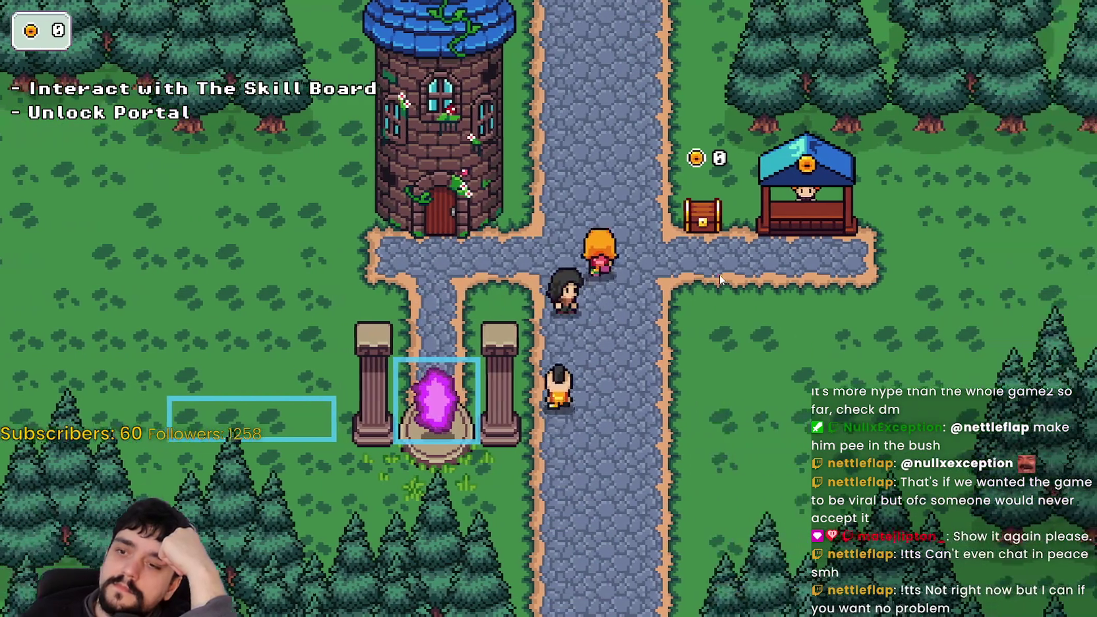
key("a")
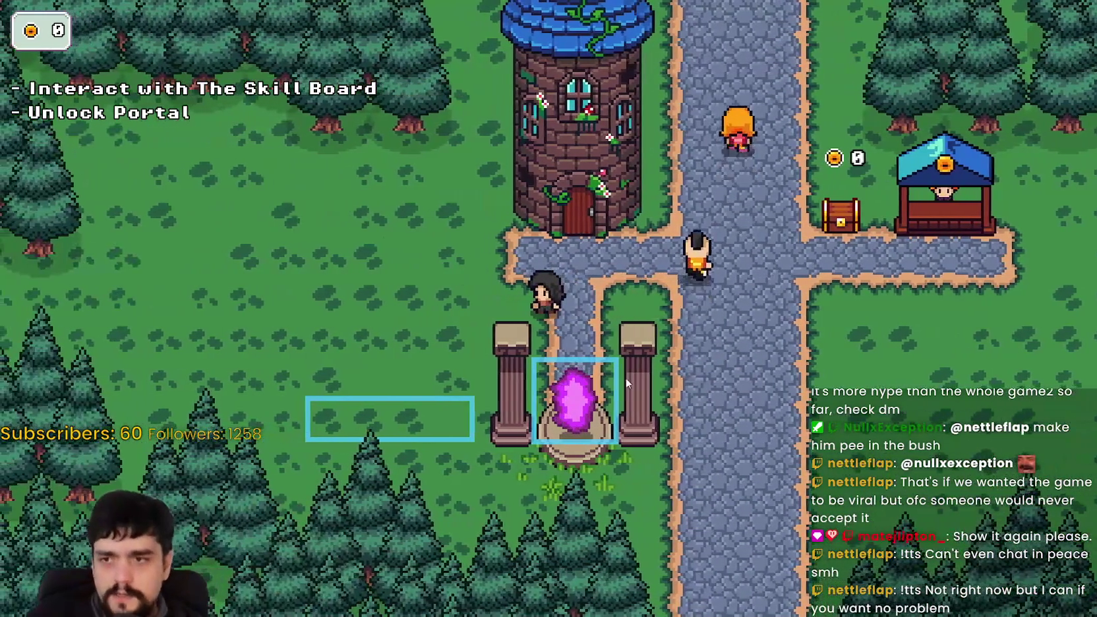
Step: Step on and off the portal, then walk up to the tower door and back down
key("d")
key("s")
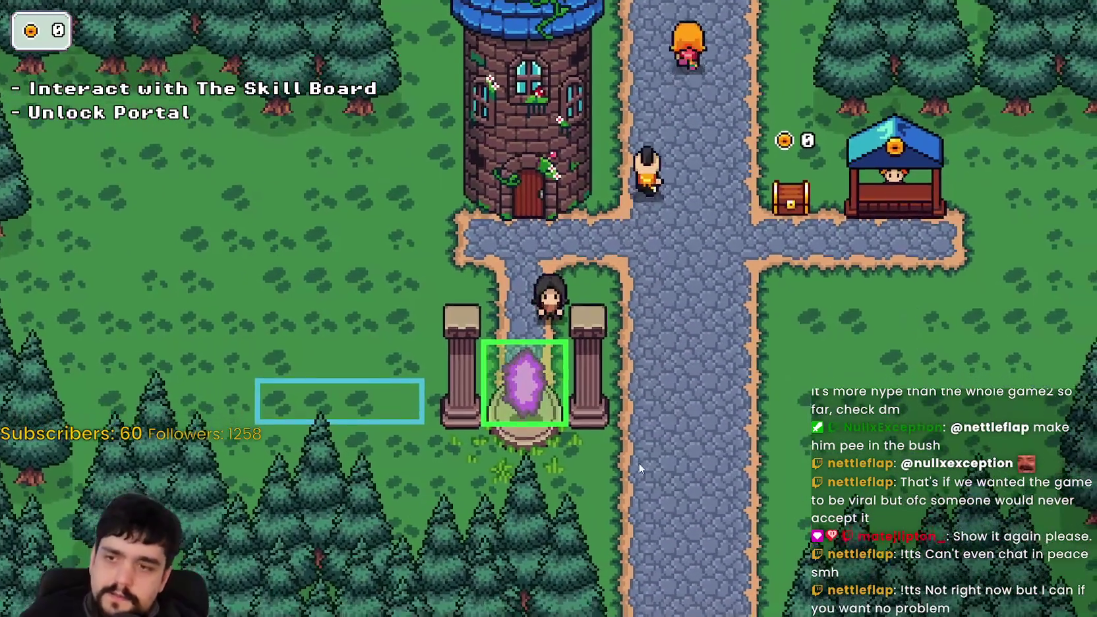
key("w")
key("w")
key("d")
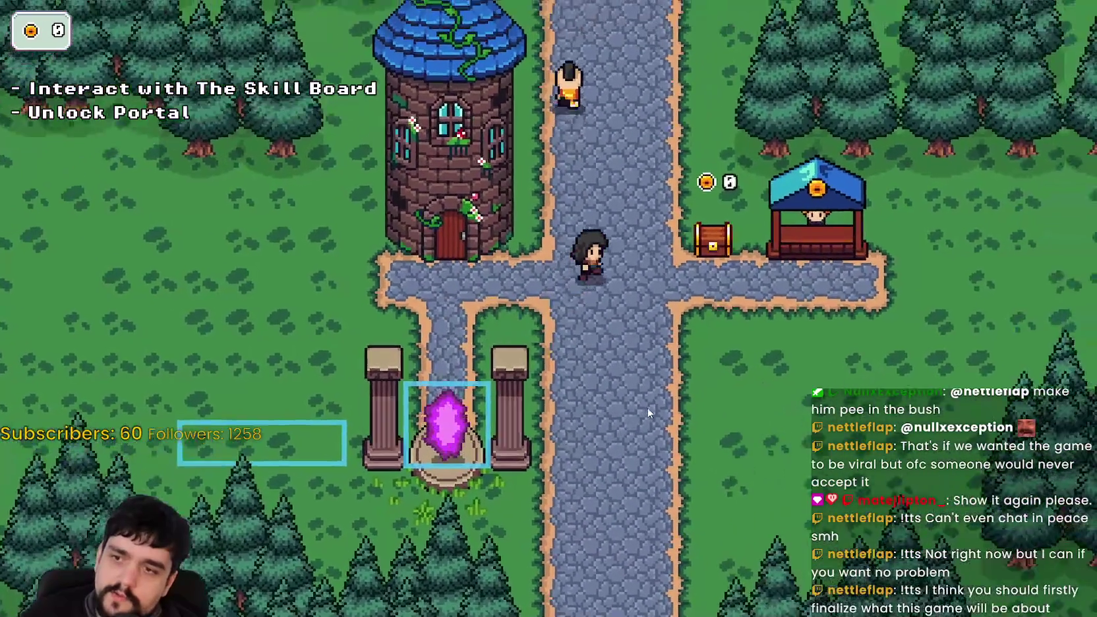
key("a")
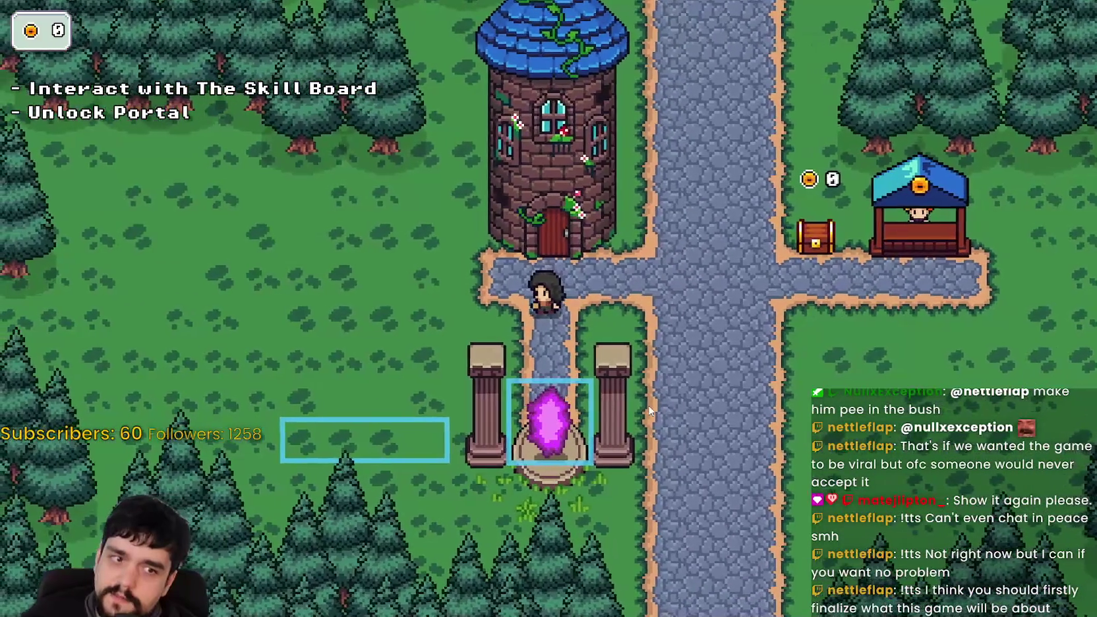
key("w")
key("s")
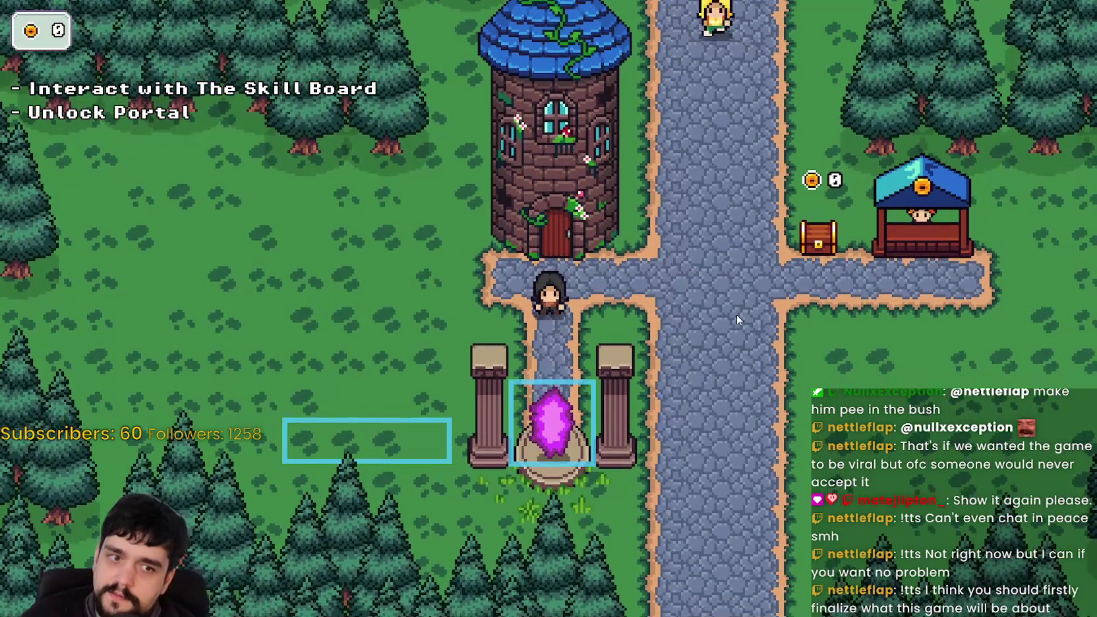
key("d")
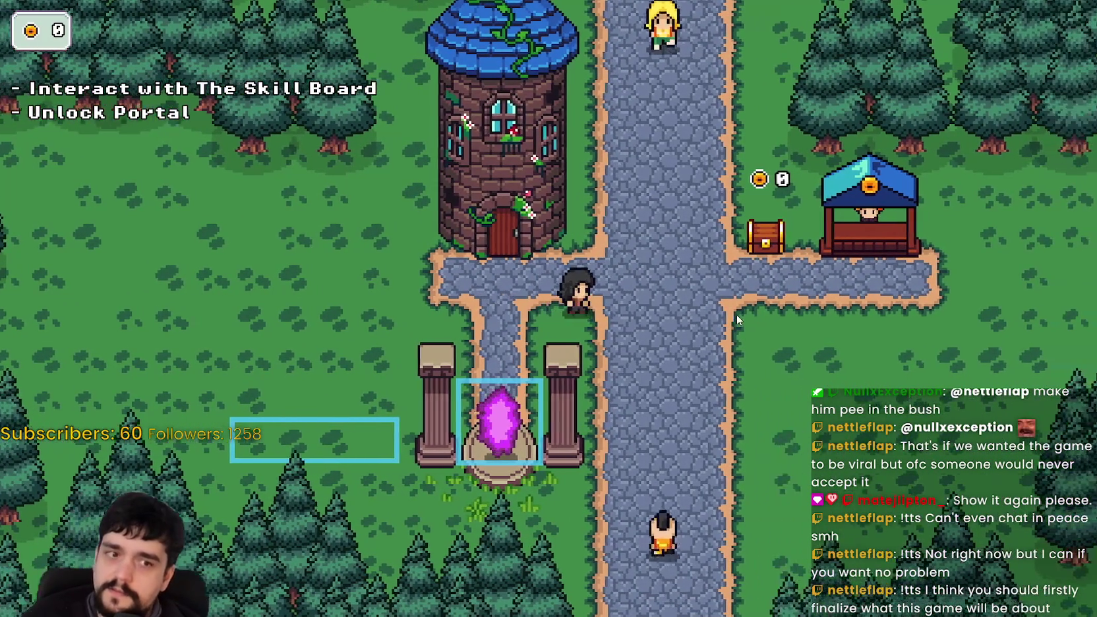
key("a")
key("w")
key("e")
key("Escape")
Step: Walk between tower and portal, then open the portal's Select a Stage dialog and cancel it
key("s")
key("w")
key("s")
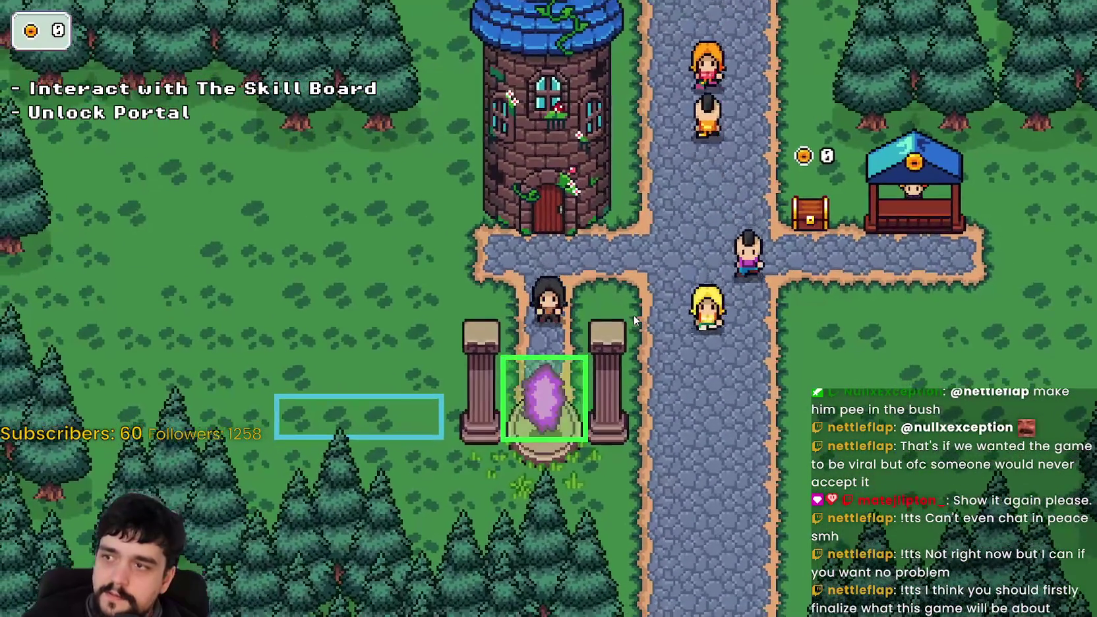
key("w")
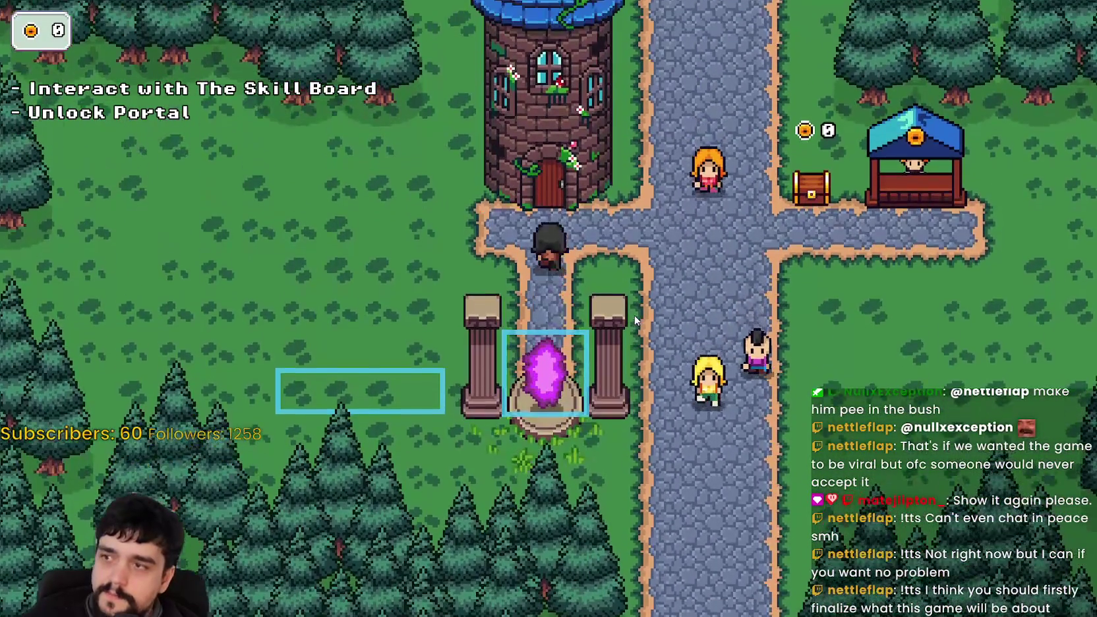
key("s")
key("e")
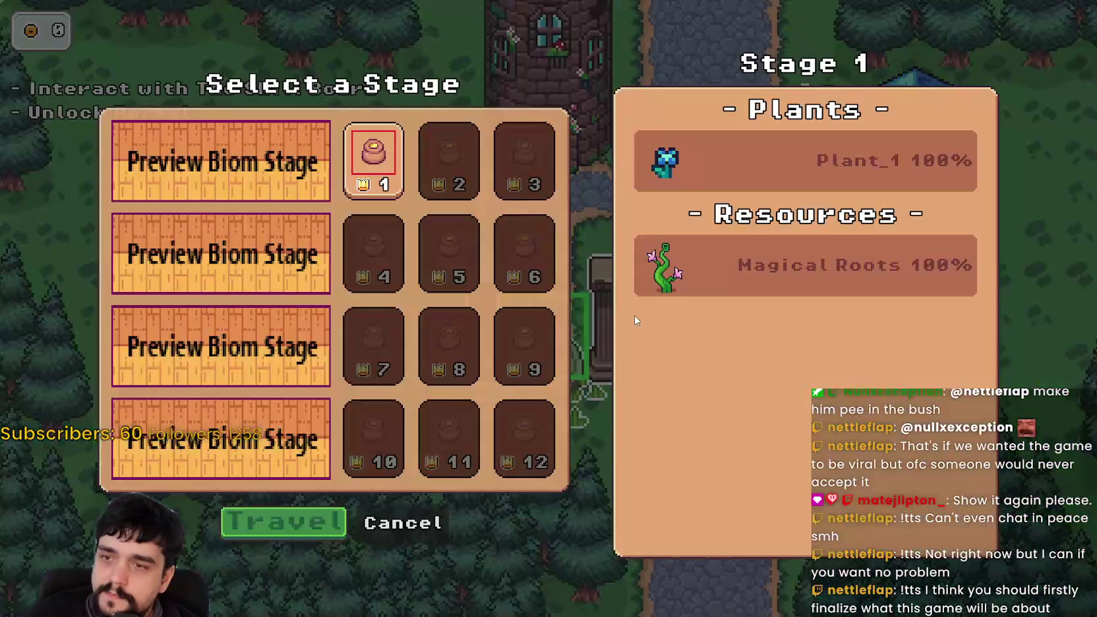
left_click(374, 535)
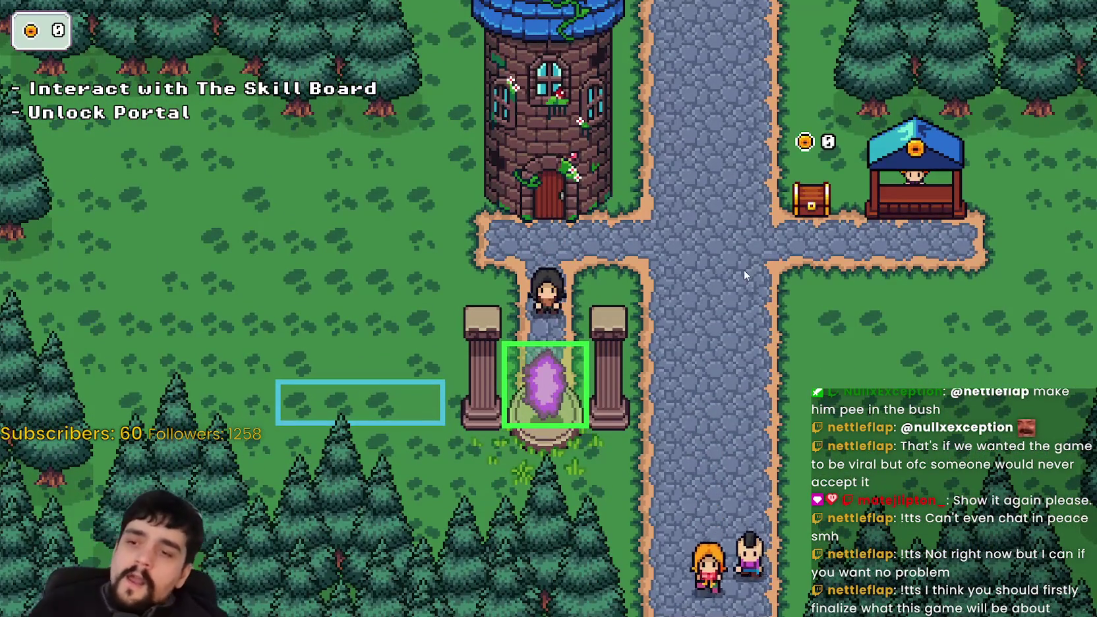
Step: Step the player on and off the portal from several sides to recheck its highlight
key("s")
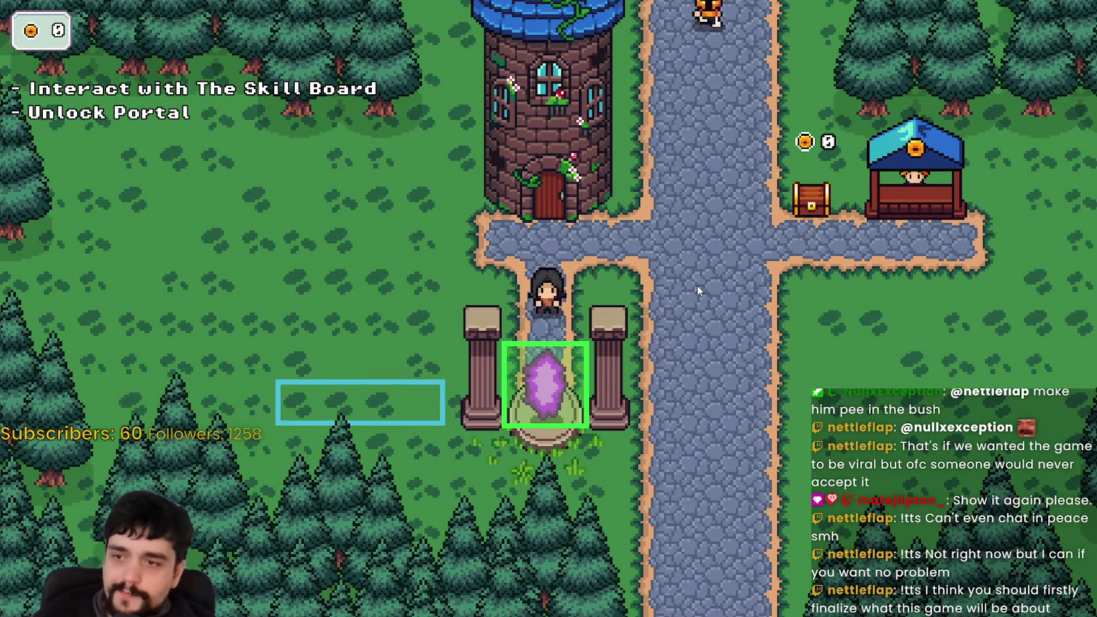
key("w")
key("s")
key("a")
key("d")
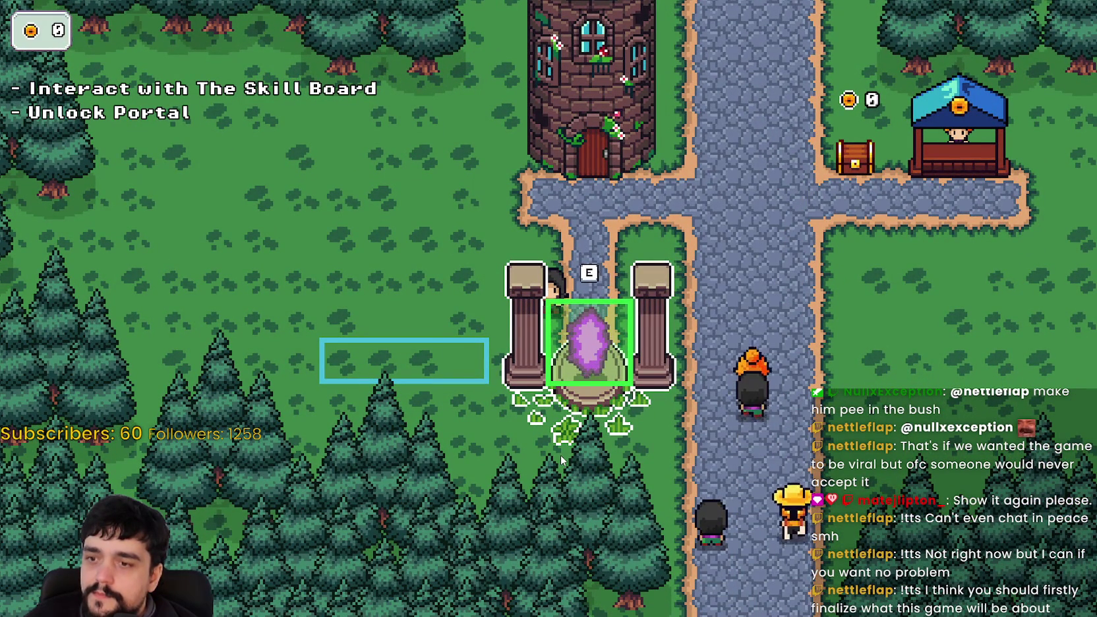
key("d")
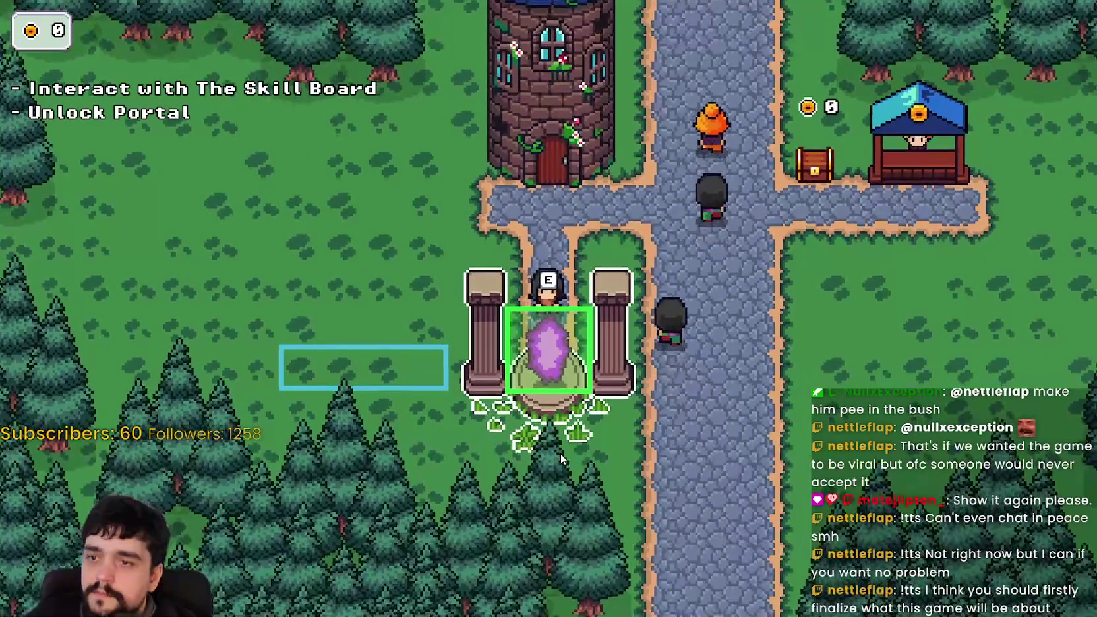
key("w")
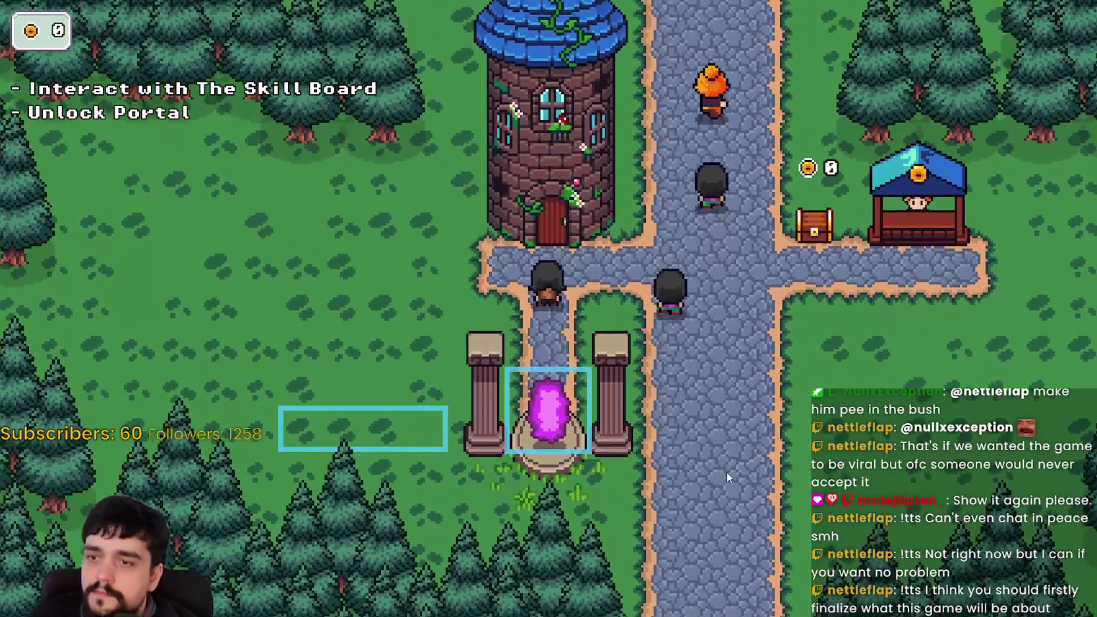
key("s")
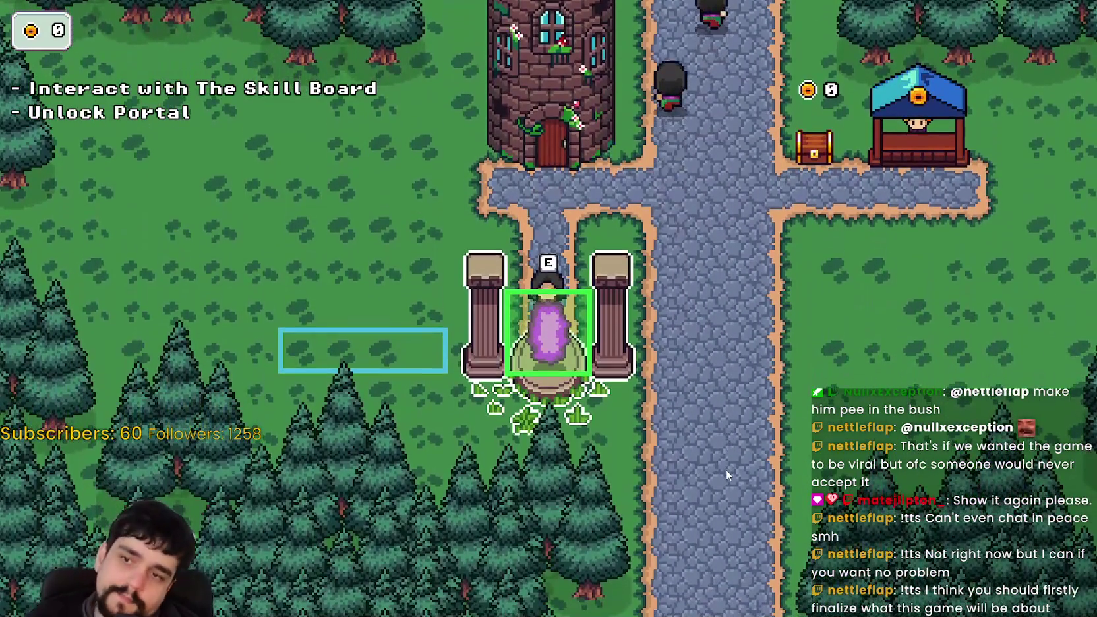
Step: Walk between the chest, tower door and portal once more, then close the game and stop playtesting
key("w")
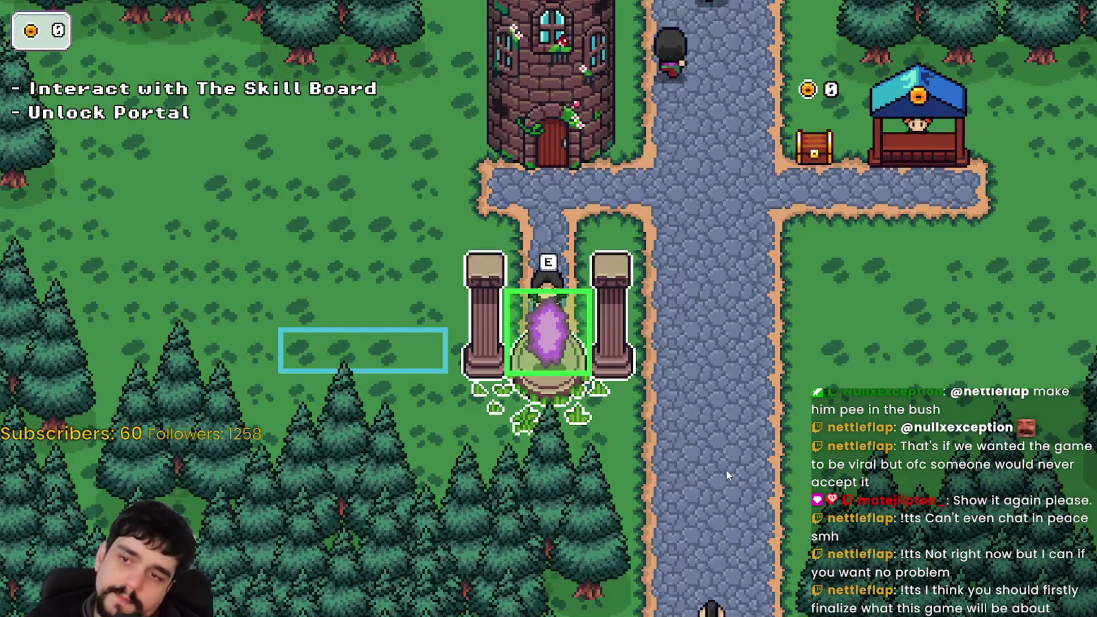
key("d")
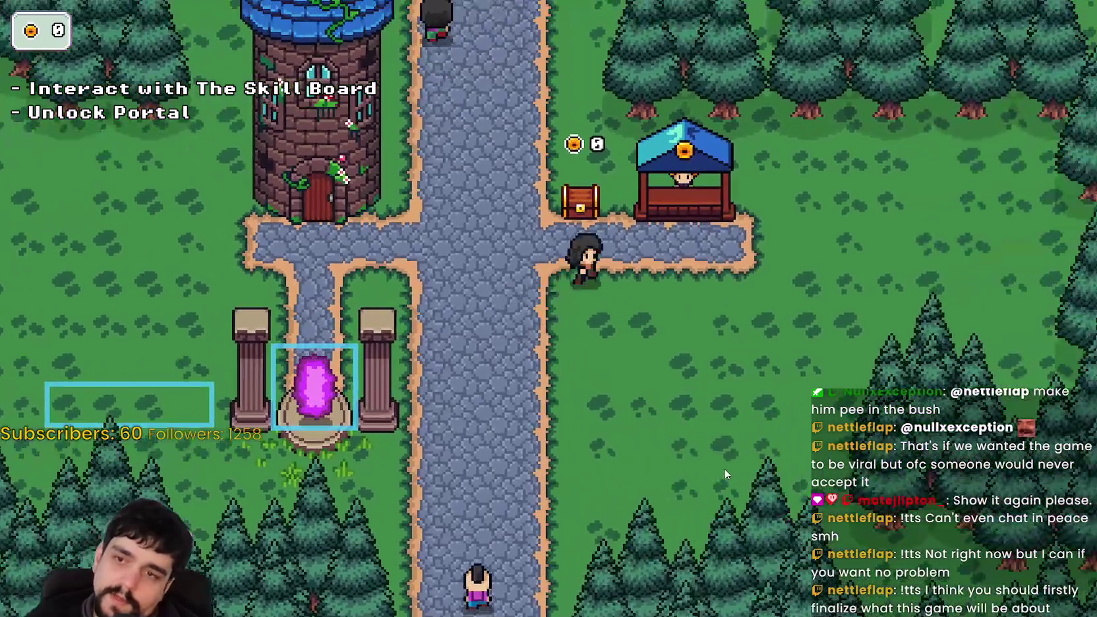
key("d")
key("a")
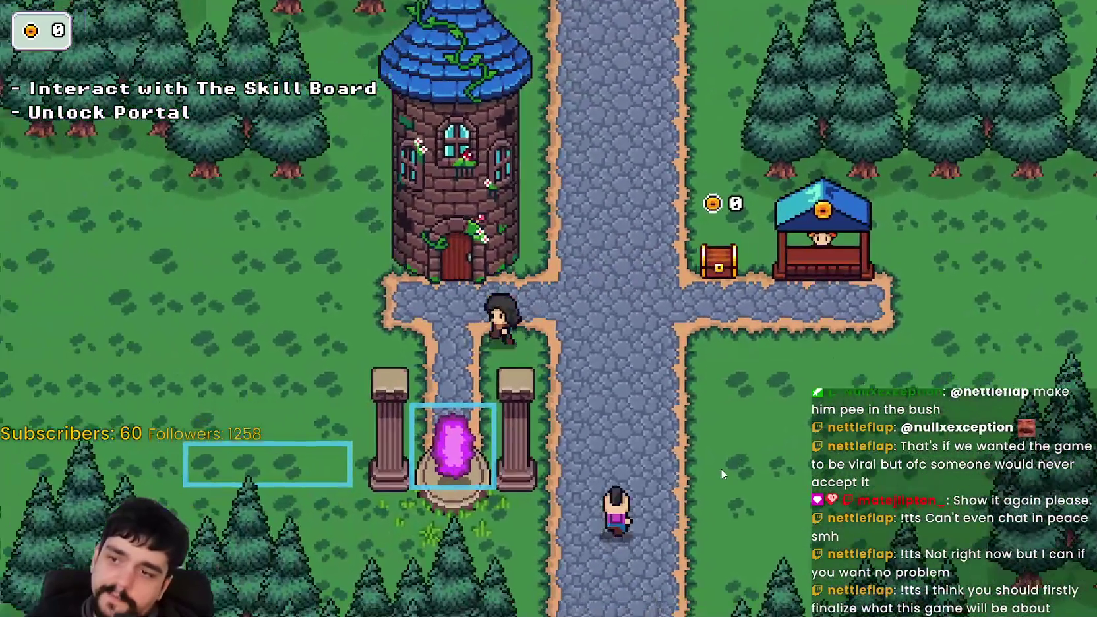
key("s")
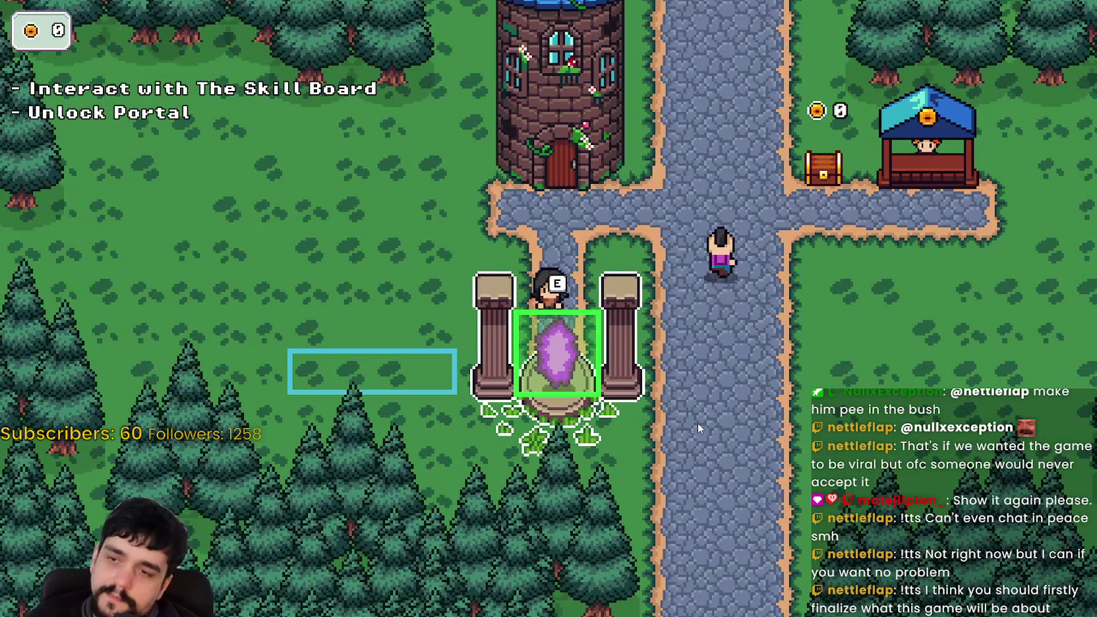
key("w")
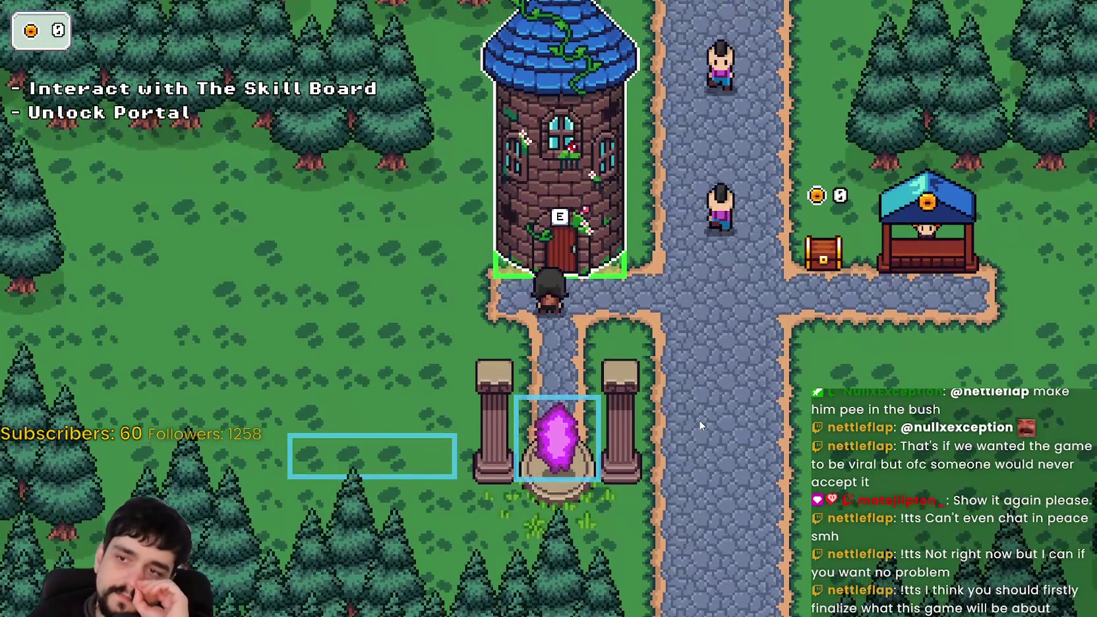
key("s")
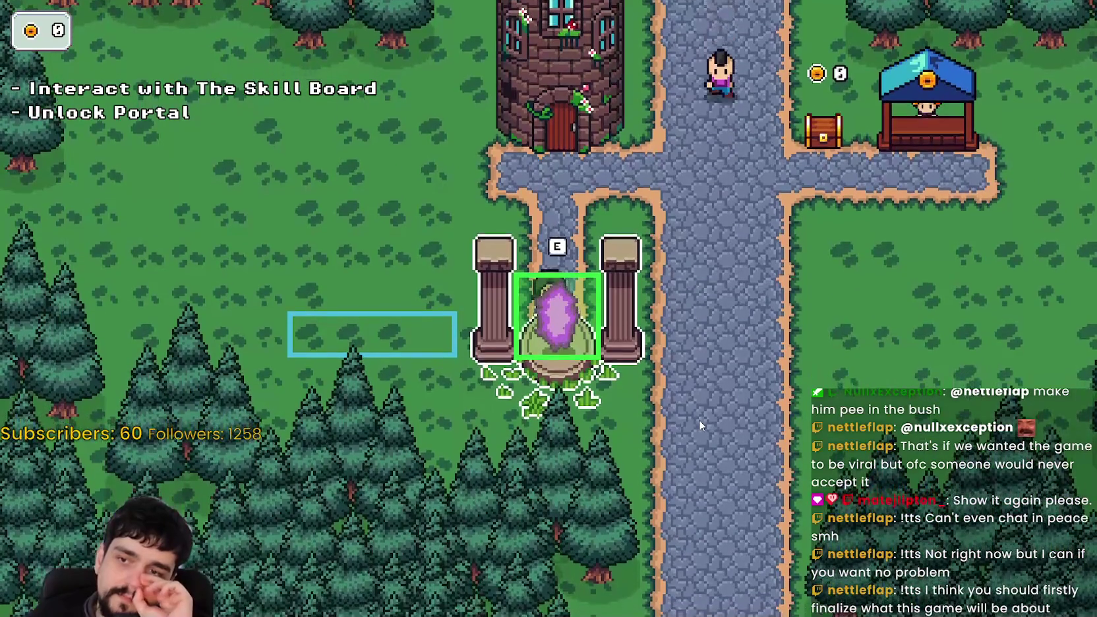
key("w")
key("s")
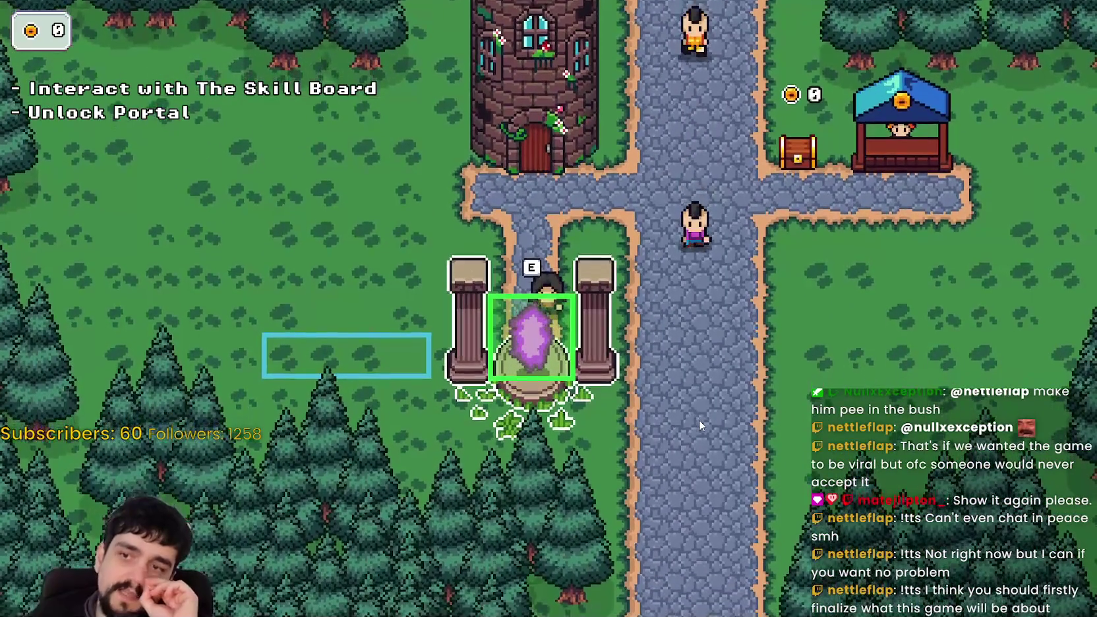
key("a")
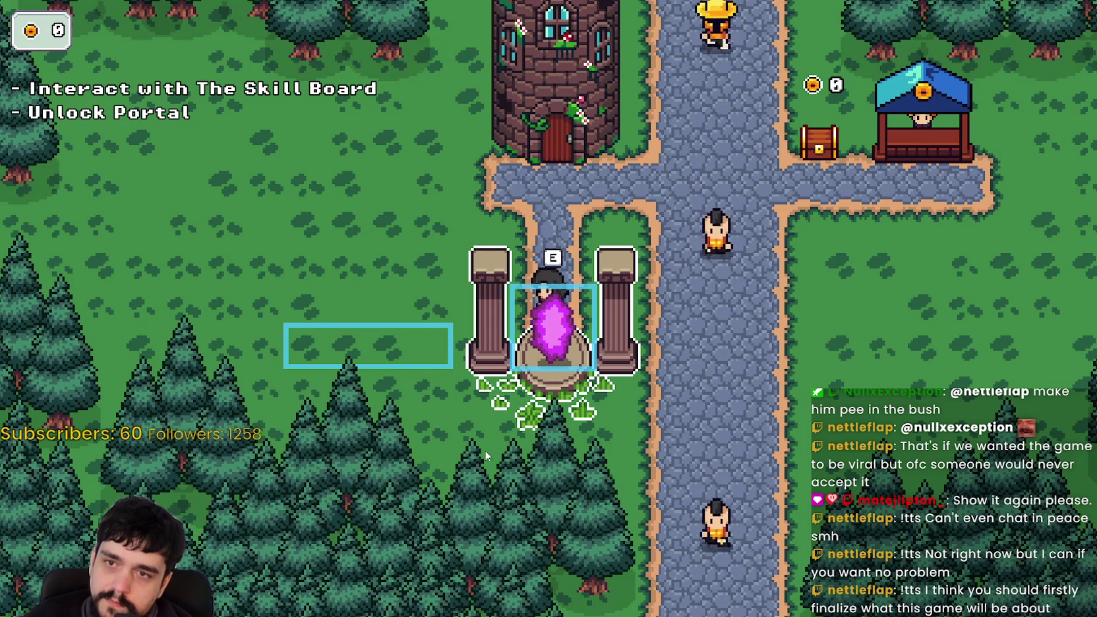
key("w")
key("d")
key("a")
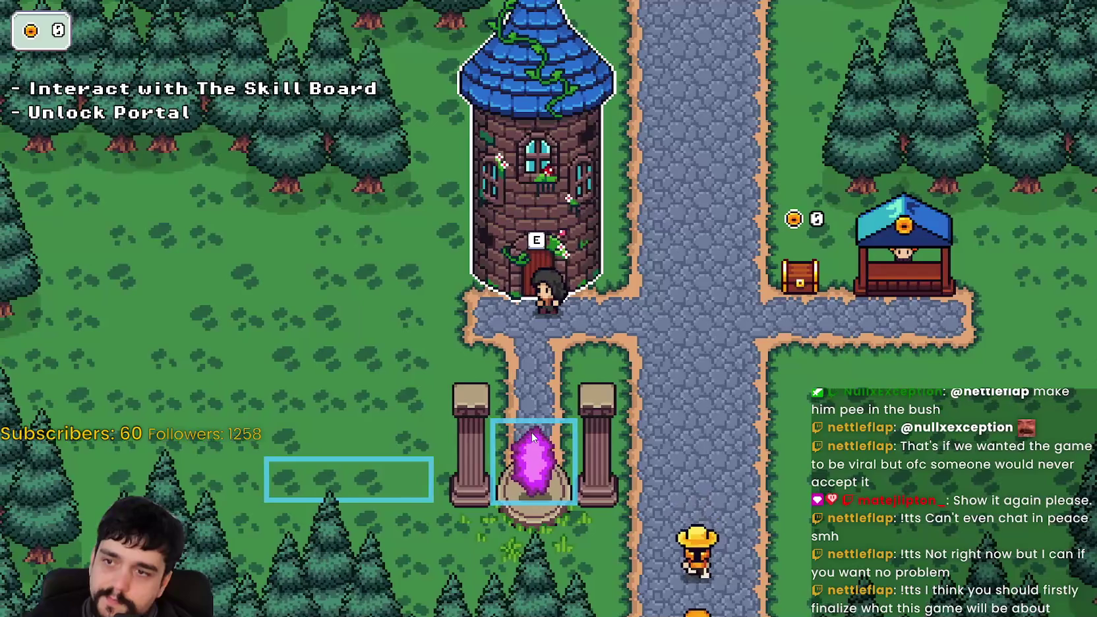
key("s")
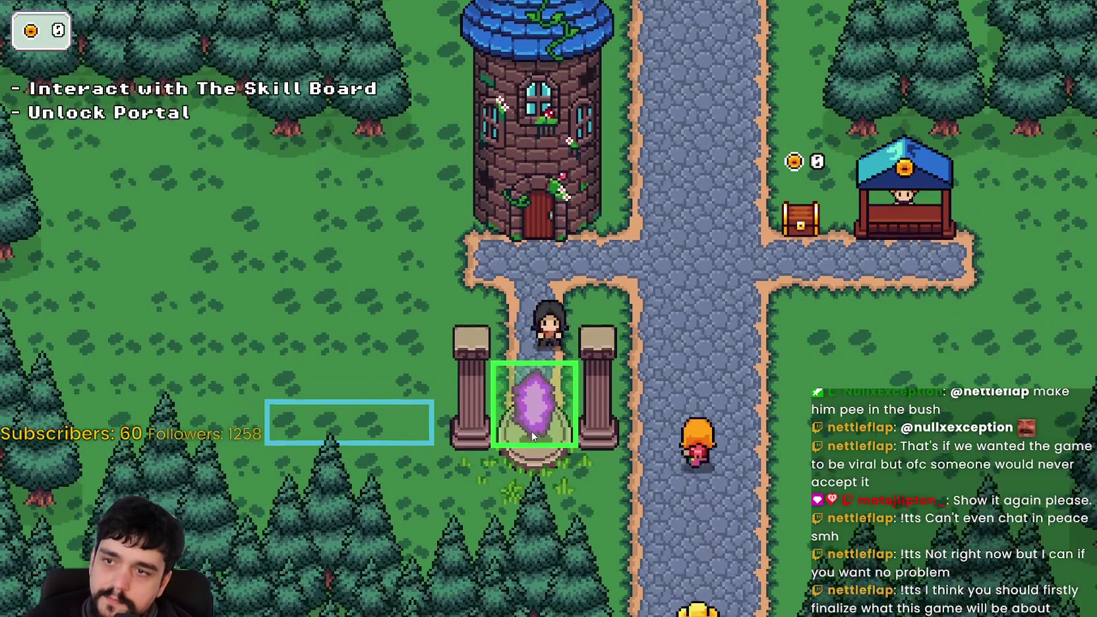
key("w+a")
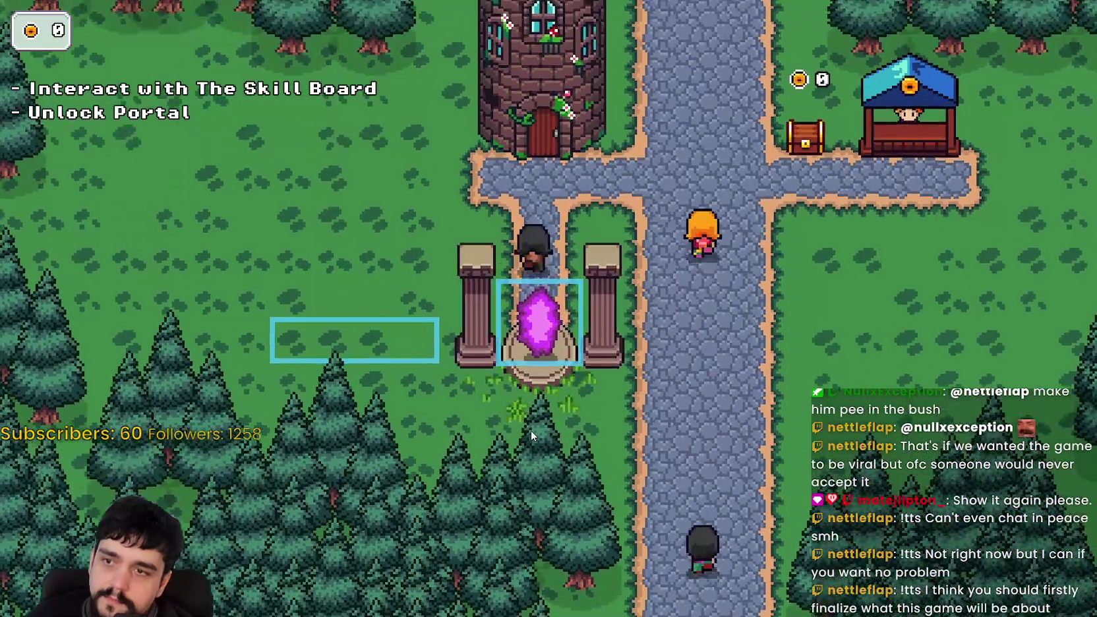
key("d")
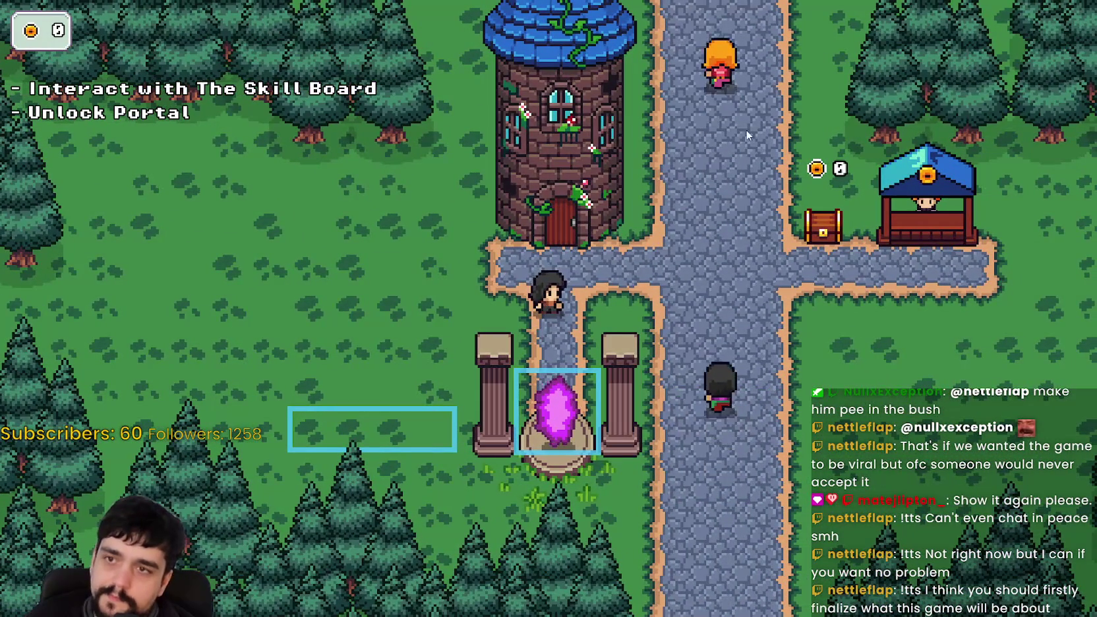
key("F8")
left_click(856, 26)
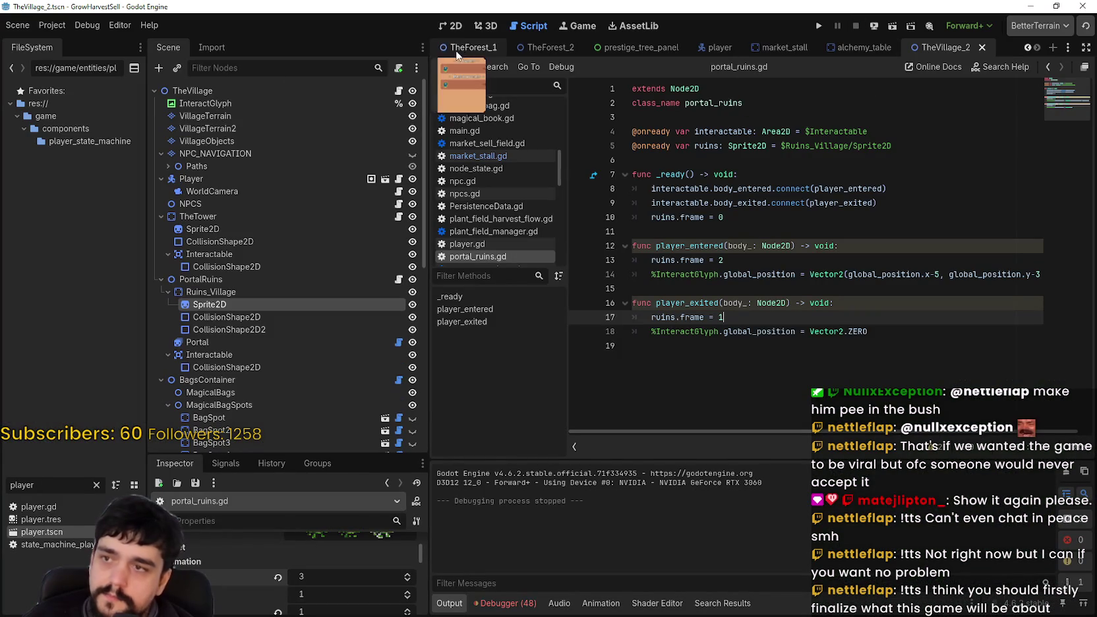
left_click(452, 26)
scroll(592, 301, "up", 1)
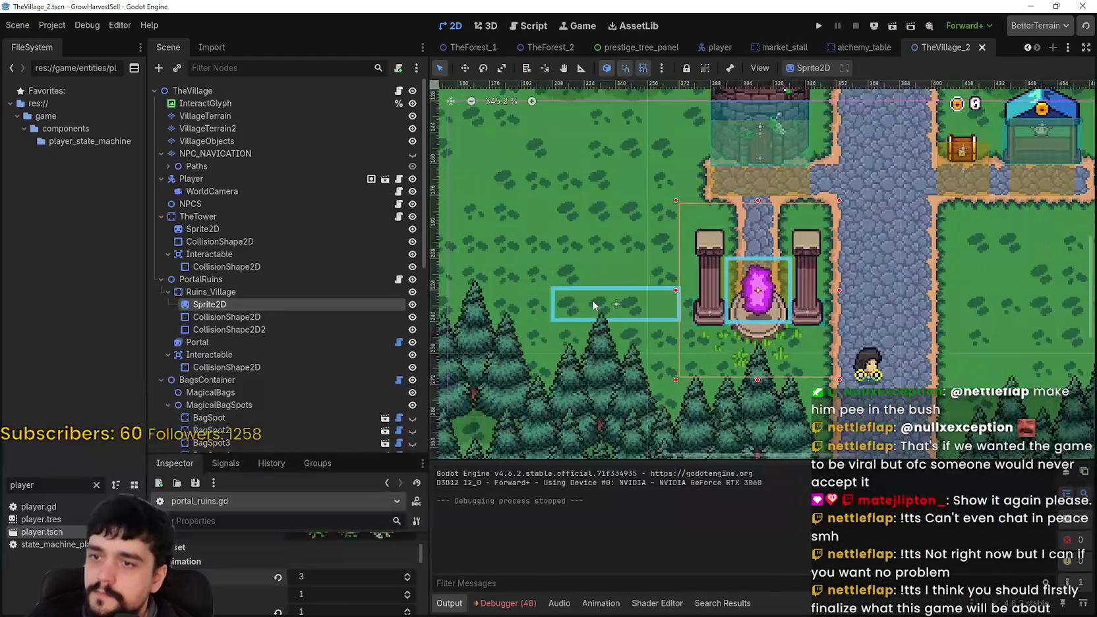
left_click(593, 300)
scroll(285, 320, "down", 1)
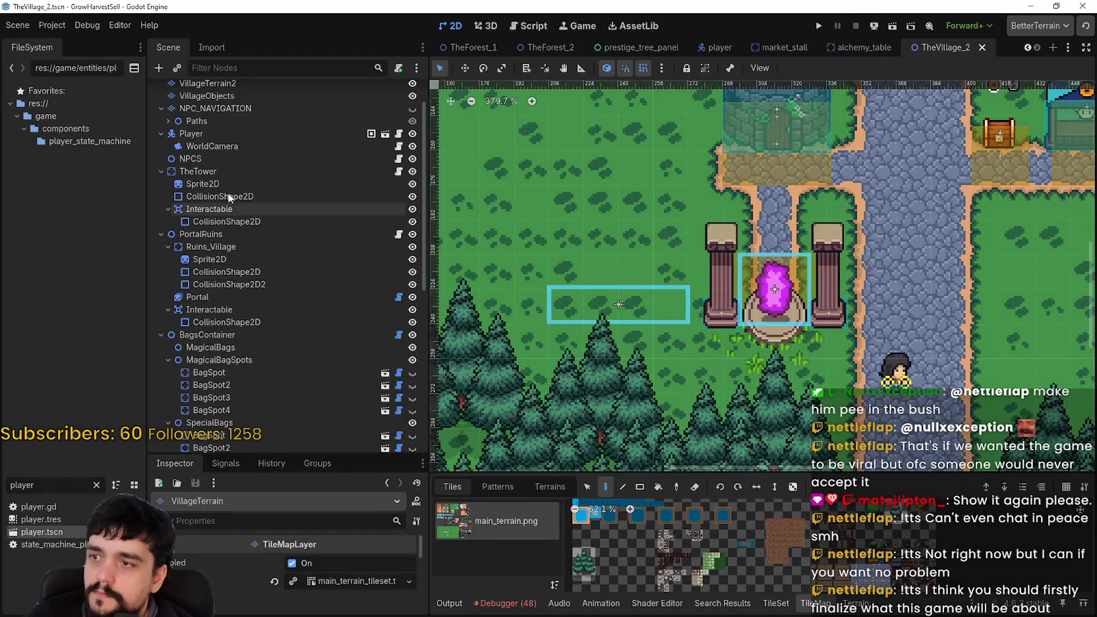
scroll(234, 241, "down", 1)
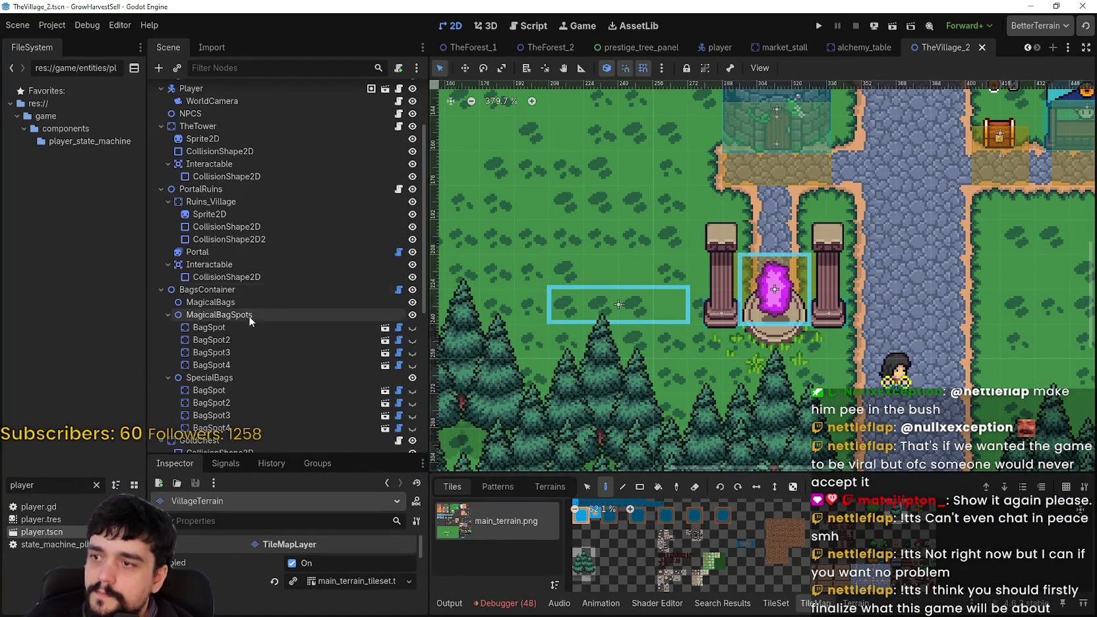
left_click(253, 288)
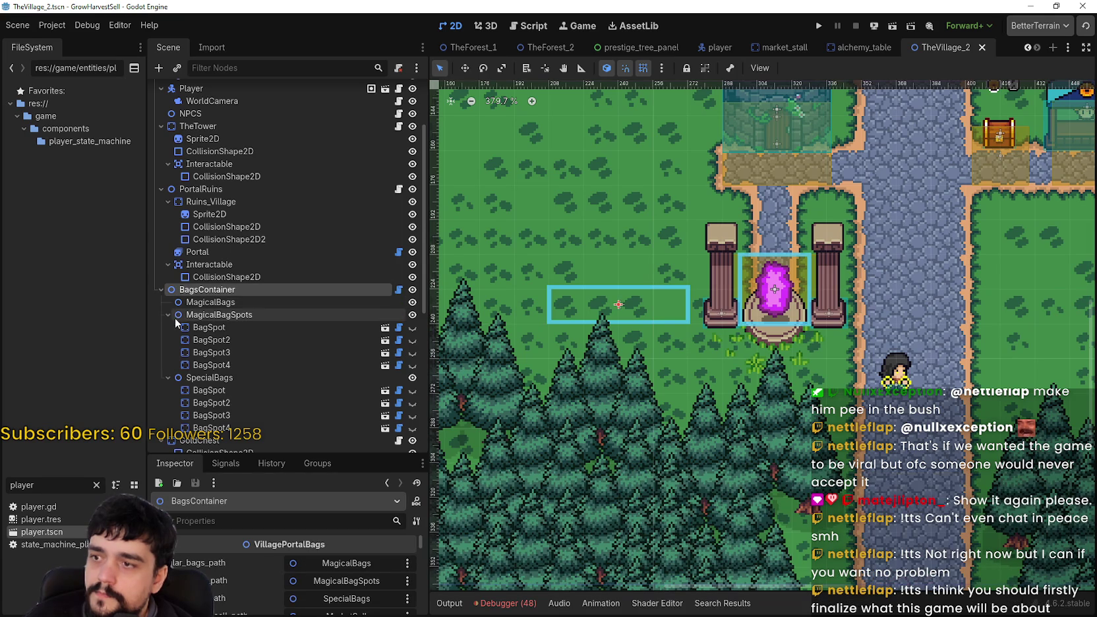
left_click(198, 302)
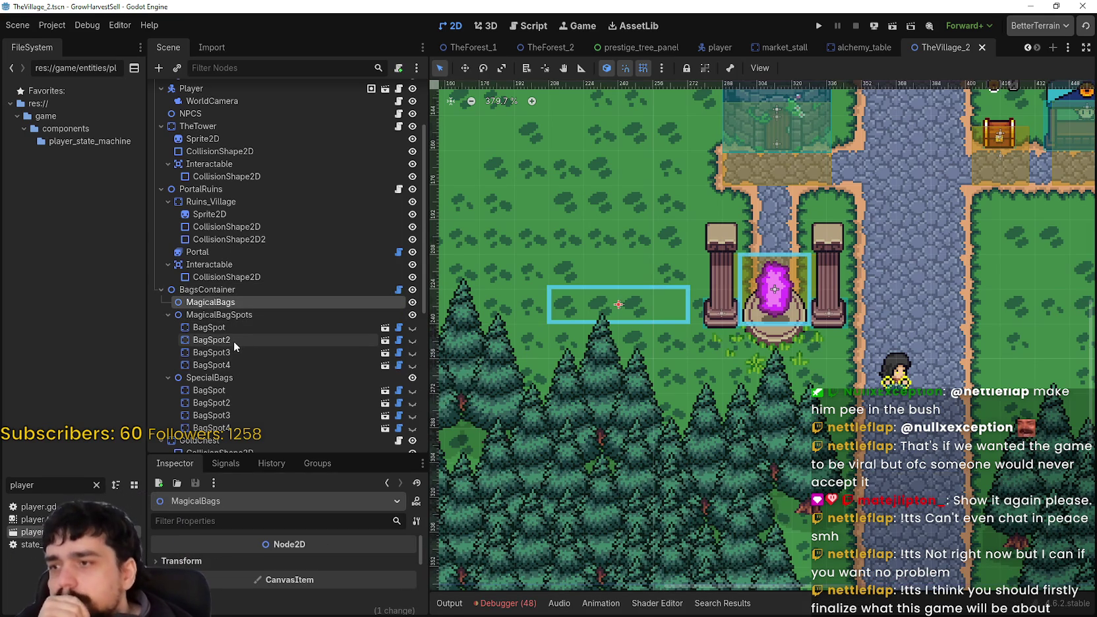
scroll(238, 337, "down", 2)
left_click(263, 273)
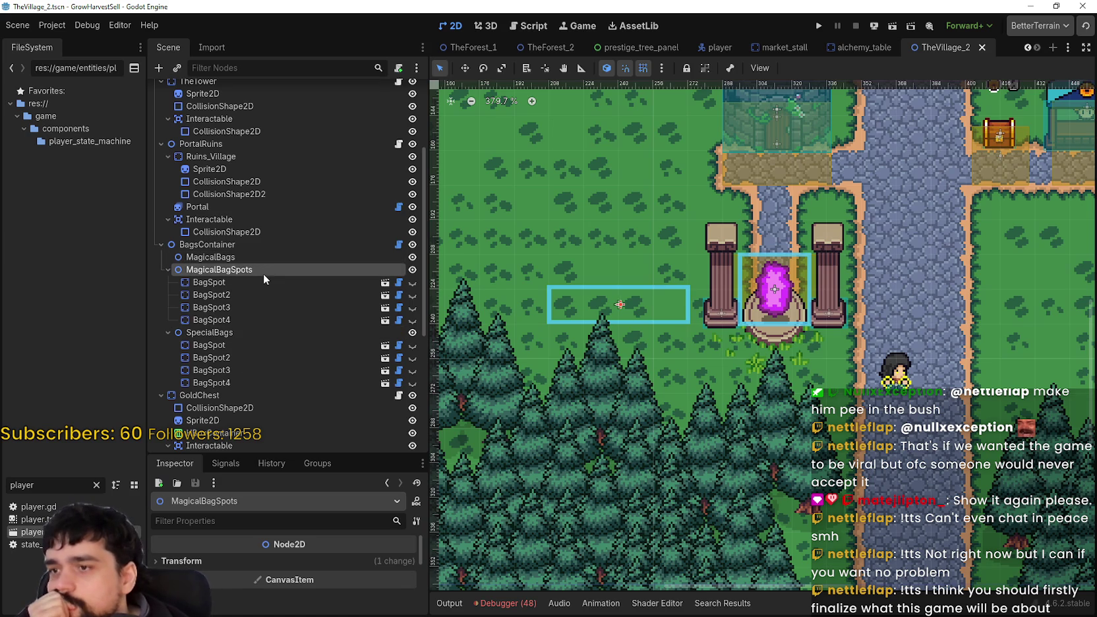
left_click(257, 282)
left_click(246, 297)
left_click(240, 308)
left_click(239, 320)
left_click(255, 269)
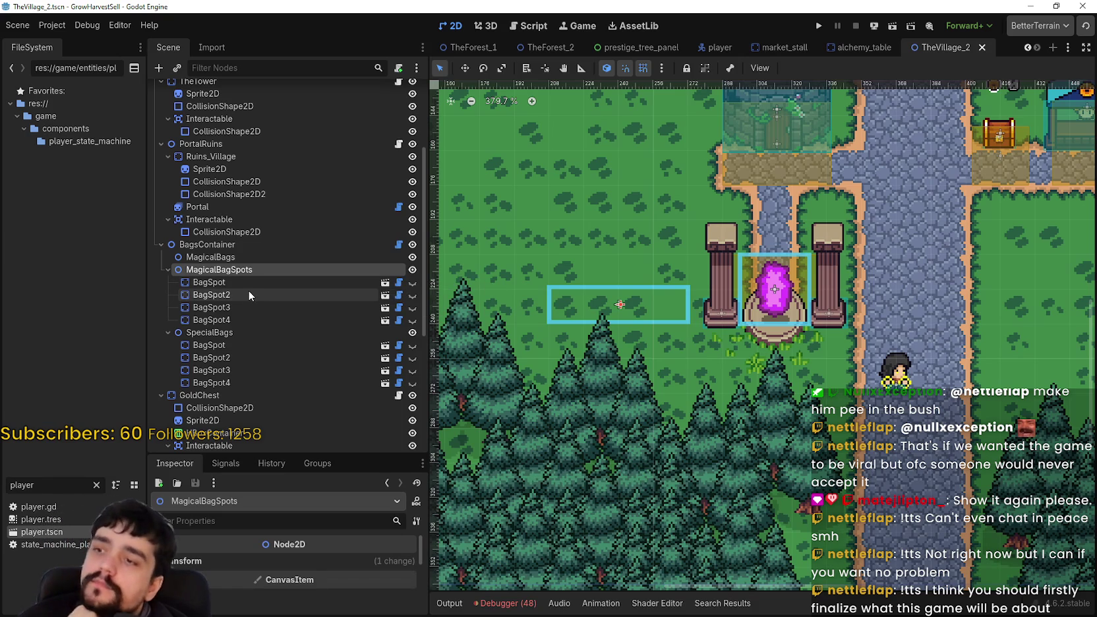
left_click(249, 292)
left_click(251, 283)
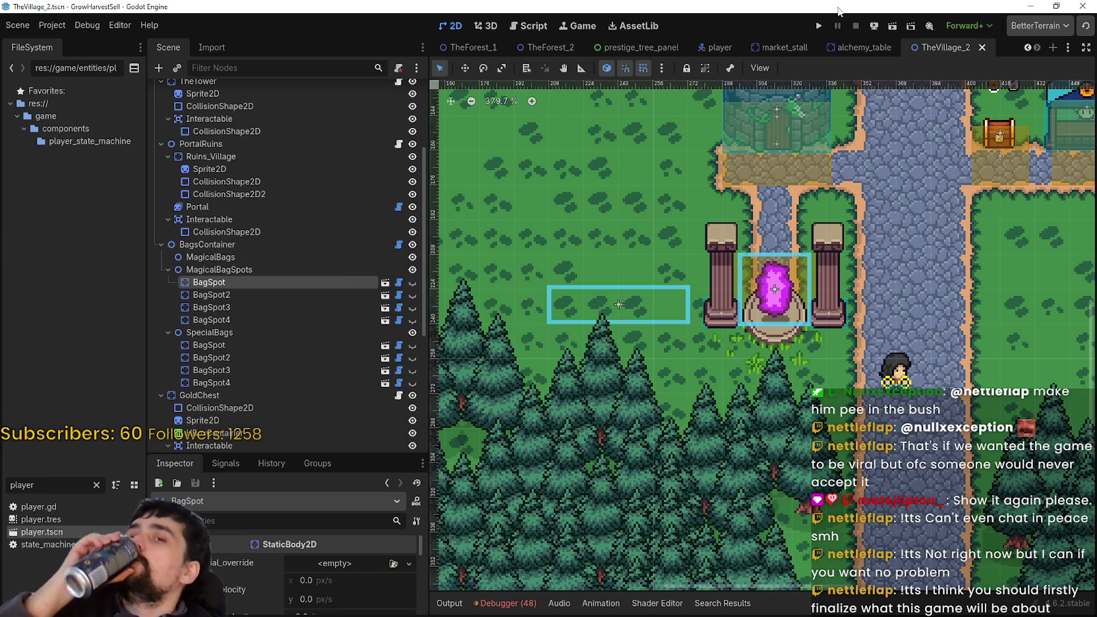
scroll(764, 144, "down", 1)
left_click_drag(764, 144, 814, 246)
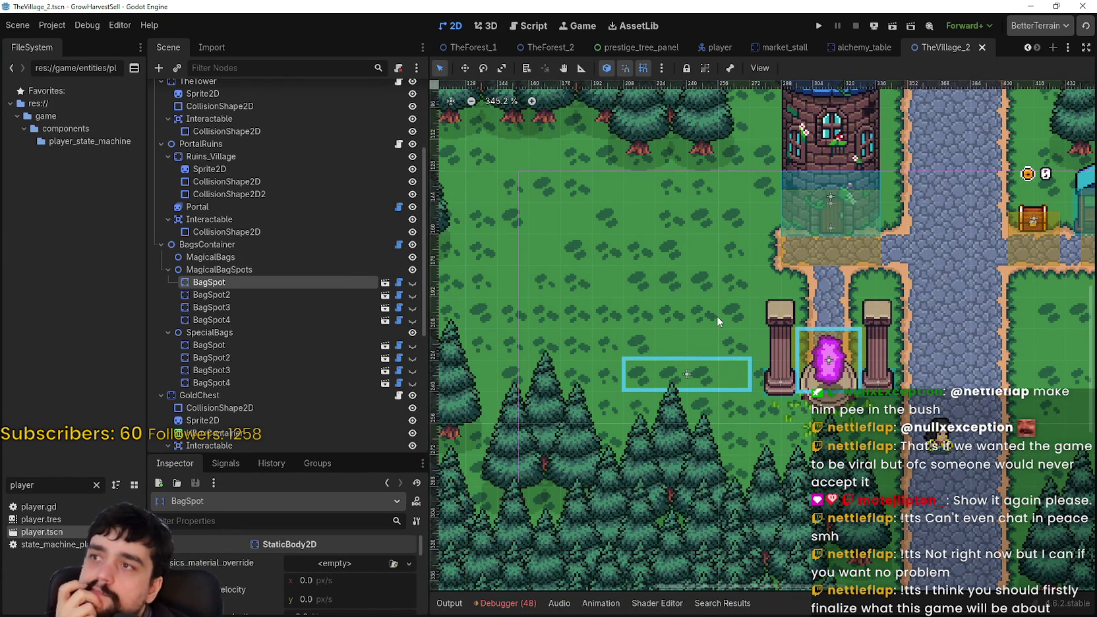
mouse_move(717, 315)
left_mouse_down()
mouse_move(690, 339)
mouse_move(609, 337)
mouse_move(714, 344)
left_mouse_up()
scroll(699, 347, "down", 1)
scroll(713, 345, "up", 2)
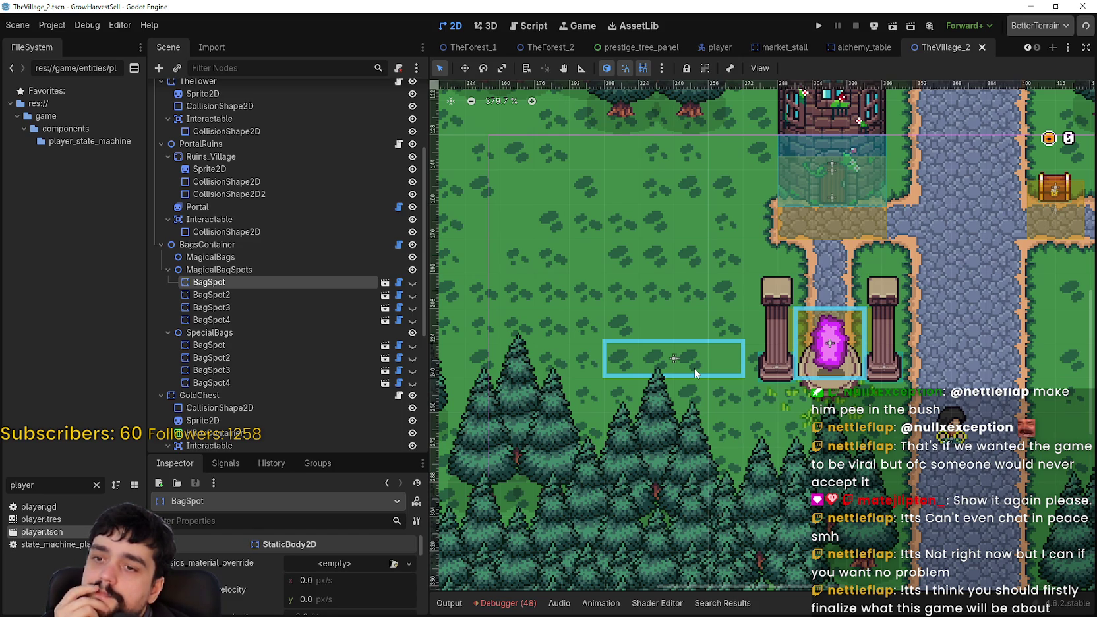
left_click(263, 270)
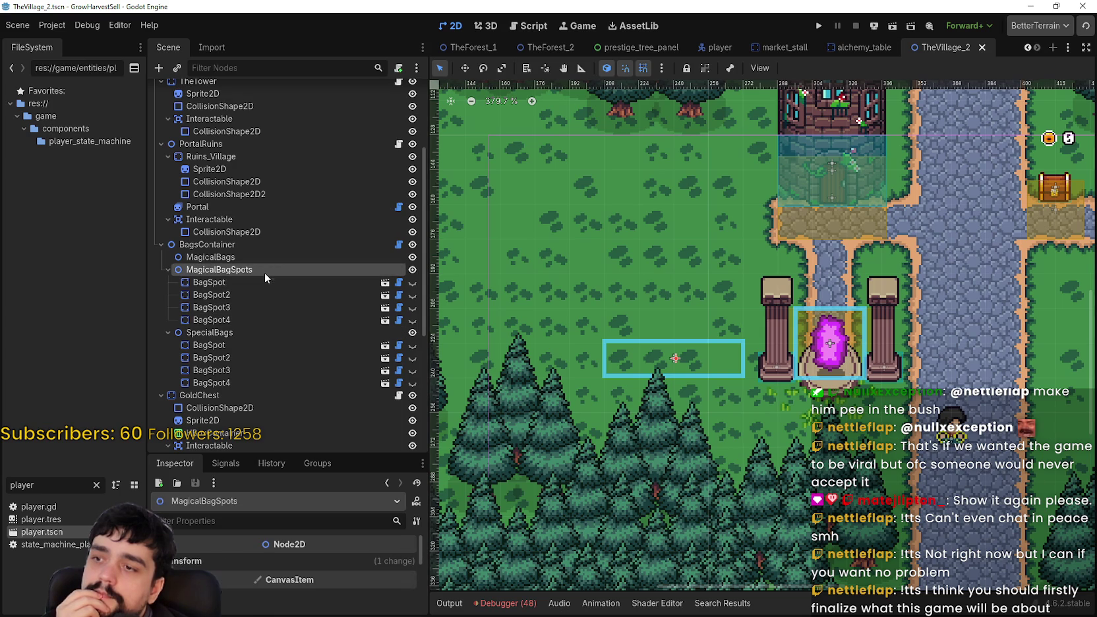
left_click(226, 220)
Step: Copy PortalRuins' Interactable node, paste it under MagicalBagSpots, and select its CollisionShape2D
right_click(226, 220)
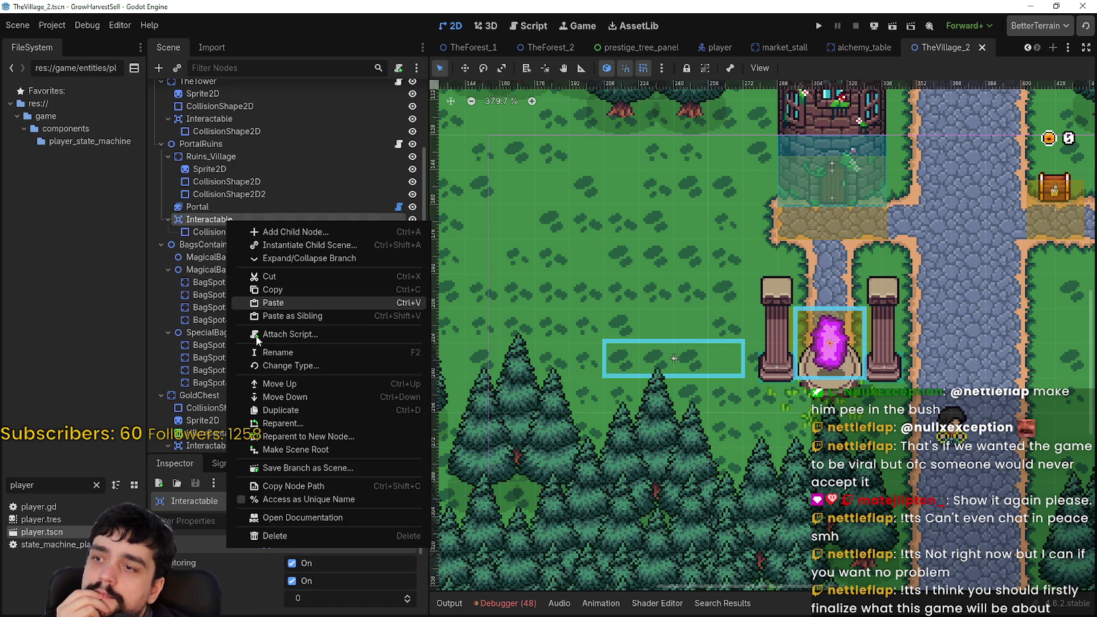
left_click(280, 294)
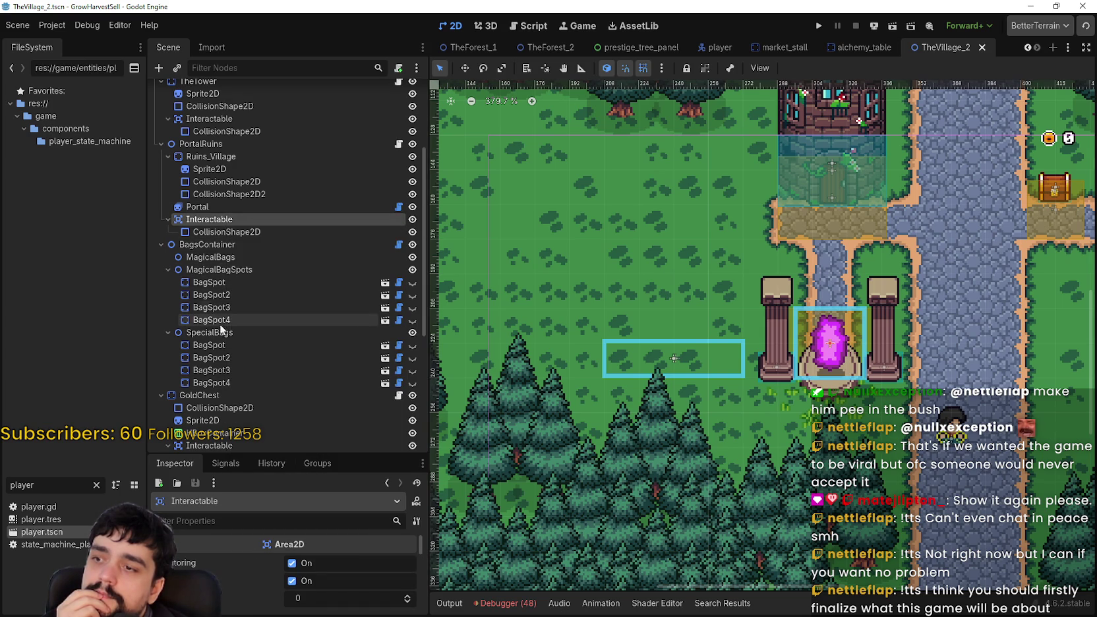
left_click(221, 272)
right_click(226, 272)
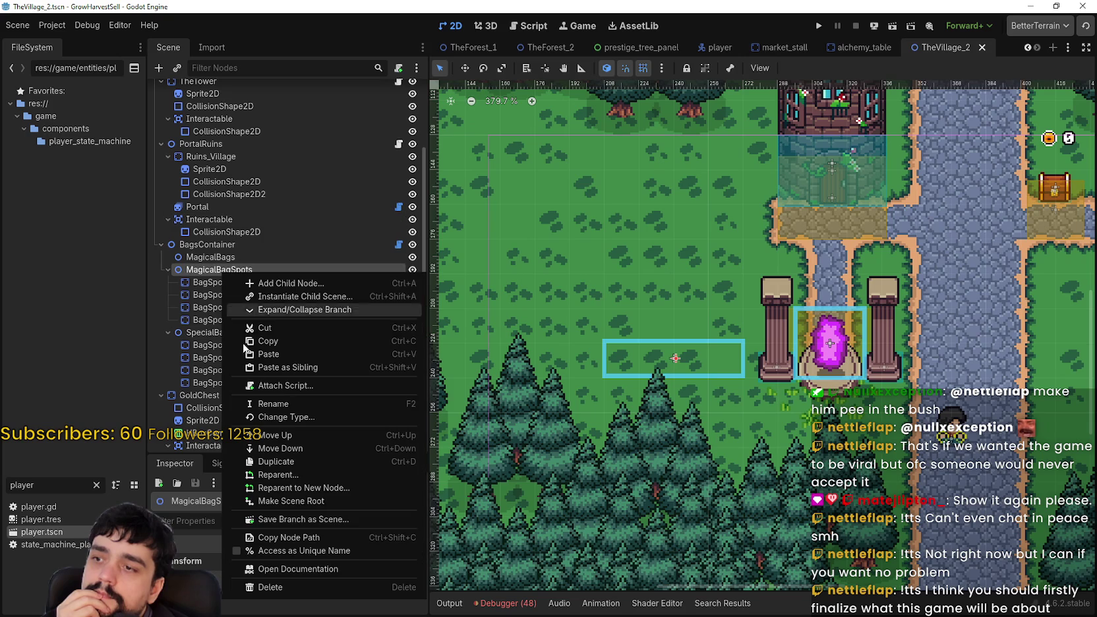
left_click(281, 354)
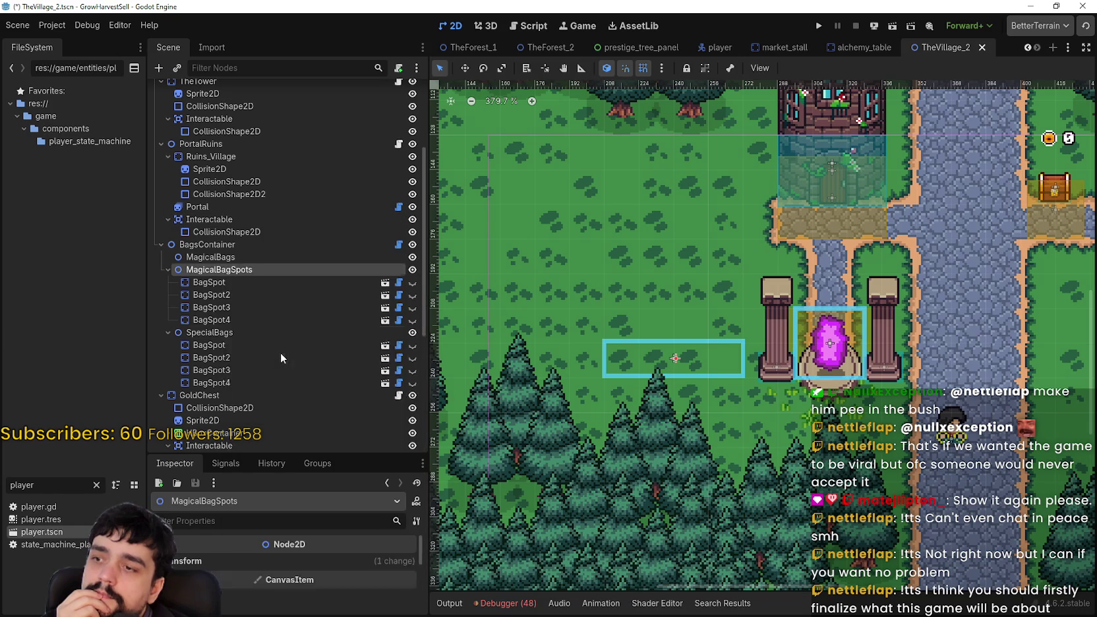
left_click(280, 345)
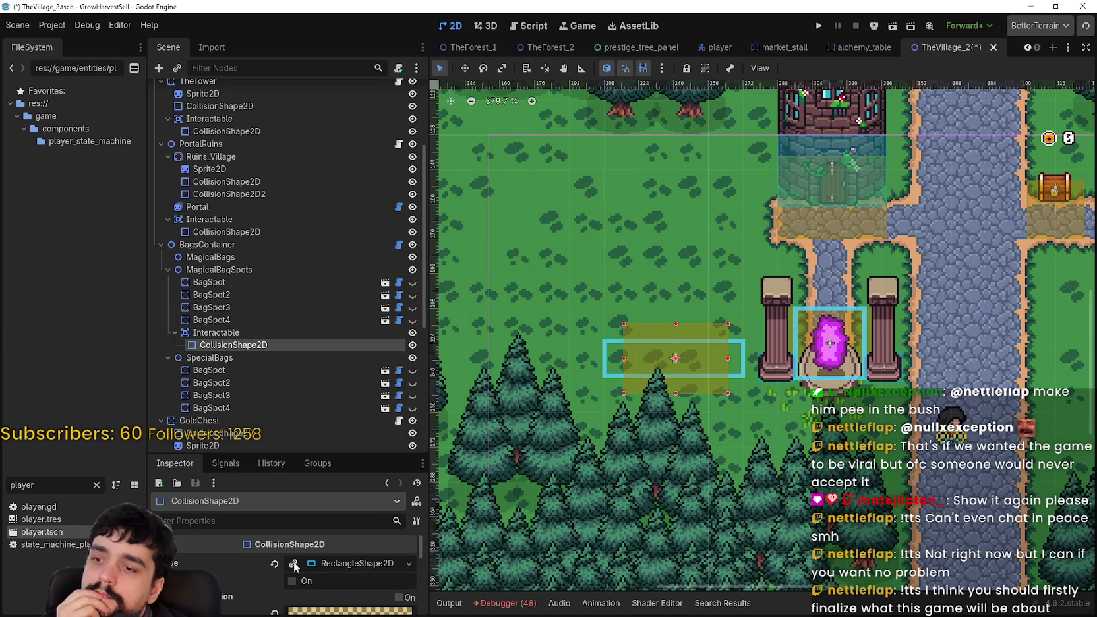
Step: Select the pasted CollisionShape2D and drag its left and right edges outward
scroll(615, 350, "up", 2)
scroll(691, 369, "up", 6)
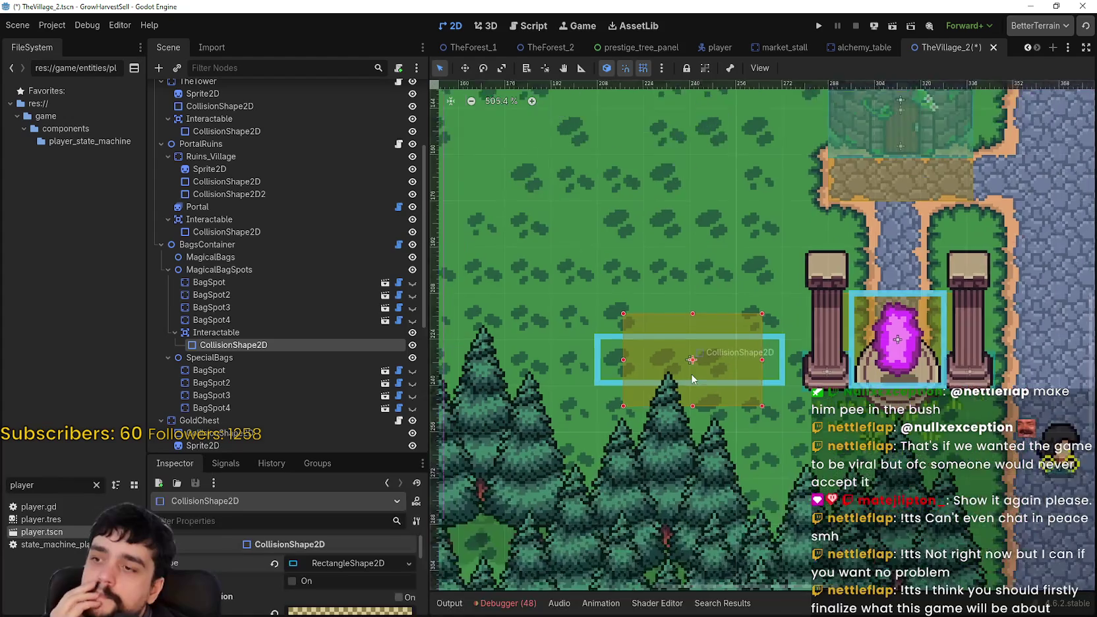
scroll(695, 363, "down", 6)
left_click(324, 332)
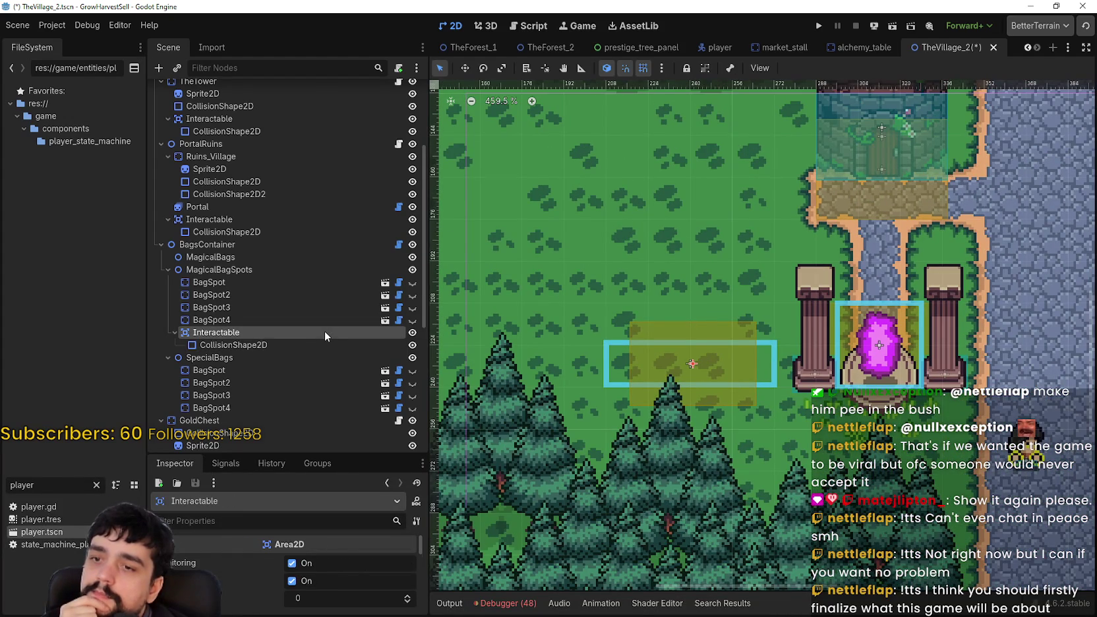
left_click(300, 345)
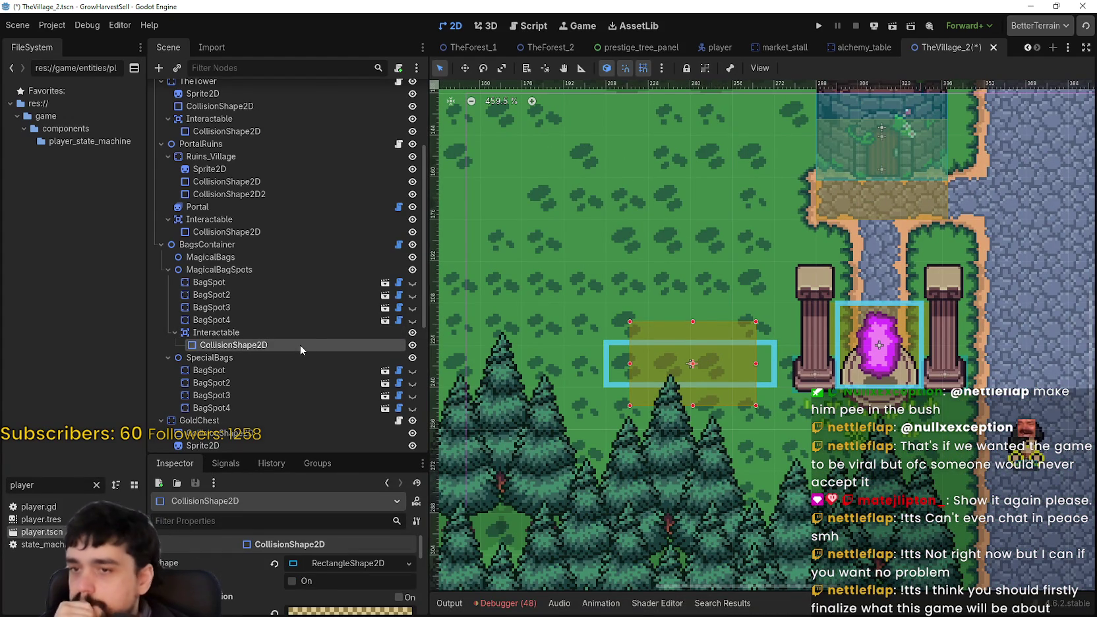
scroll(695, 363, "up", 2)
scroll(696, 363, "up", 2)
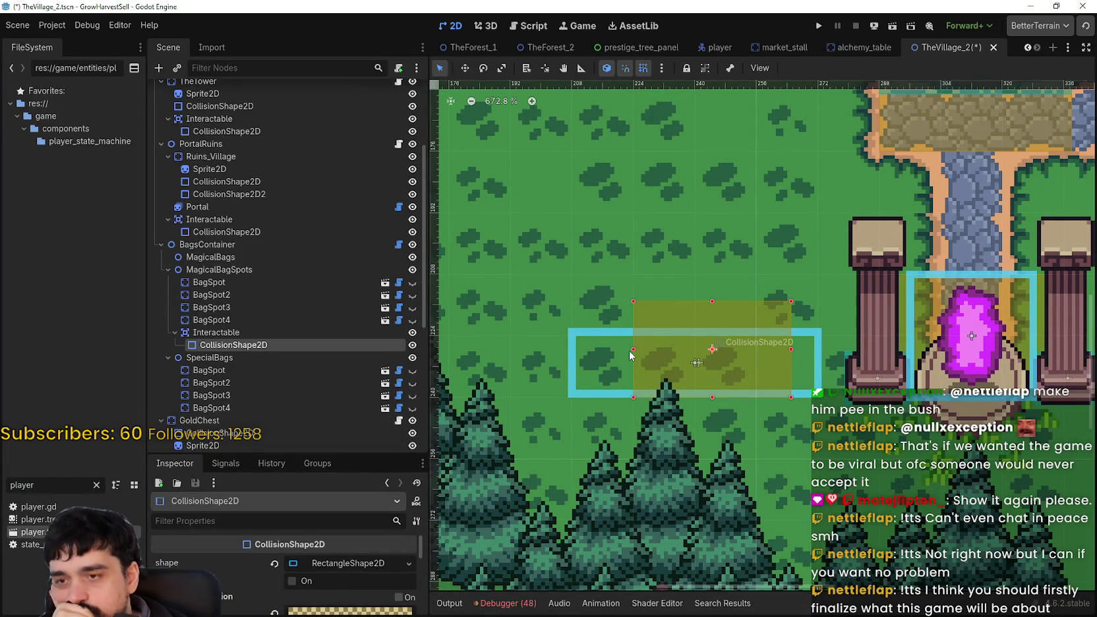
left_click_drag(632, 354, 598, 351)
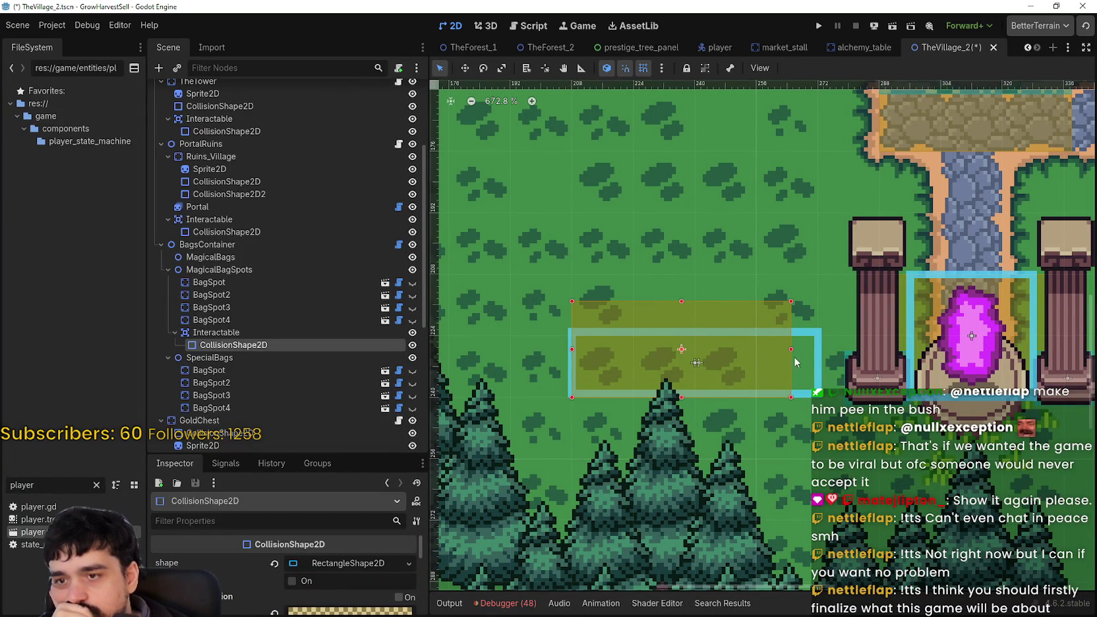
left_click_drag(792, 355, 806, 353)
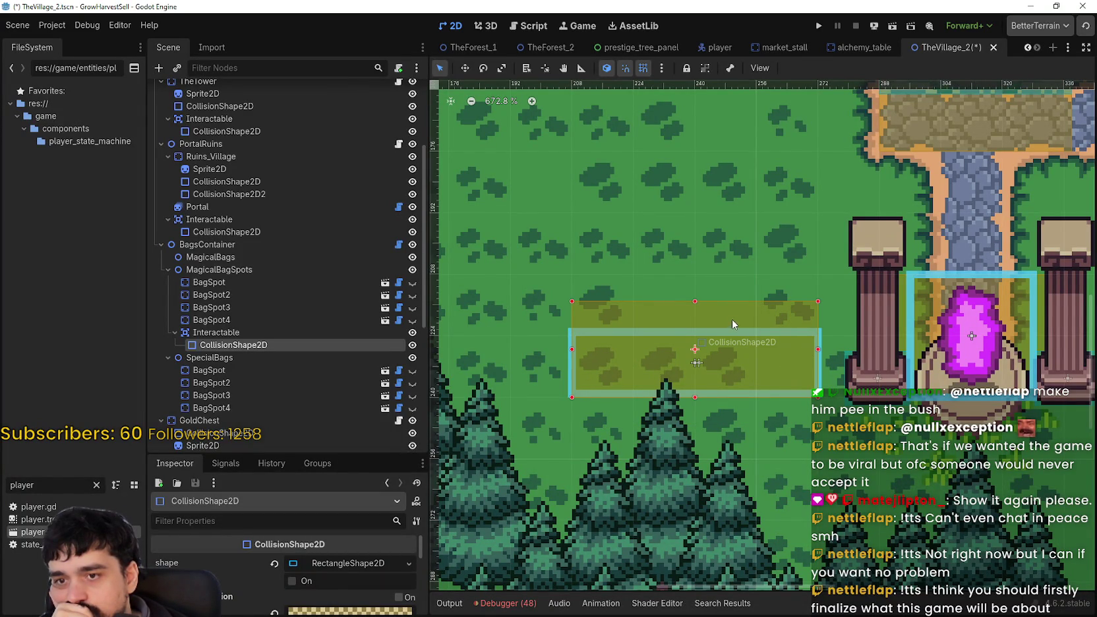
Step: Raise the rectangle's top edge, then open BagsContainer's village_portal_bags.gd script
scroll(887, 313, "up", 2)
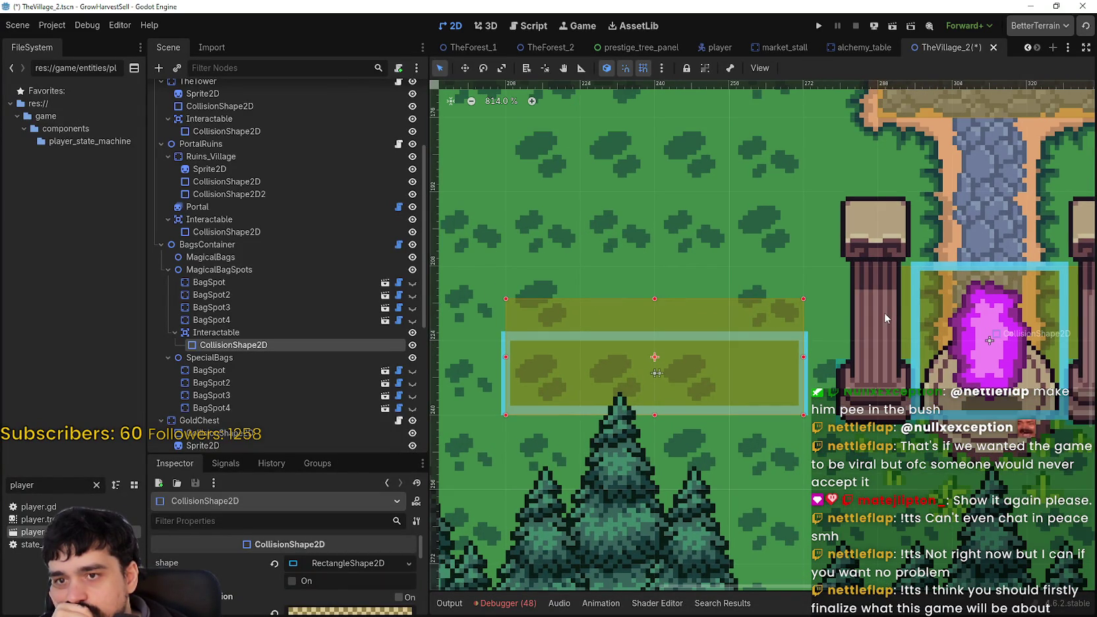
mouse_move(870, 311)
left_mouse_down()
mouse_move(796, 303)
mouse_move(867, 322)
mouse_move(640, 323)
mouse_move(733, 241)
mouse_move(854, 354)
left_mouse_up()
left_click_drag(641, 334, 647, 319)
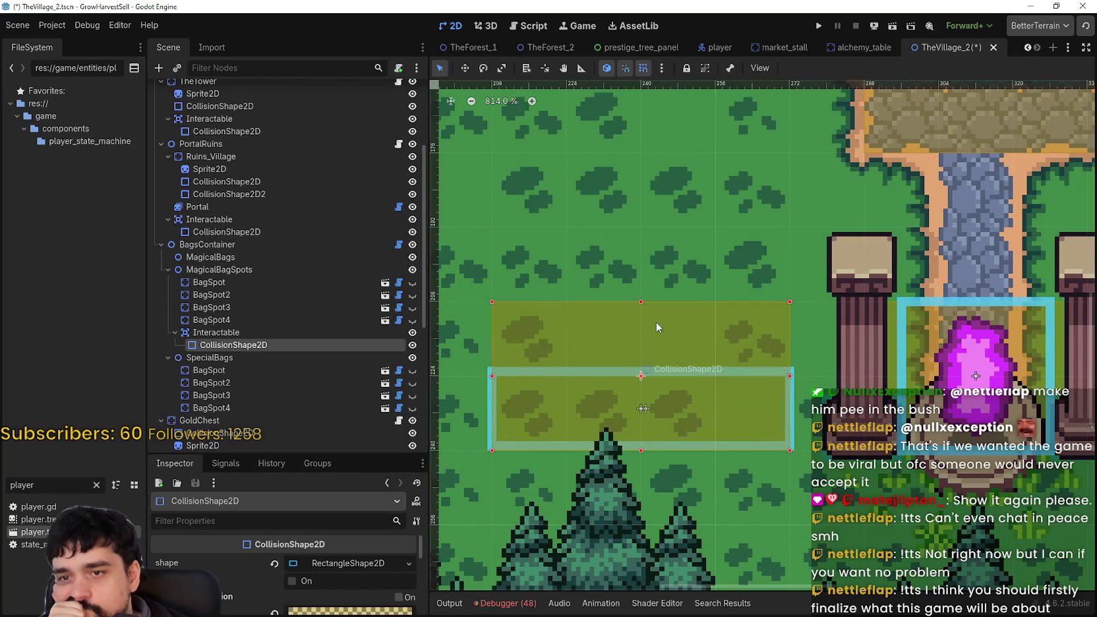
scroll(729, 347, "down", 2)
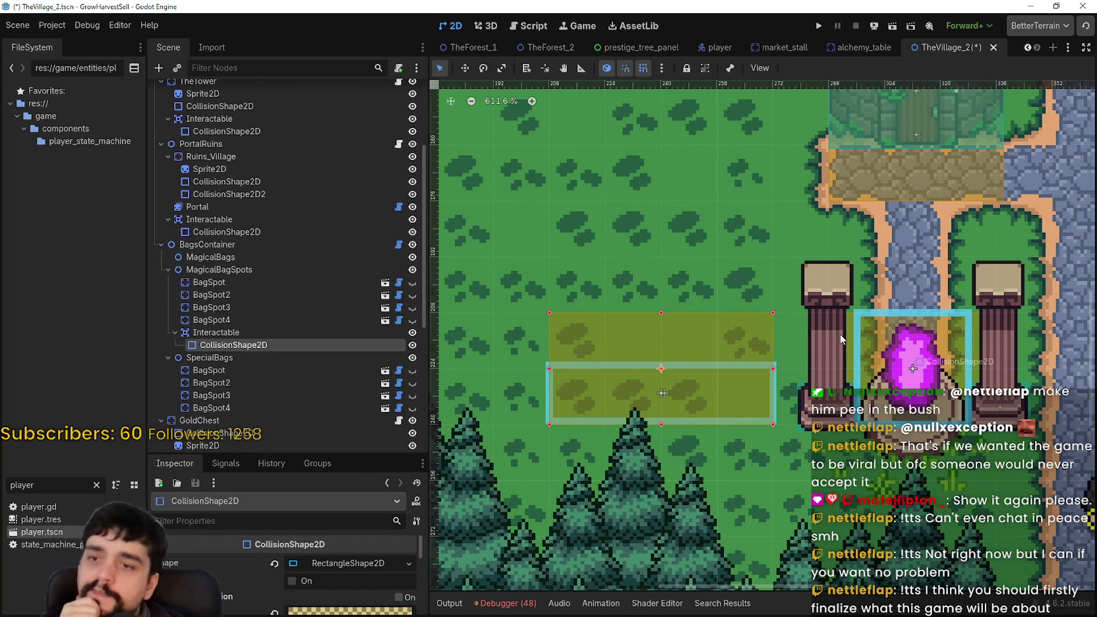
scroll(834, 335, "down", 1)
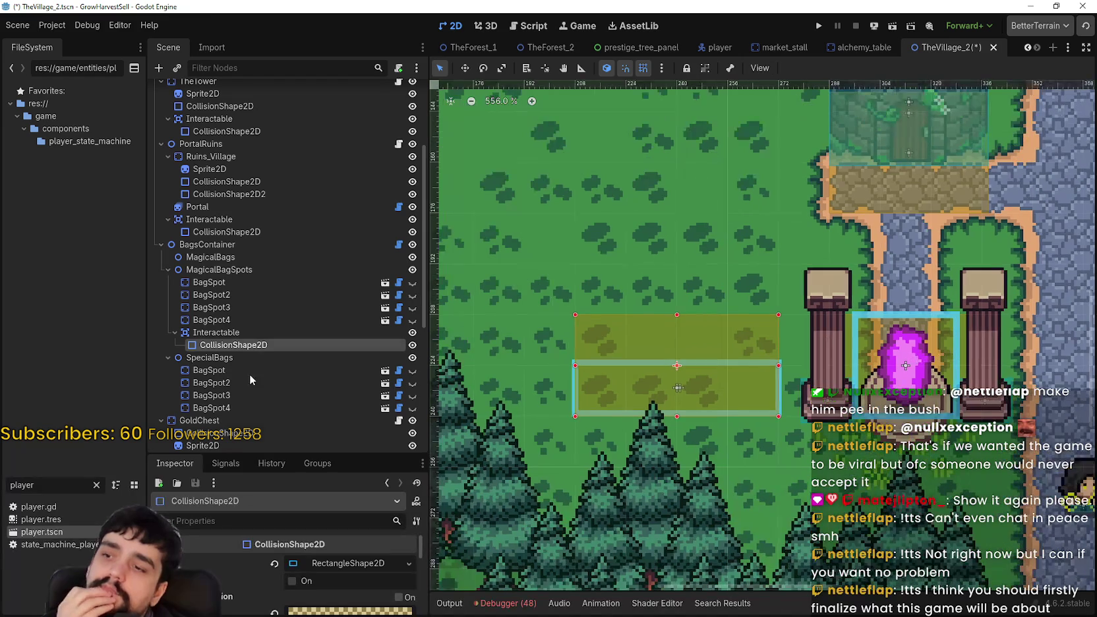
left_click(283, 333)
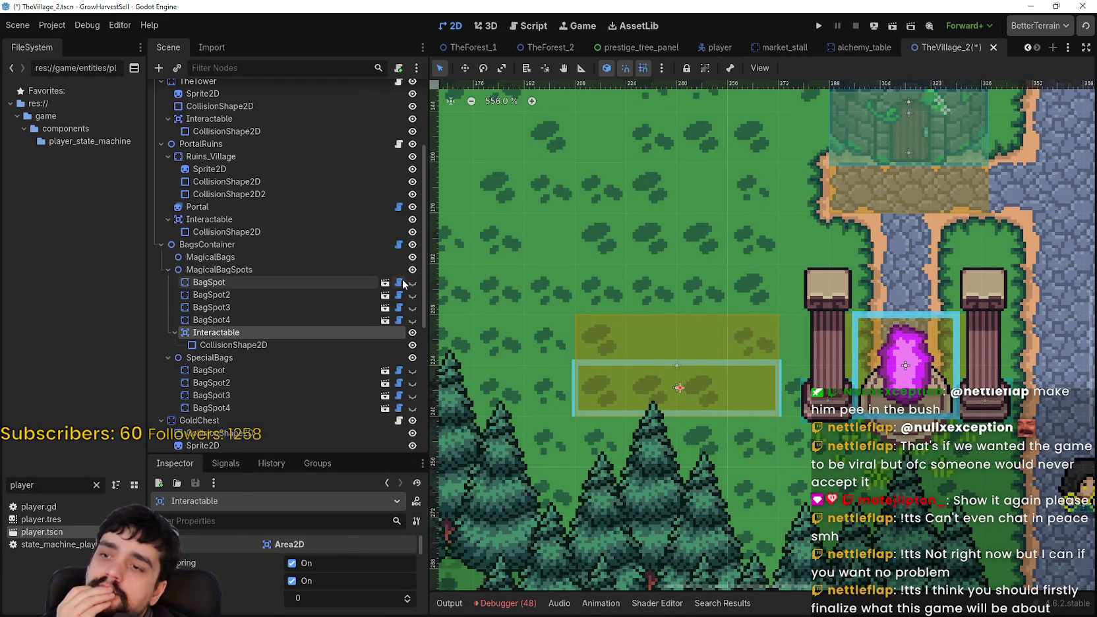
left_click(399, 244)
Step: Copy the signal connections and player_entered/player_exited handlers from bank.gd, then return to village_portal_bags.gd
mouse_move(1073, 277)
left_mouse_down()
mouse_move(1069, 64)
mouse_move(1064, 99)
left_mouse_up()
left_click(684, 266)
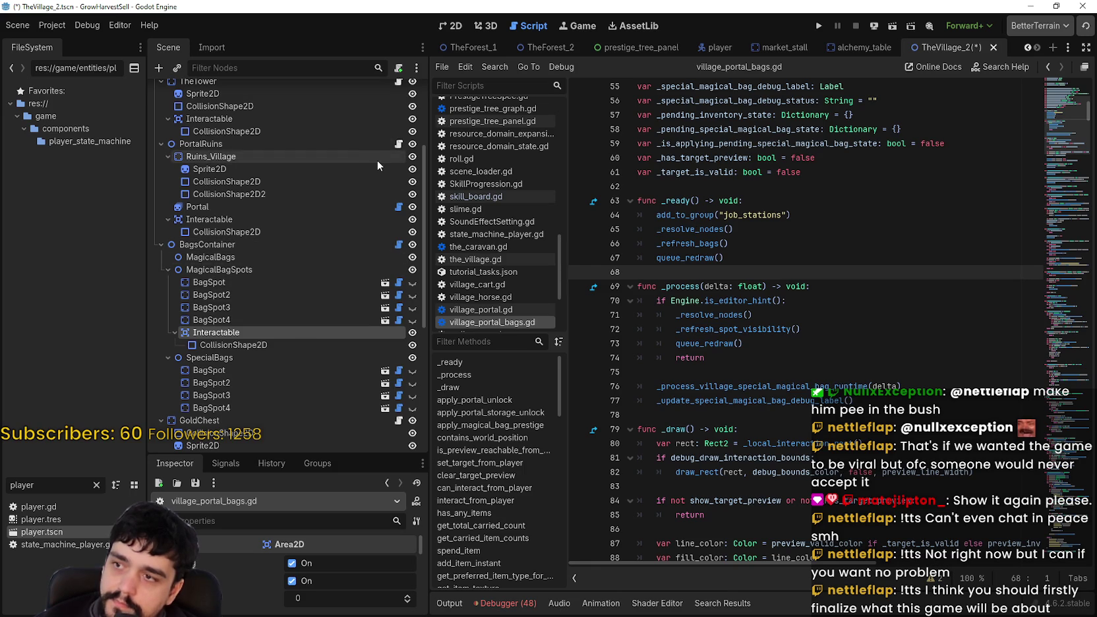
scroll(373, 162, "up", 3)
scroll(303, 337, "down", 5)
scroll(309, 328, "down", 5)
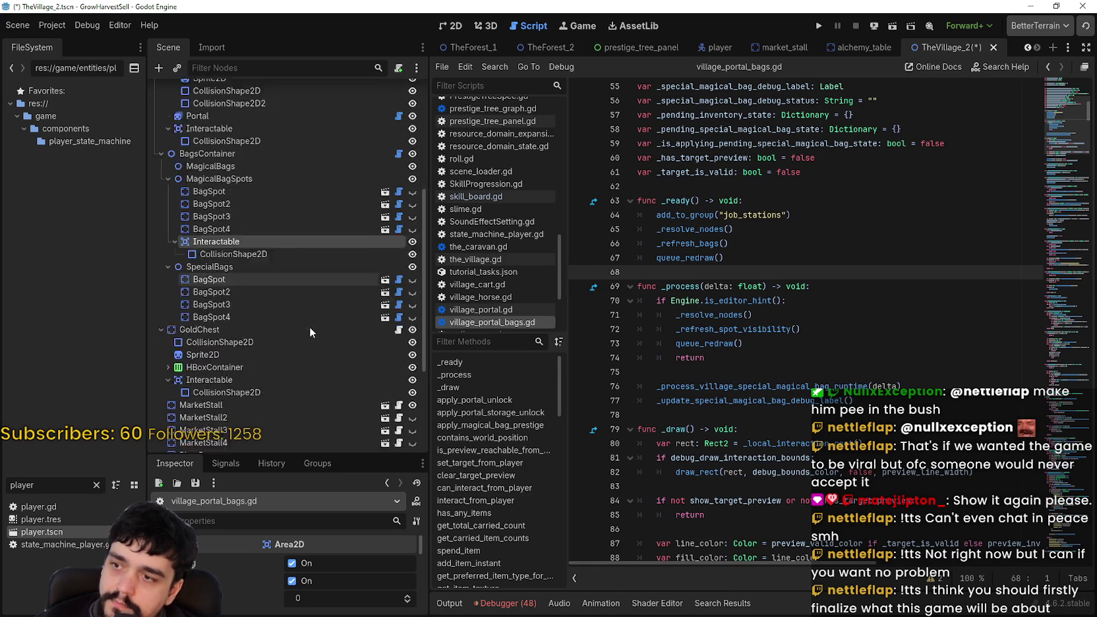
left_click(399, 285)
mouse_move(637, 245)
left_mouse_down()
mouse_move(637, 106)
mouse_move(635, 166)
left_mouse_up()
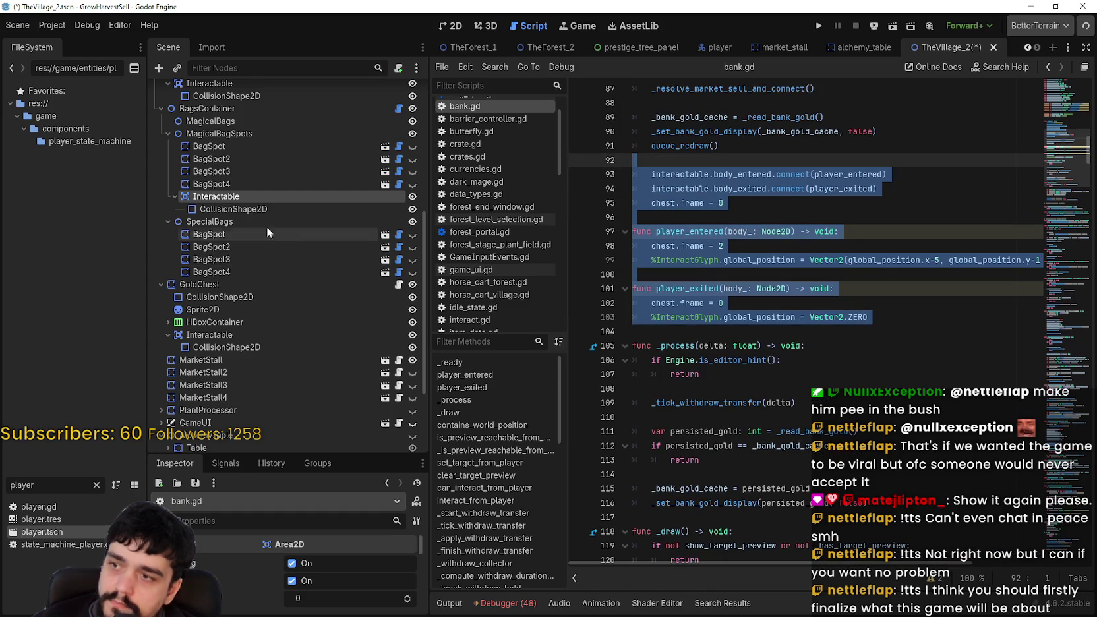
scroll(330, 274, "up", 5)
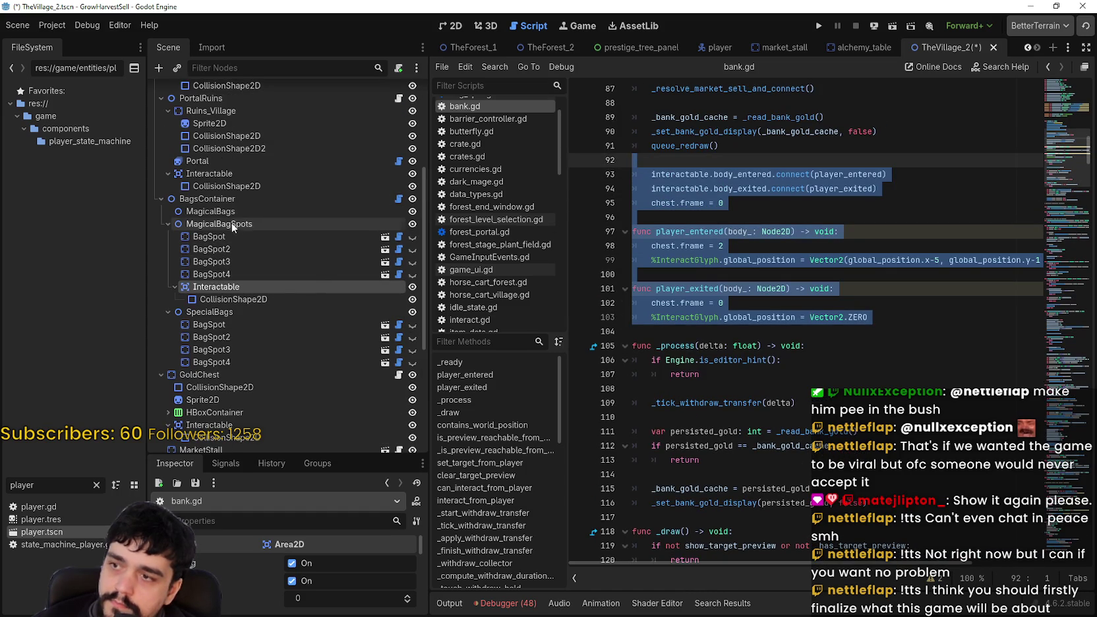
left_click(398, 198)
key("ctrl+v")
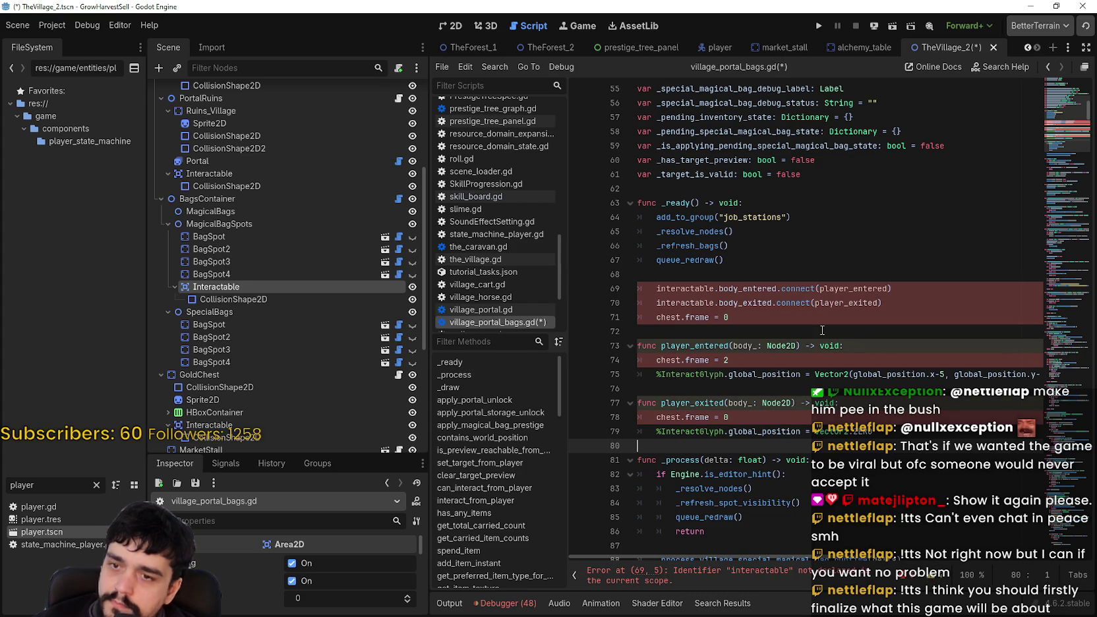
left_click(688, 275)
key("Up")
key("Up")
key("Up")
scroll(688, 275, "up", 3)
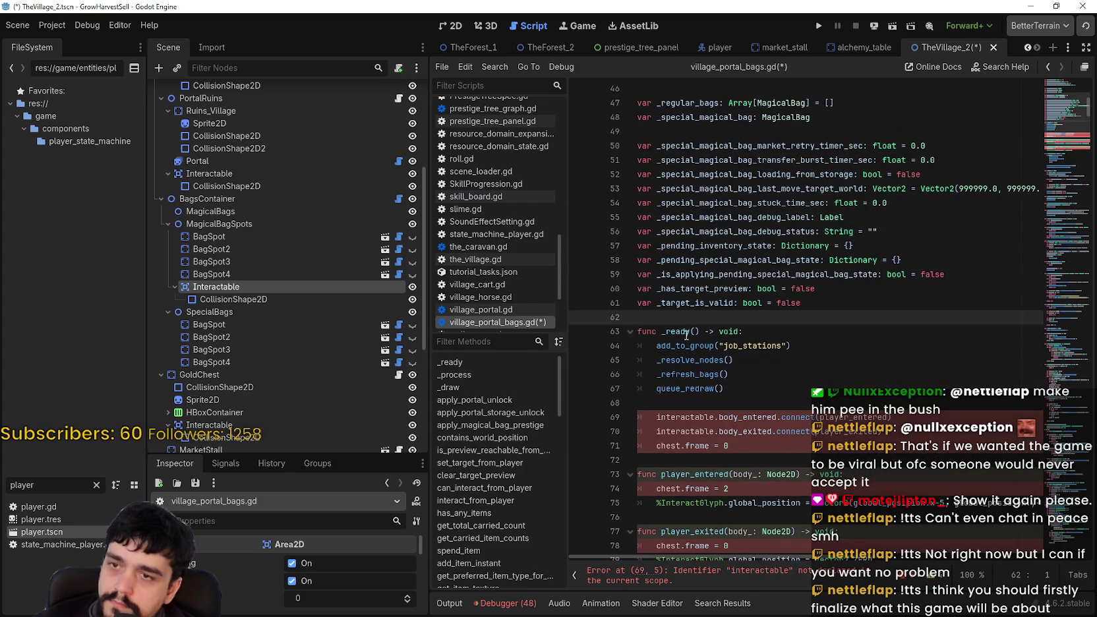
key("Return")
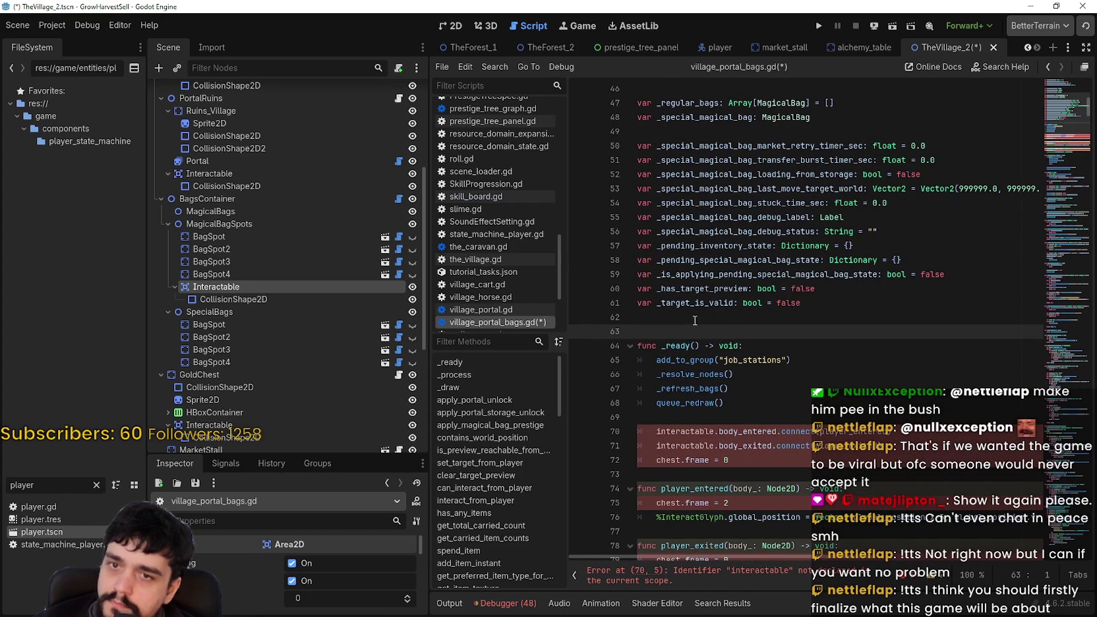
mouse_move(264, 289)
left_mouse_down()
mouse_move(743, 352)
mouse_move(725, 338)
left_mouse_up()
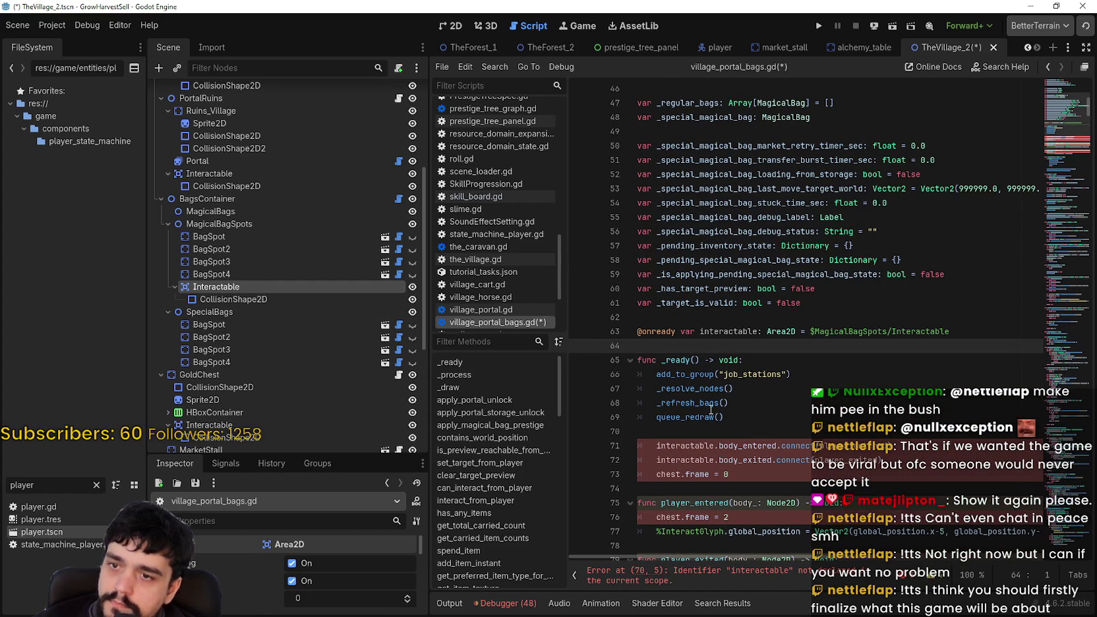
scroll(711, 411, "down", 2)
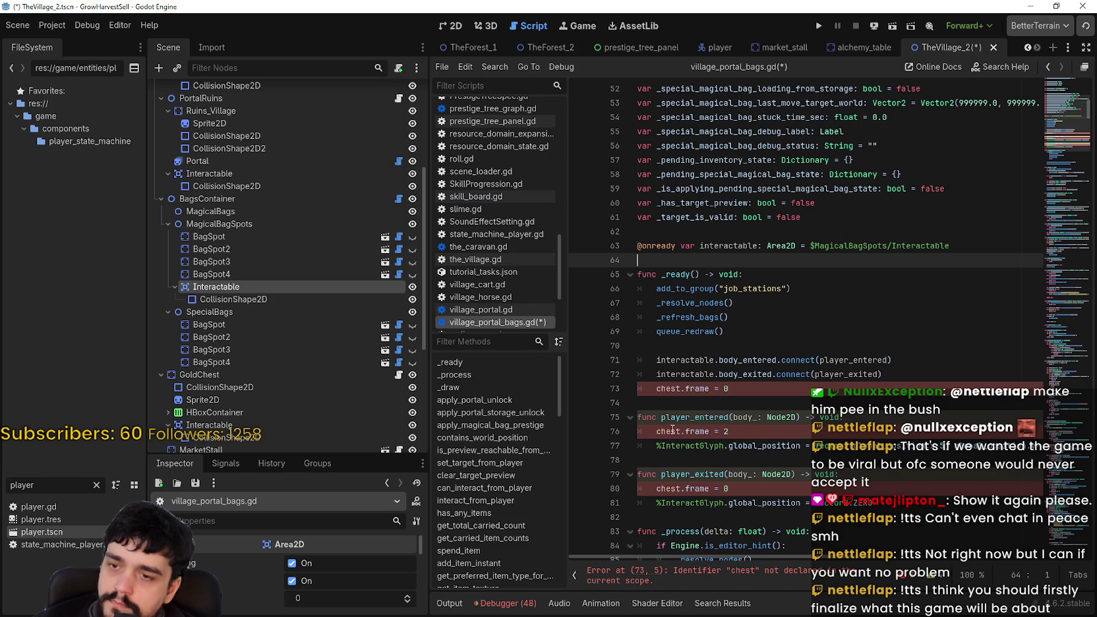
double_click(669, 389)
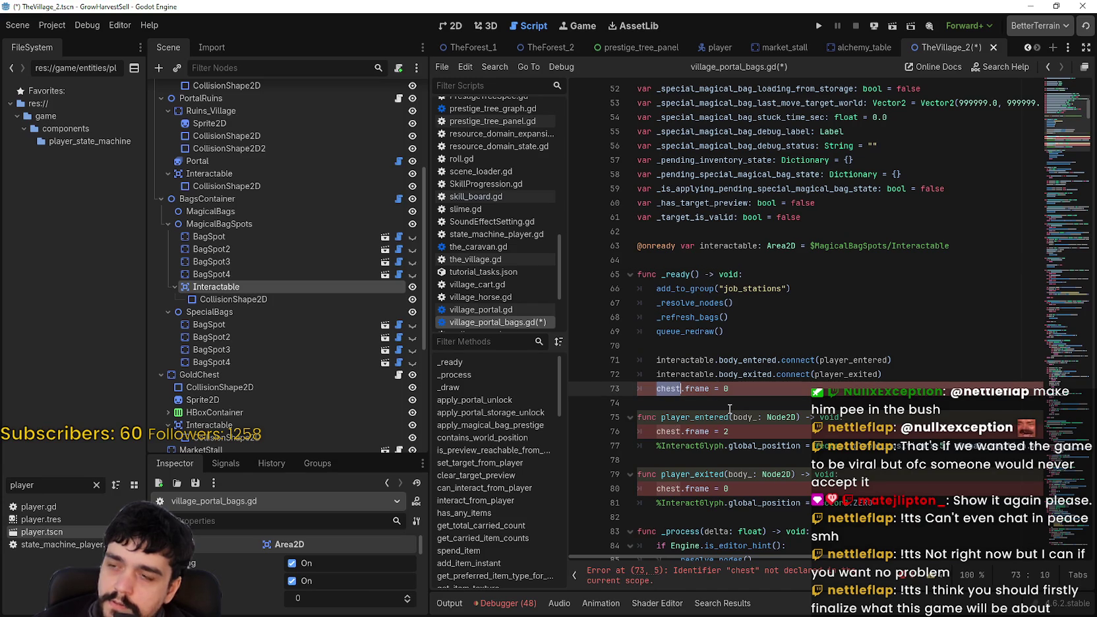
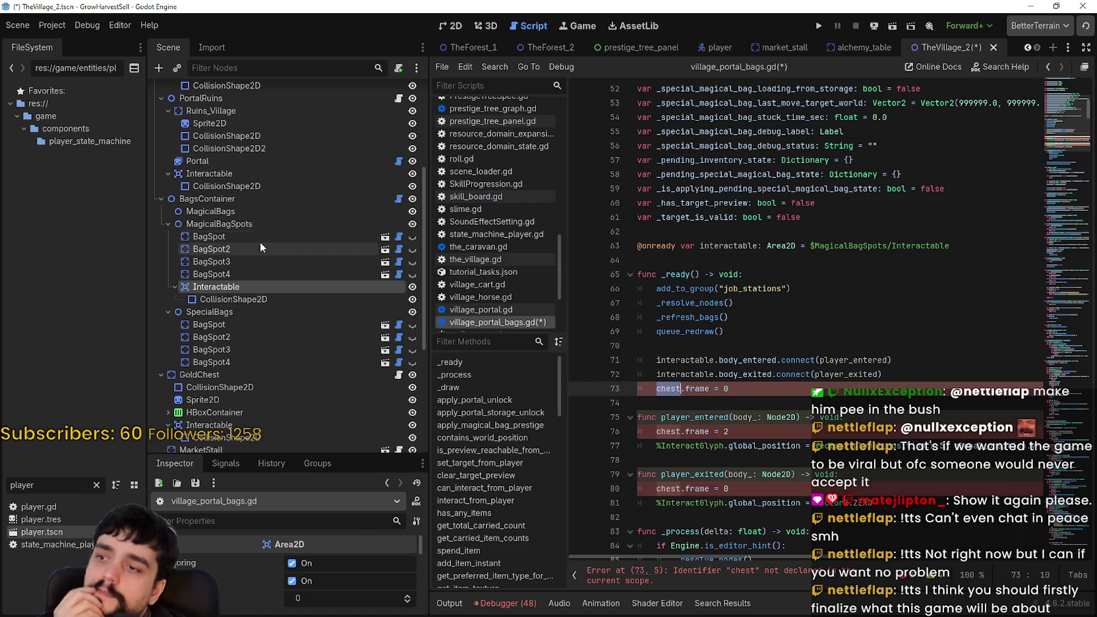
Step: Open bag_spot.tscn from the BagSpot node and show it in the 2D workspace
left_click(259, 237)
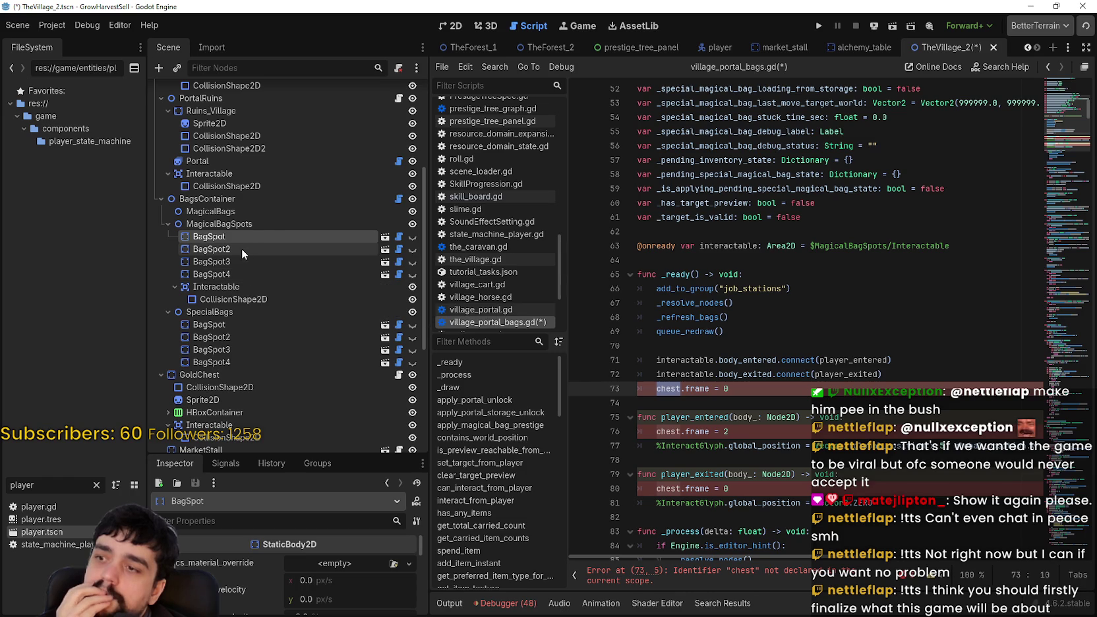
left_click(387, 237)
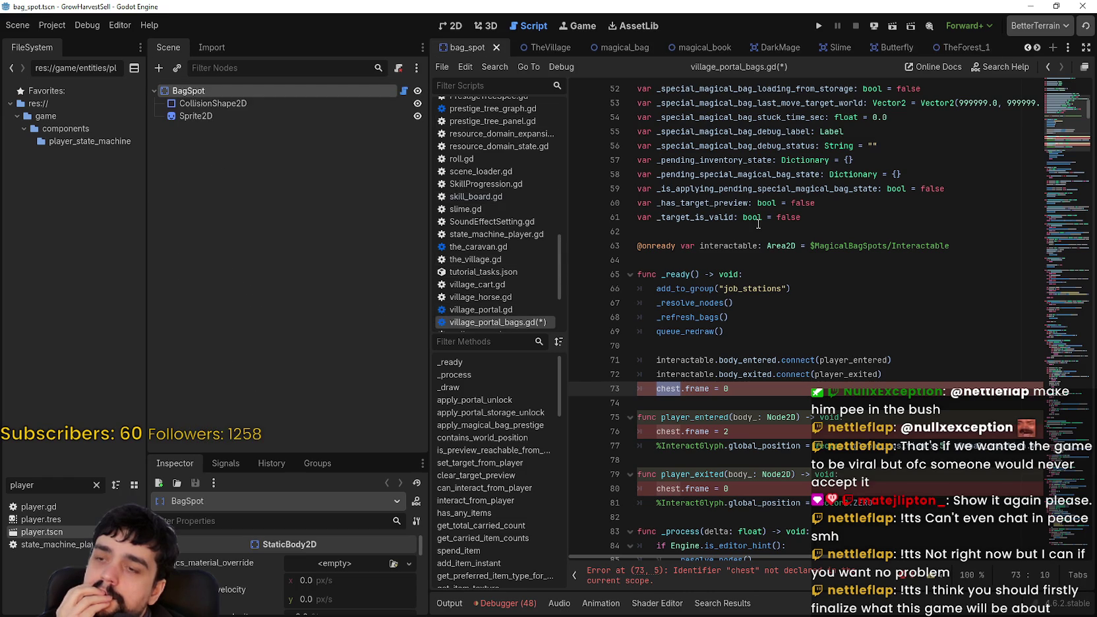
left_click(453, 26)
scroll(662, 324, "down", 1)
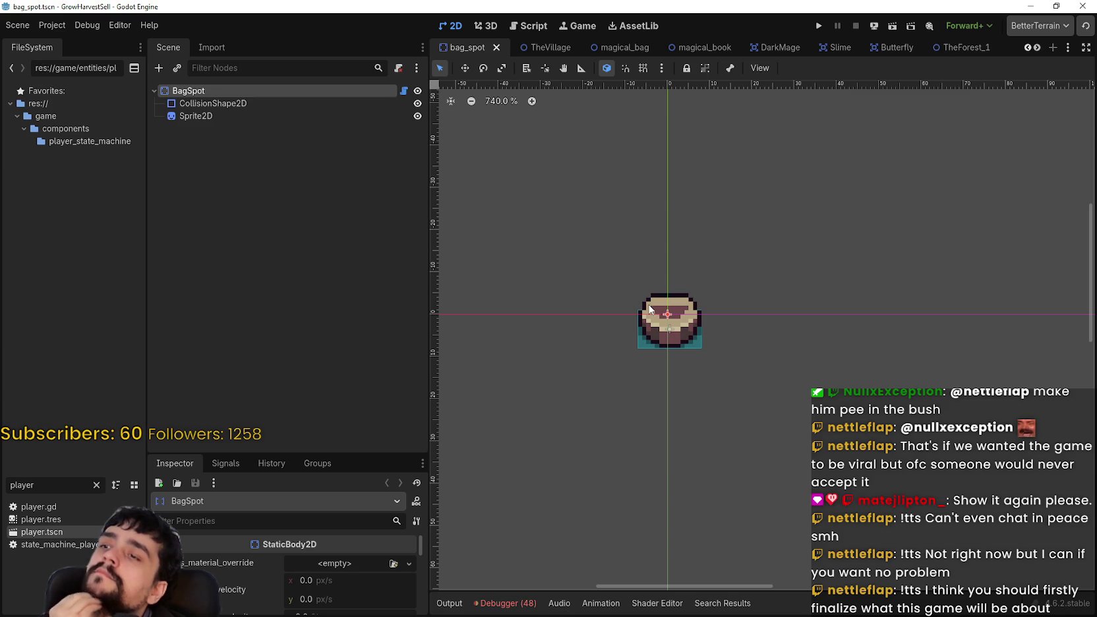
Step: Select the bag spot's Sprite2D node to inspect its pot graphic
left_click(223, 116)
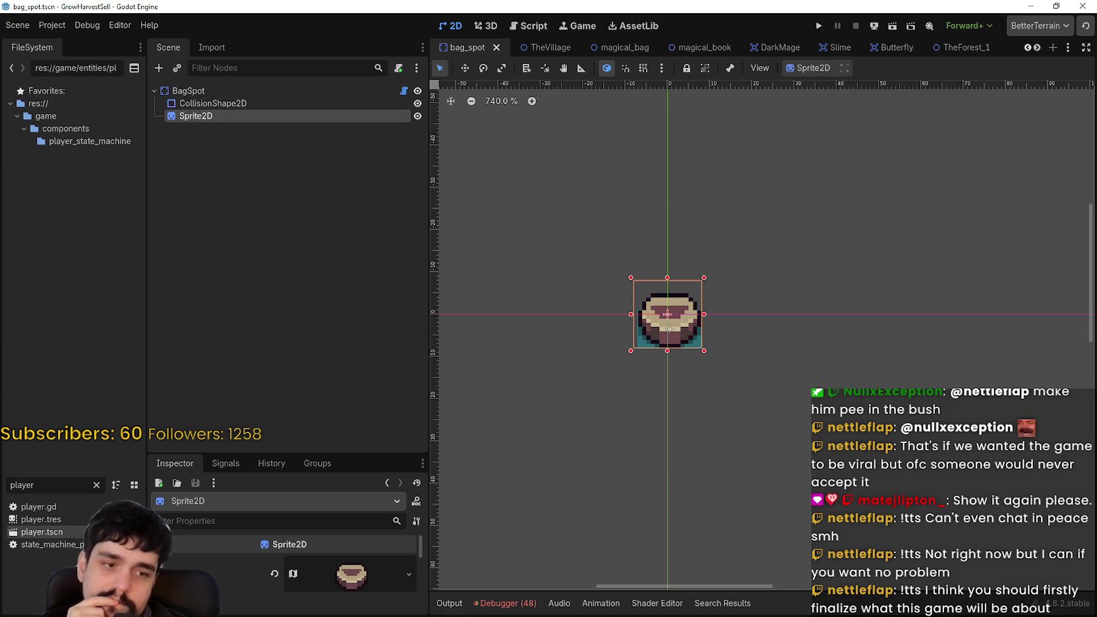
scroll(455, 244, "down", 3)
scroll(455, 244, "up", 2)
scroll(453, 245, "up", 3)
scroll(594, 224, "left", 5)
Step: Pan and zoom main_atlas.png past the lamps, chests, towers and trees to the pot sprites
scroll(663, 213, "down", 2)
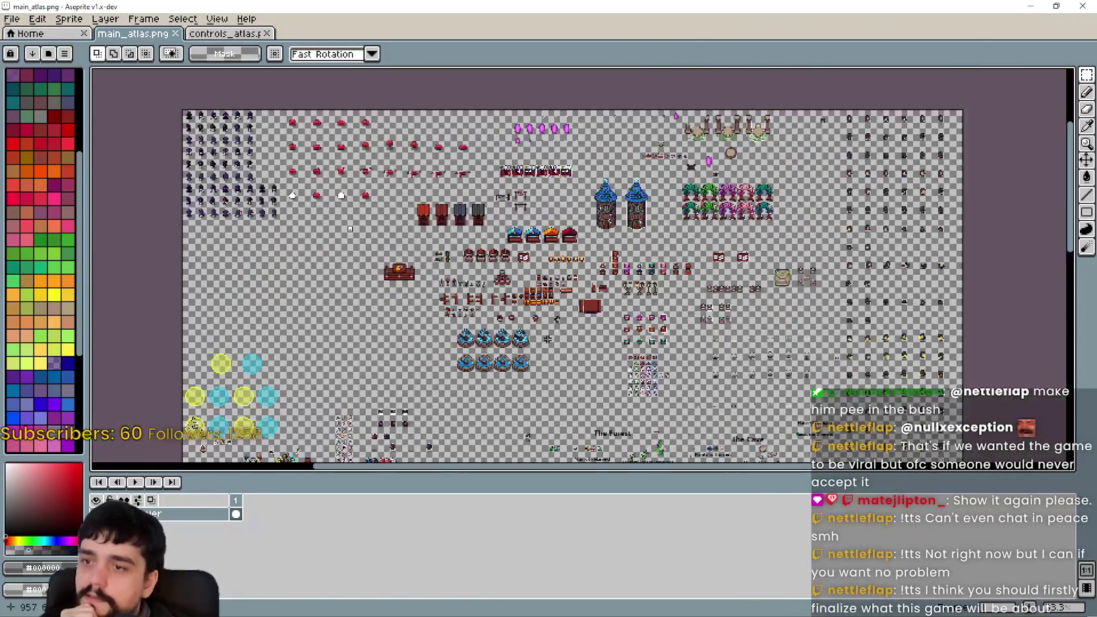
scroll(597, 288, "down", 5)
scroll(597, 287, "left", 5)
scroll(596, 288, "down", 5)
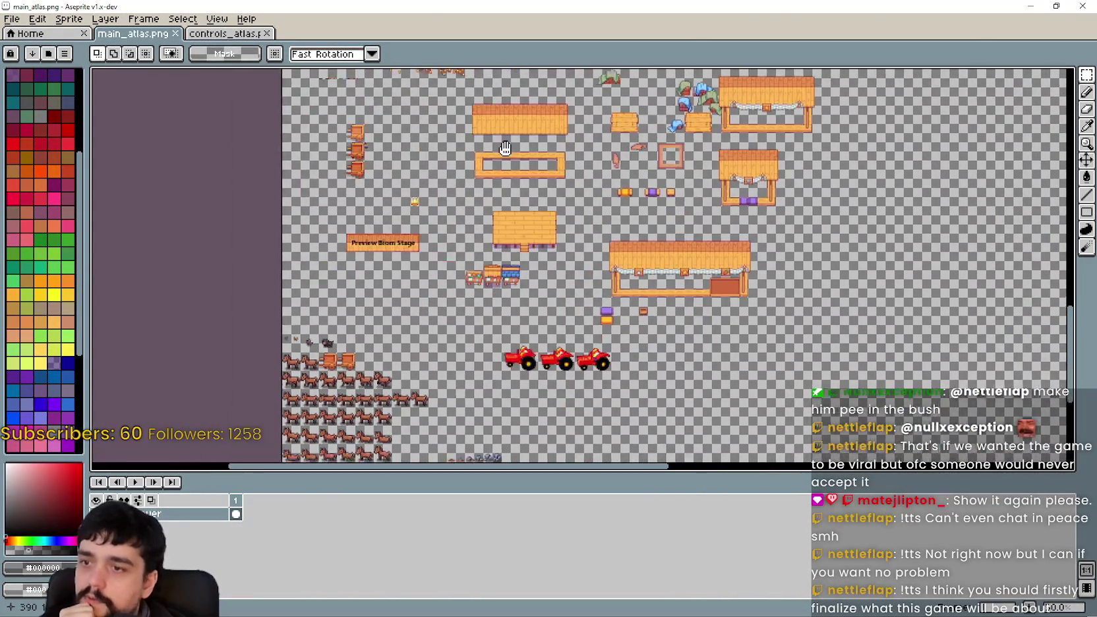
scroll(396, 211, "up", 2)
scroll(429, 228, "up", 2)
scroll(438, 230, "down", 2)
scroll(438, 229, "up", 5)
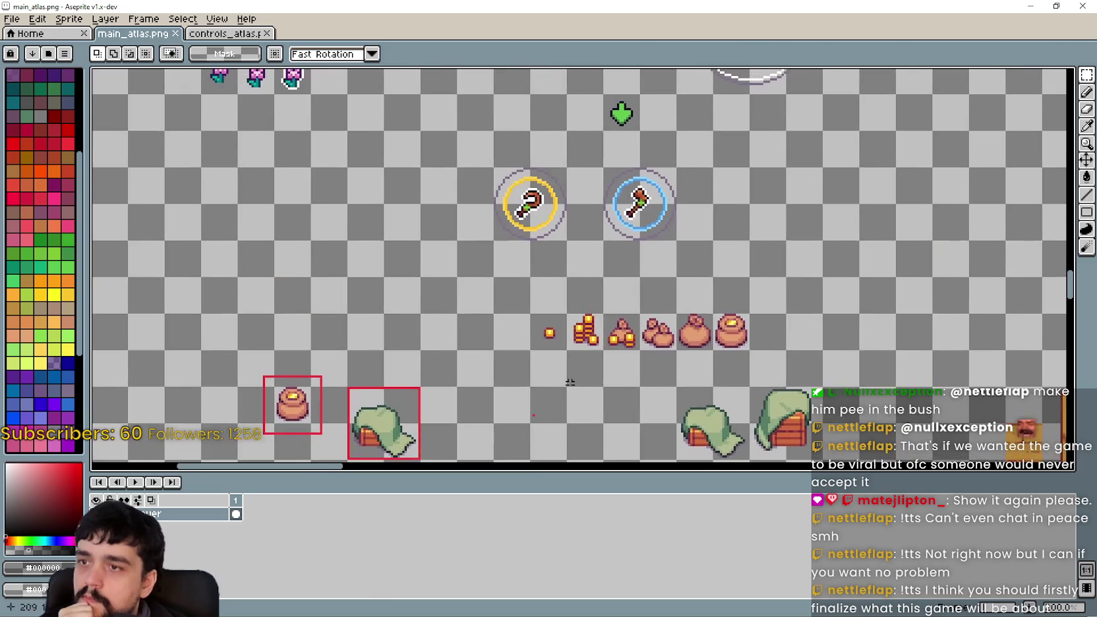
scroll(727, 279, "down", 3)
scroll(727, 279, "up", 1)
scroll(727, 279, "up", 1)
scroll(599, 206, "up", 1)
scroll(599, 206, "down", 1)
mouse_move(599, 206)
left_mouse_down()
mouse_move(422, 305)
mouse_move(369, 350)
mouse_move(303, 462)
left_mouse_up()
mouse_move(449, 110)
left_mouse_down()
mouse_move(532, 293)
mouse_move(523, 325)
mouse_move(533, 303)
mouse_move(592, 285)
mouse_move(681, 329)
left_mouse_up()
scroll(498, 257, "up", 2)
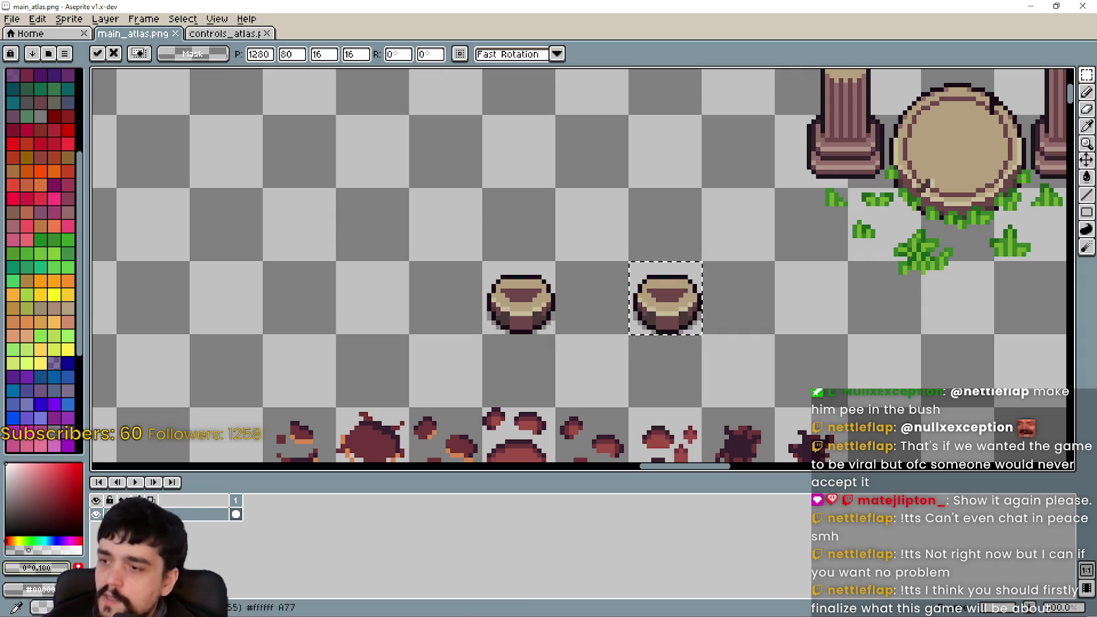
Step: Commit the selection around the right pot and preview the Outline effect on it
key("Return")
scroll(43, 264, "down", 5)
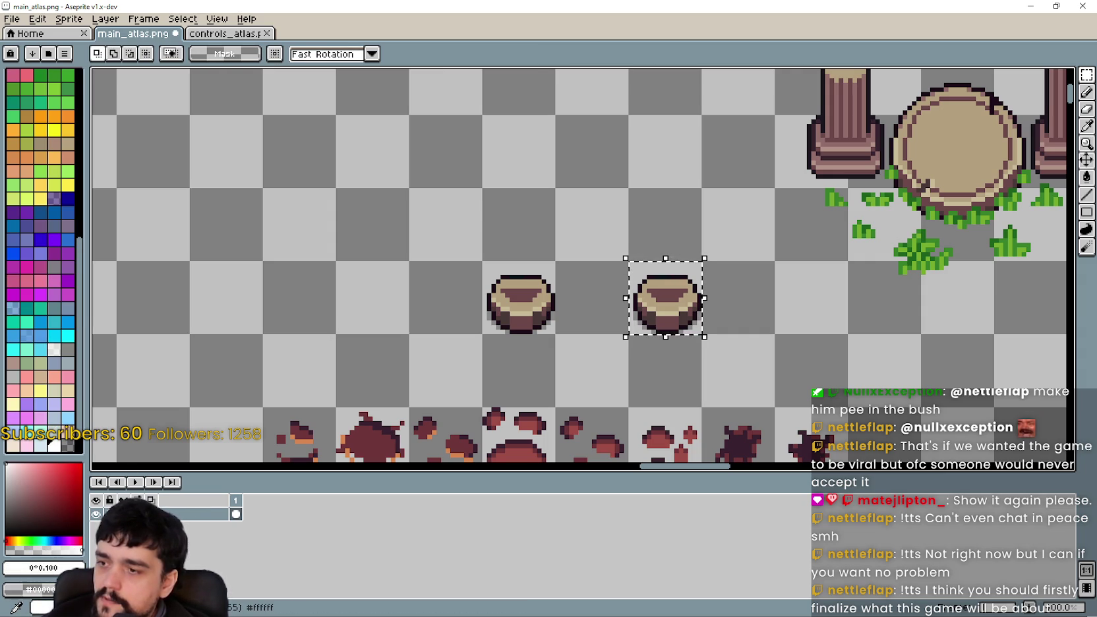
key("shift+o")
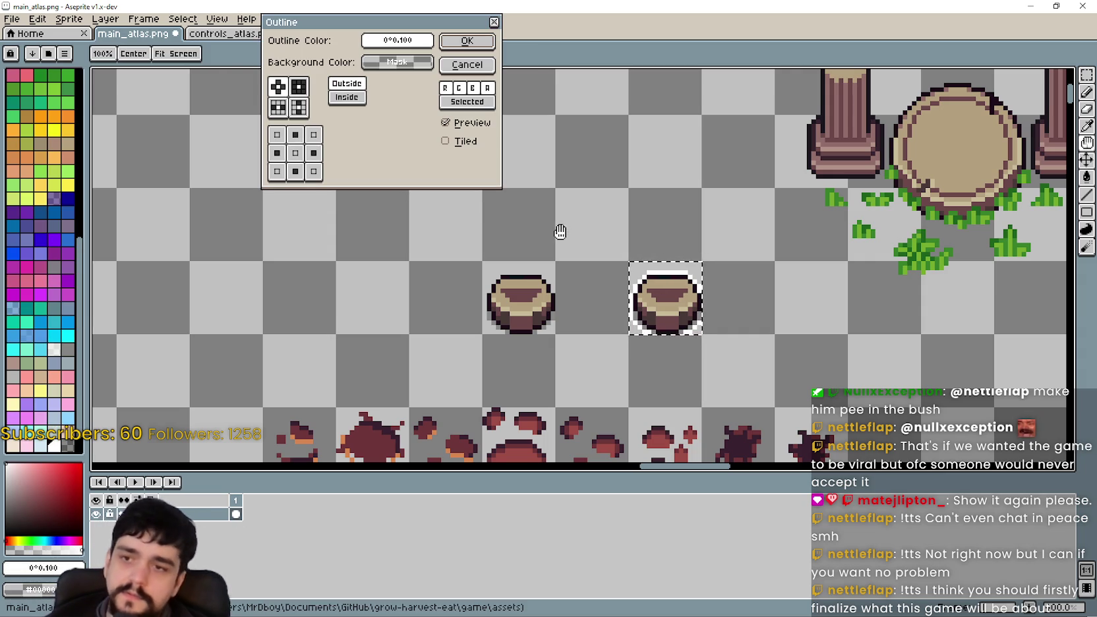
scroll(719, 260, "up", 2)
scroll(693, 221, "up", 1)
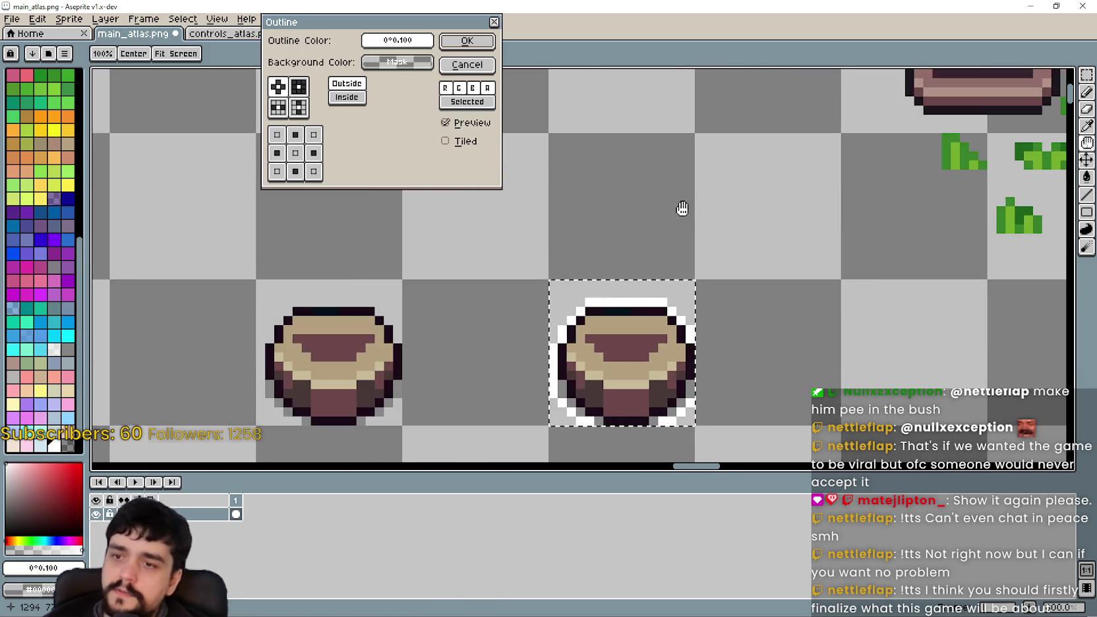
scroll(696, 234, "down", 1)
scroll(698, 365, "up", 3)
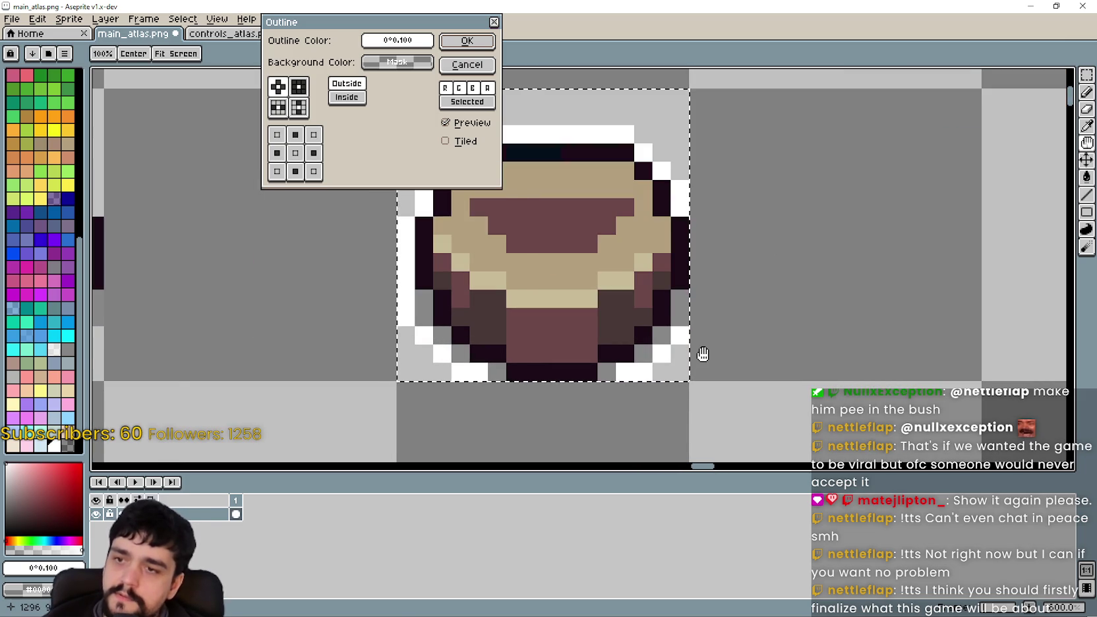
scroll(704, 355, "down", 1)
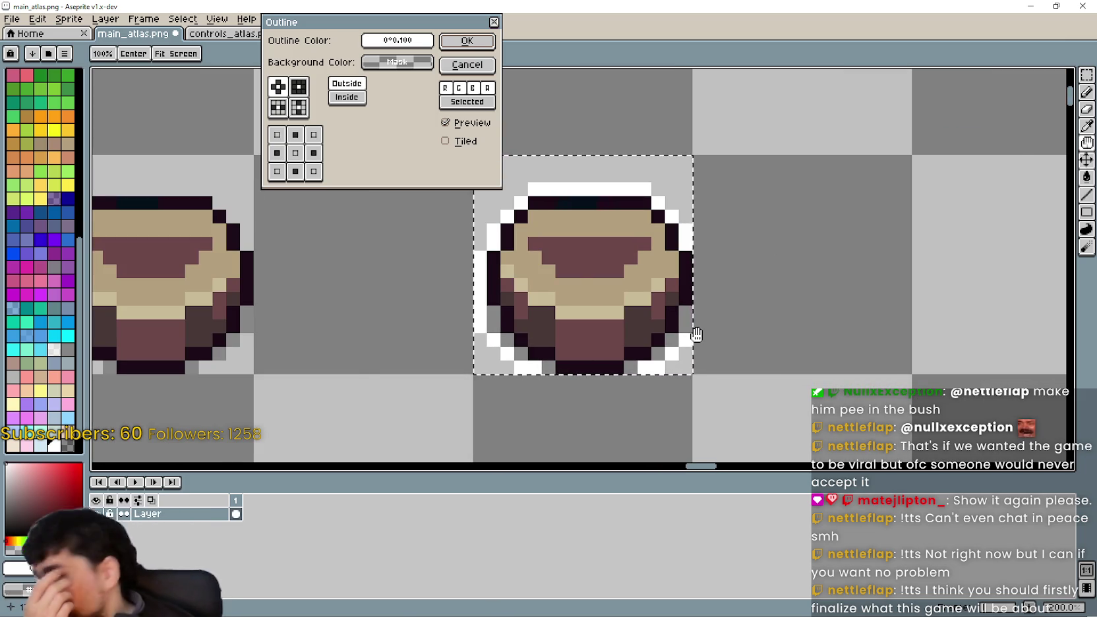
scroll(693, 338, "down", 1)
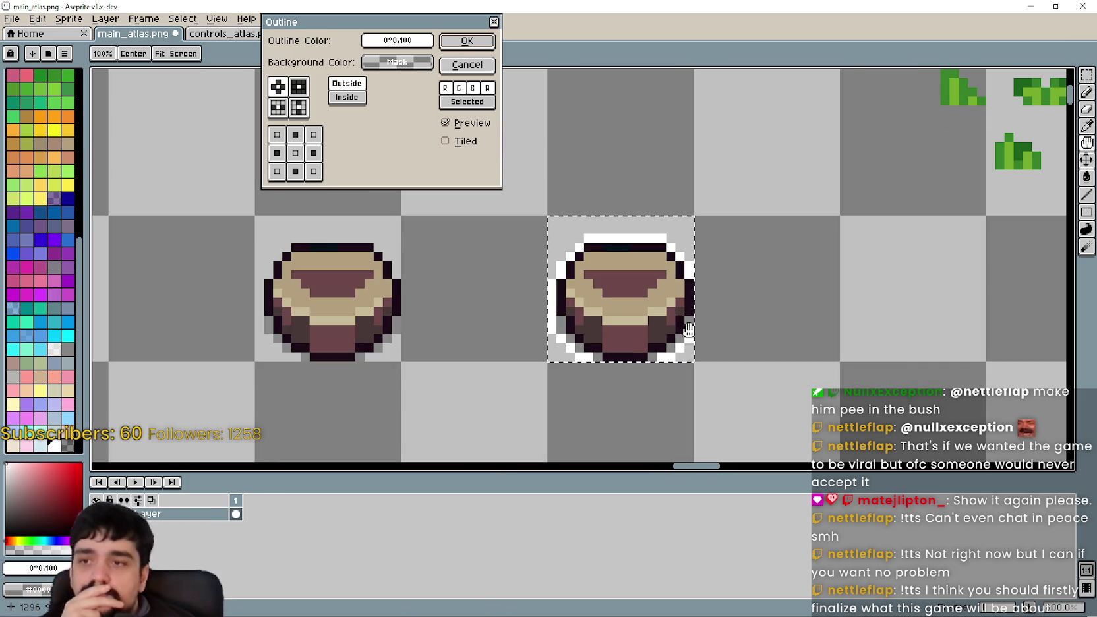
Step: Reselect a larger area around the right pot and apply a white outline
left_click(465, 66)
mouse_move(506, 184)
left_mouse_down()
mouse_move(639, 265)
mouse_move(760, 420)
left_mouse_up()
key("shift+o")
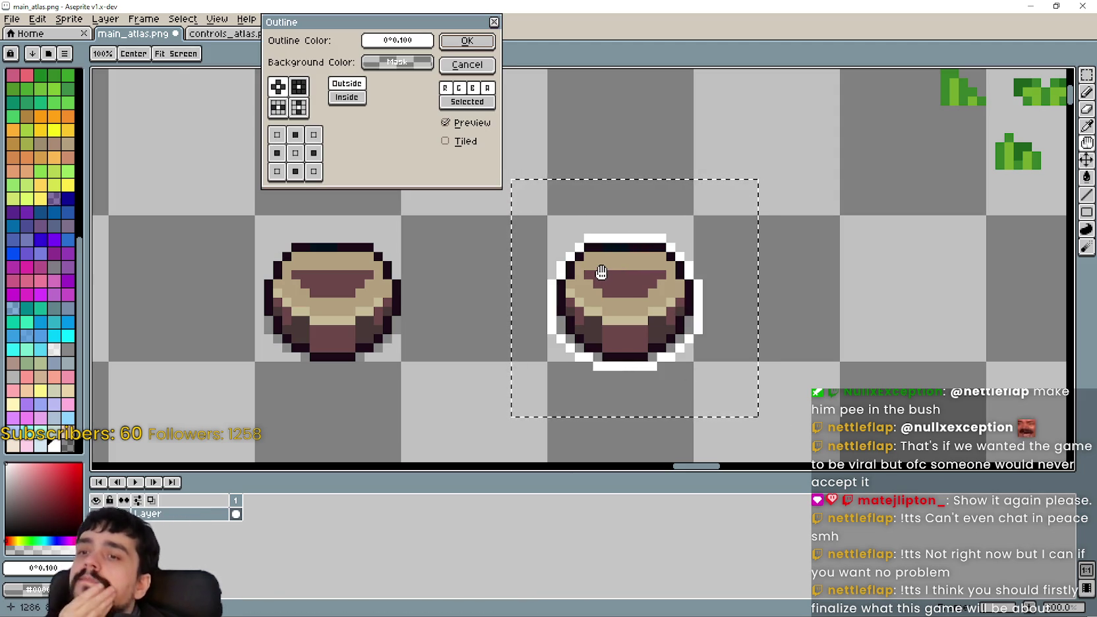
left_click(480, 45)
scroll(797, 367, "down", 3)
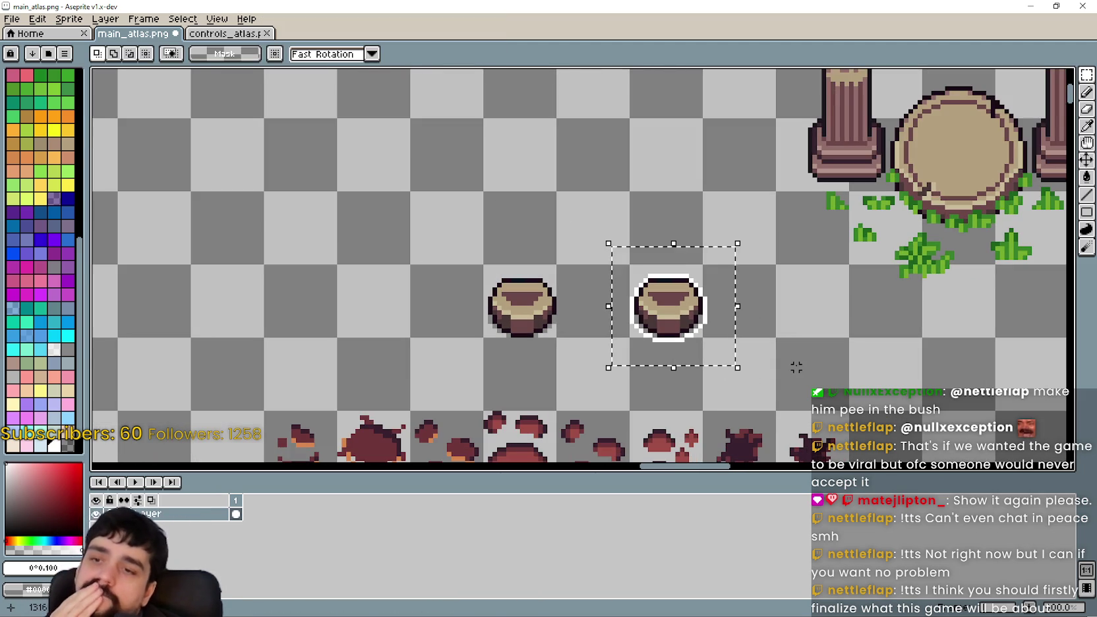
Step: Undo the automatic outline and clear the selection around the right pot
scroll(765, 366, "up", 2)
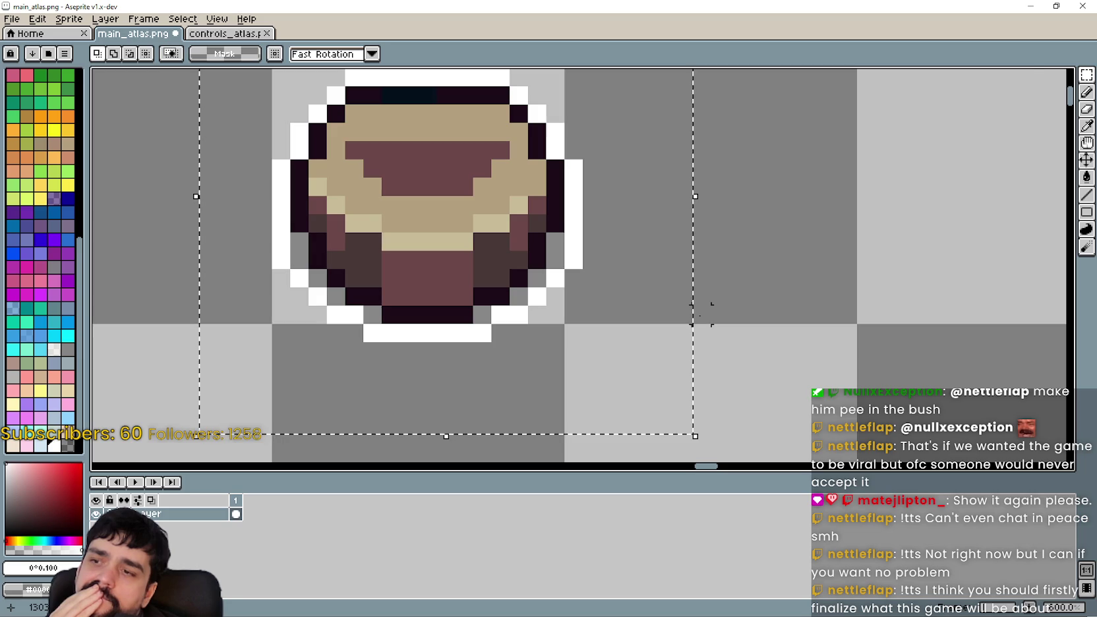
scroll(697, 313, "down", 1)
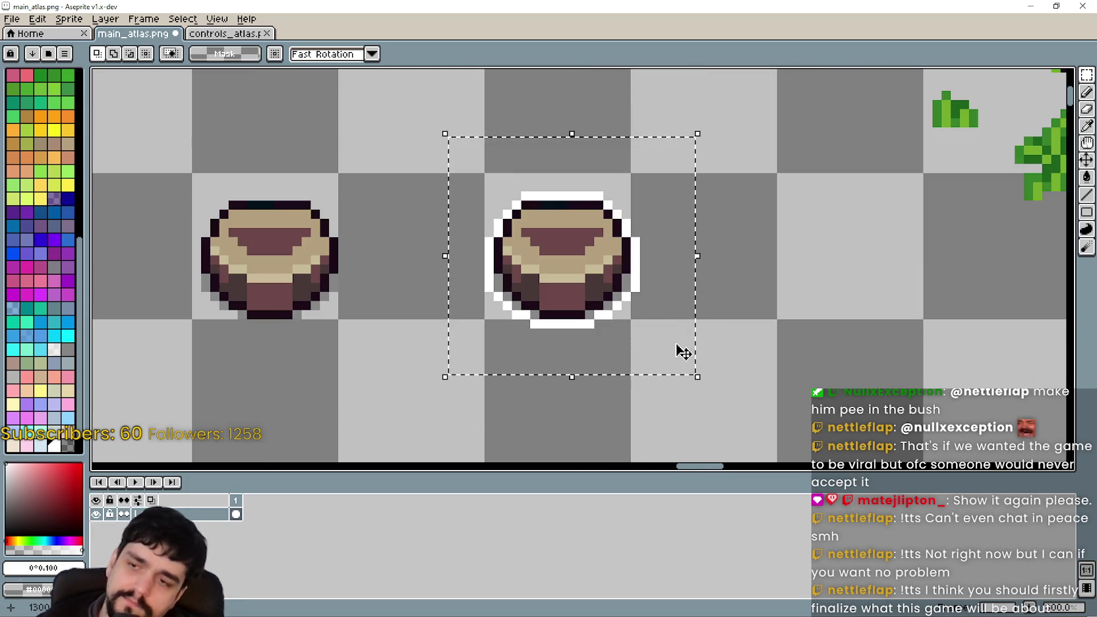
key("ctrl+z")
scroll(590, 296, "up", 1)
scroll(562, 245, "down", 1)
key("ctrl+d")
scroll(562, 245, "down", 1)
left_click_drag(563, 271, 572, 294)
left_click_drag(496, 371, 684, 204)
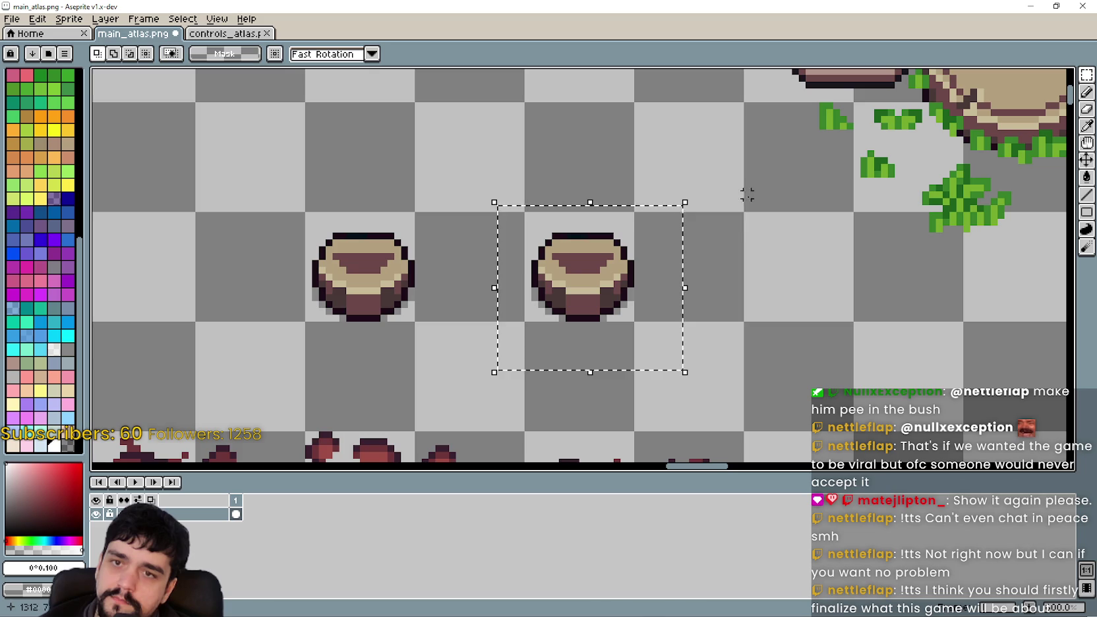
key("ctrl+d")
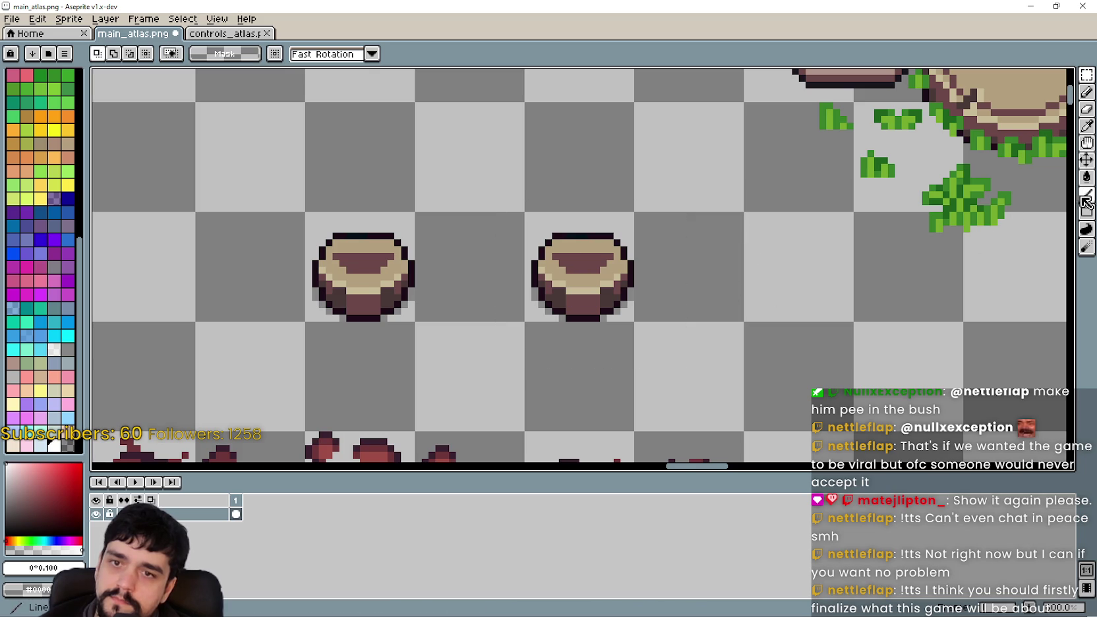
Step: Hand-draw white outline pixels along the pot's top, lower-left, bottom and right edges
key("l")
scroll(537, 306, "up", 2)
scroll(649, 197, "down", 1)
left_click_drag(685, 178, 635, 180)
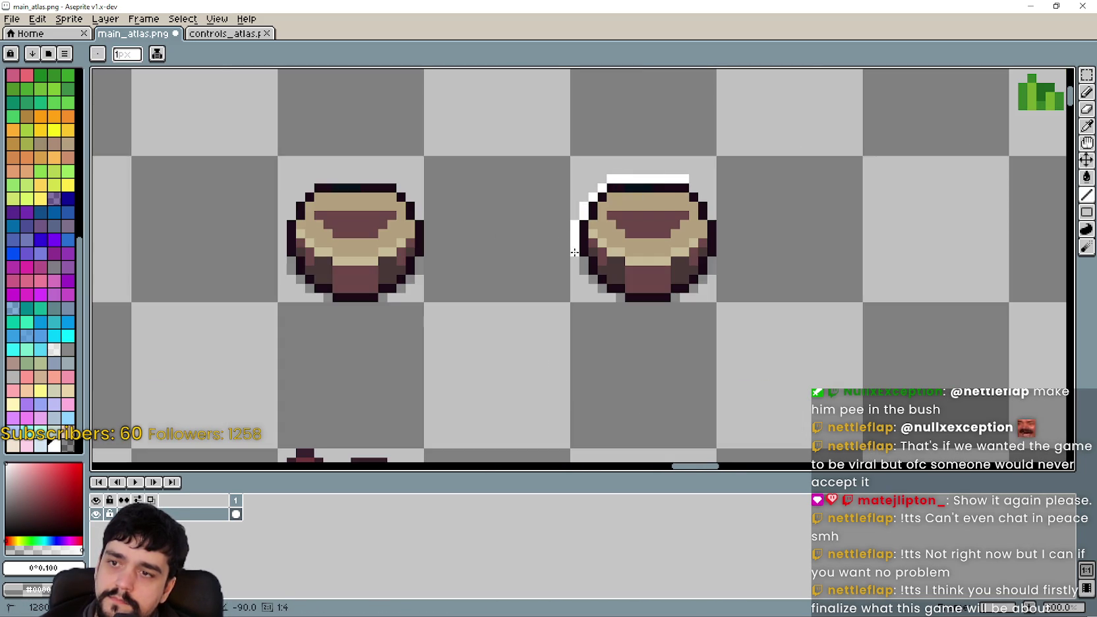
left_click(602, 288)
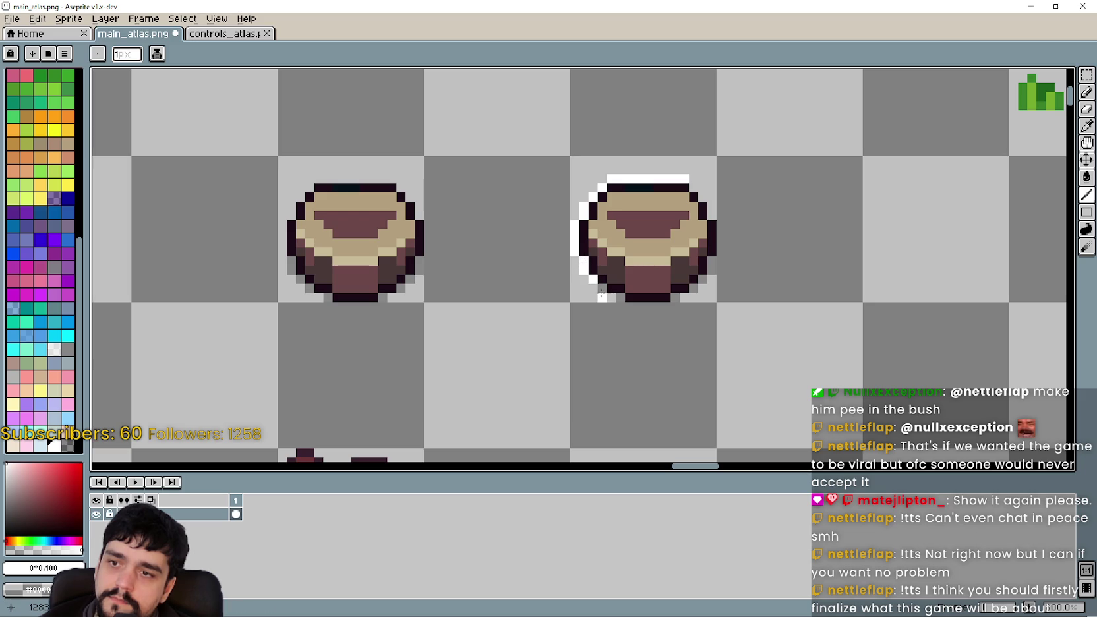
left_click(611, 298)
left_click_drag(627, 306, 669, 306)
left_click(689, 287)
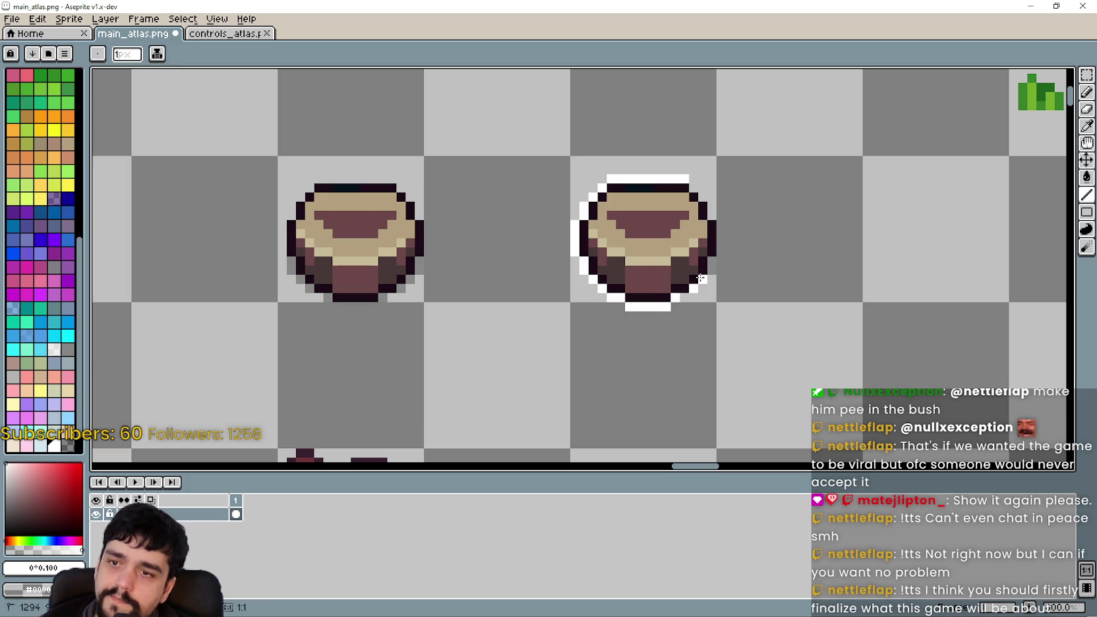
left_click_drag(721, 256, 716, 217)
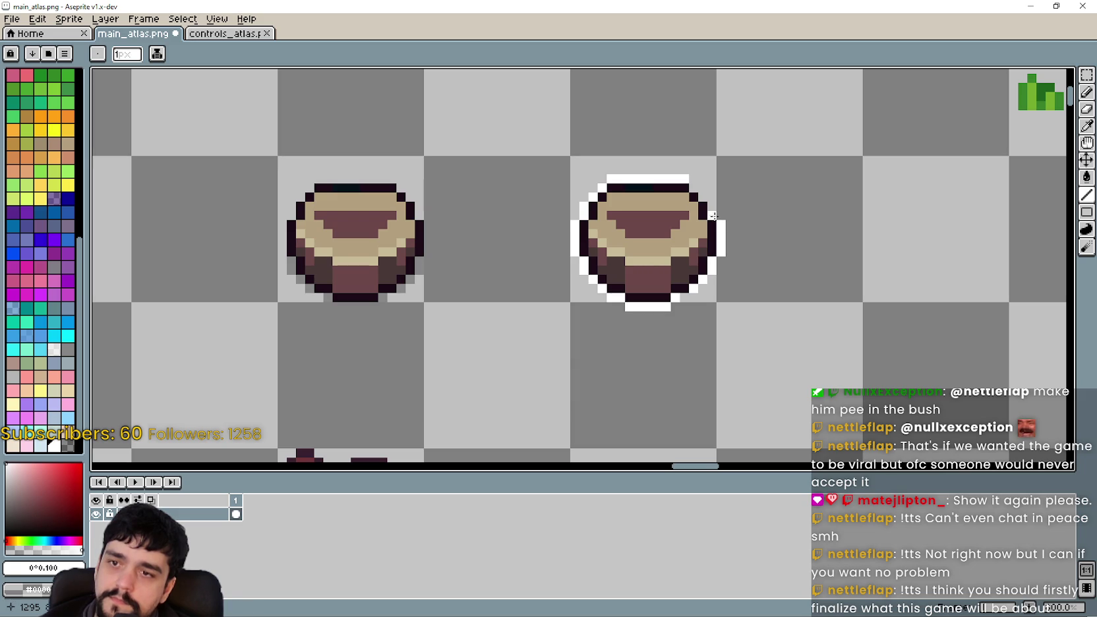
Step: Save main_atlas.png with the hand-drawn outline
key("ctrl+s")
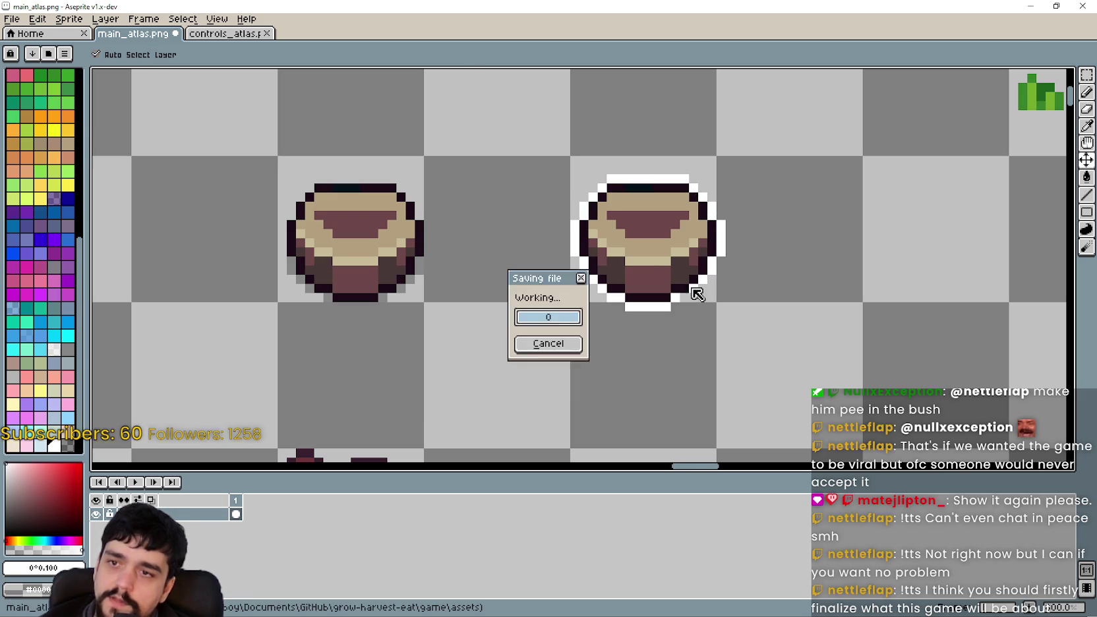
scroll(692, 286, "up", 1)
scroll(572, 284, "down", 5)
left_click_drag(572, 285, 585, 287)
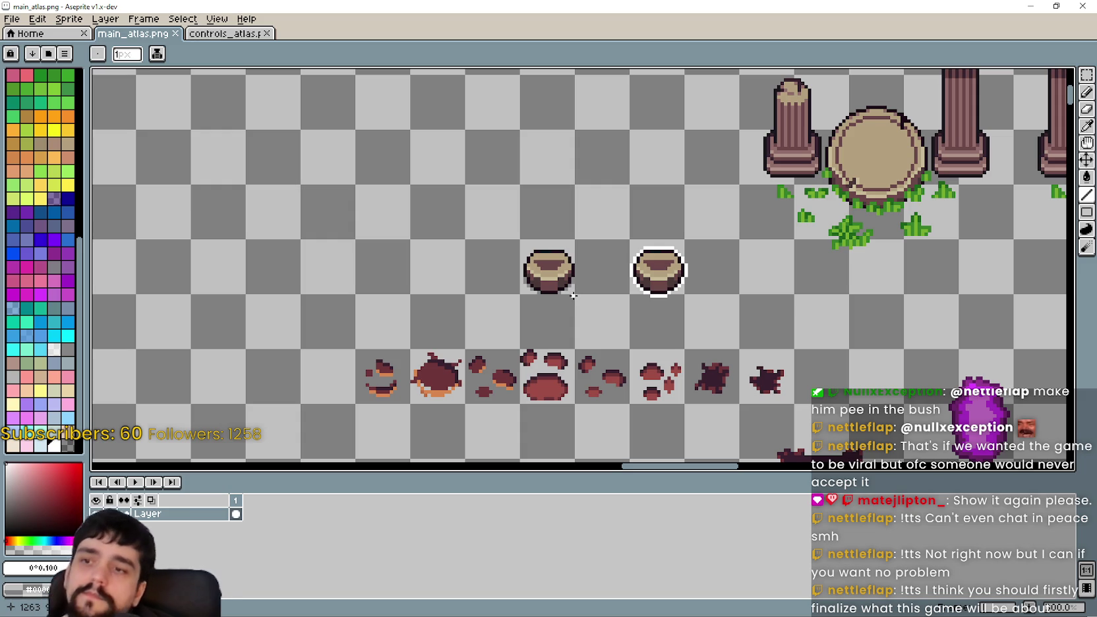
Step: Select the outlined pot and nudge it right and down into its new position
scroll(574, 295, "up", 2)
scroll(726, 313, "down", 1)
key("m")
left_click(1087, 75)
left_click_drag(602, 320, 736, 225)
left_click_drag(709, 293, 743, 322)
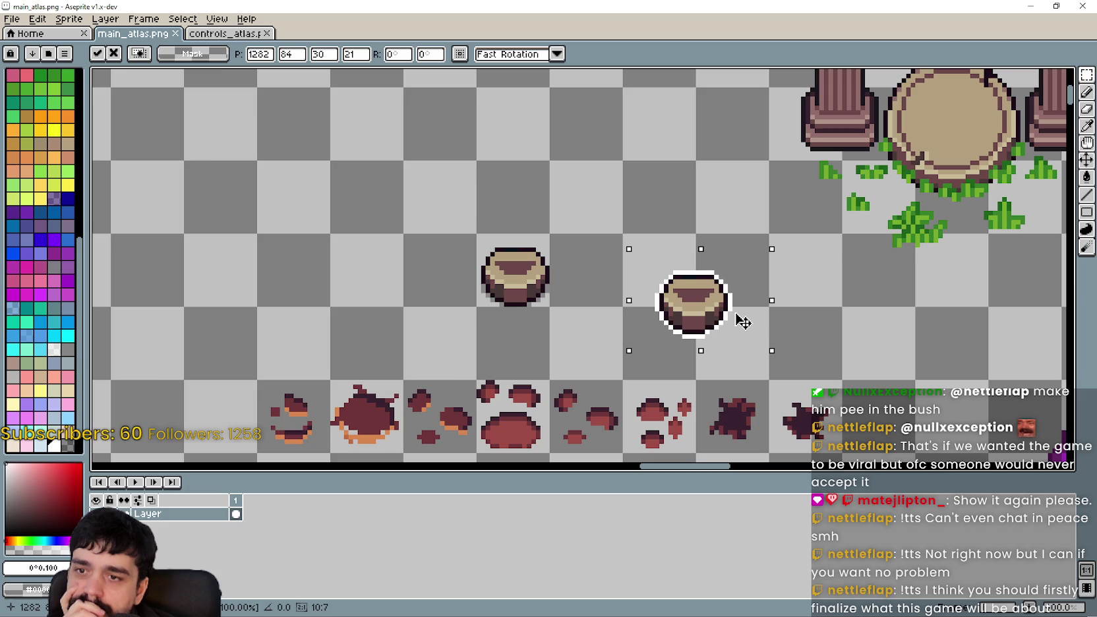
scroll(717, 326, "up", 1)
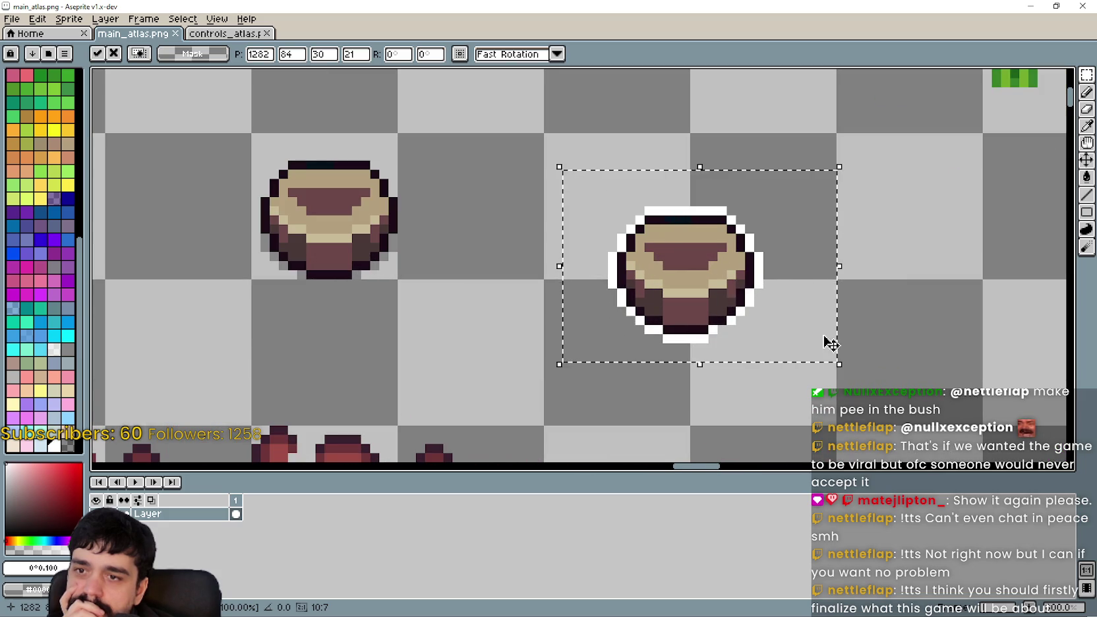
left_click_drag(725, 294, 727, 298)
scroll(728, 298, "down", 2)
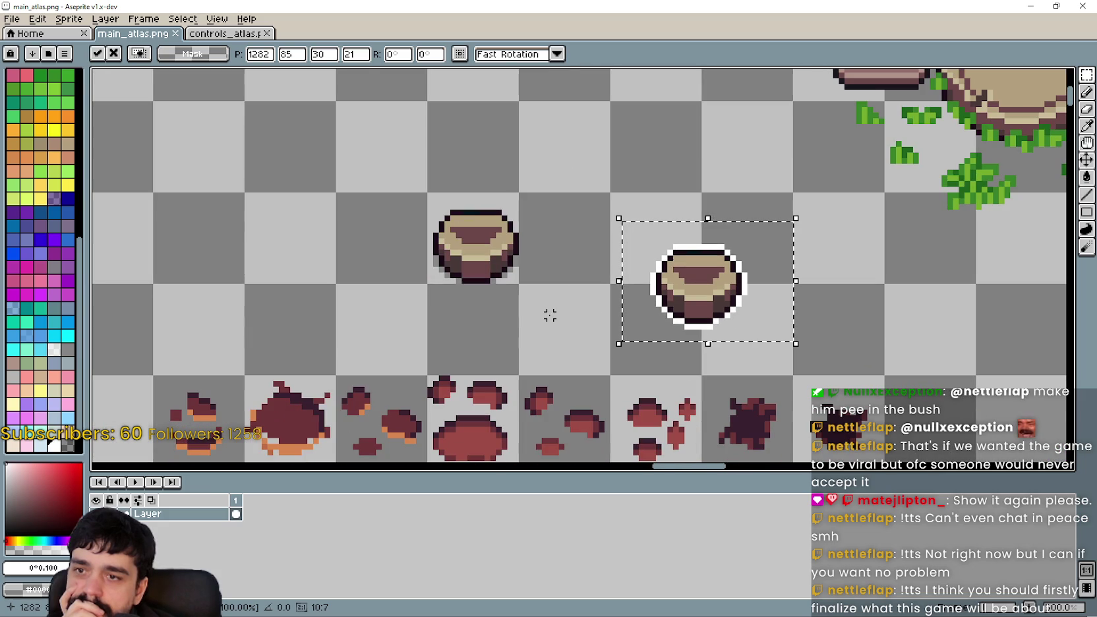
scroll(725, 290, "up", 1)
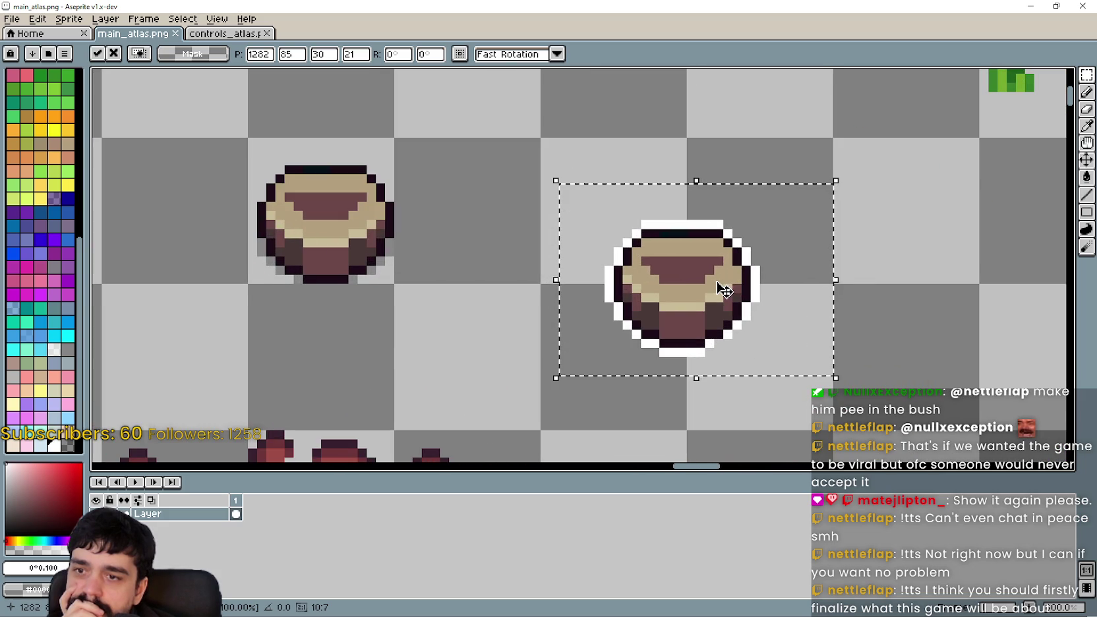
scroll(638, 244, "up", 1)
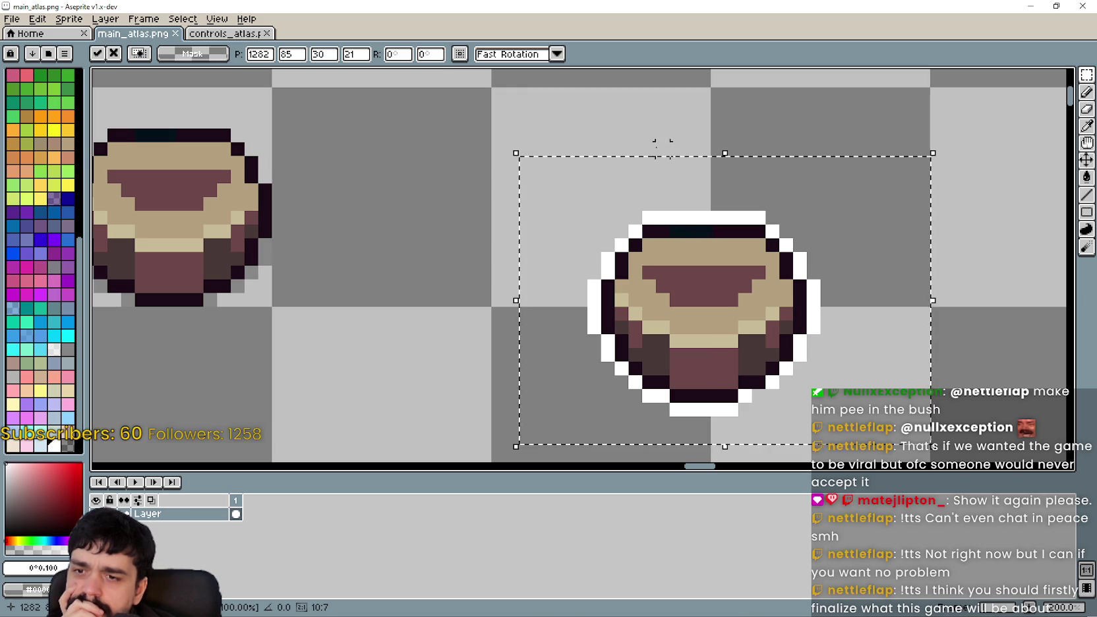
mouse_move(678, 284)
left_mouse_down()
mouse_move(691, 287)
mouse_move(680, 290)
left_mouse_up()
scroll(660, 300, "down", 3)
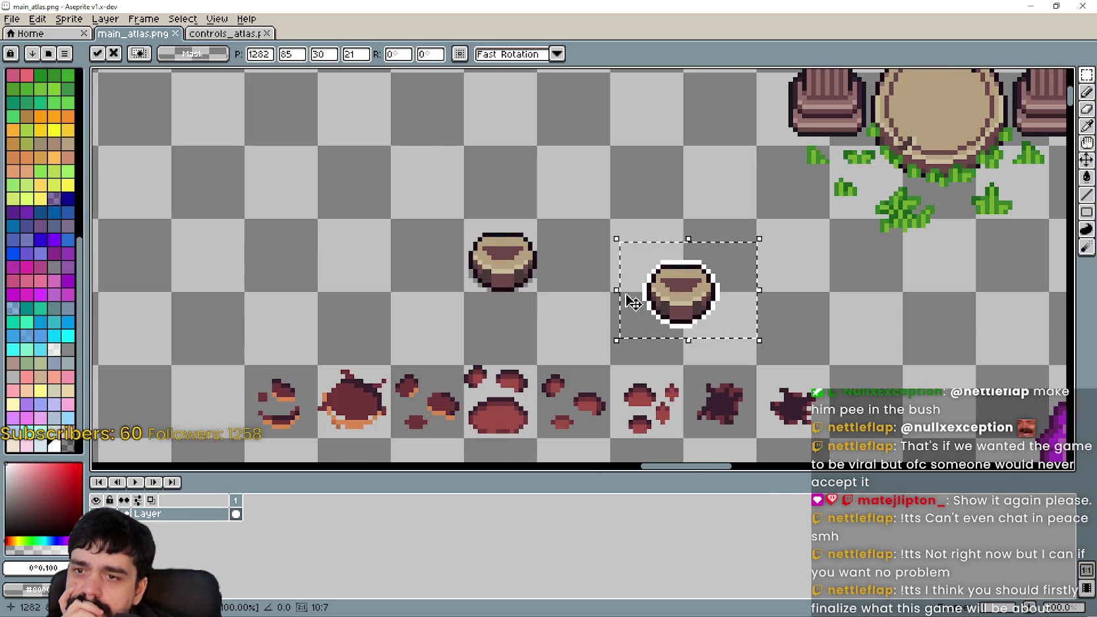
key("Return")
Step: Move the plain bag beside the outlined one and clear the selection
mouse_move(462, 316)
left_mouse_down()
mouse_move(505, 300)
mouse_move(593, 195)
left_mouse_up()
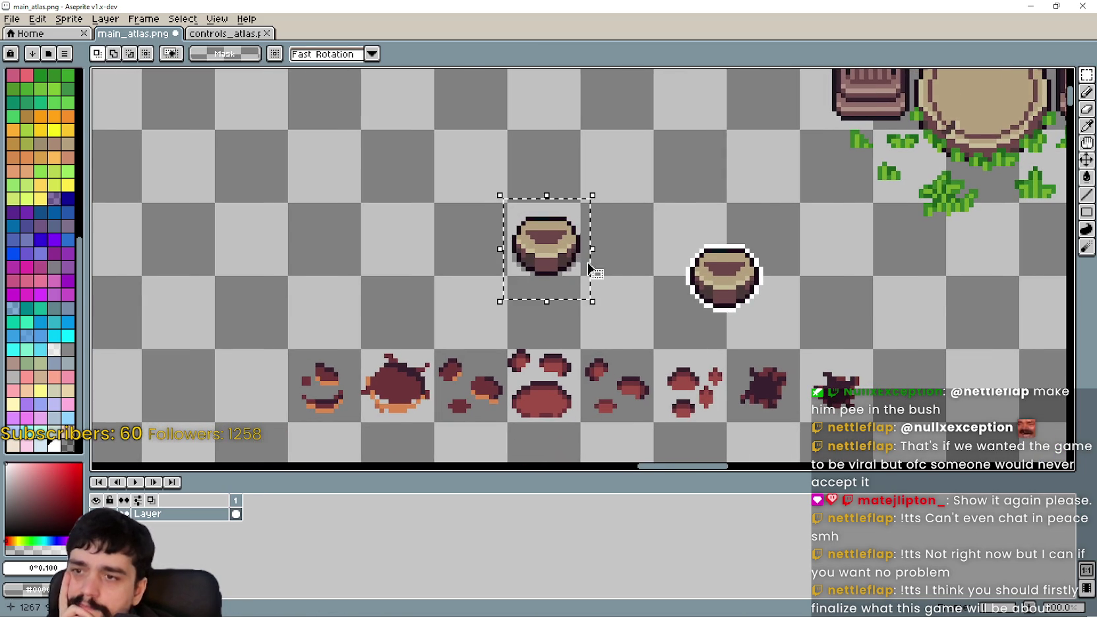
scroll(600, 241, "up", 1)
mouse_move(563, 245)
left_mouse_down()
mouse_move(490, 289)
mouse_move(632, 288)
left_mouse_up()
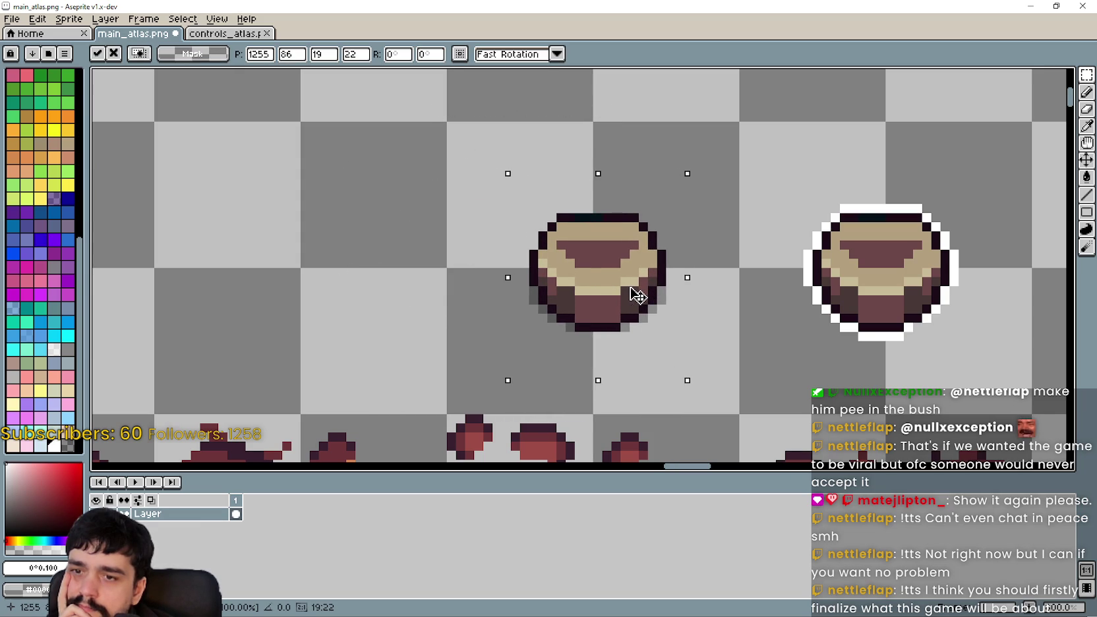
left_click(779, 326)
scroll(587, 313, "down", 3)
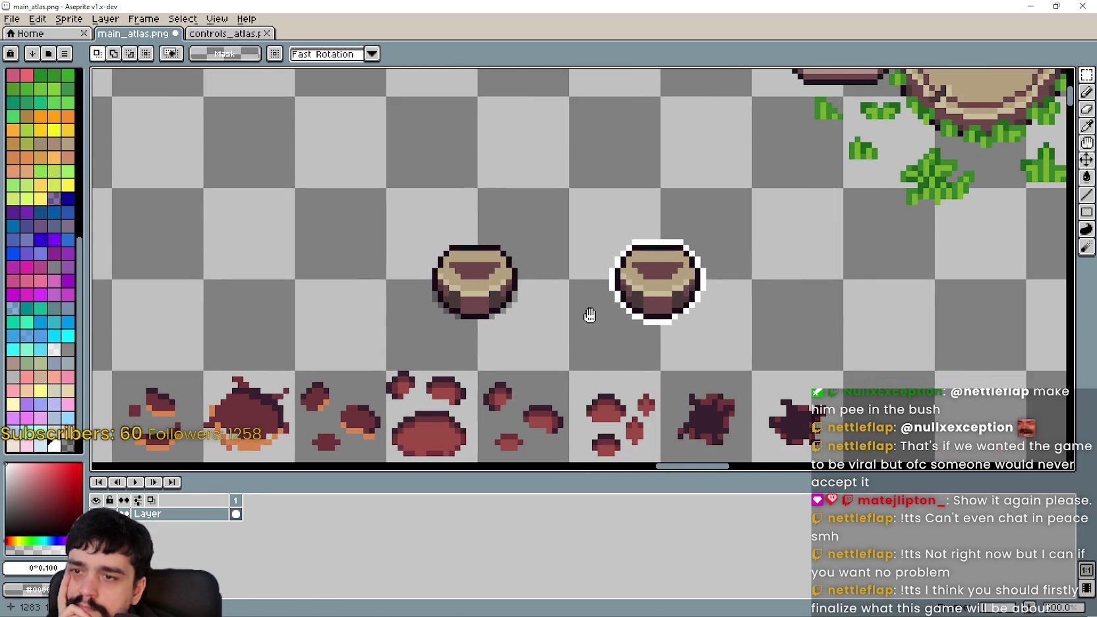
scroll(584, 351, "down", 1)
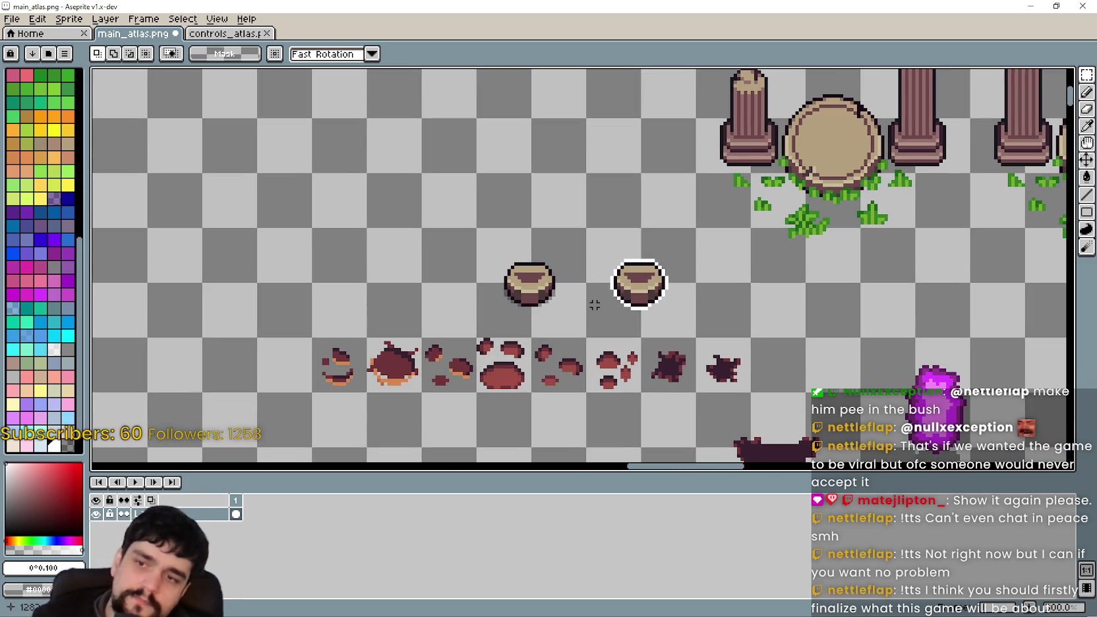
Step: Return to Godot and expand the Sprite2D's atlas texture properties in the Inspector
left_click(1056, 5)
left_click(558, 177)
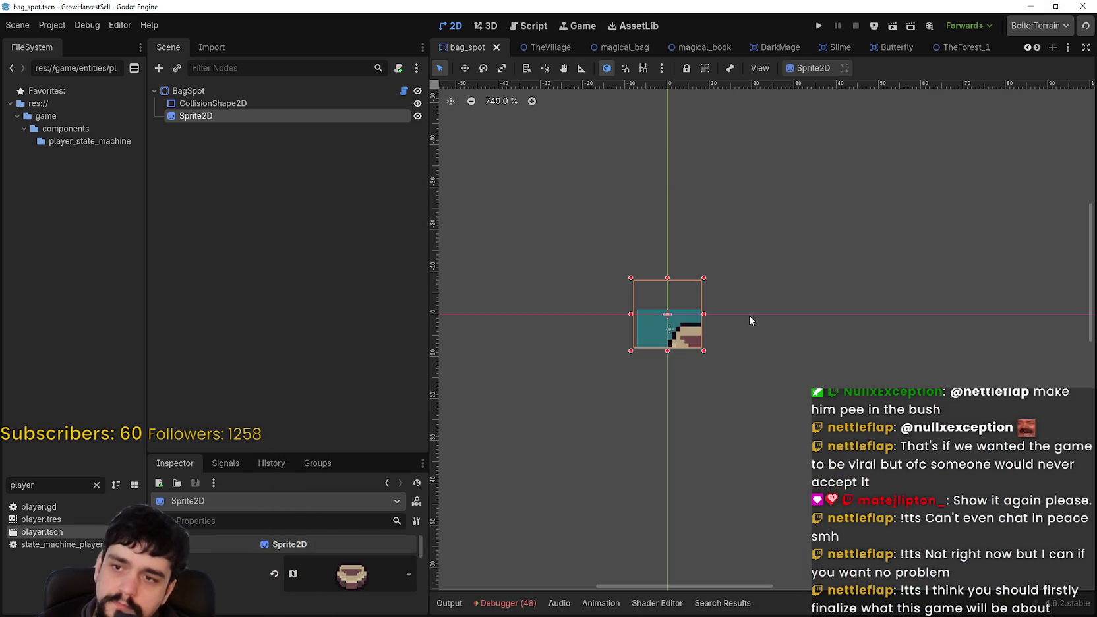
left_click(350, 573)
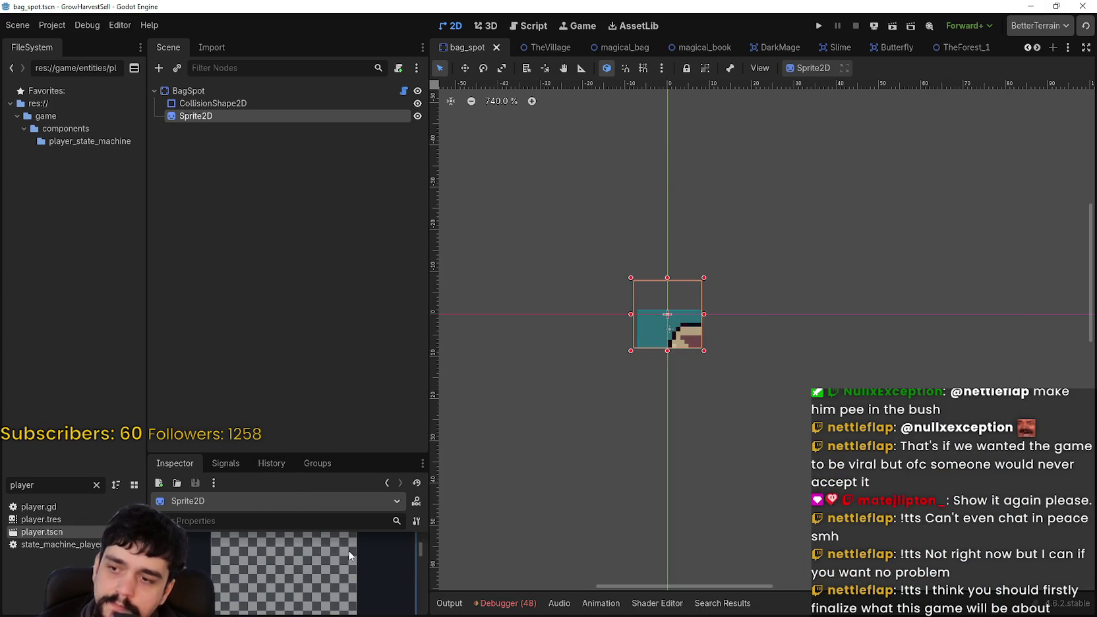
scroll(291, 551, "down", 5)
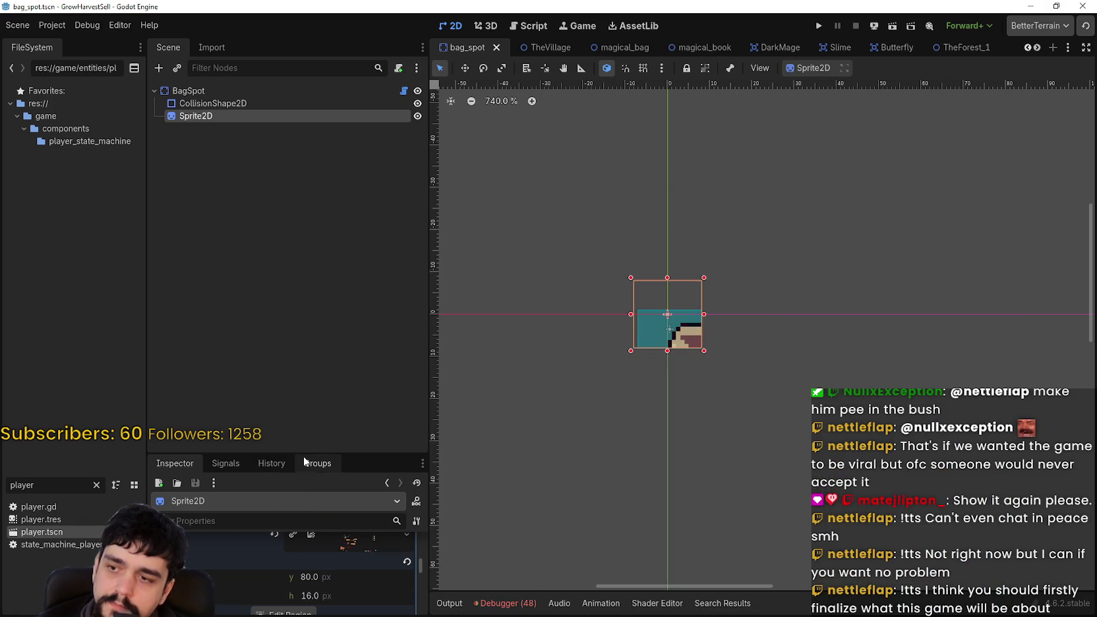
left_click_drag(304, 457, 290, 210)
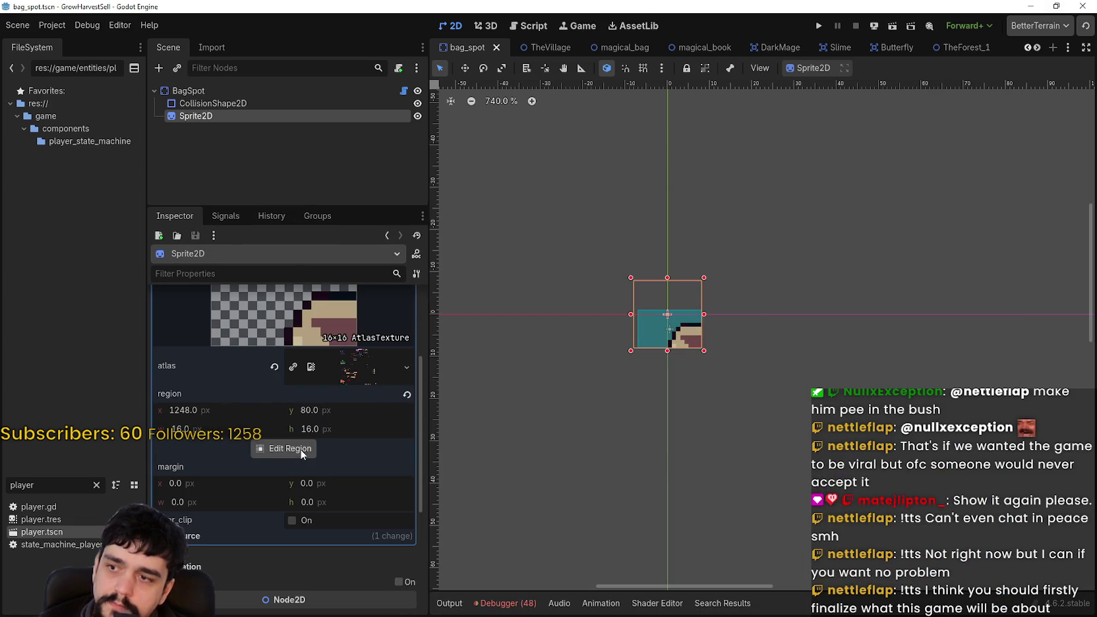
Step: Open Edit Region and pan the atlas to the two bag sprites
left_click(301, 449)
scroll(549, 276, "down", 6)
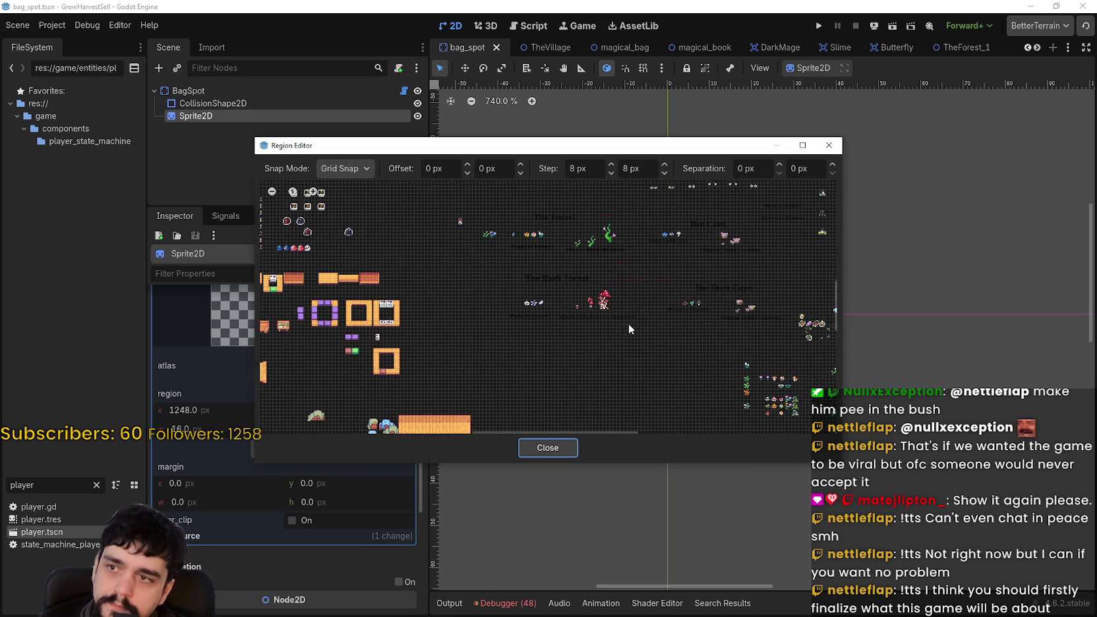
scroll(560, 343, "up", 5)
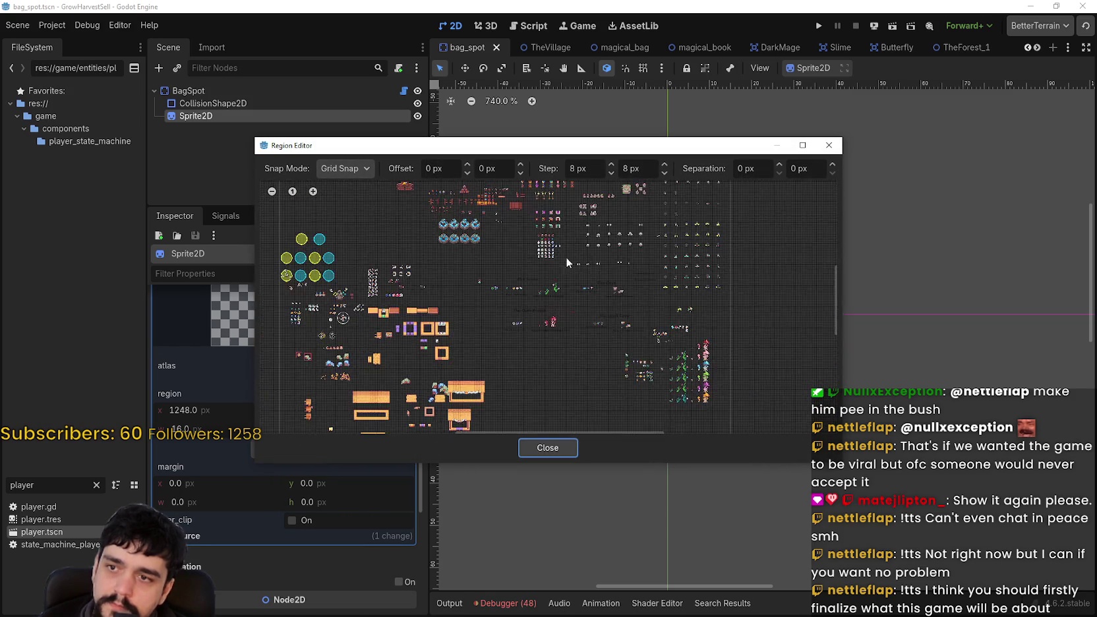
scroll(531, 285, "up", 4)
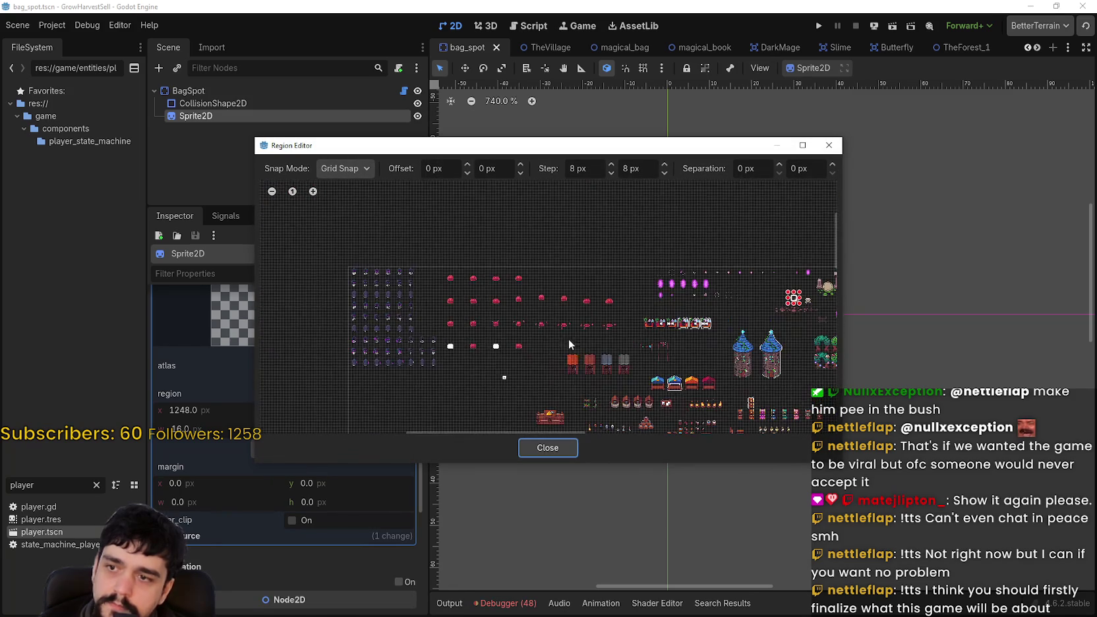
scroll(501, 330, "up", 1)
mouse_move(548, 323)
left_mouse_down()
mouse_move(504, 287)
mouse_move(545, 234)
mouse_move(502, 192)
left_mouse_up()
scroll(501, 192, "up", 2)
scroll(571, 318, "up", 1)
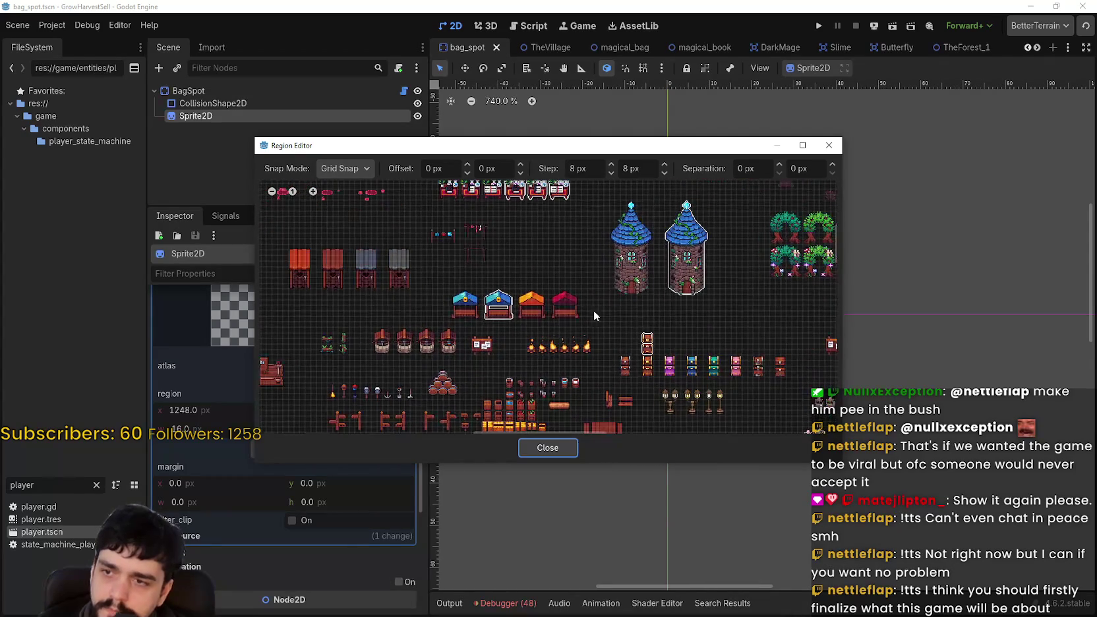
left_click_drag(571, 318, 432, 395)
scroll(455, 297, "down", 1)
scroll(469, 246, "up", 3)
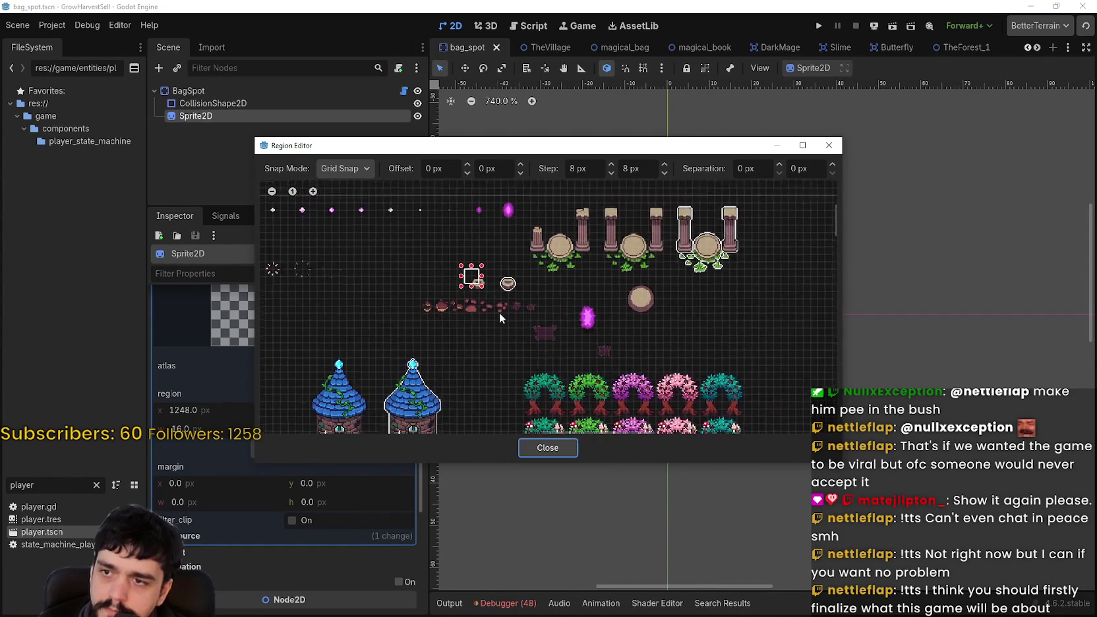
scroll(472, 282, "up", 3)
left_click_drag(446, 312, 450, 363)
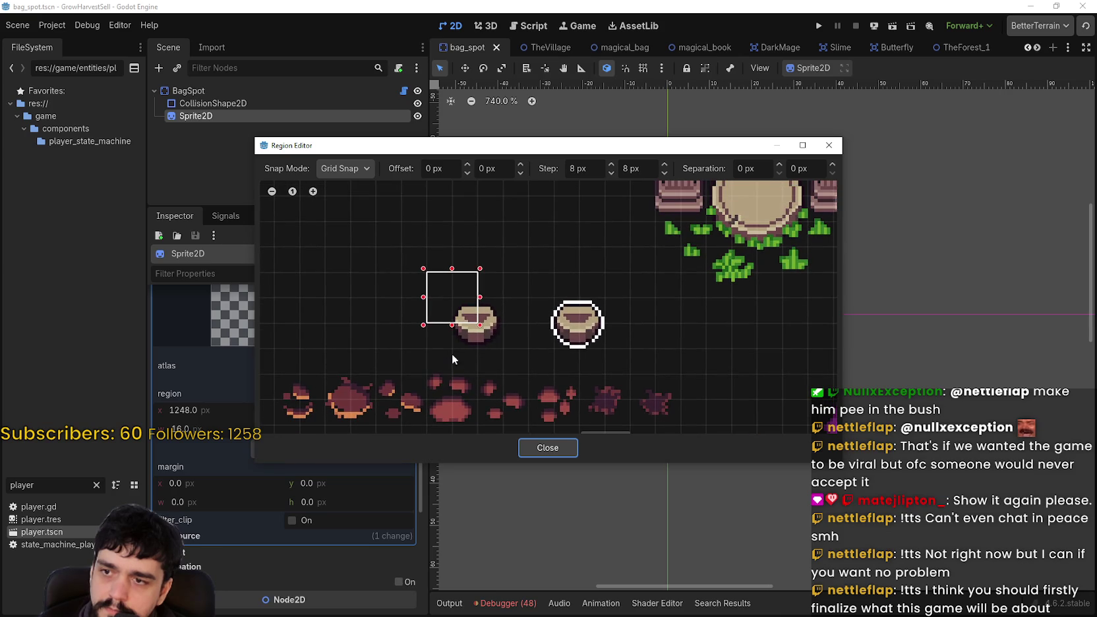
Step: Draw a 64×32 region enclosing both bags and close the region editor
left_click(454, 343)
mouse_move(390, 305)
left_mouse_down()
mouse_move(545, 360)
mouse_move(532, 360)
left_mouse_up()
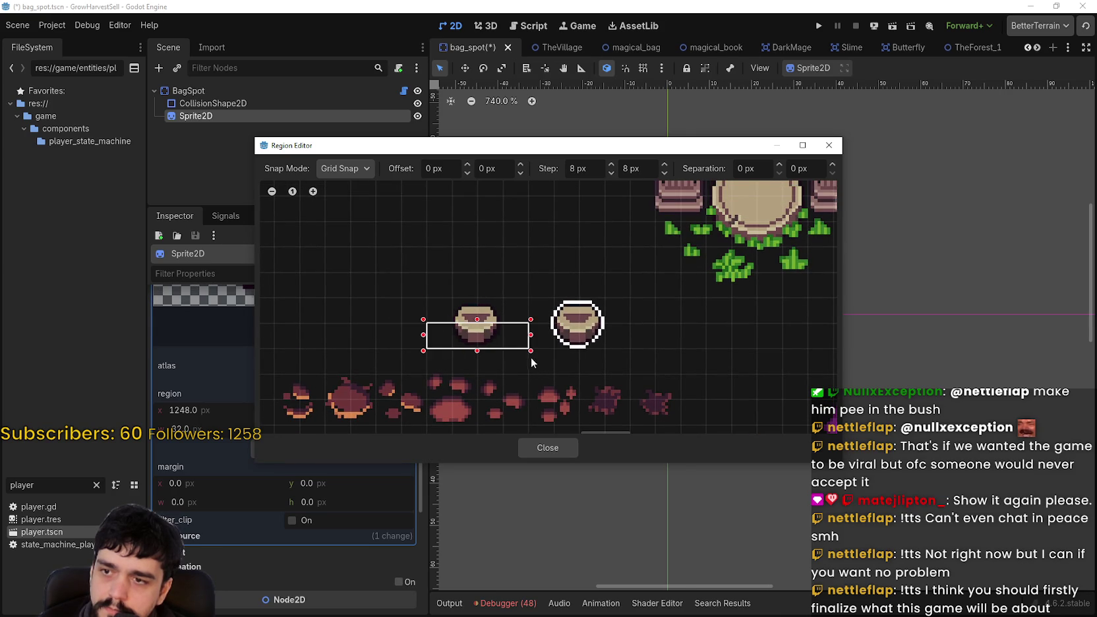
left_click_drag(478, 322, 478, 295)
left_click_drag(537, 353, 629, 373)
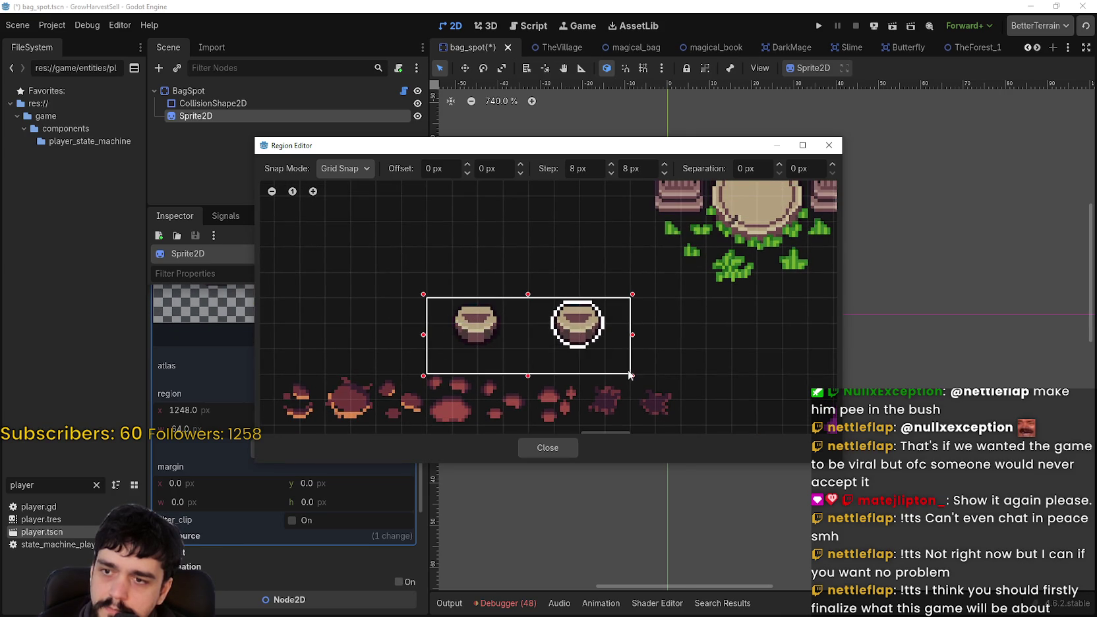
left_click_drag(529, 285, 529, 274)
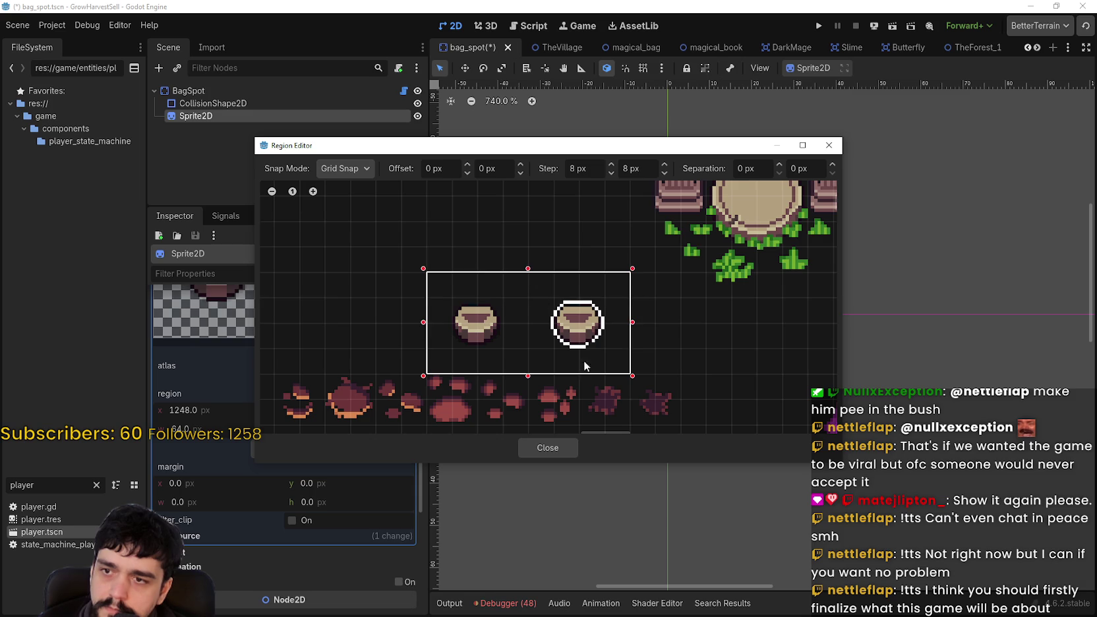
left_click(530, 448)
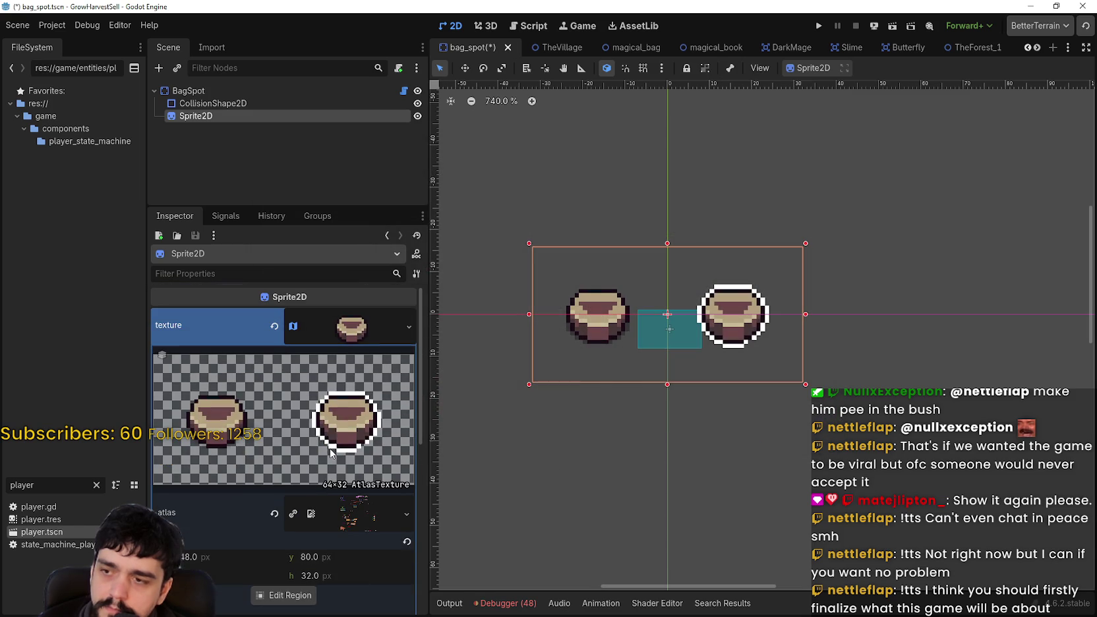
Step: Set the Sprite2D's Animation hframes to 2 and save the bag_spot scene
left_click(364, 332)
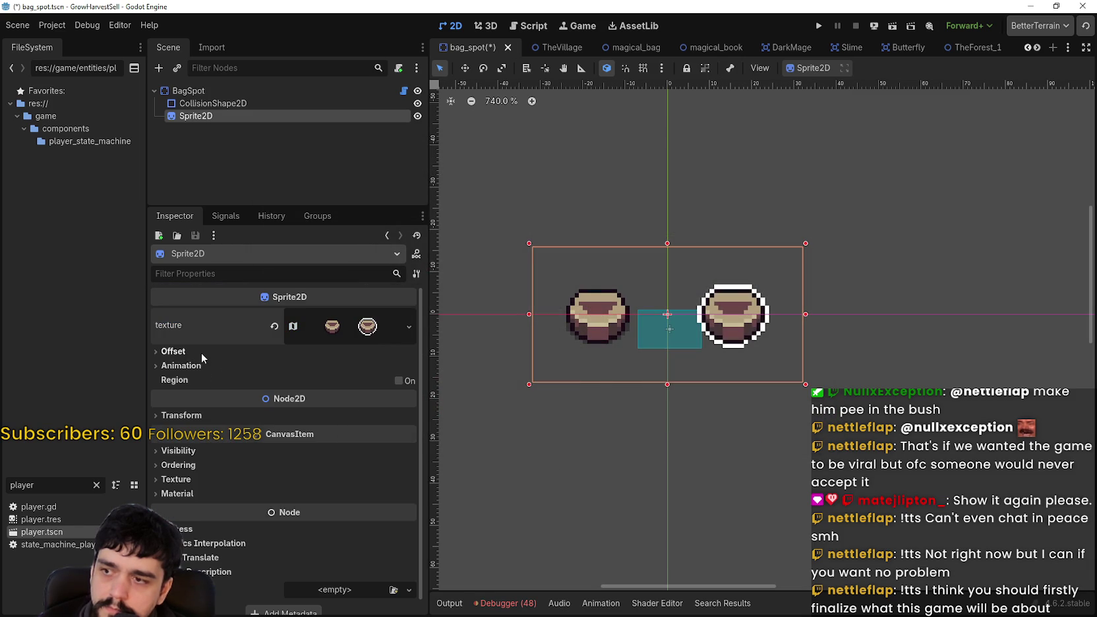
left_click(173, 351)
left_click(231, 456)
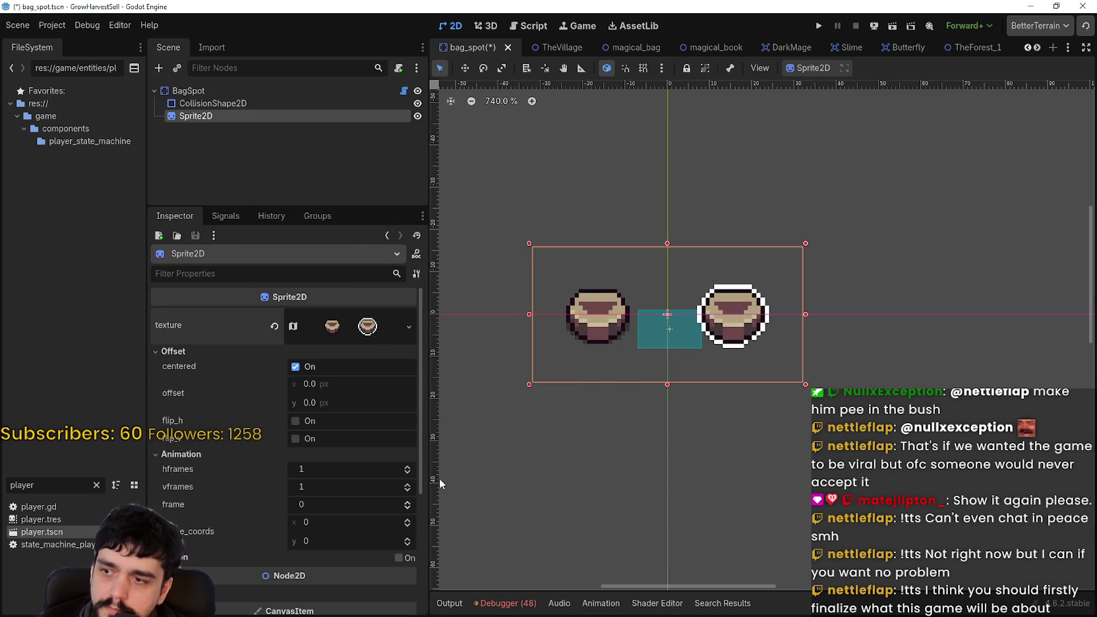
left_click(408, 467)
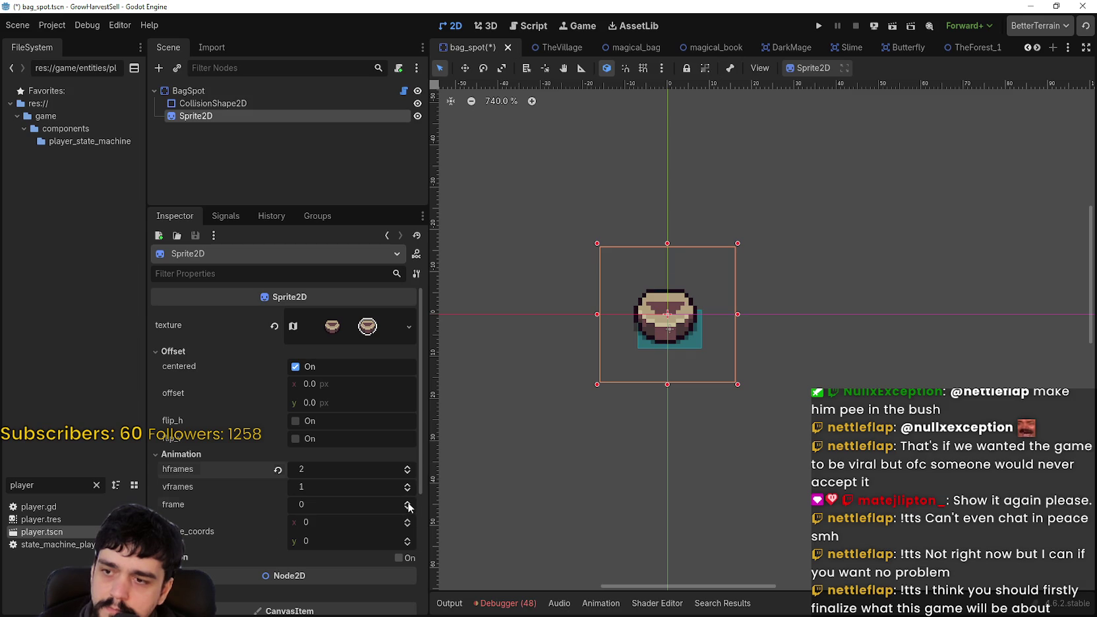
key("ctrl+s")
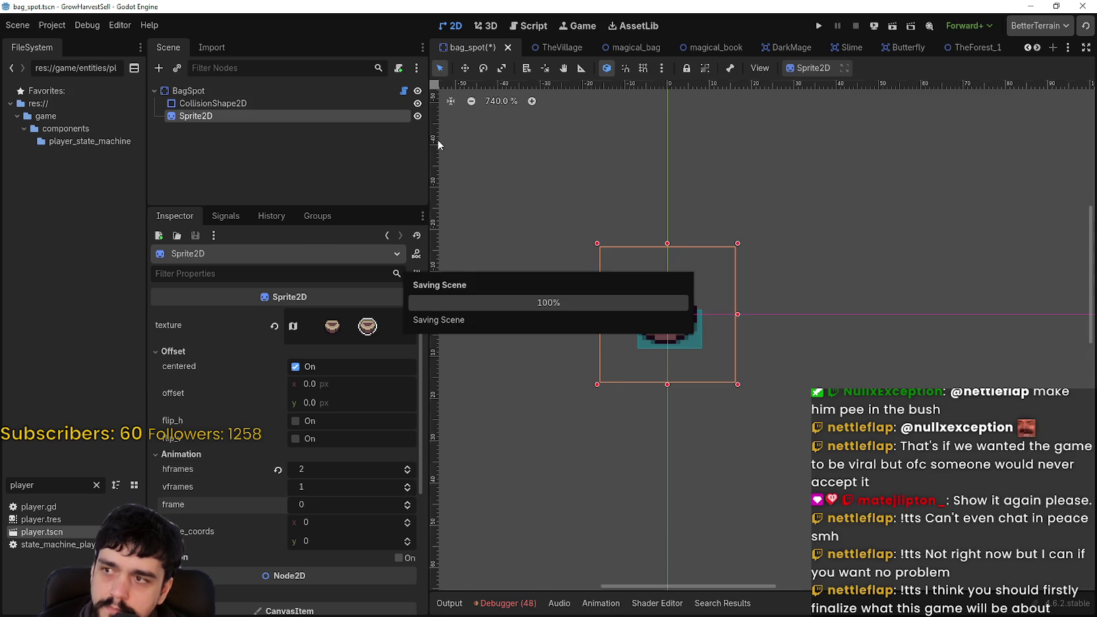
scroll(707, 247, "down", 3)
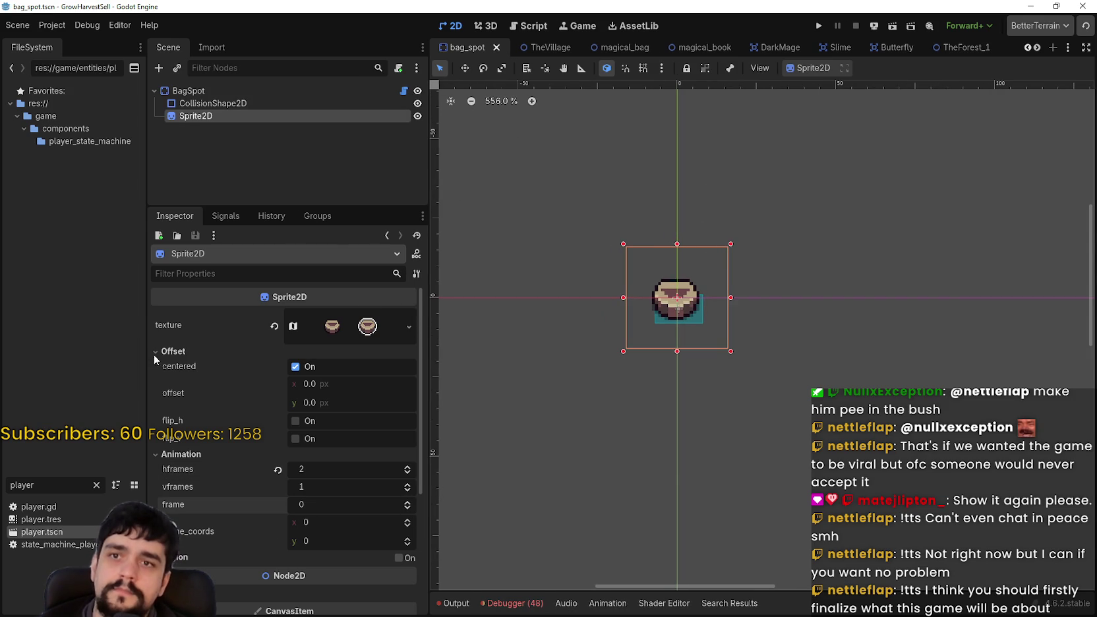
left_click(403, 91)
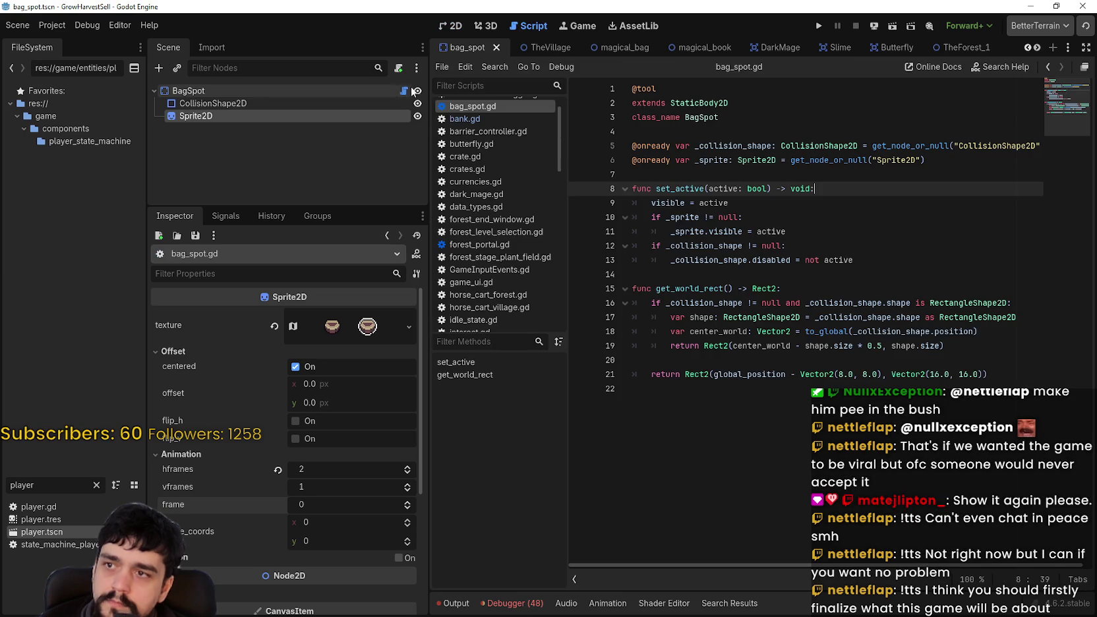
Step: Leave the bag_spot.gd script and switch to the TheVillage_2 scene tab
double_click(711, 158)
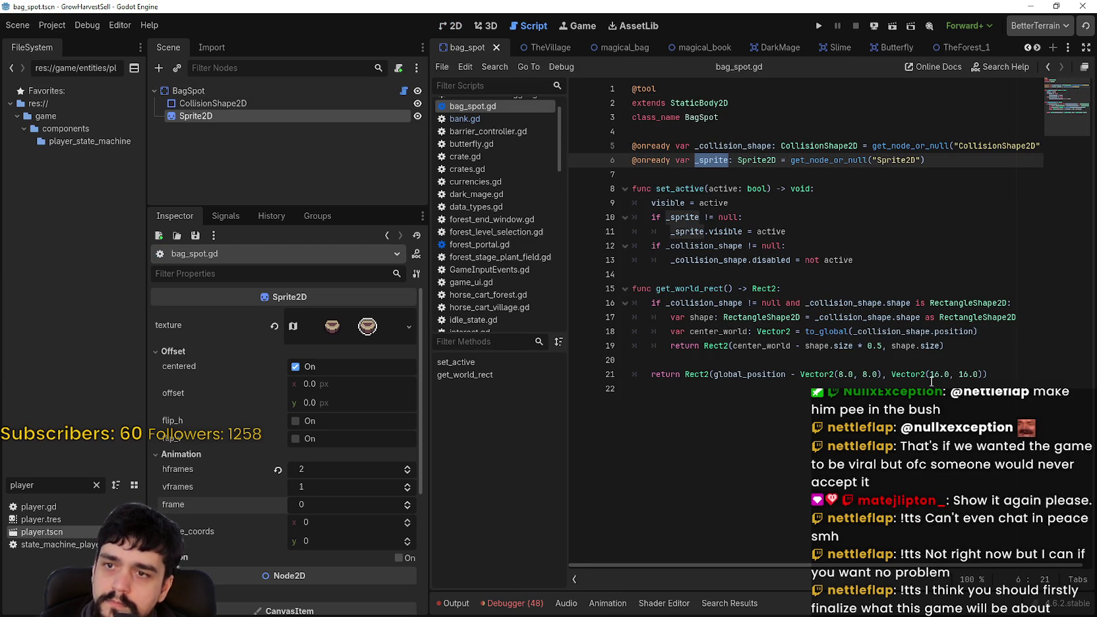
left_click(759, 179)
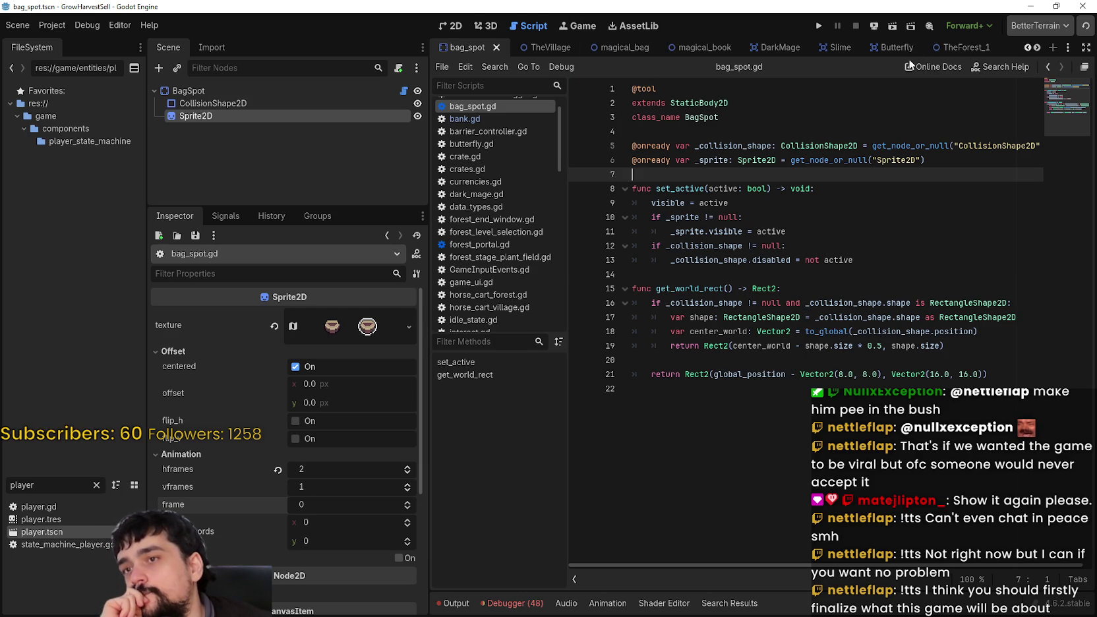
left_click(1037, 48)
double_click(1035, 49)
double_click(1035, 49)
double_click(1035, 49)
left_click(932, 49)
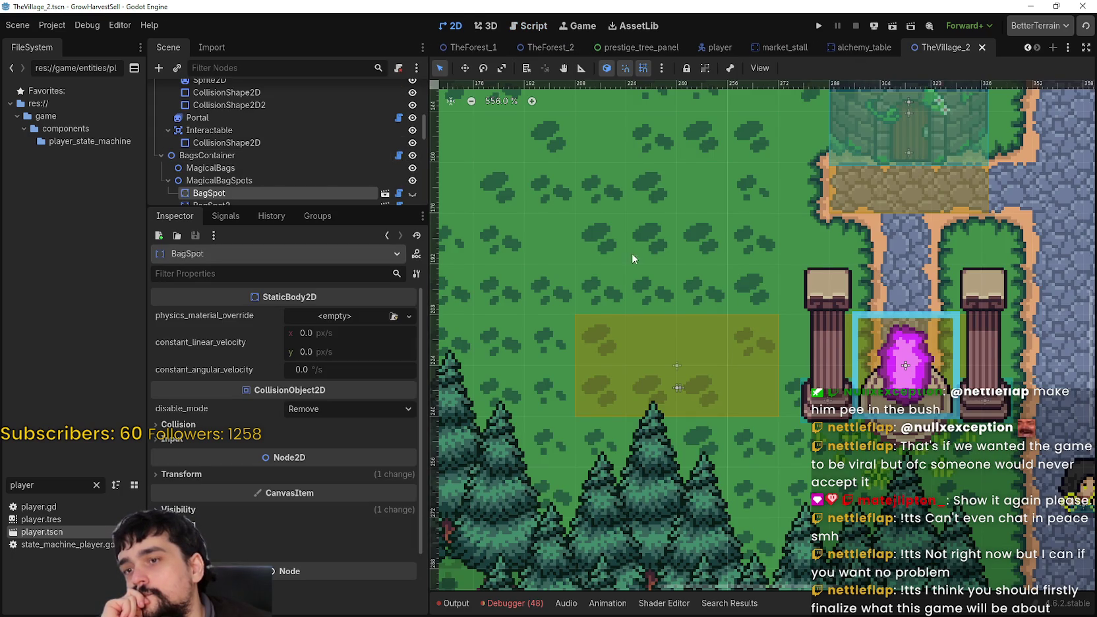
Step: Save the village scene and delete the chest.frame = 0 line from _ready in village_portal_bags.gd
scroll(634, 247, "down", 2)
key("ctrl+s")
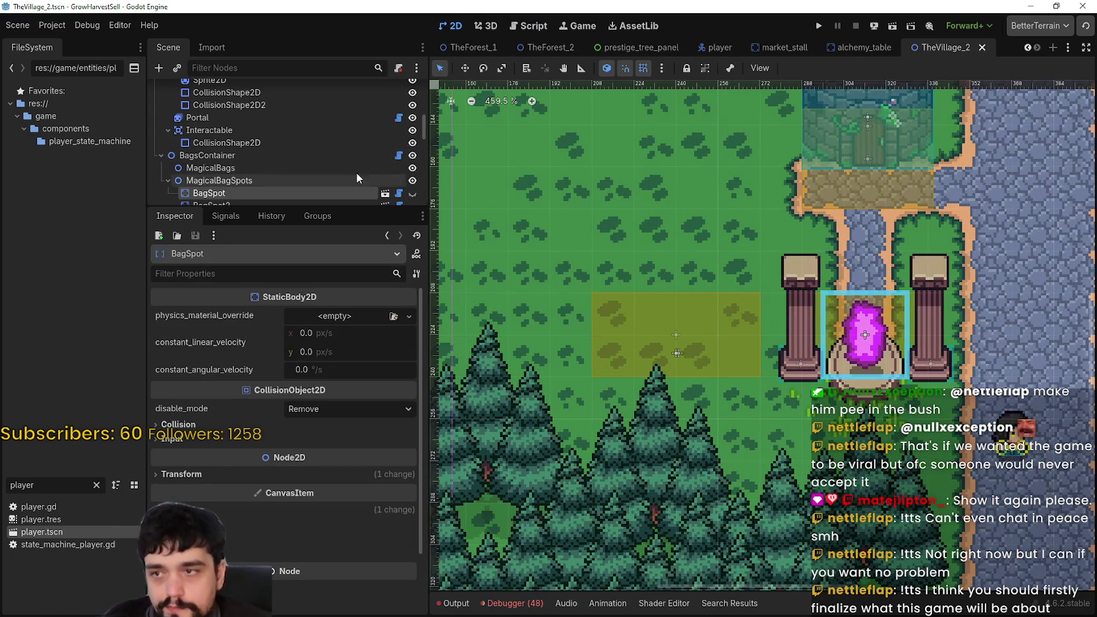
scroll(326, 169, "down", 1)
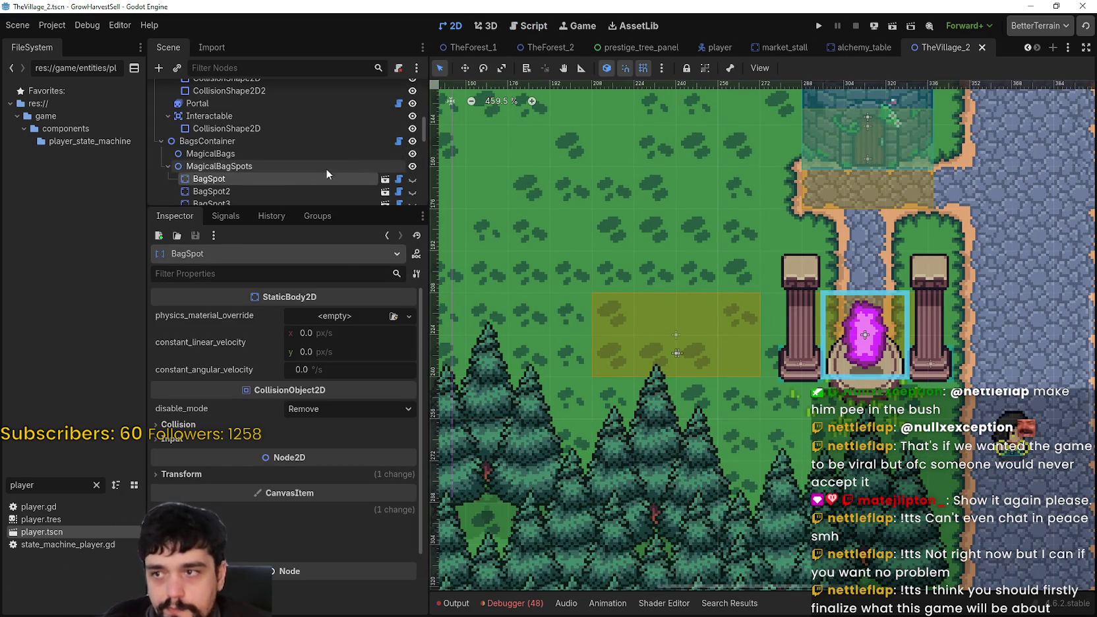
left_click(400, 142)
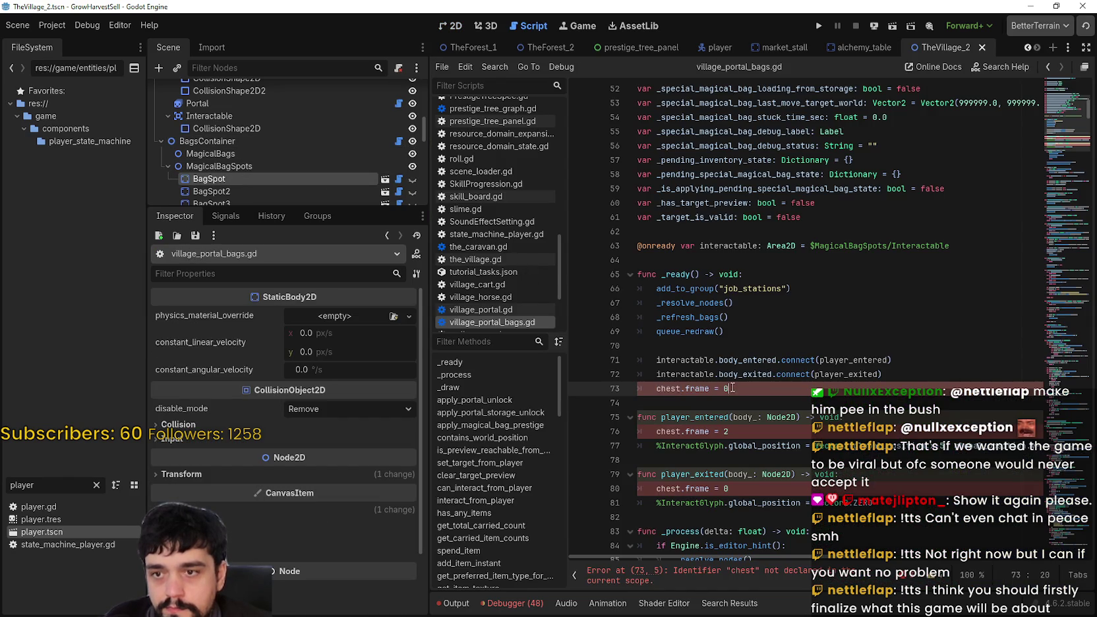
double_click(657, 388)
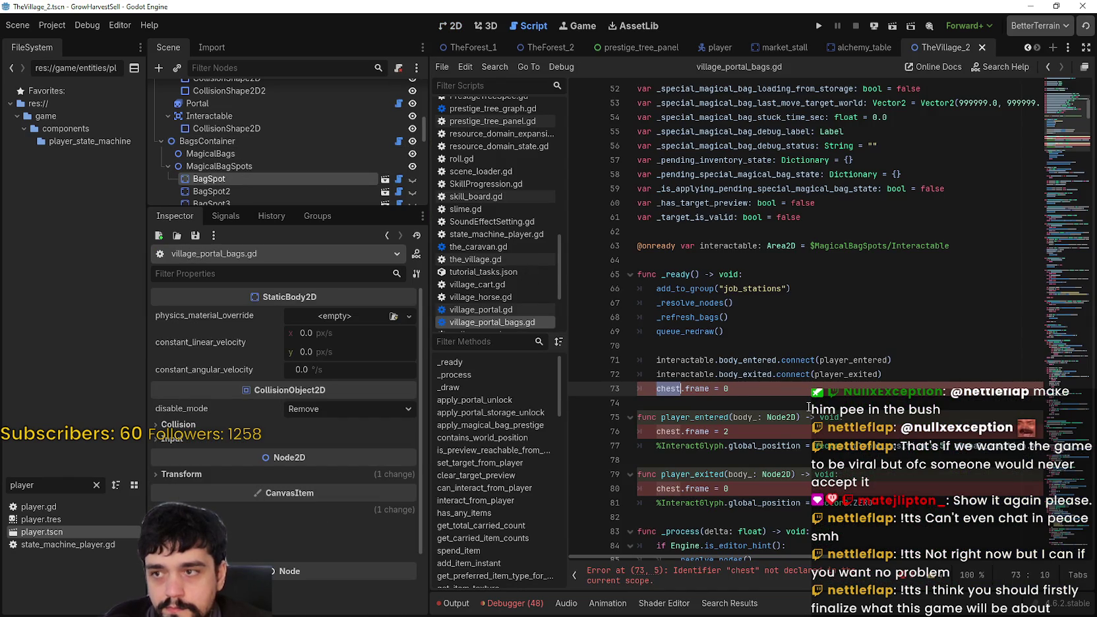
scroll(809, 407, "down", 3)
left_click(756, 266)
triple_click(725, 260)
key("BackSpace")
Step: Comment out the remaining chest.frame lines 76 and 80, save, and run the game
left_click(766, 300)
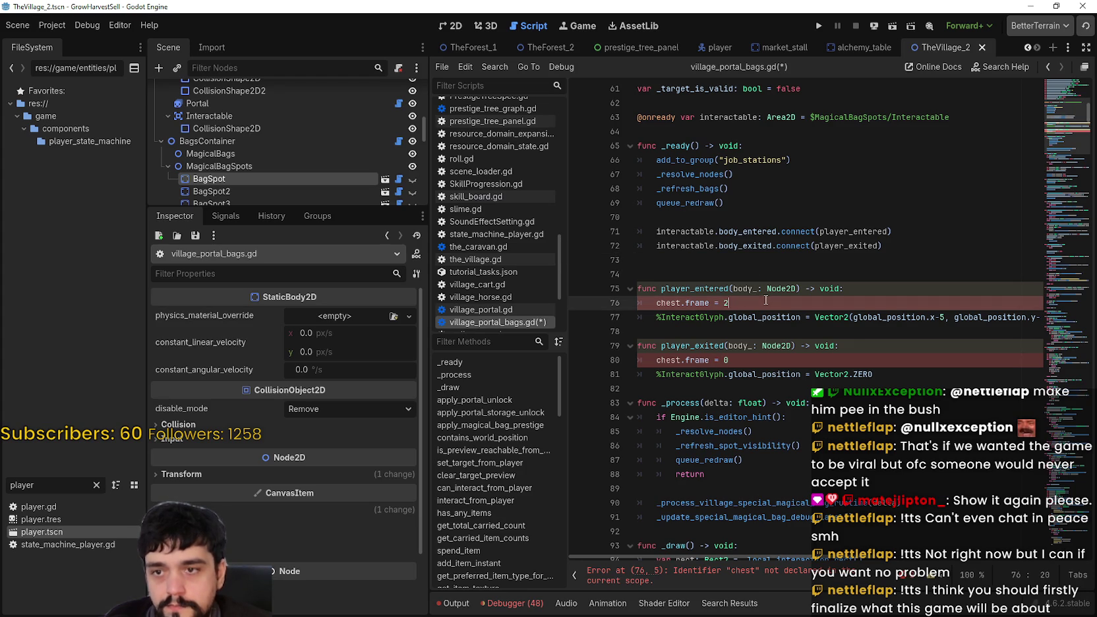
key("ctrl+k")
left_click(653, 360)
key("ctrl+k")
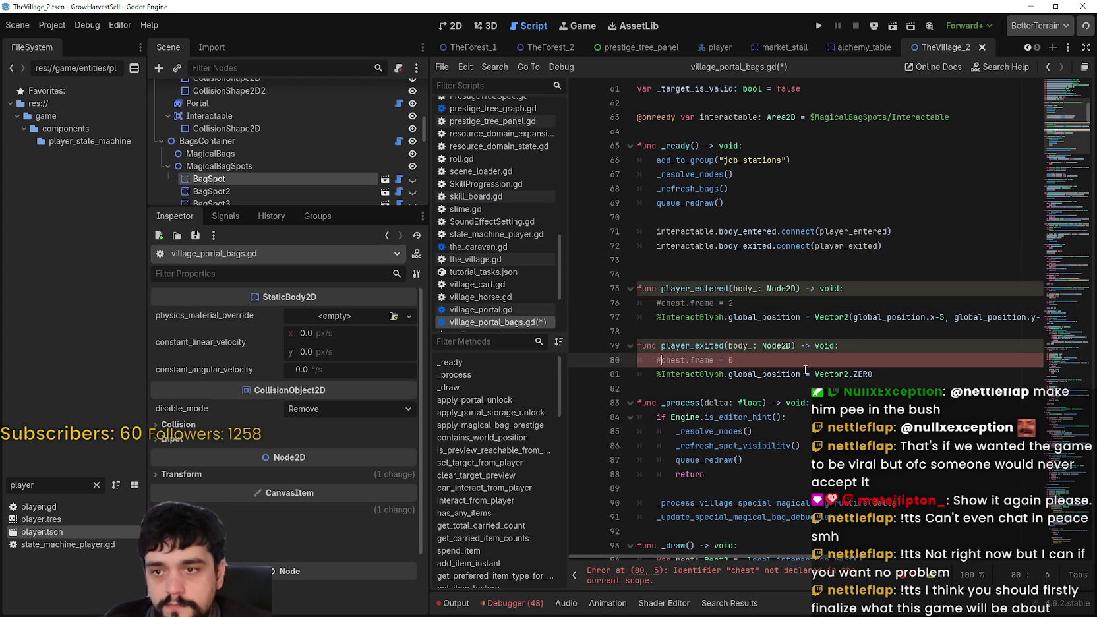
left_click(805, 361)
key("ctrl+s")
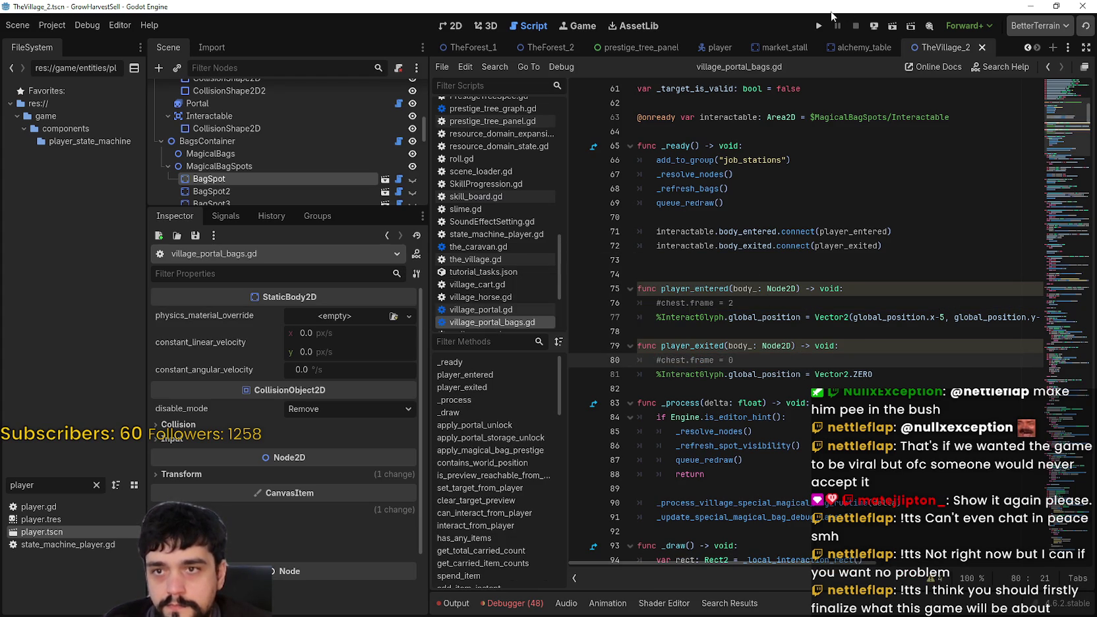
left_click(824, 25)
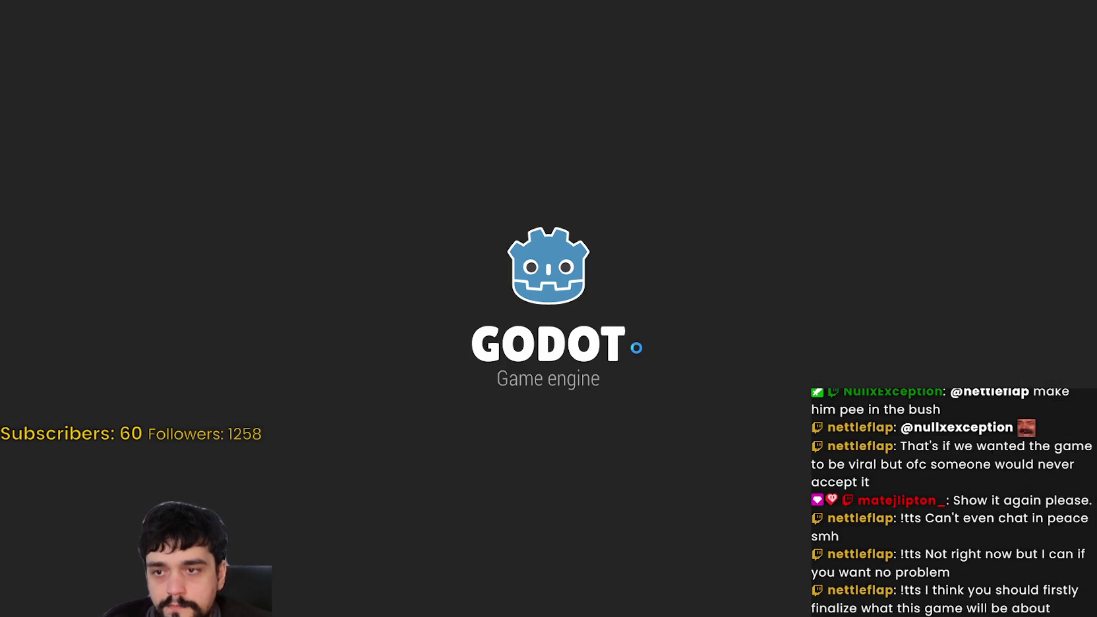
Step: Start a new game and walk the player around near the bag spot
key("Return")
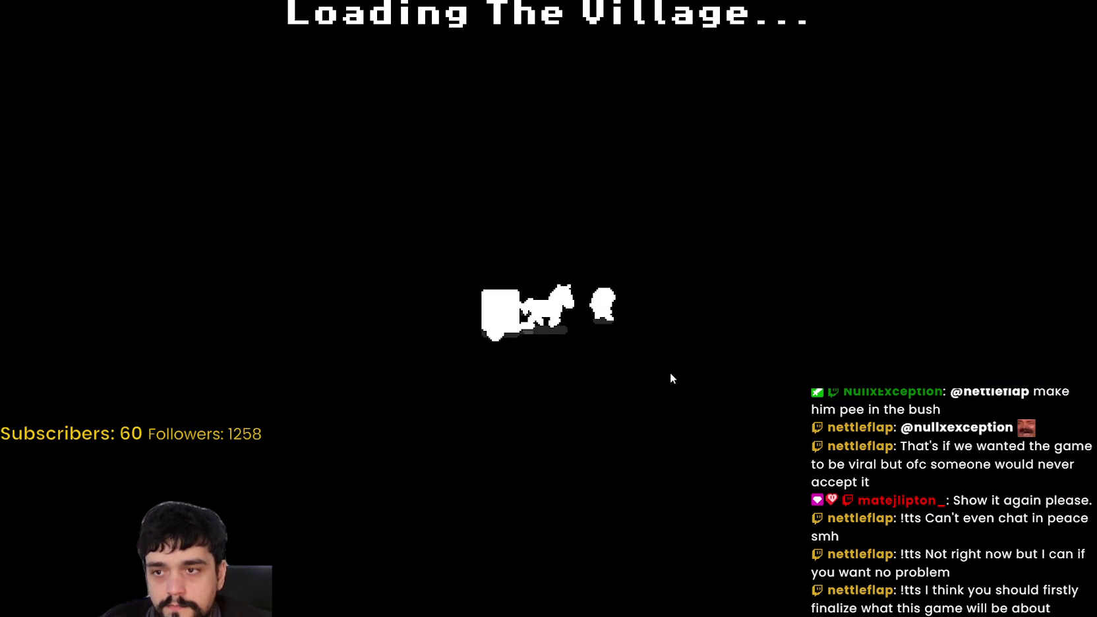
key("Right")
key("Up")
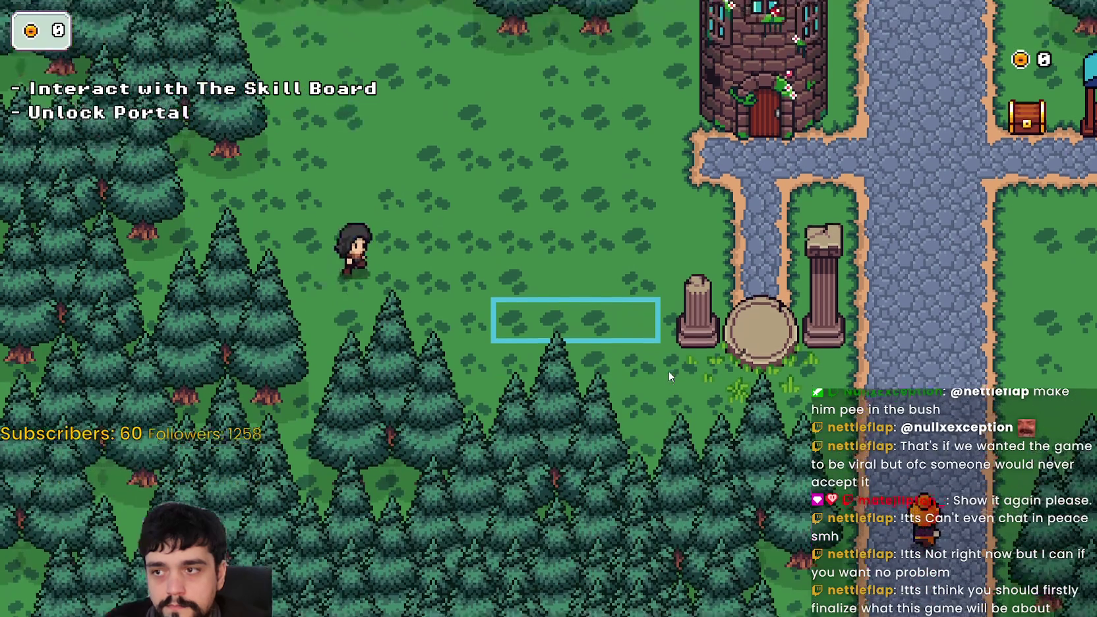
key("Right")
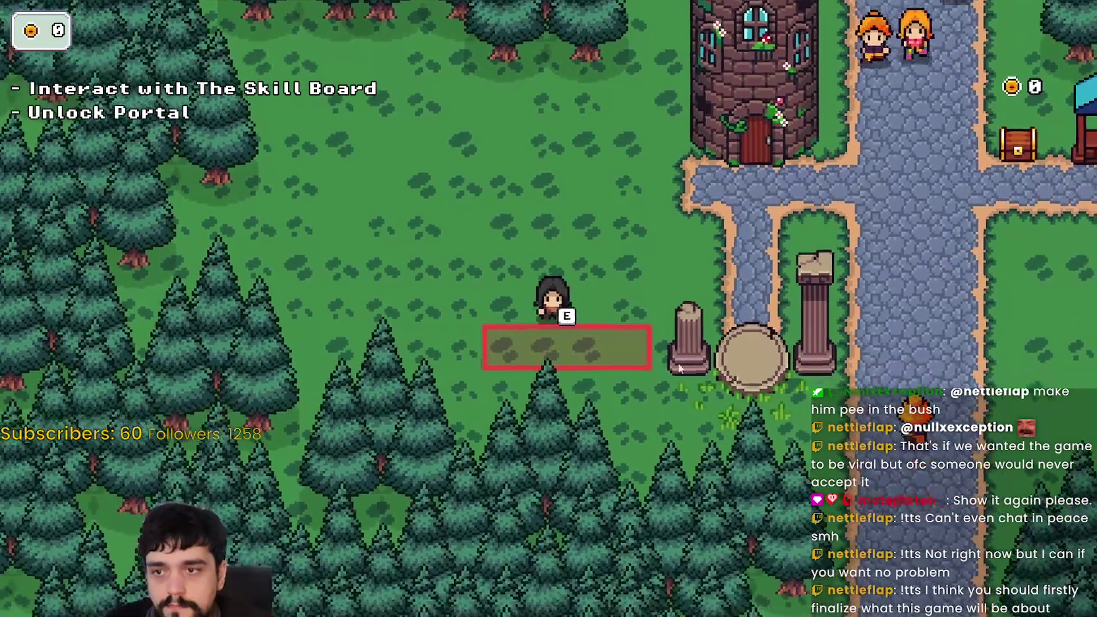
key("w")
key("s")
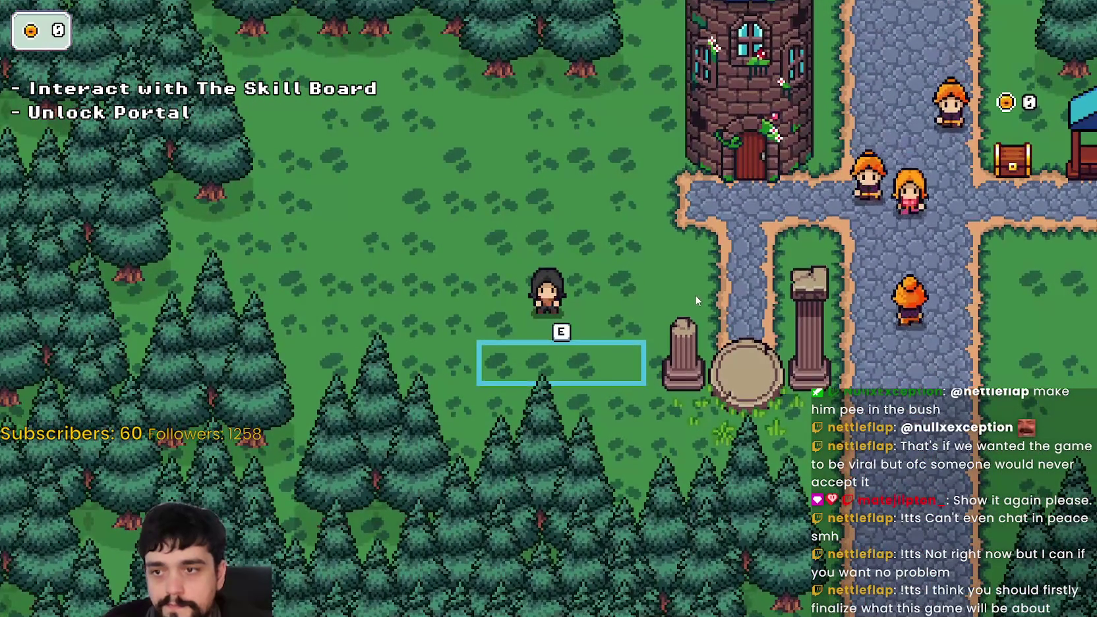
key("d")
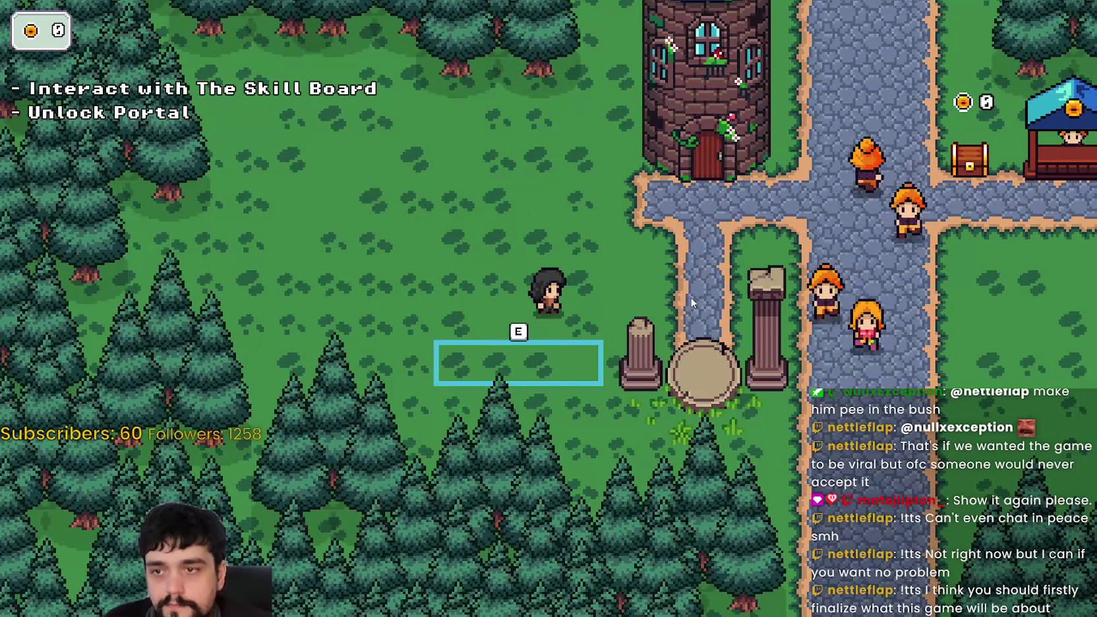
key("d")
key("a")
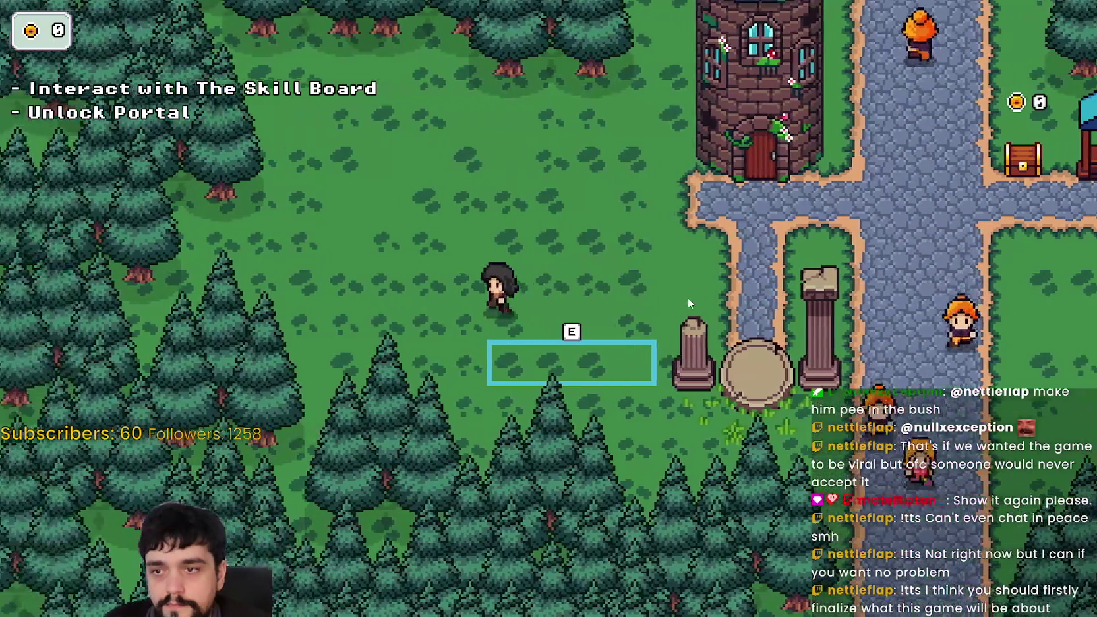
key("d")
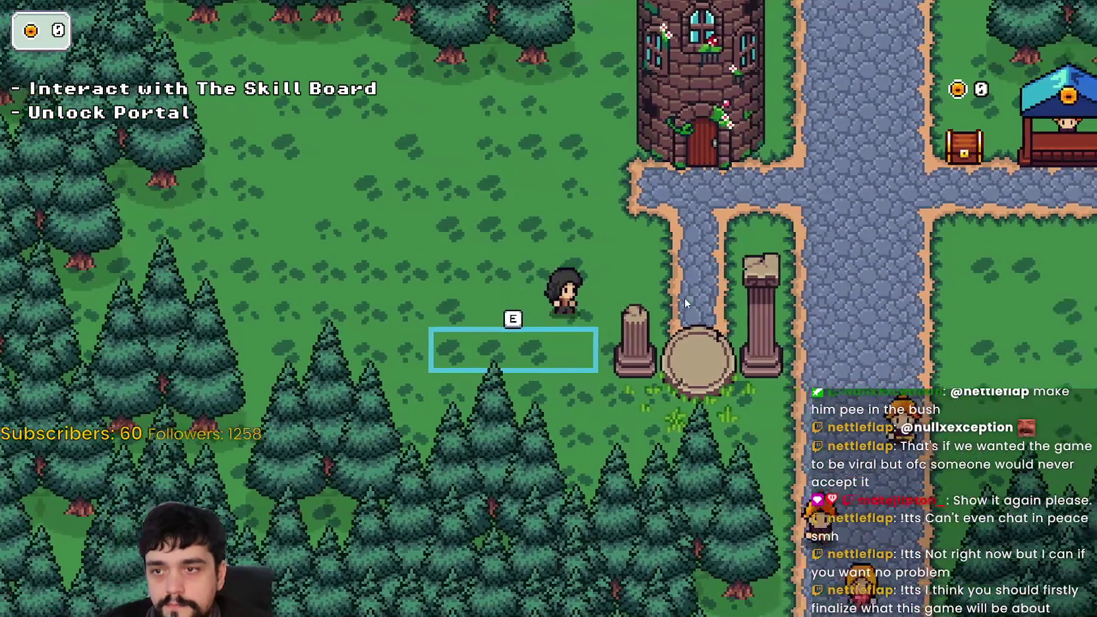
key("w")
key("s")
key("d")
key("w")
key("a")
key("s")
Step: Step on and off the bag spot tile to check the E prompt, then close the game
key("w")
key("s")
key("w")
key("s")
key("s")
key("w")
key("s")
key("w")
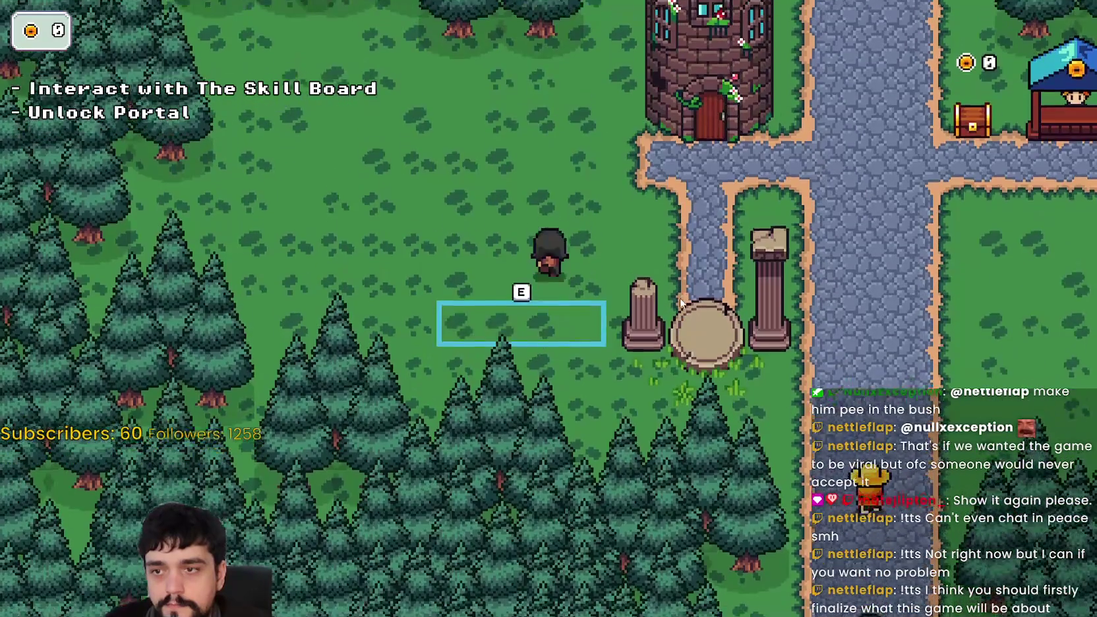
key("s")
key("s")
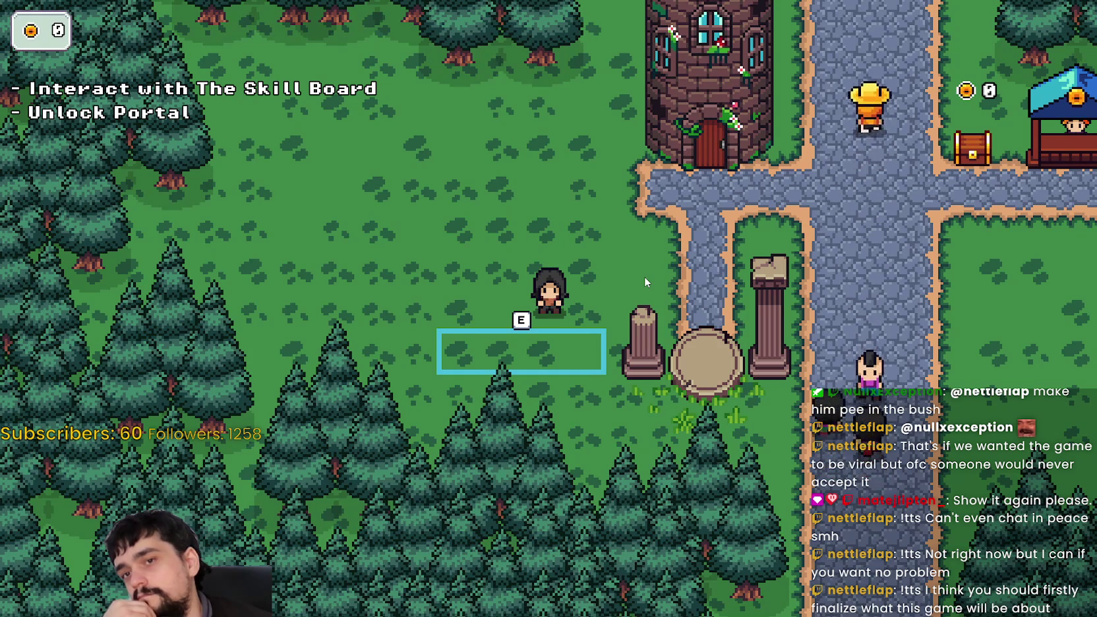
key("s")
key("w")
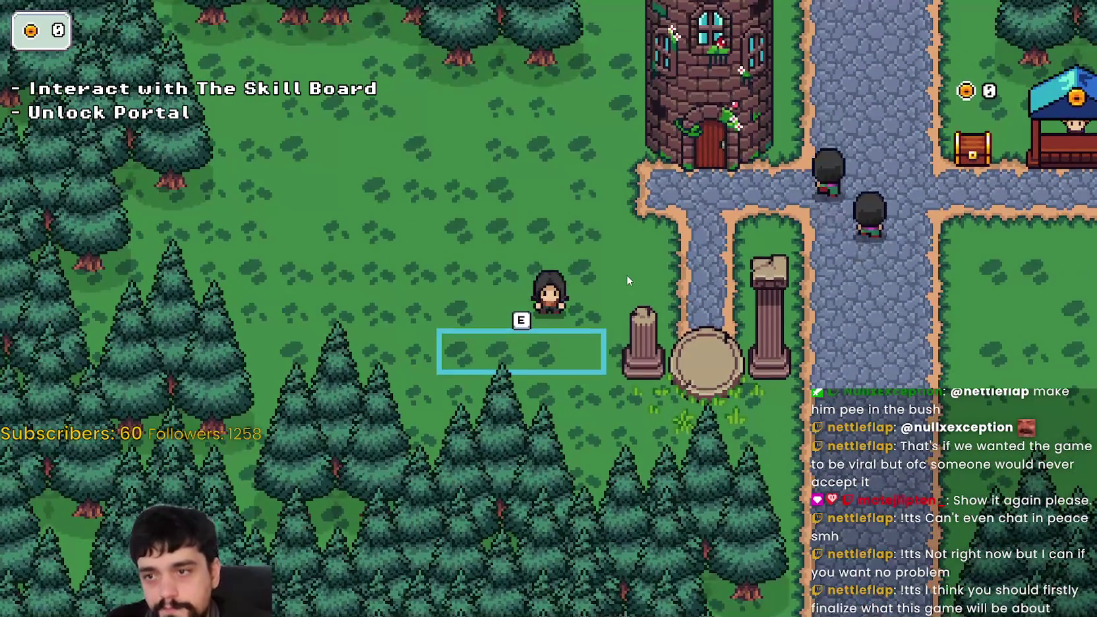
key("F8")
Step: Move through the blank lines 74 and 78 in village_portal_bags.gd
left_click(710, 272)
scroll(710, 272, "down", 1)
left_click(705, 288)
scroll(705, 289, "down", 1)
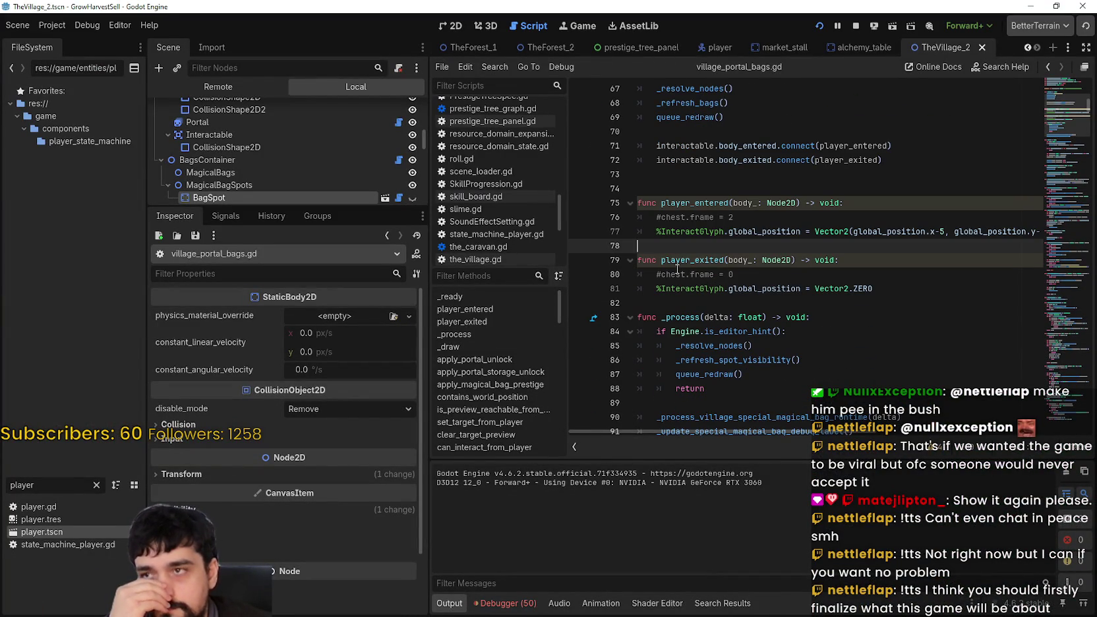
Step: Open a new line after chest.frame = 2 in player_entered to start a loop
left_click(790, 271)
key("Return")
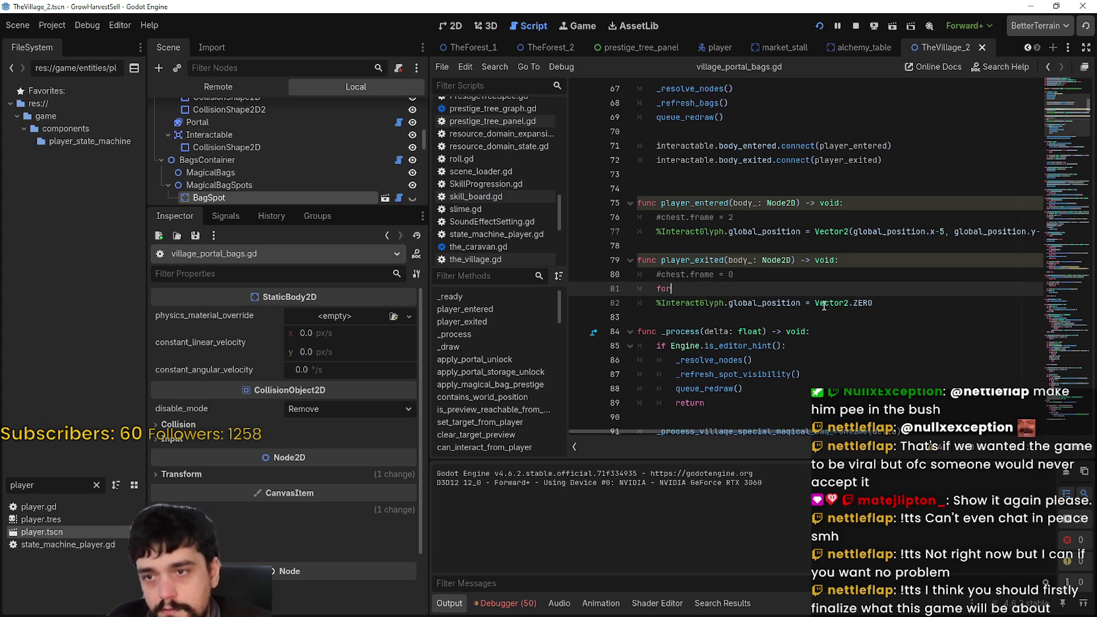
key("BackSpace")
key("BackSpace")
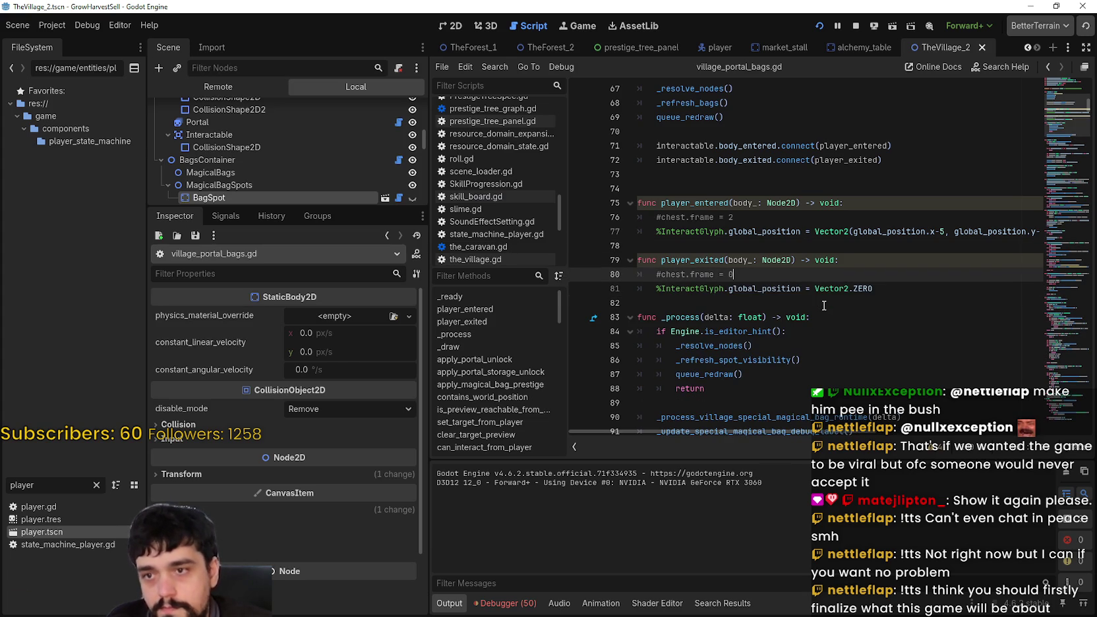
left_click(764, 224)
key("Return")
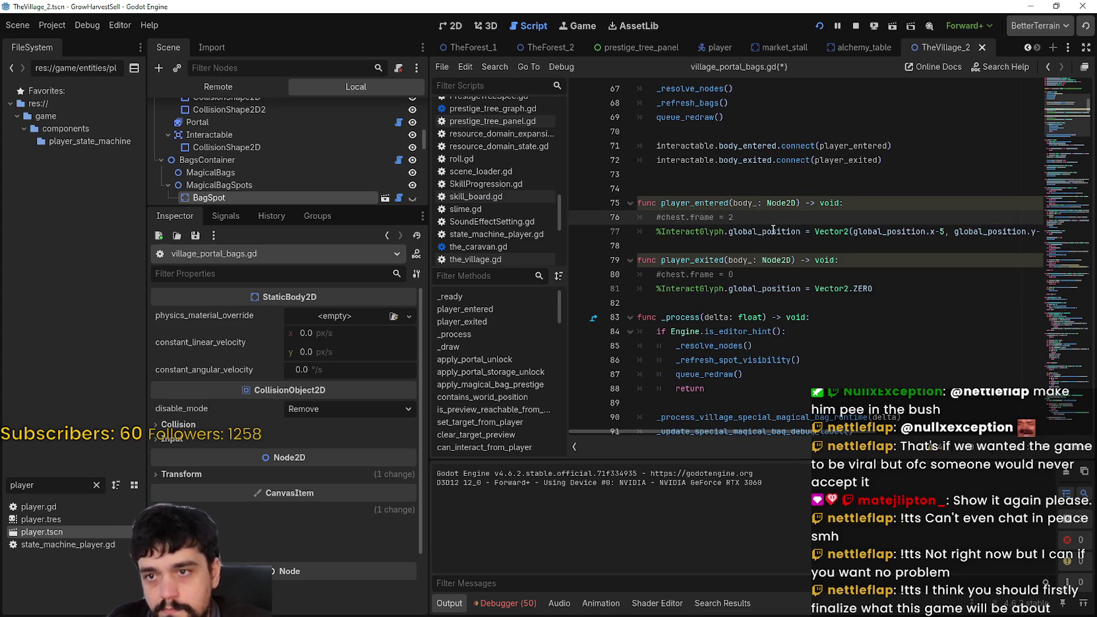
type("for")
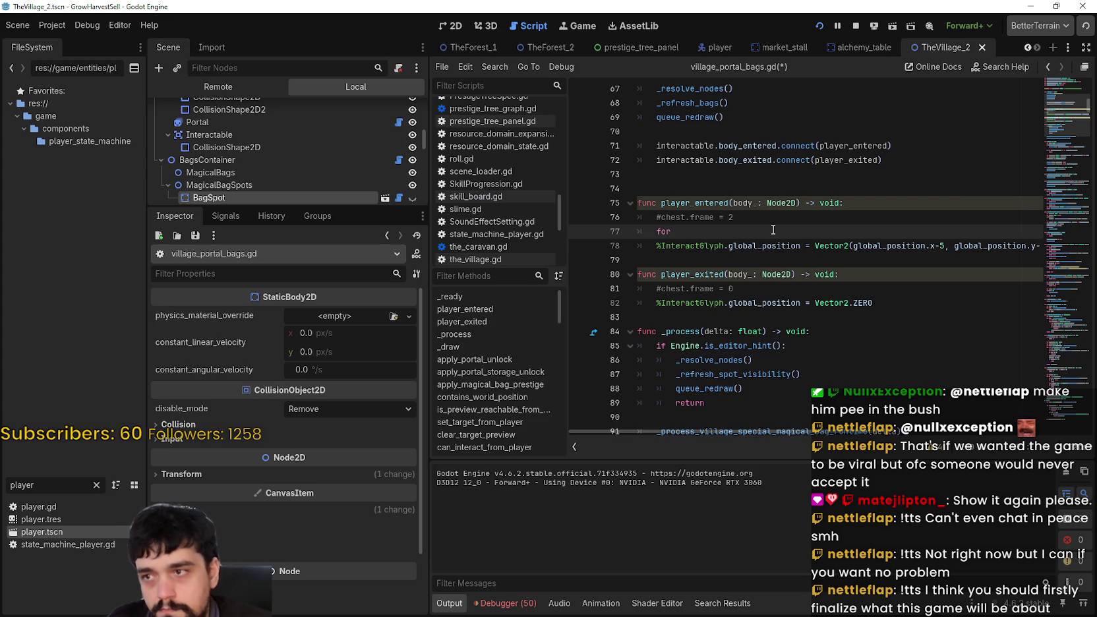
Step: Look up the interactable lines and the _regular_bags variable name in the script
scroll(347, 178, "down", 1)
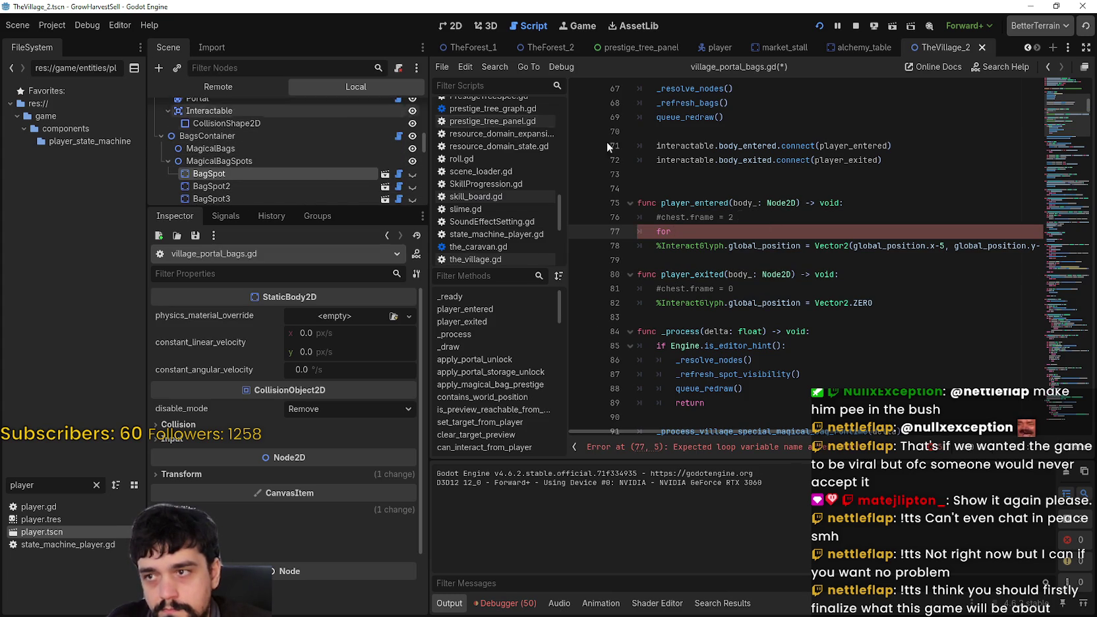
scroll(735, 217, "up", 3)
double_click(692, 275)
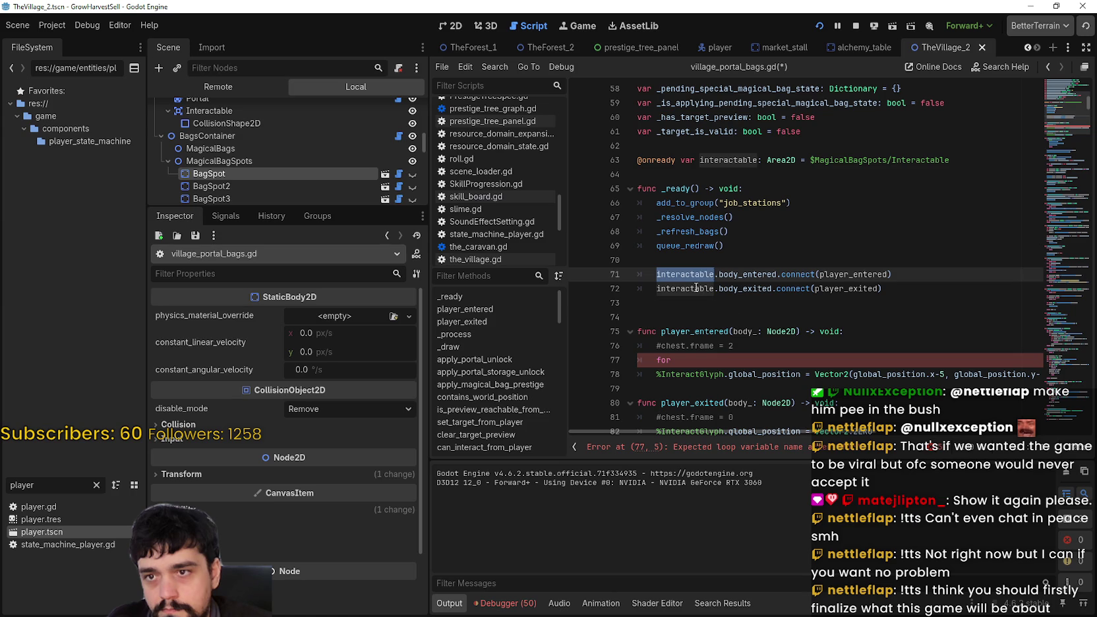
double_click(695, 289)
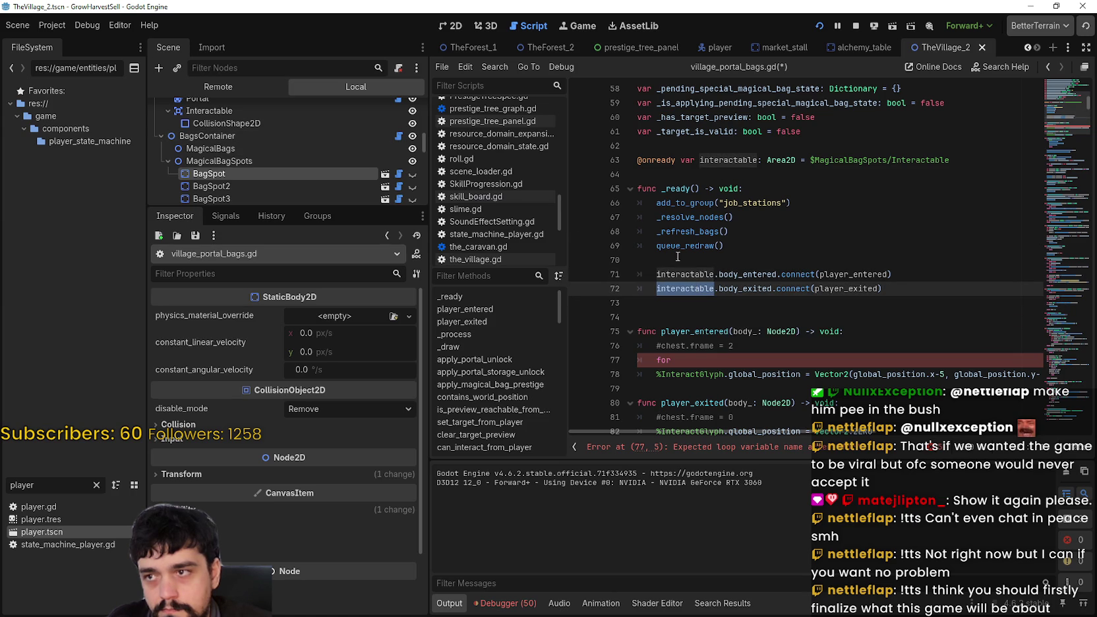
scroll(676, 258, "down", 2)
scroll(676, 270, "up", 2)
scroll(674, 269, "up", 3)
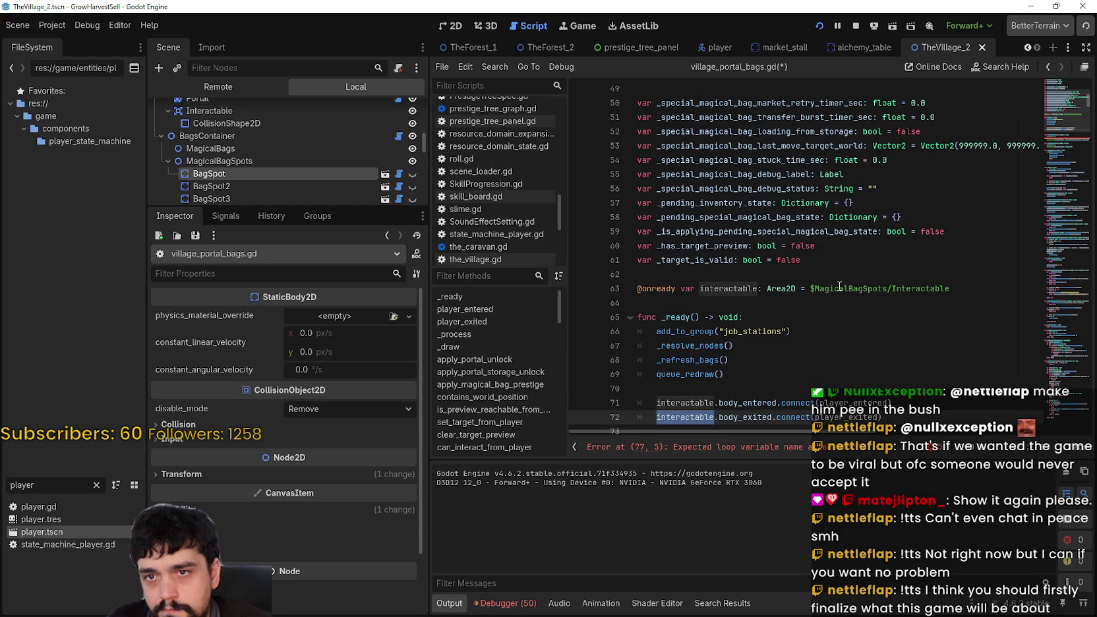
scroll(839, 286, "up", 3)
double_click(673, 190)
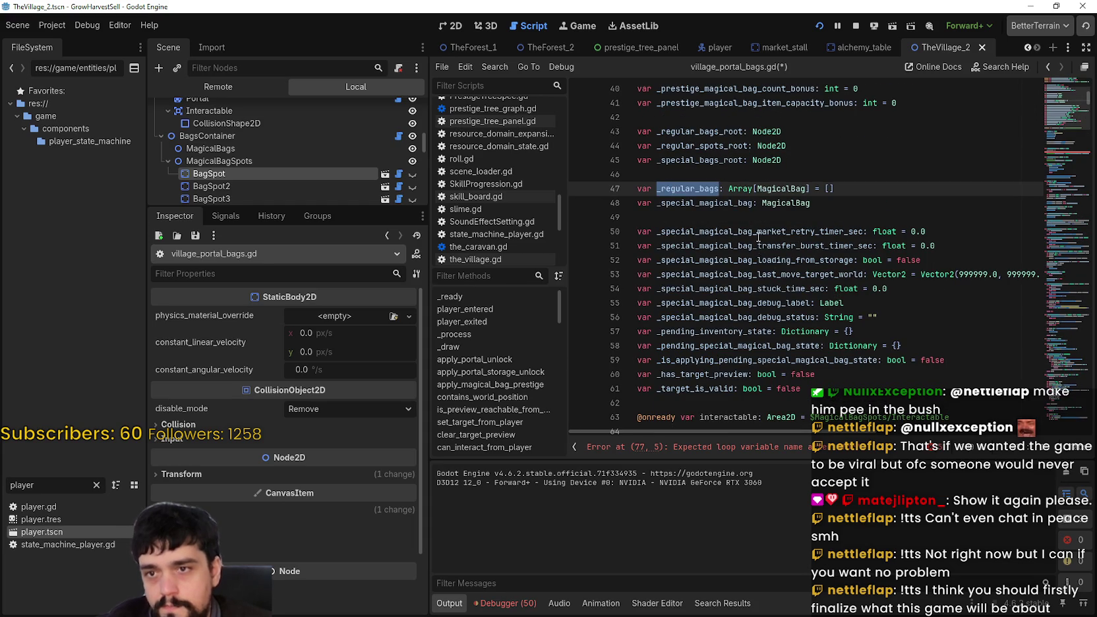
scroll(737, 250, "down", 6)
scroll(737, 250, "down", 2)
Step: Write 'for bag in _regular_bags:' with an 'if bag.visible:' check inside it
left_click(720, 272)
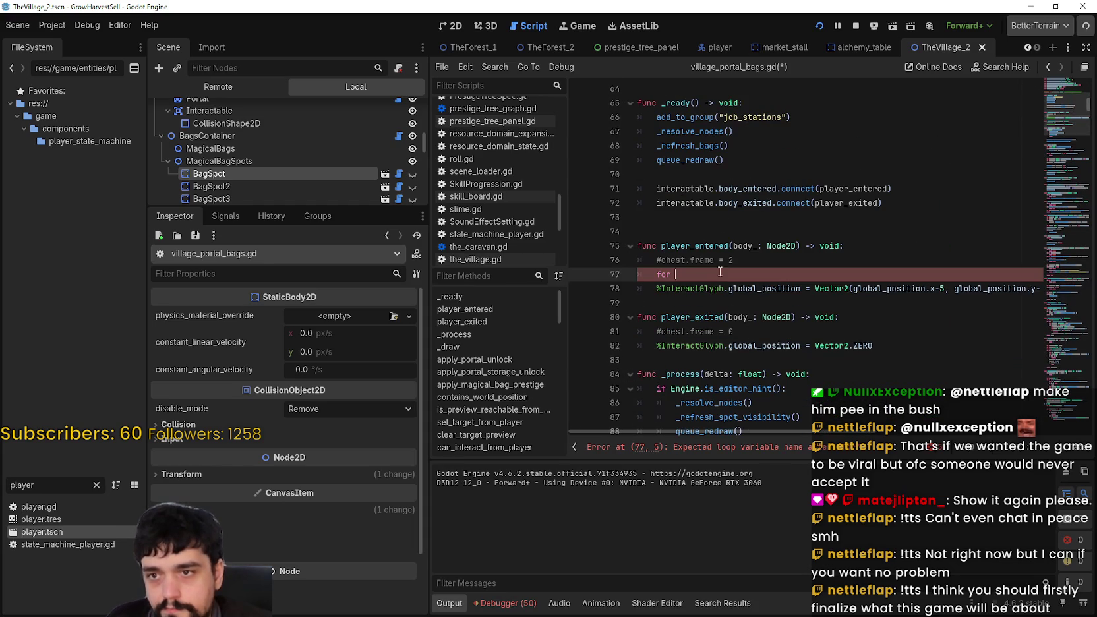
key("BackSpace")
type("ma")
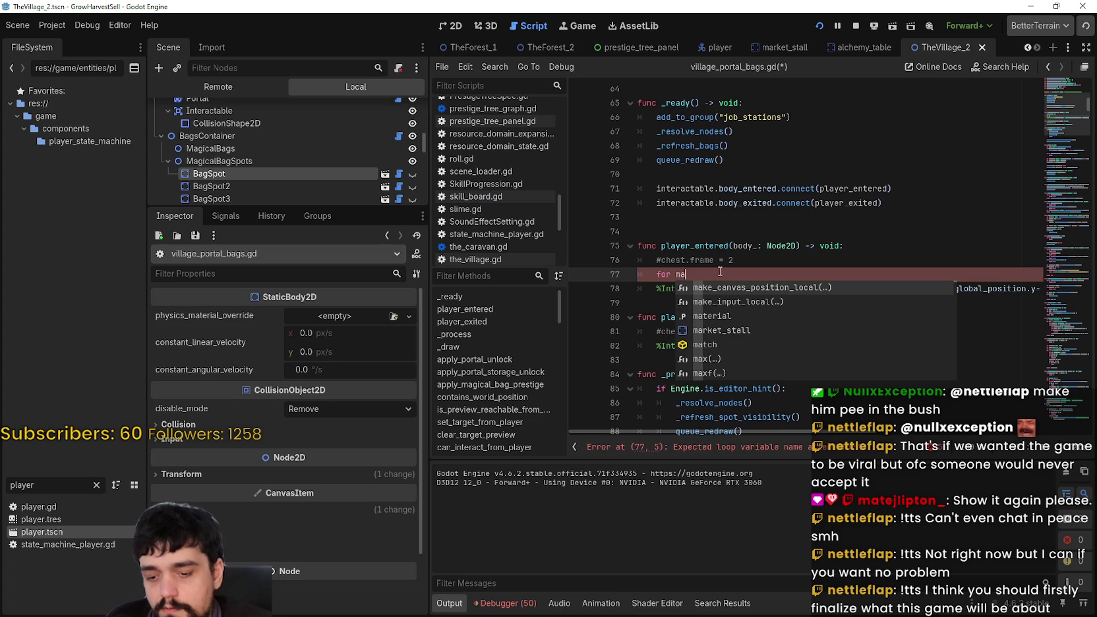
key("BackSpace")
key("BackSpace")
type("bag in _regular_bags")
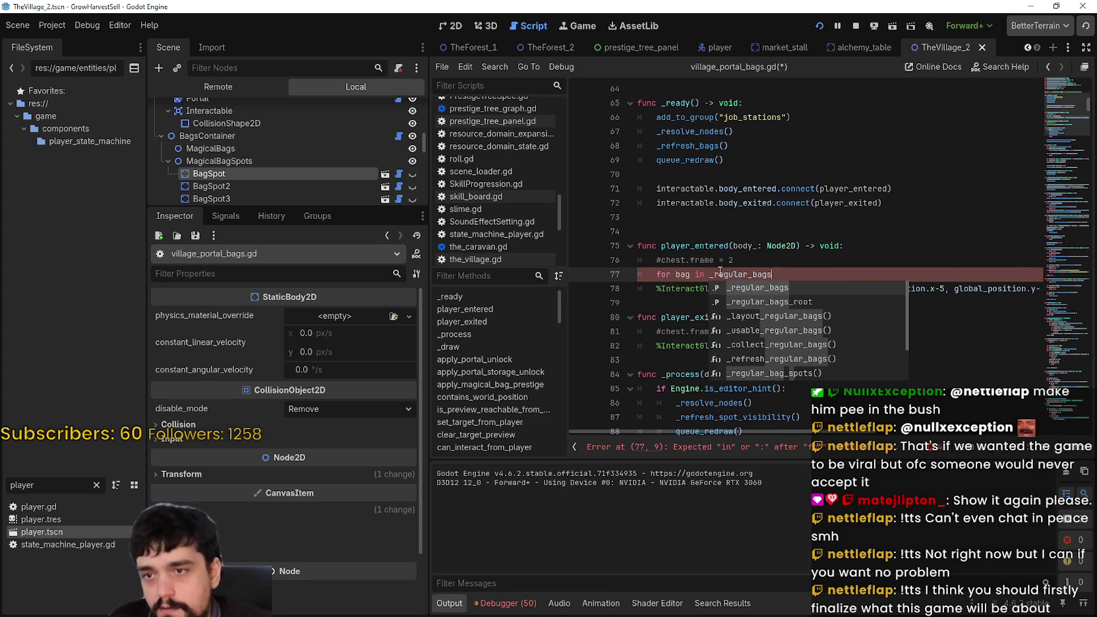
key("Escape")
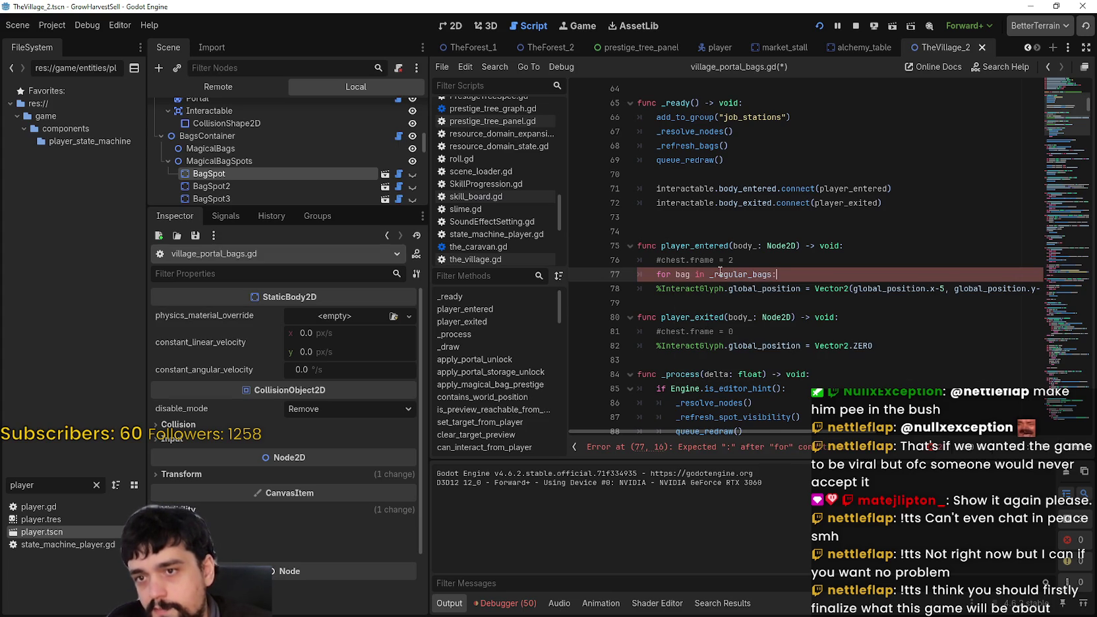
key("Return")
key("BackSpace")
key("BackSpace")
key("BackSpace")
type("b")
key("BackSpace")
type("g")
key("BackSpace")
key("BackSpace")
key("BackSpace")
type("i")
key("BackSpace")
type("ag.visible")
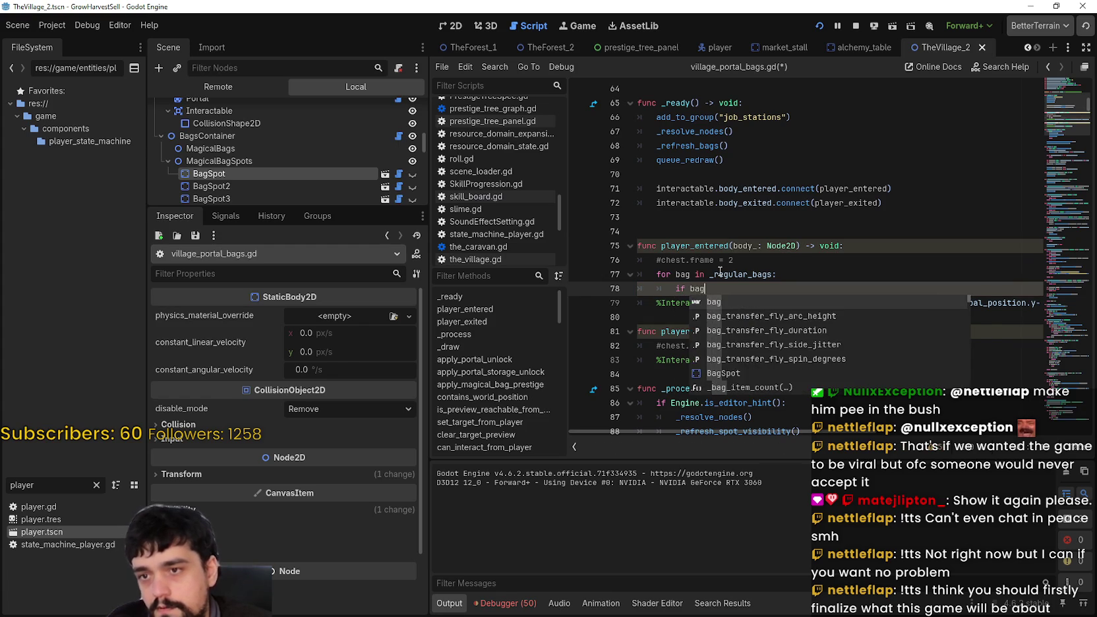
key("Escape")
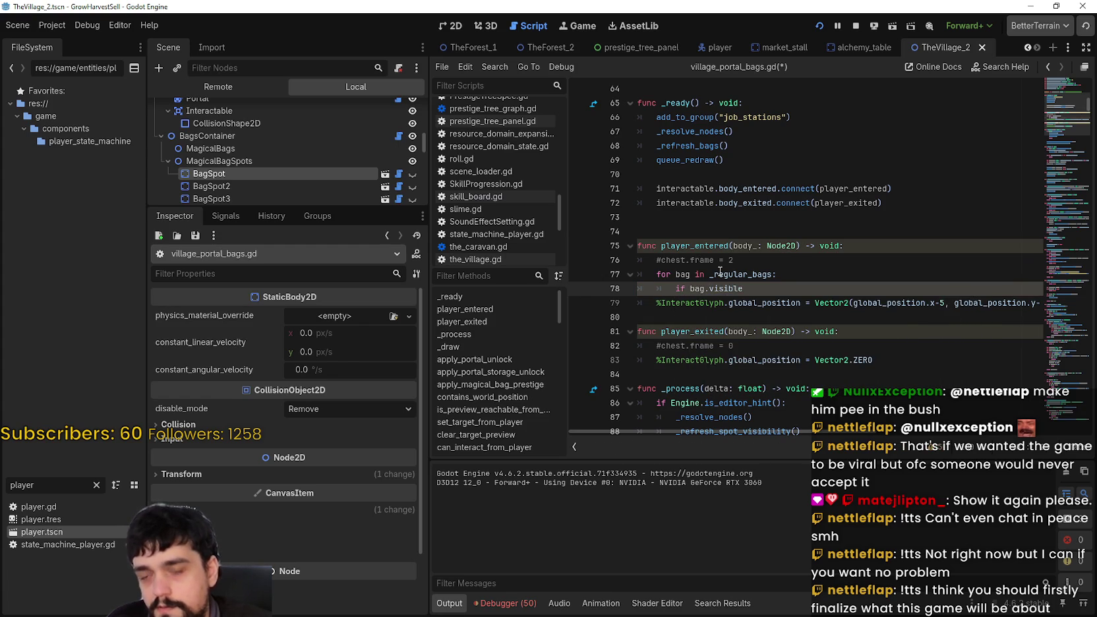
type(":")
Step: Add 'bag._bag_sprite.frame = 1' as the body of the visibility check
key("Return")
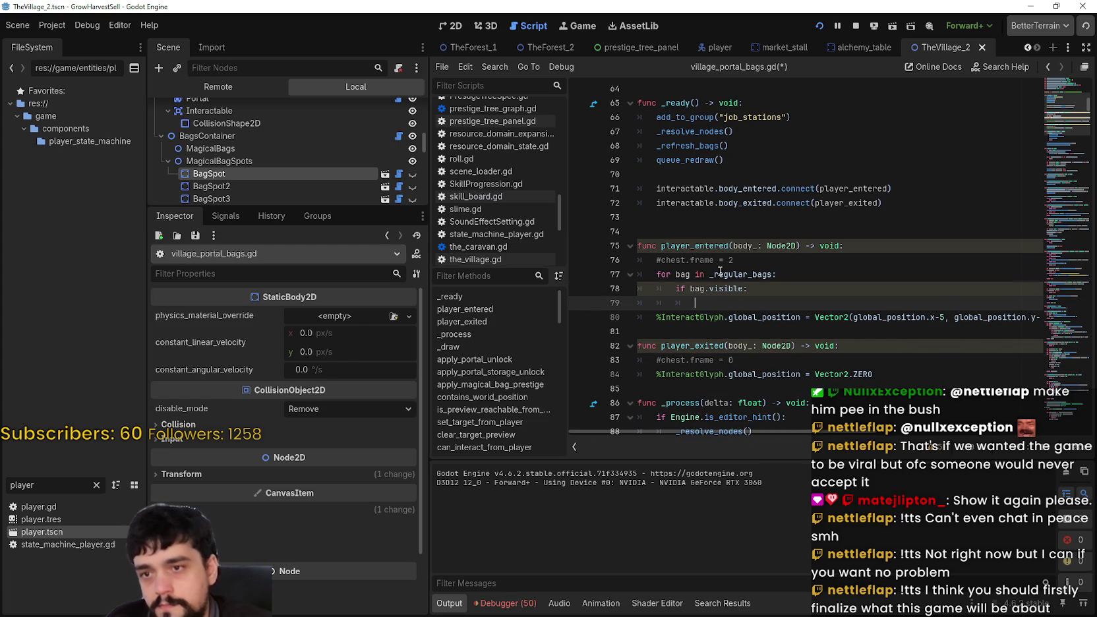
type("bag.-")
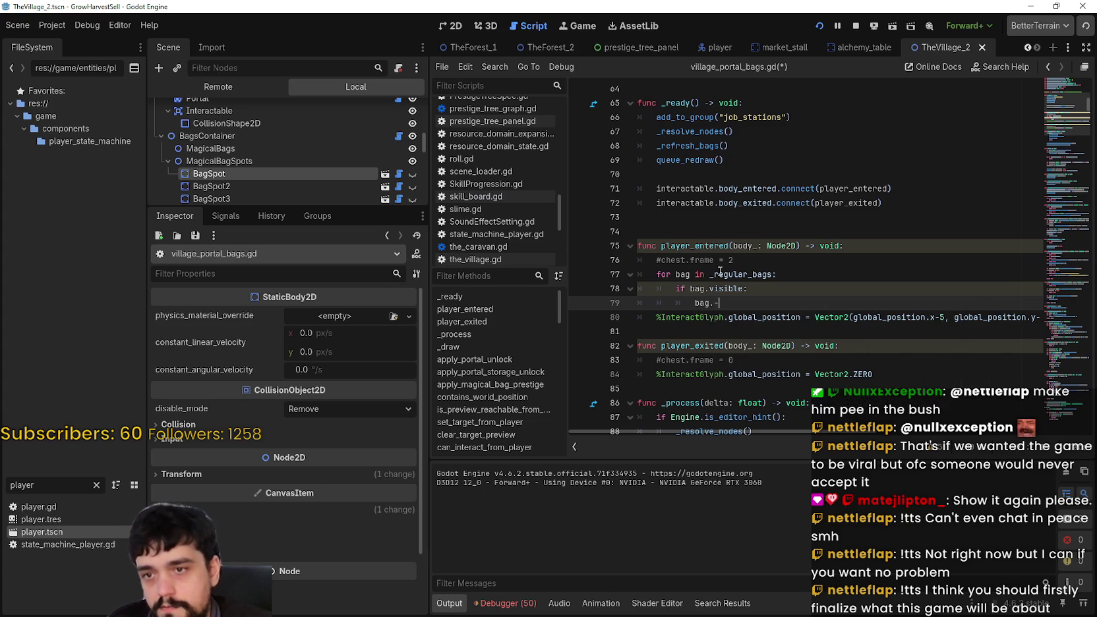
type("_sprite")
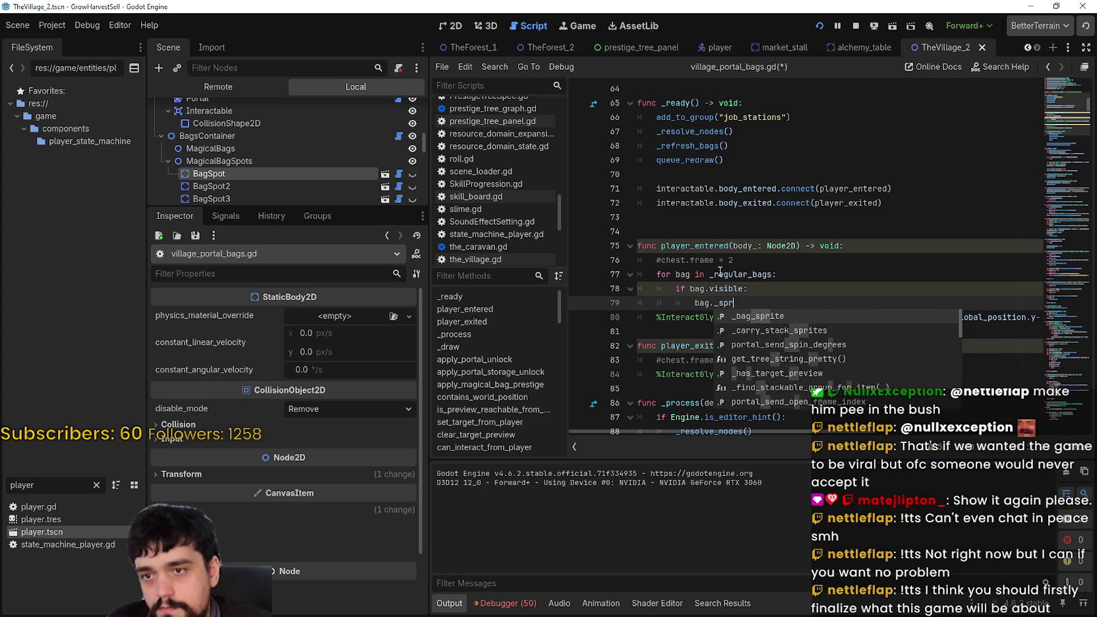
key("Return")
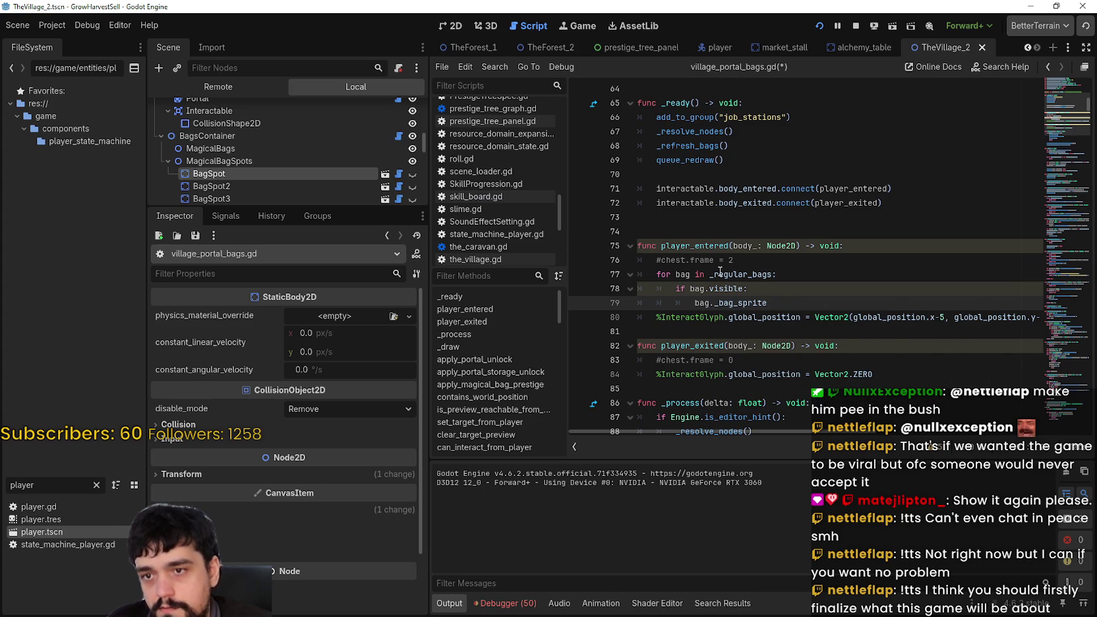
type(".frame")
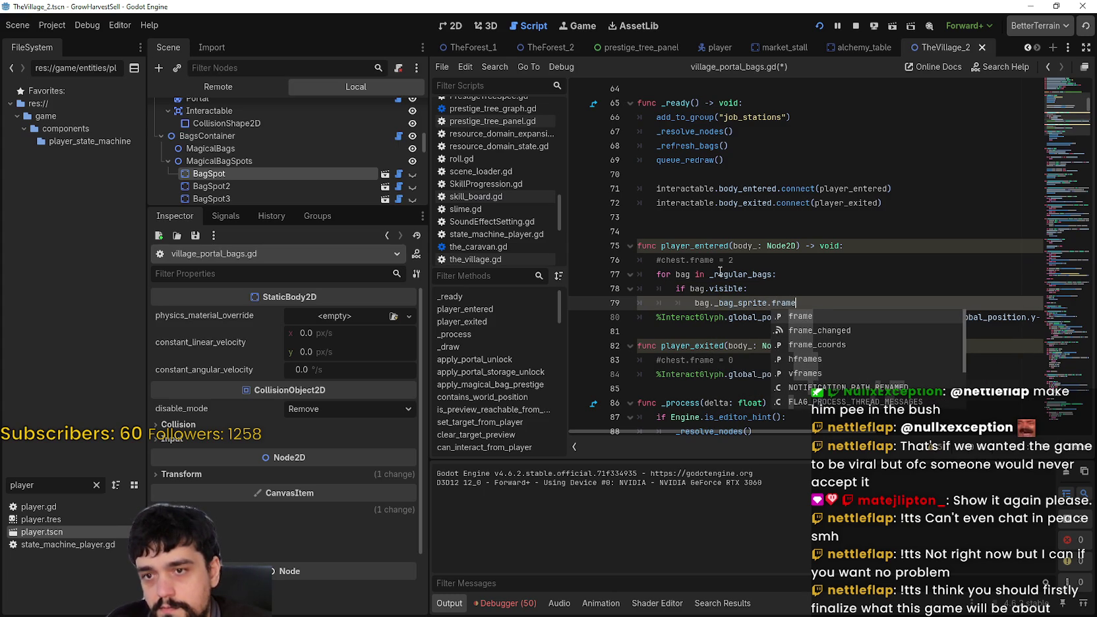
key("Escape")
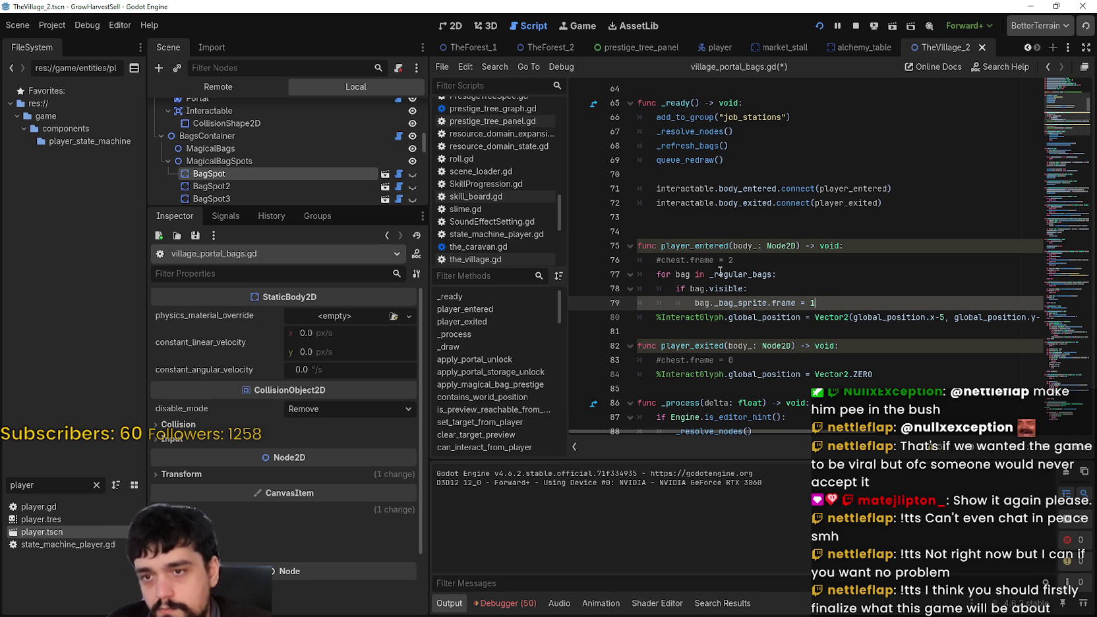
key("Return")
Step: Paste the bag loop into player_exited with frame 0 and save the script
left_click_drag(844, 303, 610, 271)
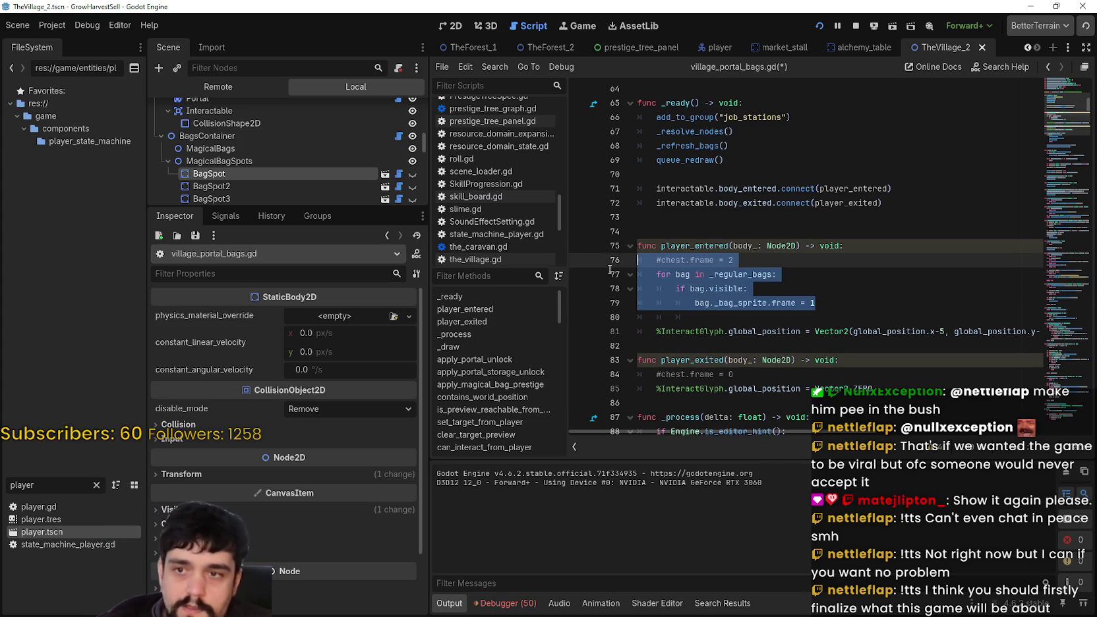
left_click(719, 351)
scroll(716, 352, "down", 1)
left_click(700, 363)
left_click(726, 348)
left_click(763, 335)
key("Return")
left_click_drag(657, 346, 631, 344)
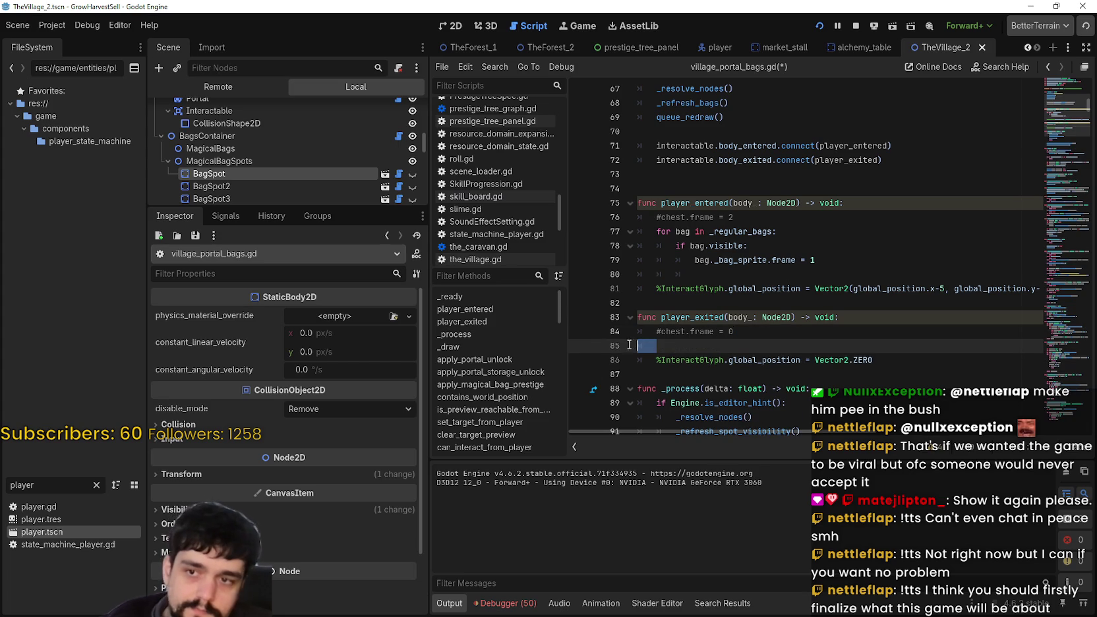
type("for bag in _regular_bags: \t\tif bag.visible: \t\t\tbag._bag_sprite.frame = 1")
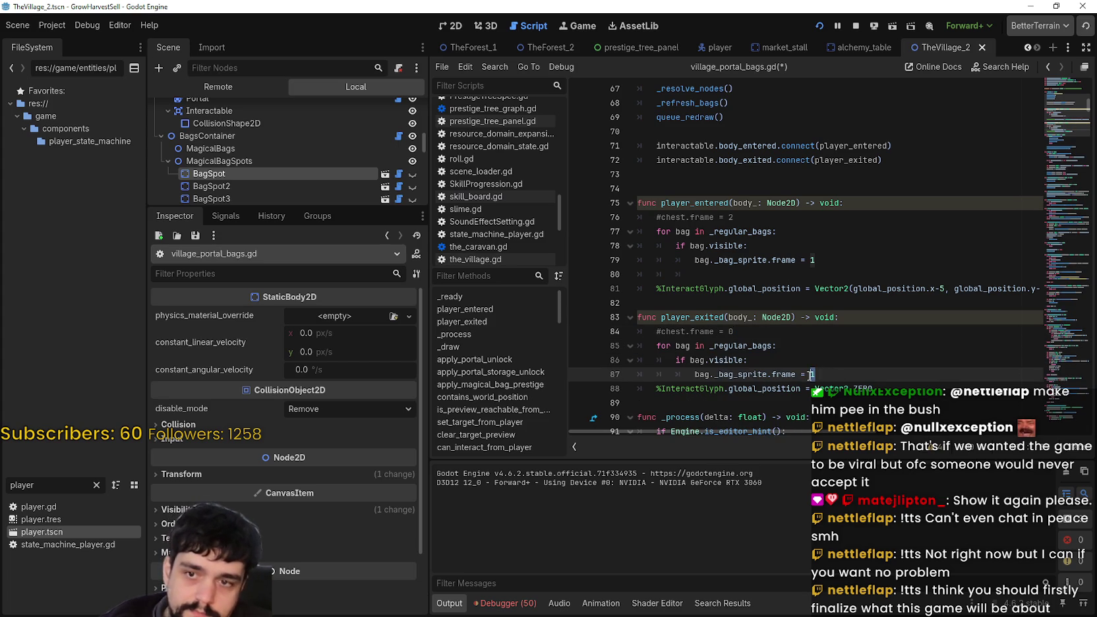
type("0")
left_click(836, 363)
key("ctrl+s")
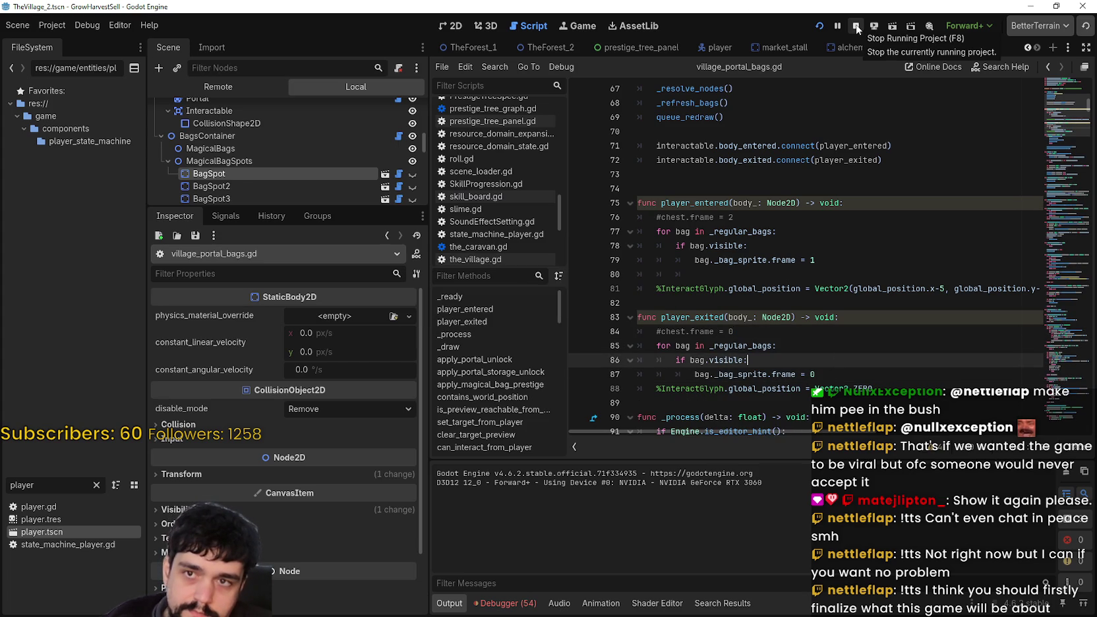
Step: Relaunch the game, start a new game, and unlock Portal on the Skill Board
left_click(818, 26)
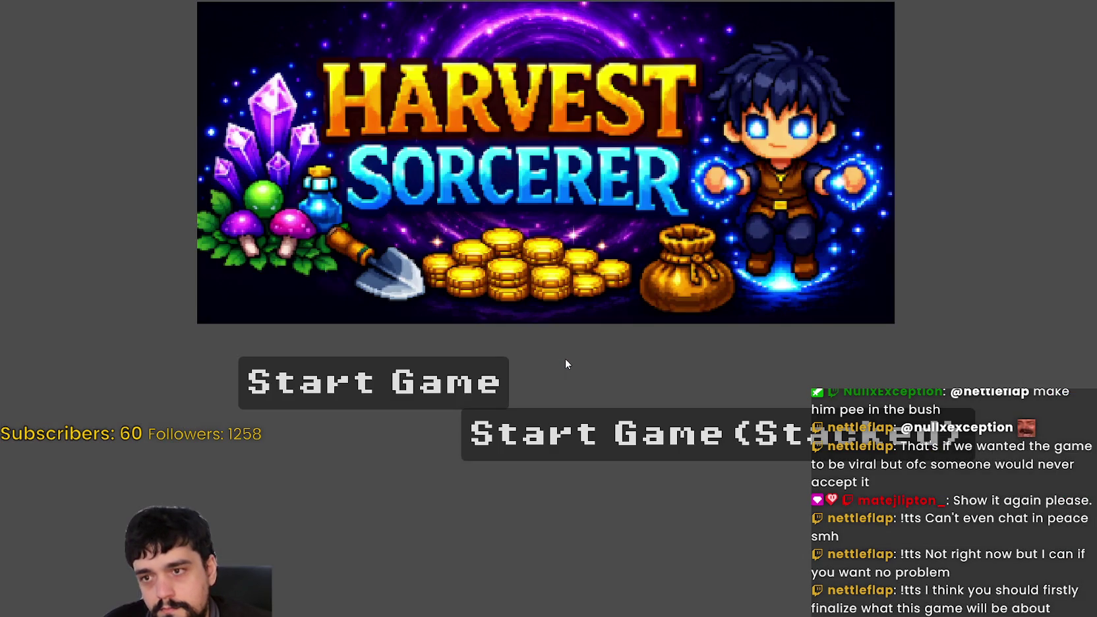
left_click(508, 428)
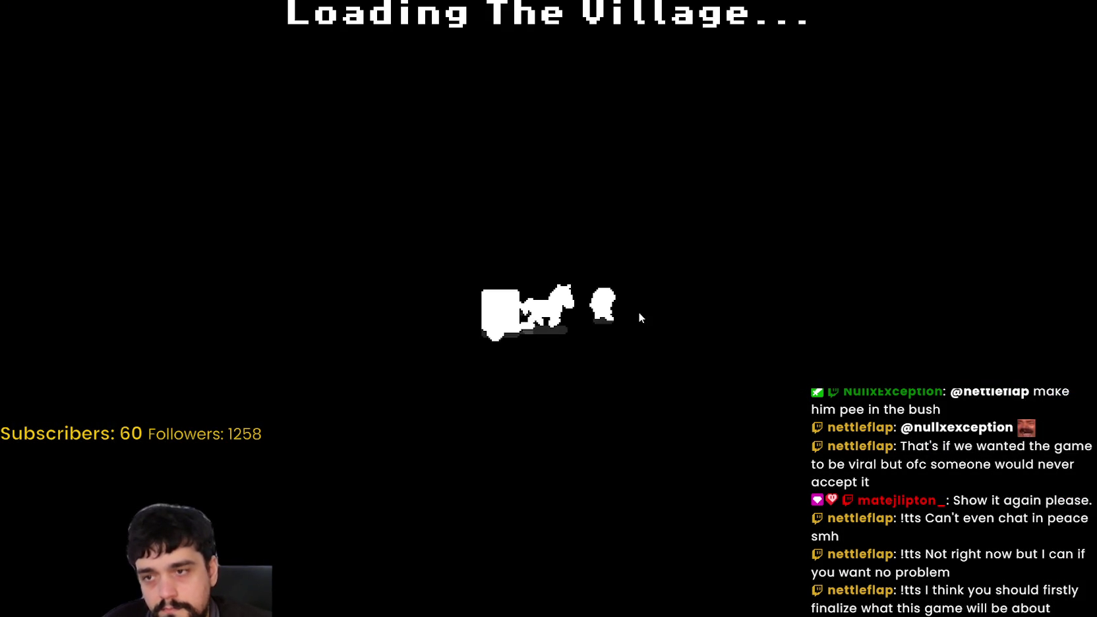
key("d")
key("w")
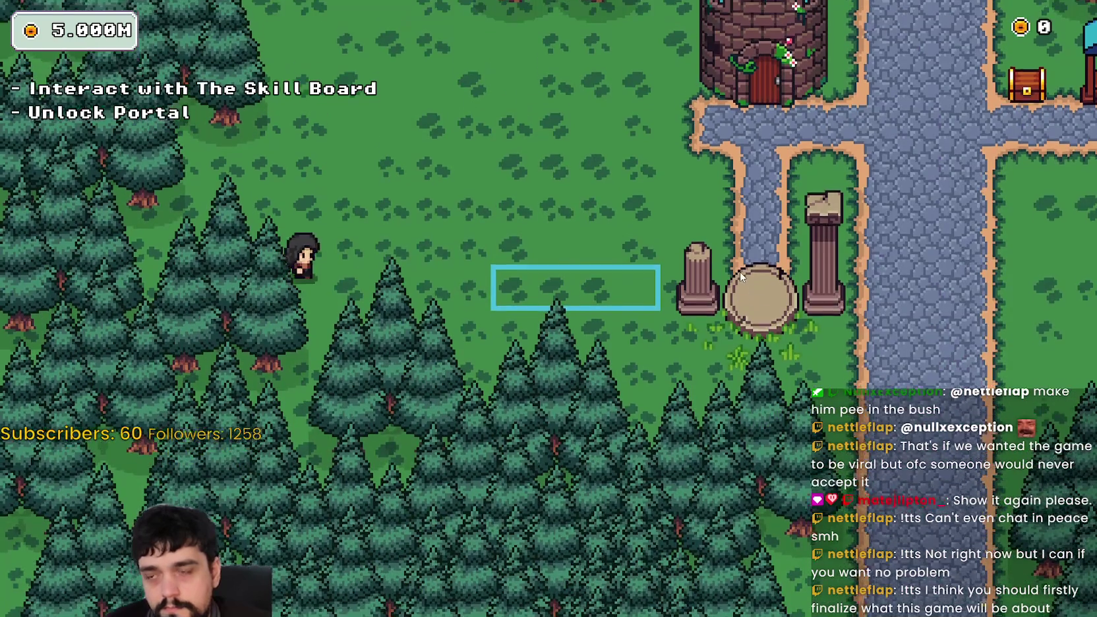
key("d")
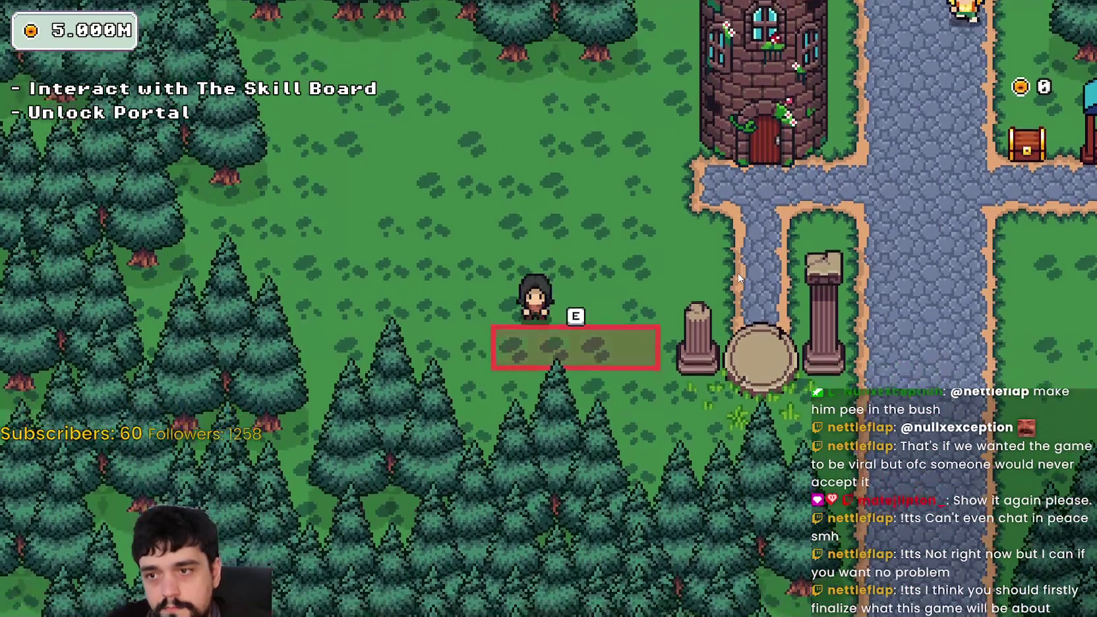
key("w")
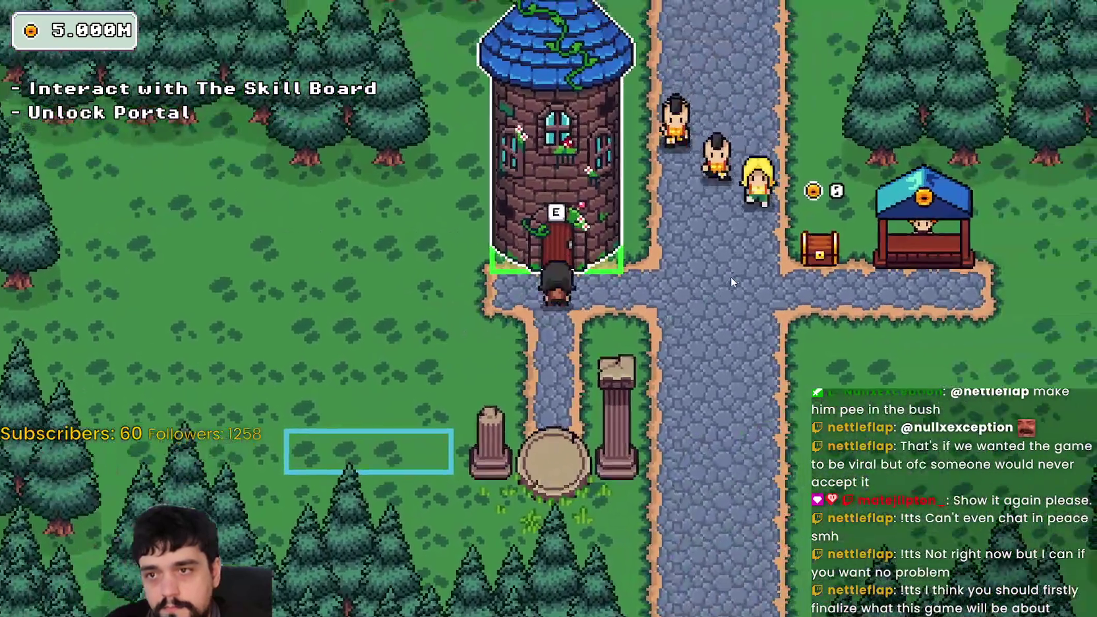
key("e")
left_click(592, 355)
key("Escape")
key("e")
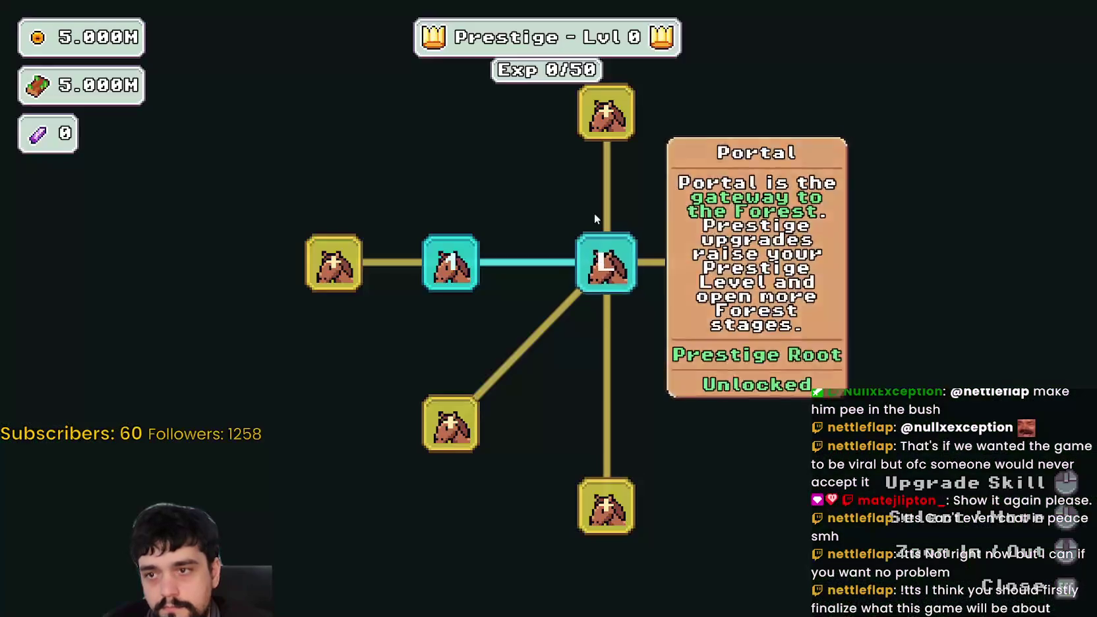
key("Escape")
Step: Walk down to the bag pot and step beside it to trigger the E prompt
key("a")
key("s")
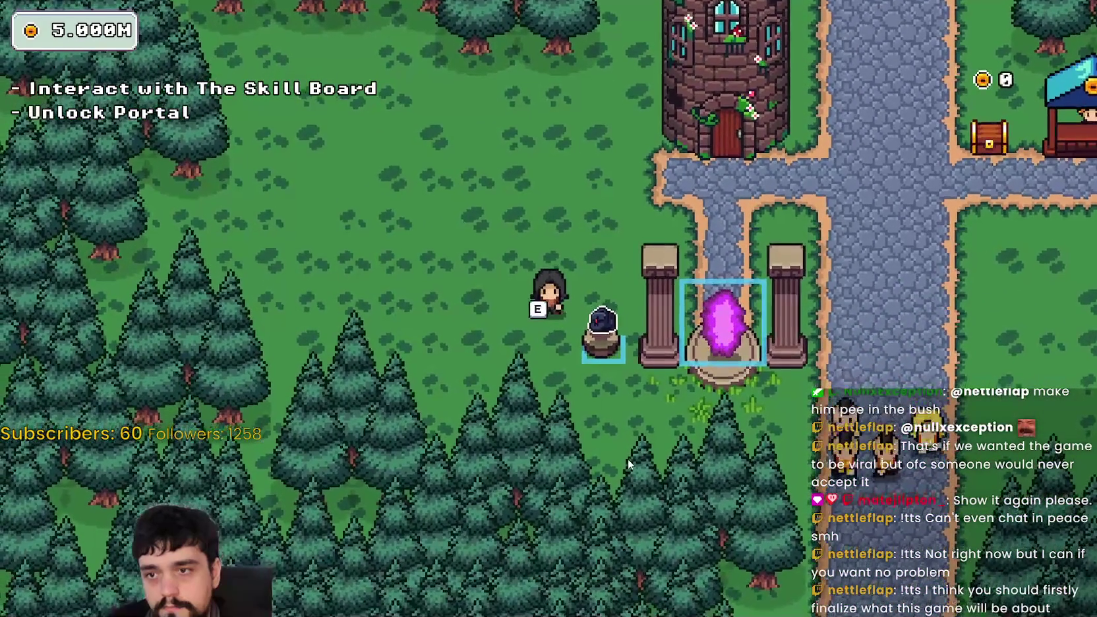
key("w")
key("s")
key("w")
key("s")
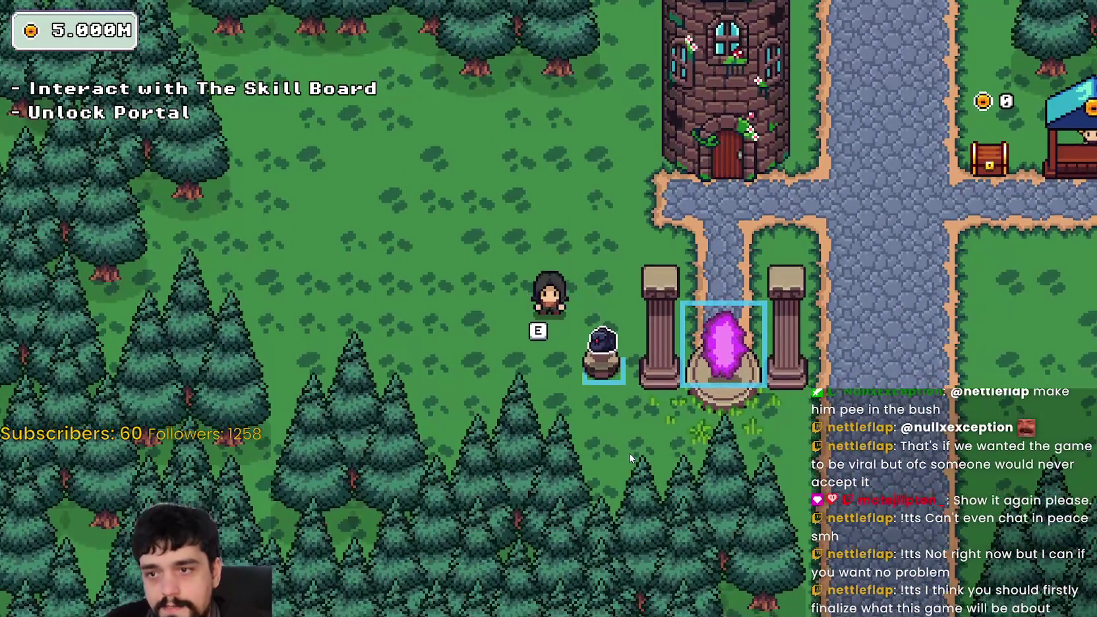
key("w")
key("s")
key("w")
Step: Stand above the pot, step in and out of its interact area, then return to the editor
key("s")
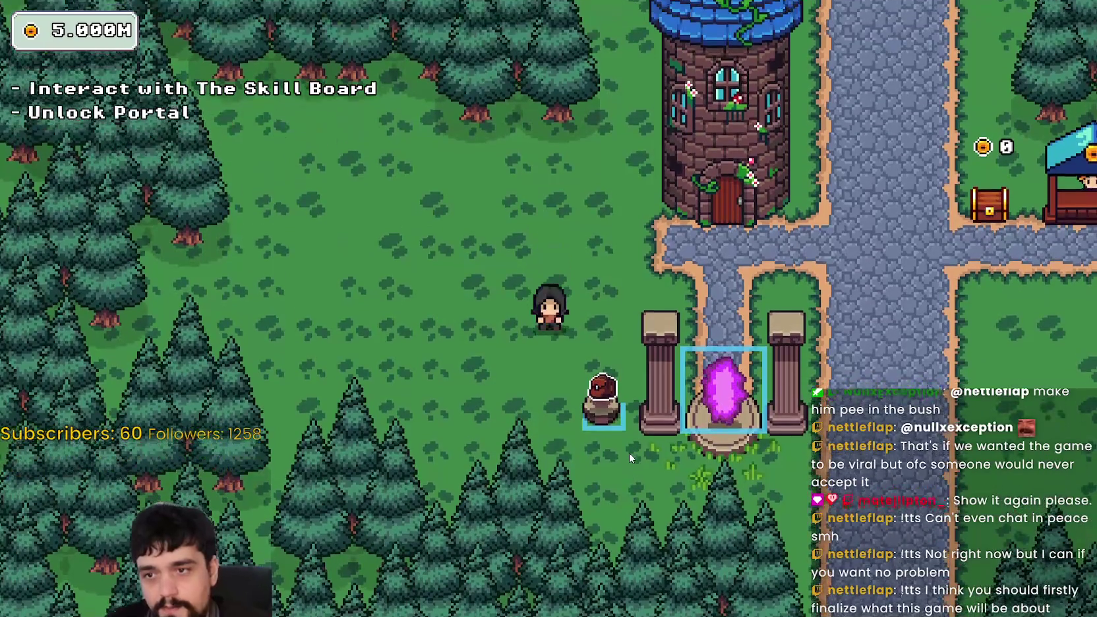
key("d")
key("w")
key("s")
key("w")
key("s")
key("w")
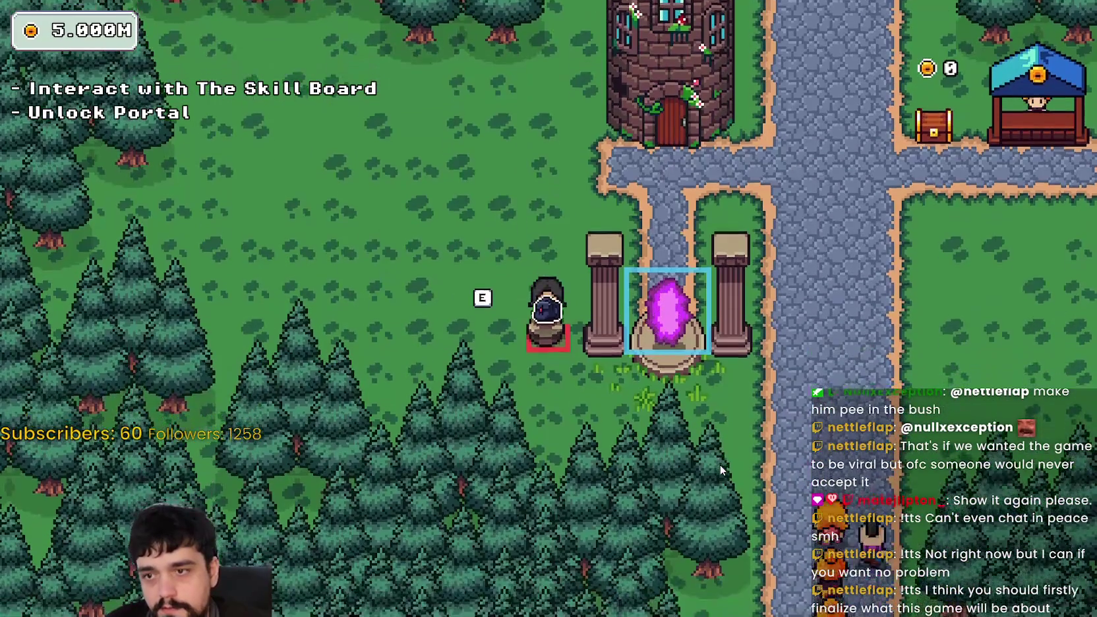
key("s")
key("a")
key("w")
key("s")
key("alt+Tab")
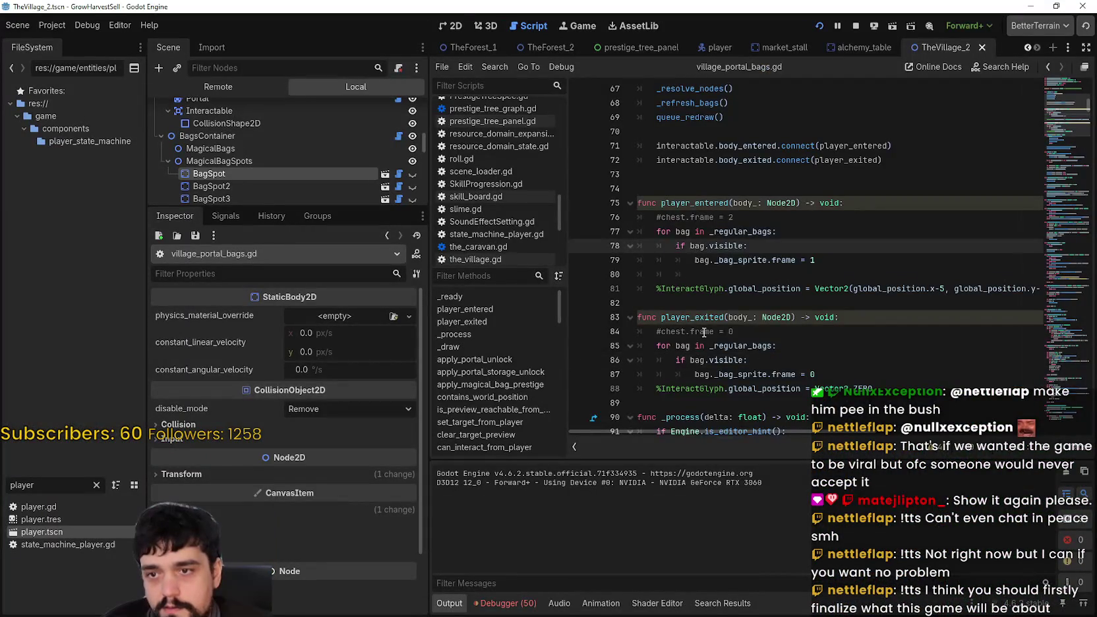
Step: Scroll up and down through village_portal_bags.gd to review its exported paths
scroll(705, 333, "up", 7)
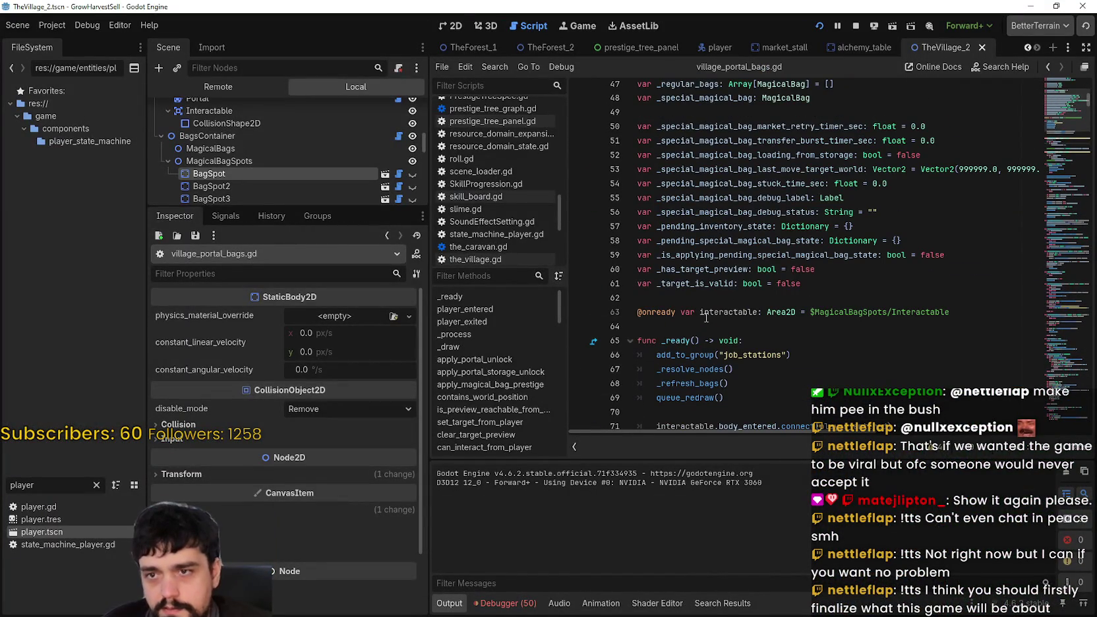
scroll(696, 281, "up", 4)
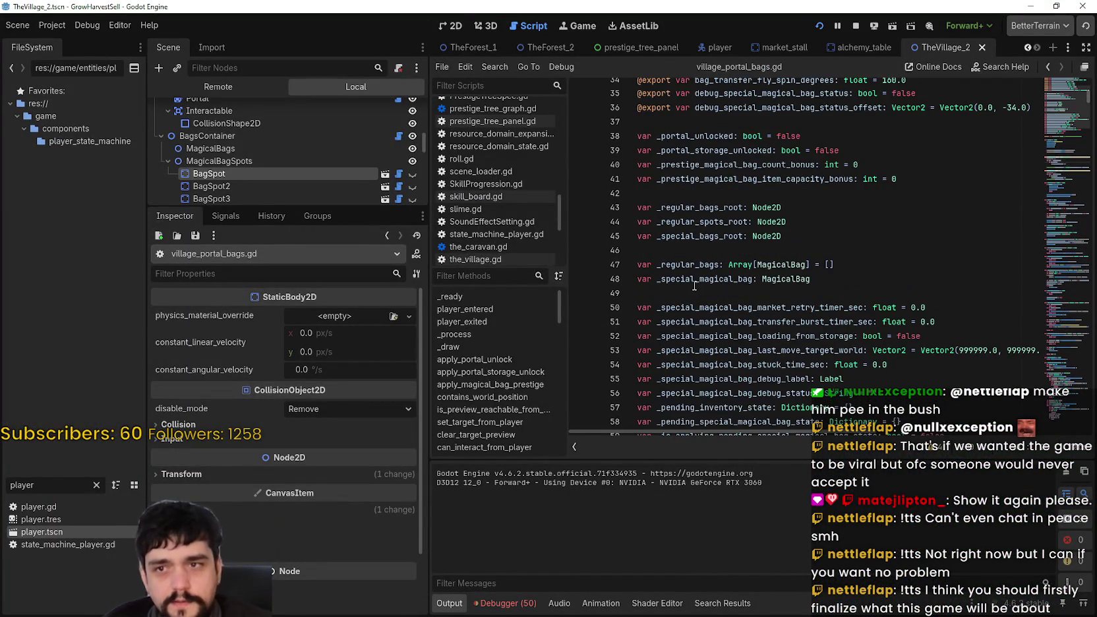
scroll(692, 288, "up", 2)
scroll(688, 284, "up", 8)
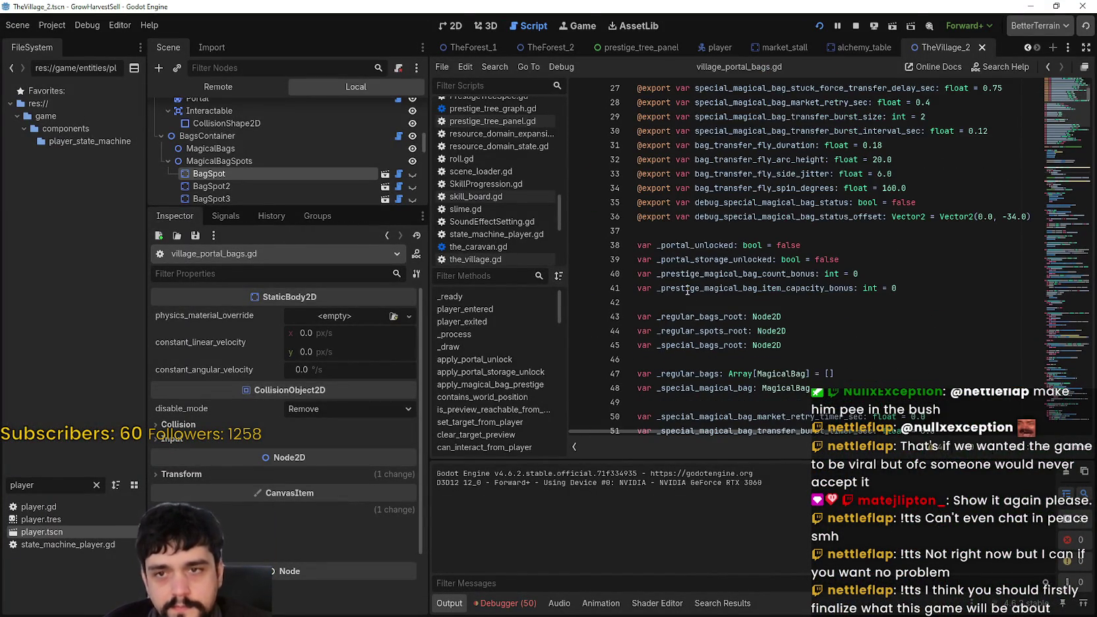
scroll(686, 293, "up", 2)
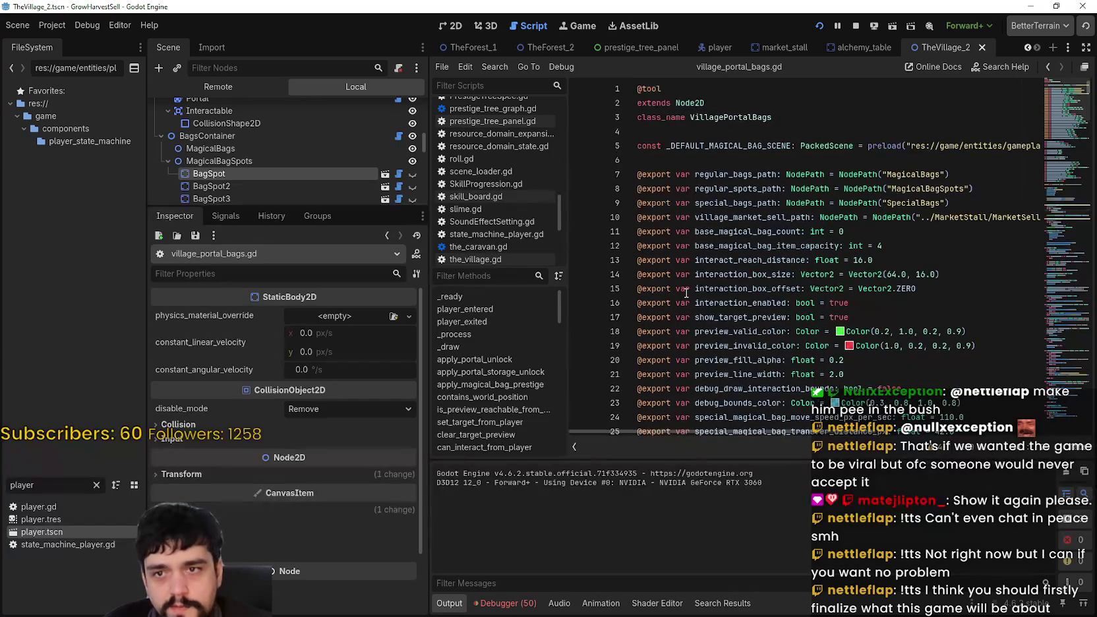
scroll(750, 219, "down", 7)
scroll(794, 319, "down", 8)
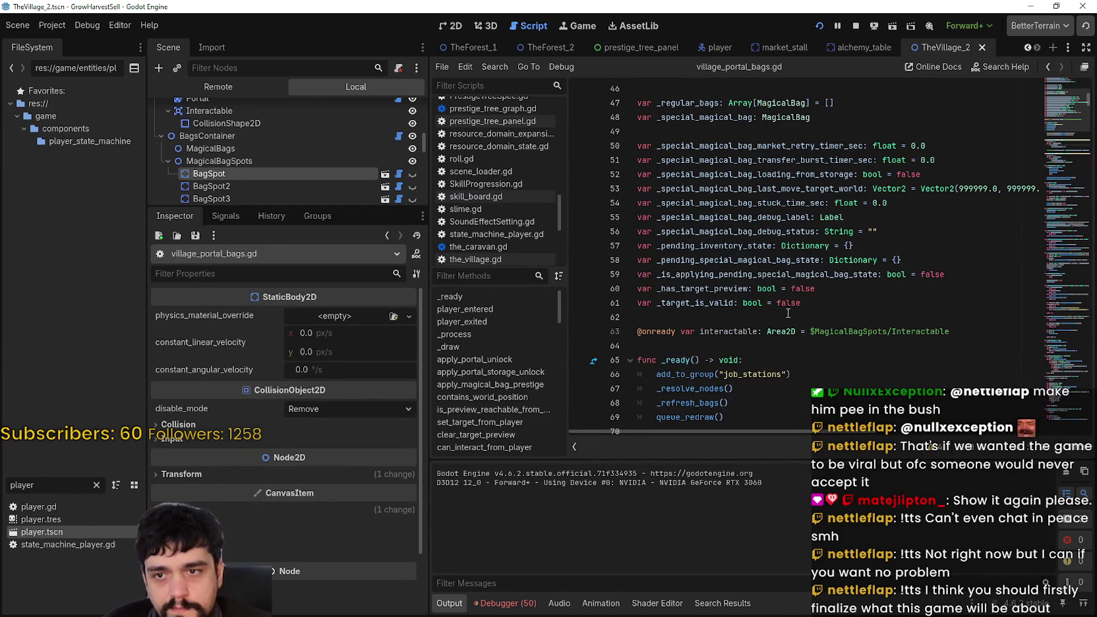
scroll(759, 295, "up", 13)
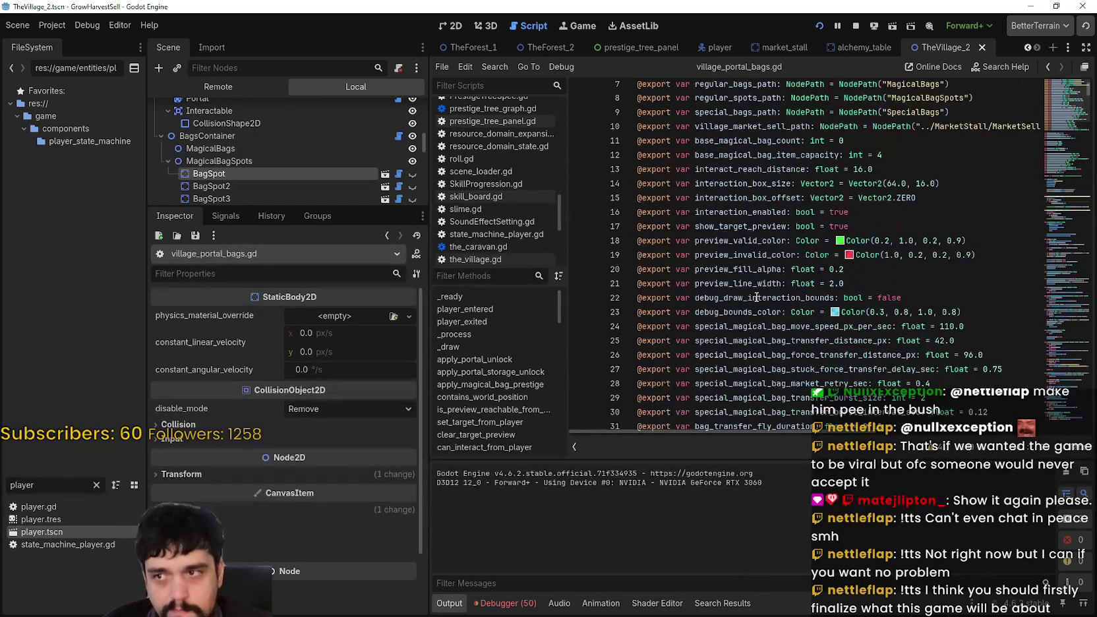
scroll(757, 297, "up", 2)
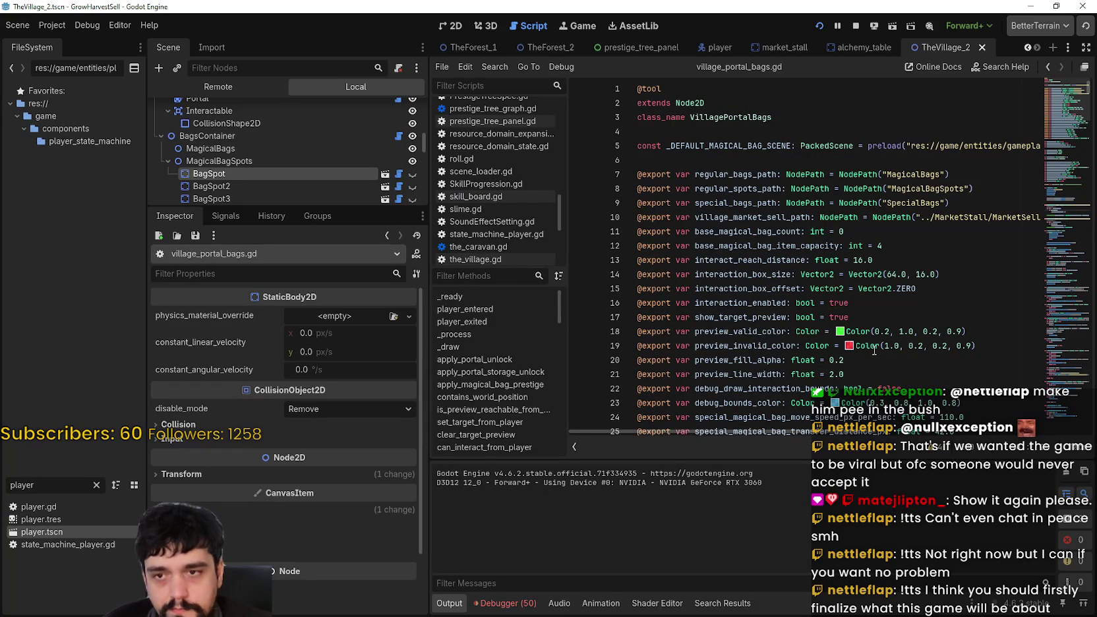
scroll(859, 340, "down", 3)
scroll(859, 340, "up", 3)
scroll(857, 337, "down", 6)
scroll(754, 266, "up", 6)
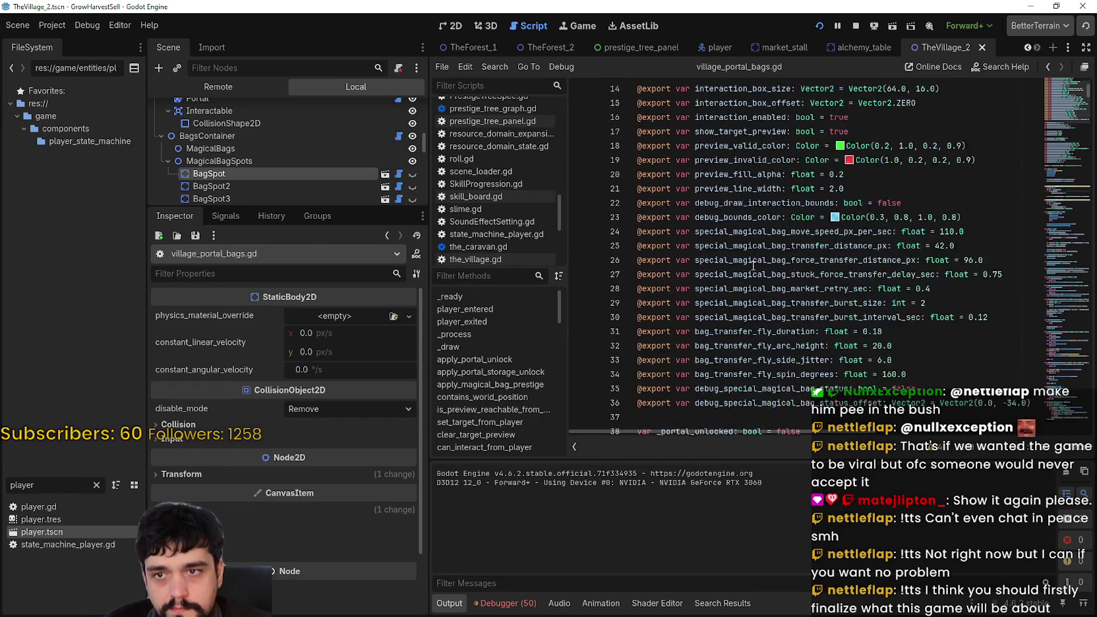
scroll(750, 266, "down", 3)
scroll(732, 180, "up", 3)
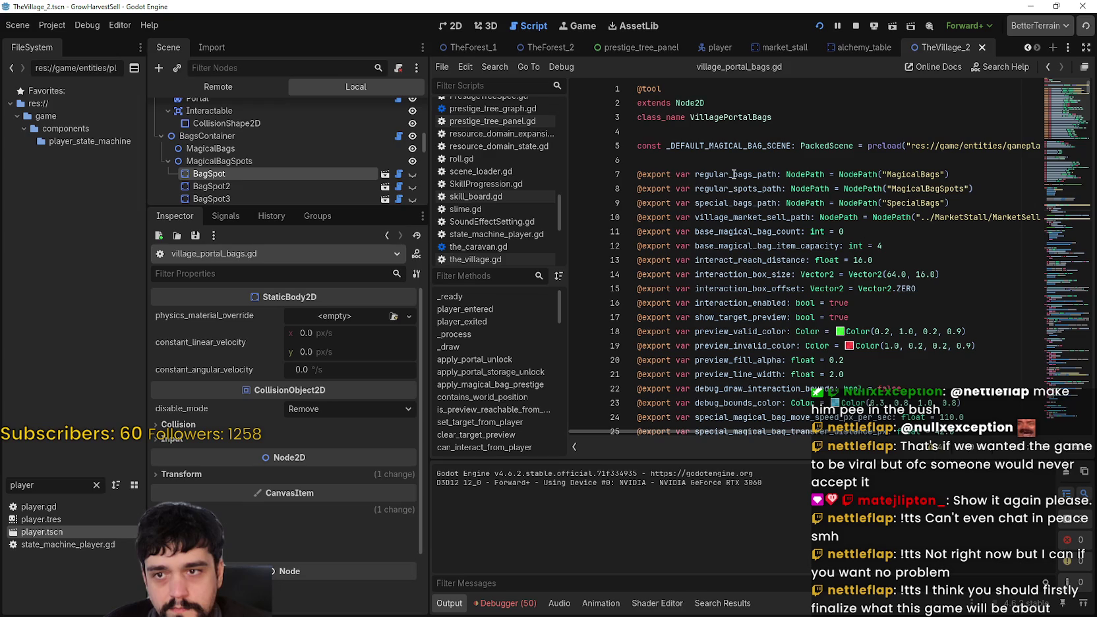
Step: Select regular_bags_path and regular_spots_path, then enlarge the Scene dock's node list
double_click(734, 174)
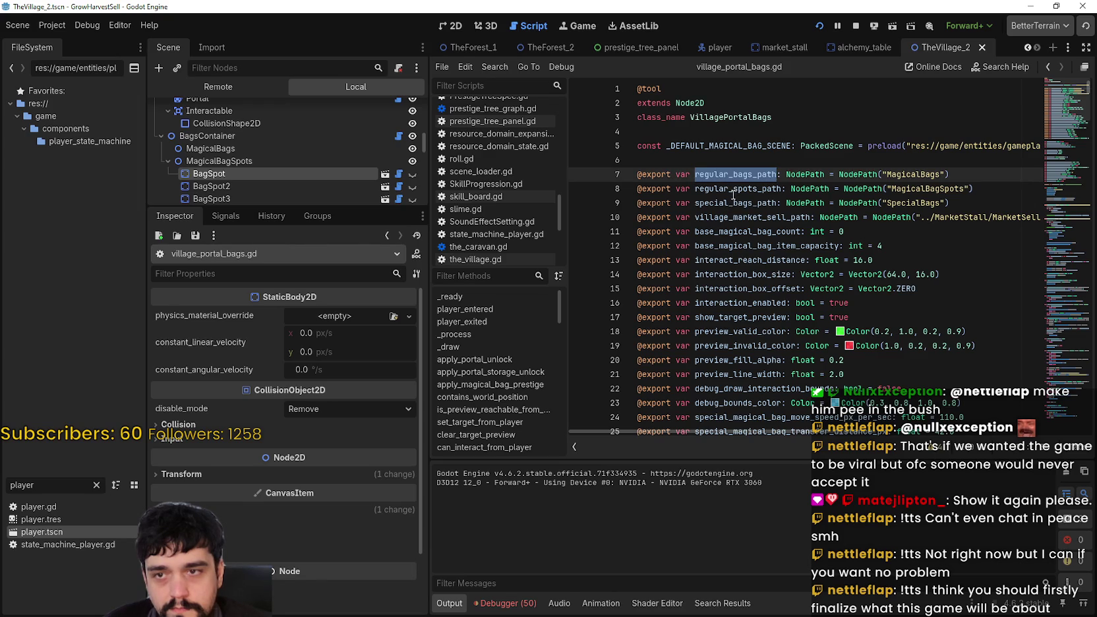
double_click(731, 189)
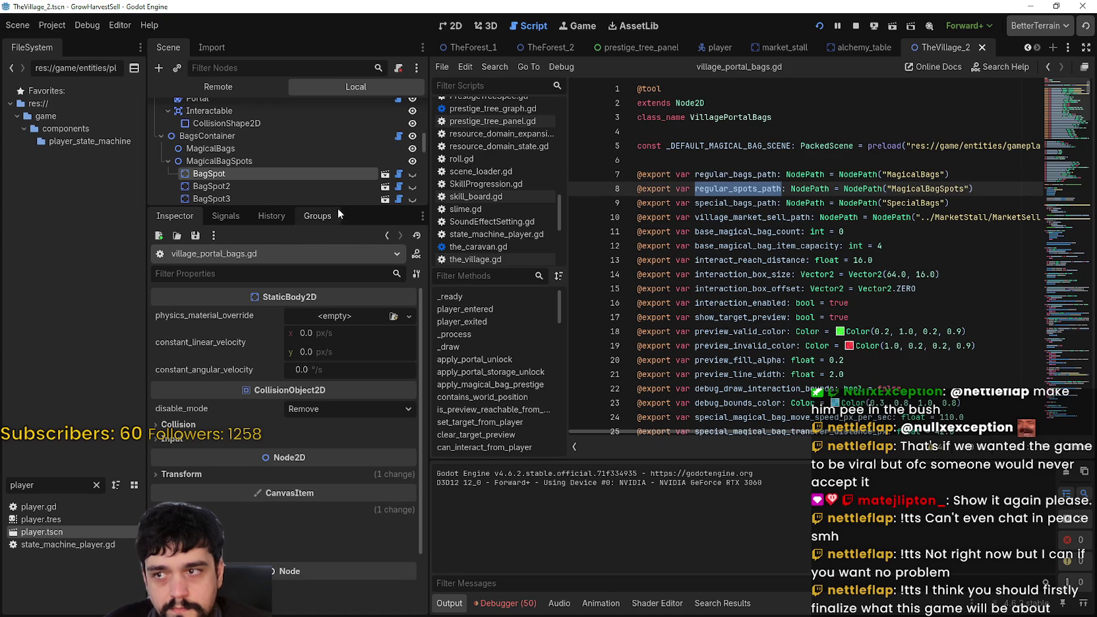
left_click_drag(337, 212, 330, 359)
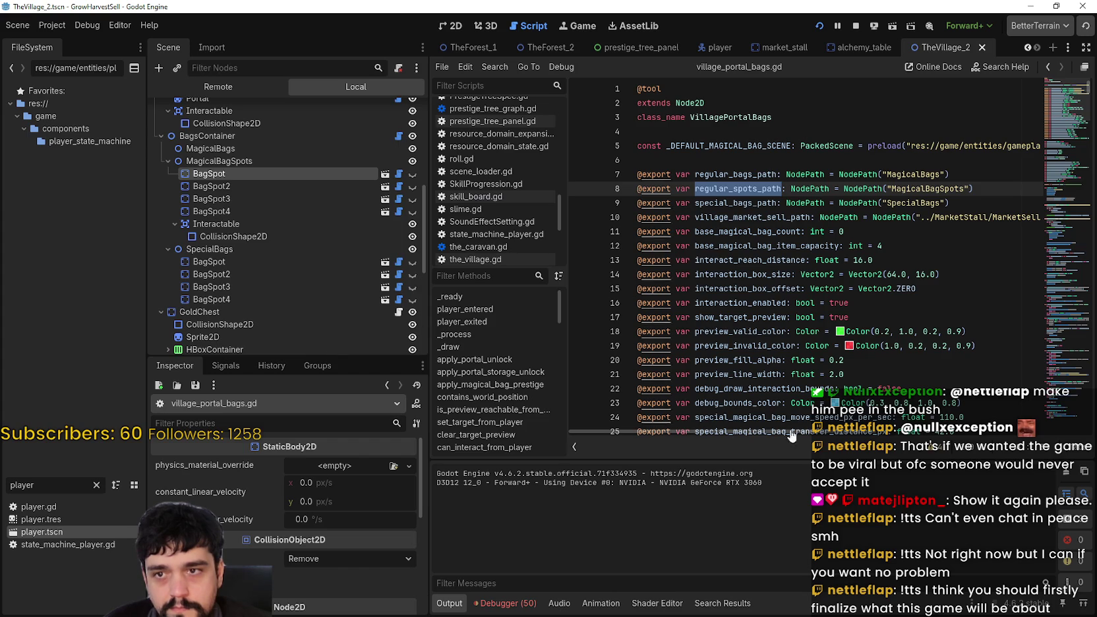
Step: Search for regular_spots_path and find where _regular_spots_root is resolved
key("ctrl+f")
left_click(929, 452)
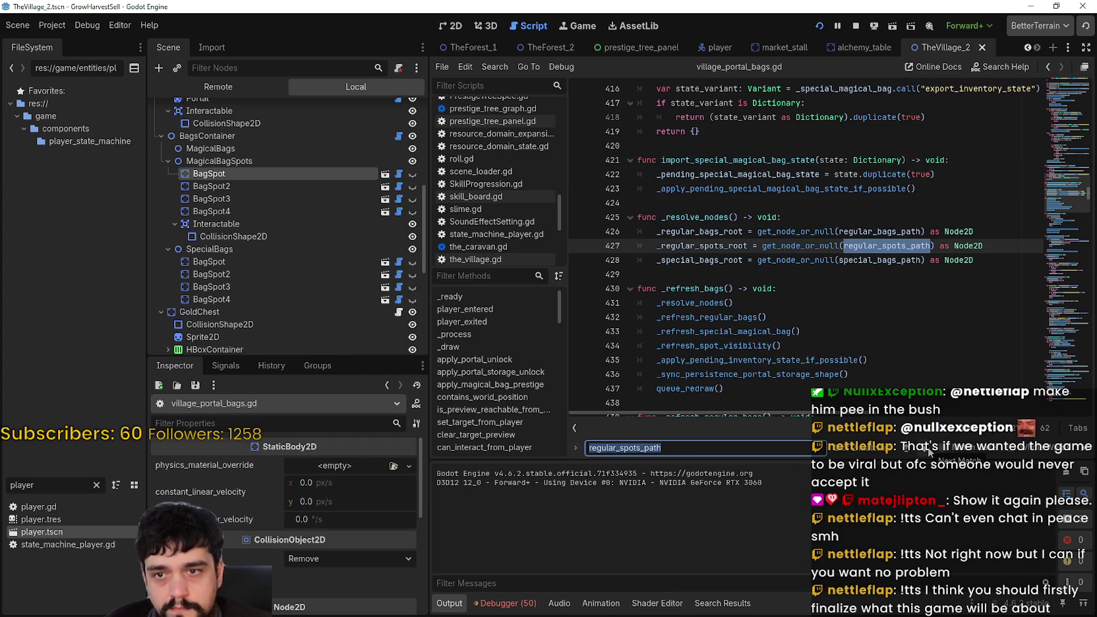
double_click(704, 244)
key("ctrl+c")
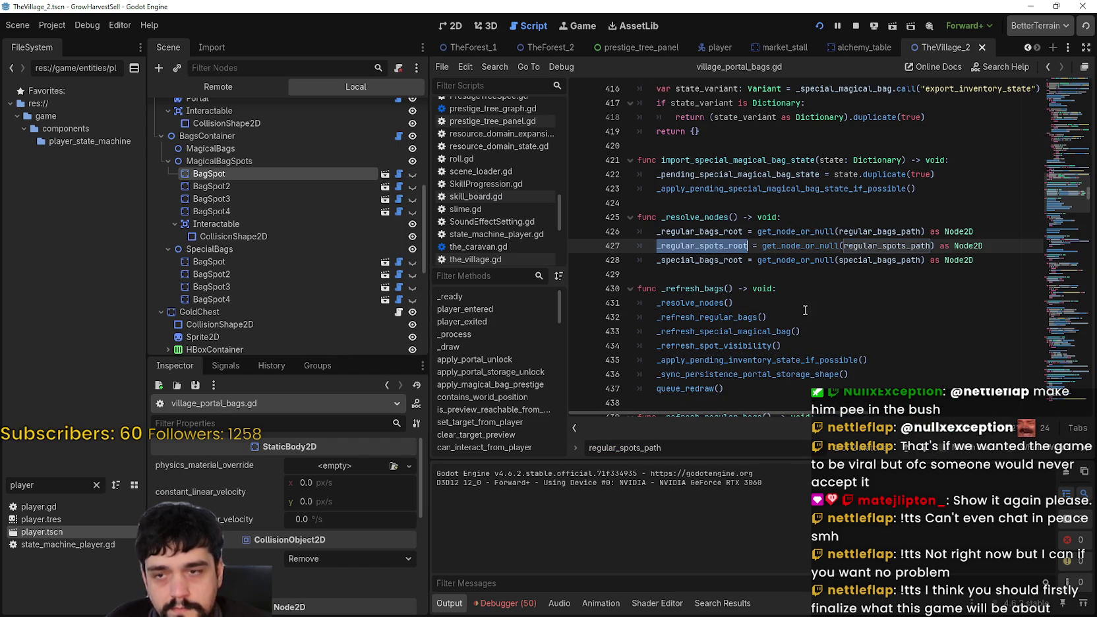
Step: Check _sprite in bag_spot.gd, then return and select _regular_bags in player_entered's loop
left_click(398, 200)
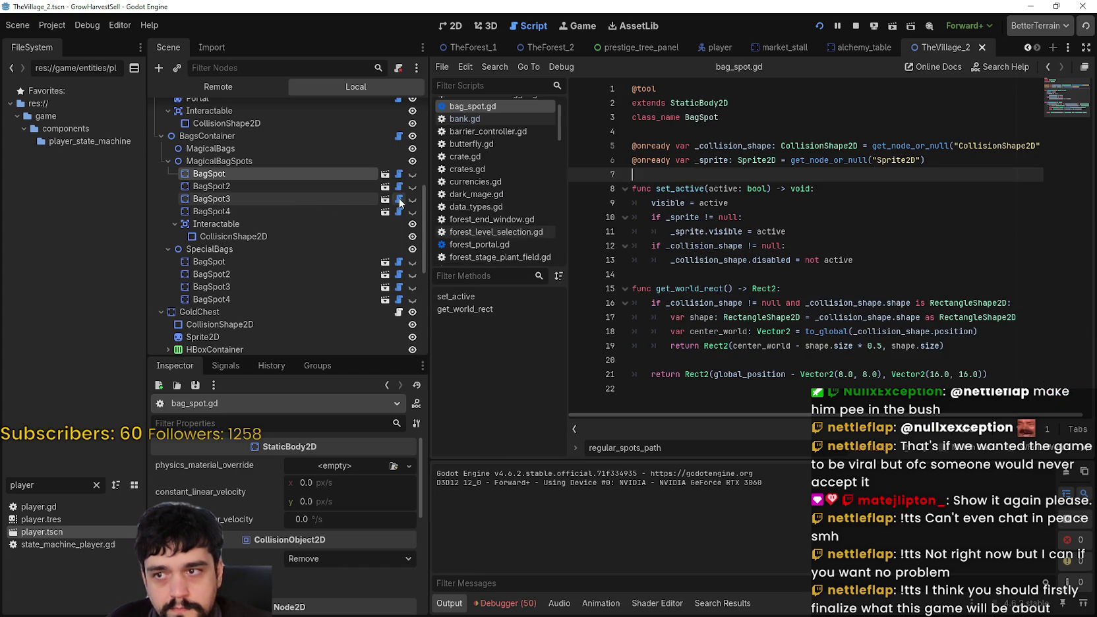
left_click(719, 162)
key("Down")
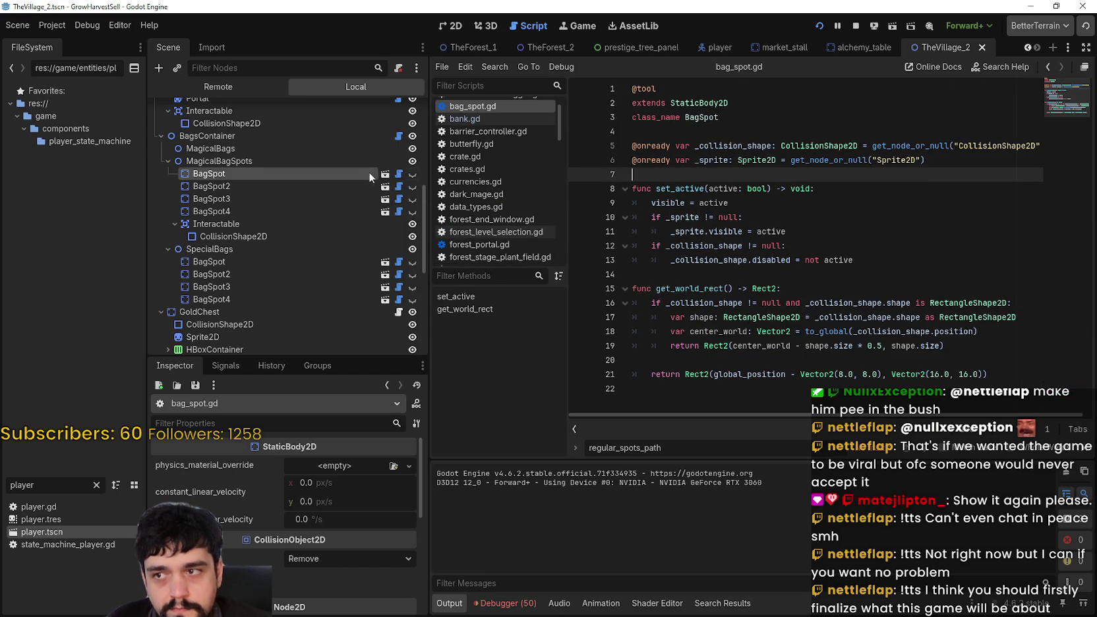
left_click(398, 136)
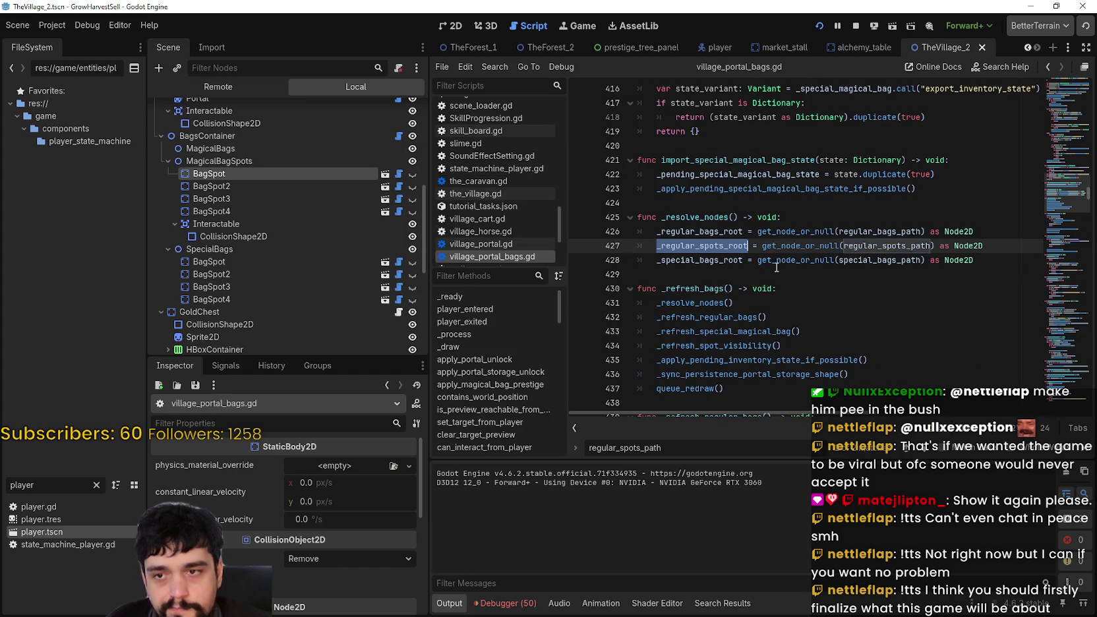
scroll(718, 276, "down", 7)
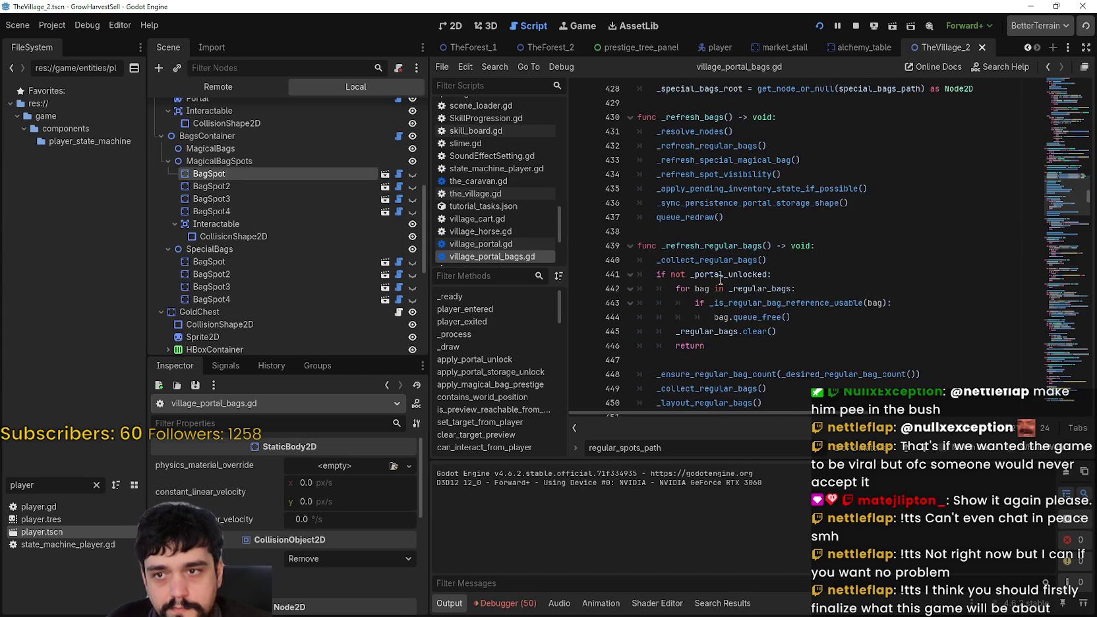
left_click_drag(1059, 197, 1057, 104)
scroll(847, 297, "up", 1)
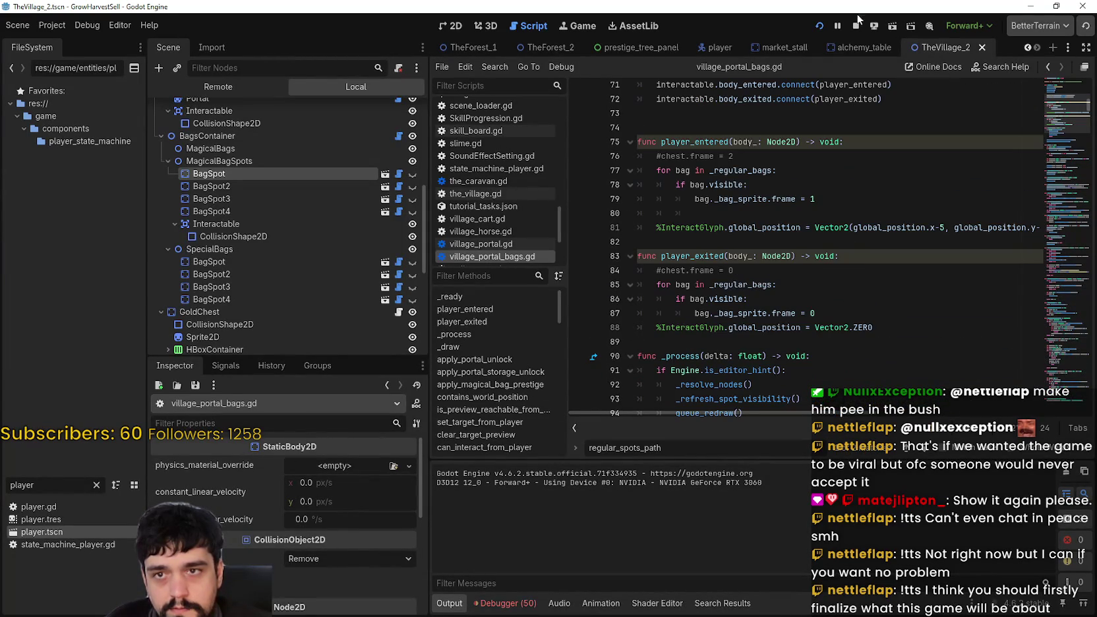
double_click(721, 167)
Step: Replace _regular_bags with _regular_spots_root in both loops and save the script
key("ctrl+v")
double_click(727, 283)
key("ctrl+v")
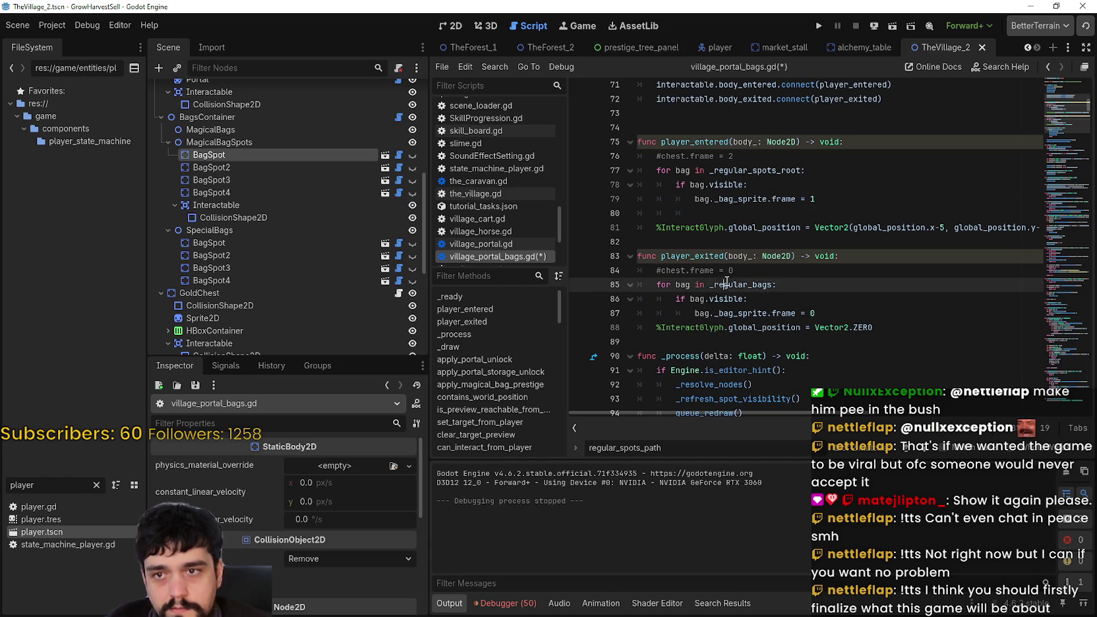
key("ctrl+s")
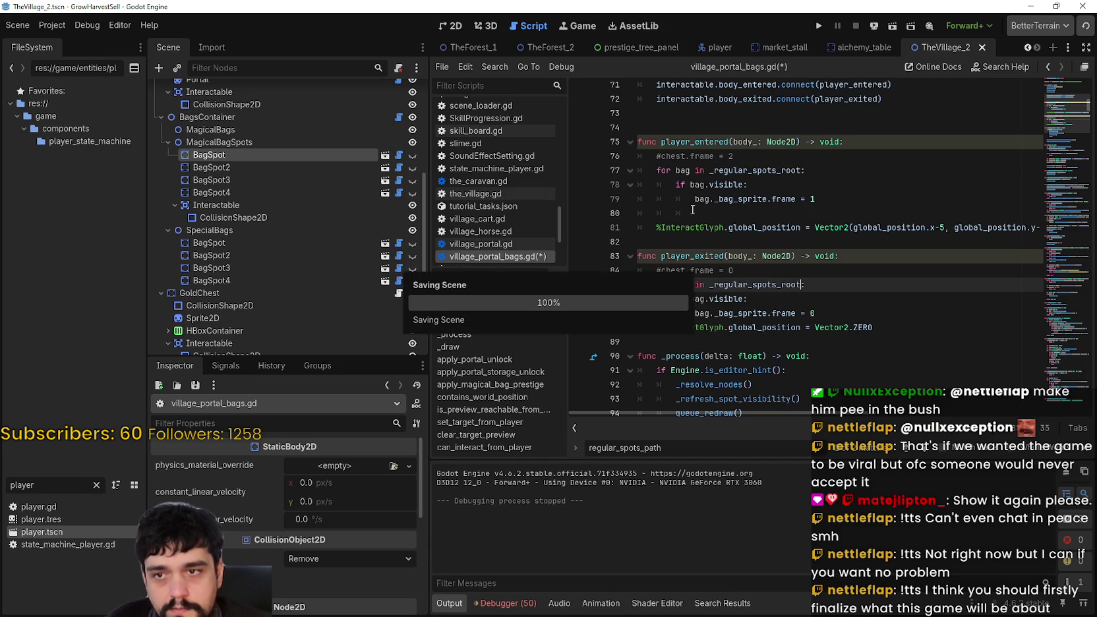
Step: Rename the player_entered loop variable bag to bag_spot on lines 77–79
left_click(684, 227)
left_click(691, 170)
type("_spot")
double_click(686, 172)
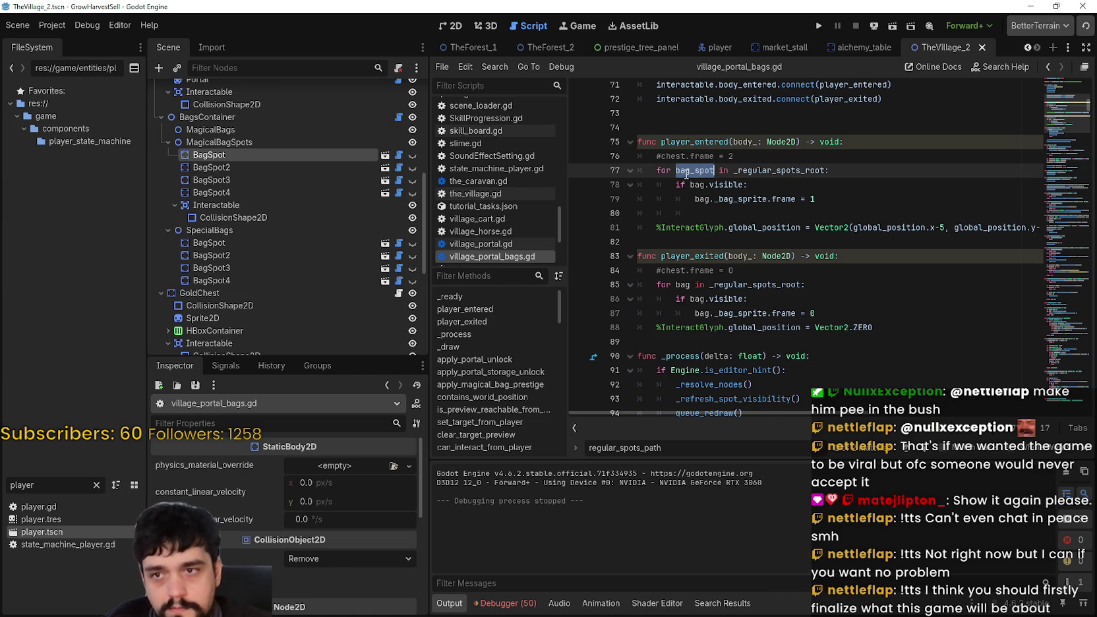
key("ctrl+c")
double_click(683, 186)
key("ctrl+v")
double_click(703, 201)
key("ctrl+v")
Step: Rename bag to bag_spot in the player_exited loop on lines 85–87 and save
double_click(682, 288)
key("ctrl+v")
double_click(698, 302)
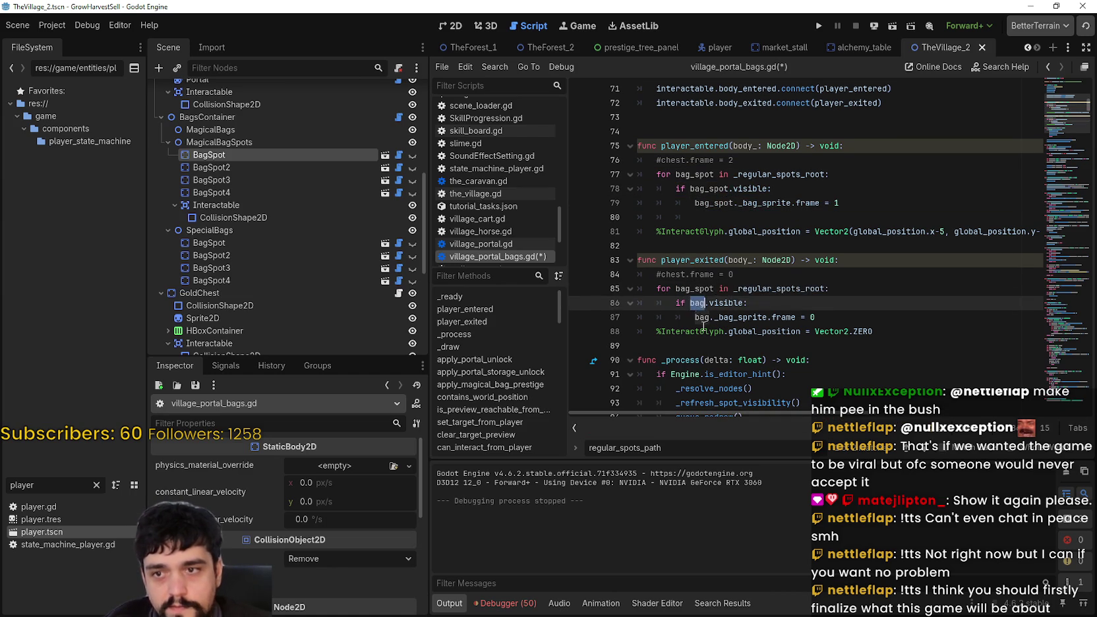
key("ctrl+v")
double_click(703, 317)
key("ctrl+v")
key("ctrl+s")
Step: Run the project, start a Stacked game, and walk to the Skill Board's skill tree
left_click(820, 27)
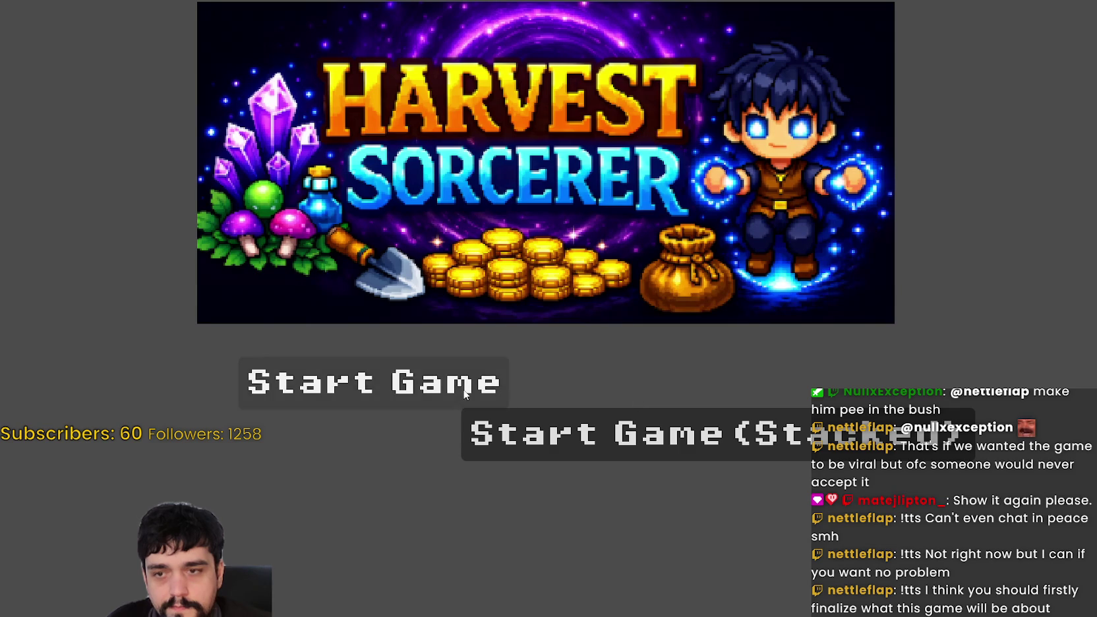
left_click(598, 433)
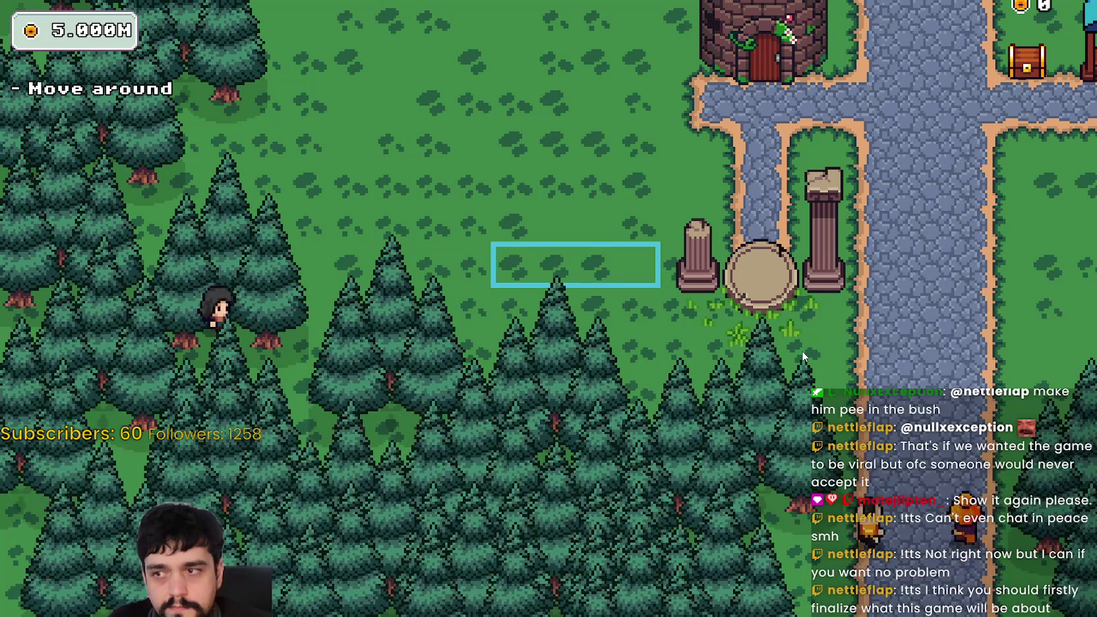
key("d")
key("w")
key("d")
key("w")
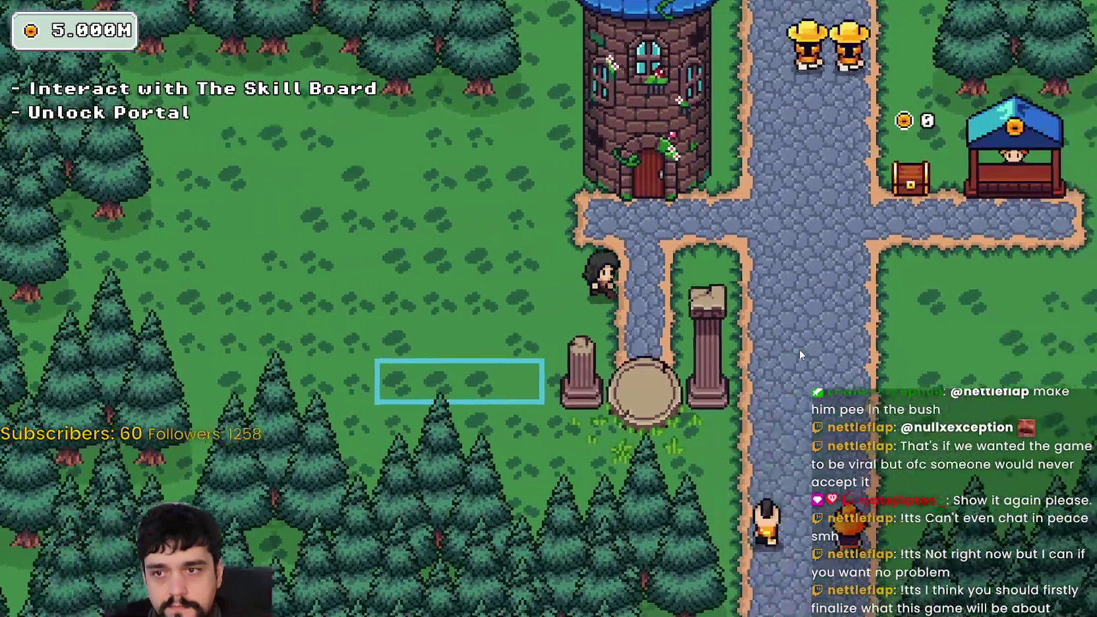
key("e")
Step: Unlock the Portal skill and the skill above the centre node, then close the tree
left_click(515, 334)
key("Escape")
key("e")
scroll(690, 320, "down", 3)
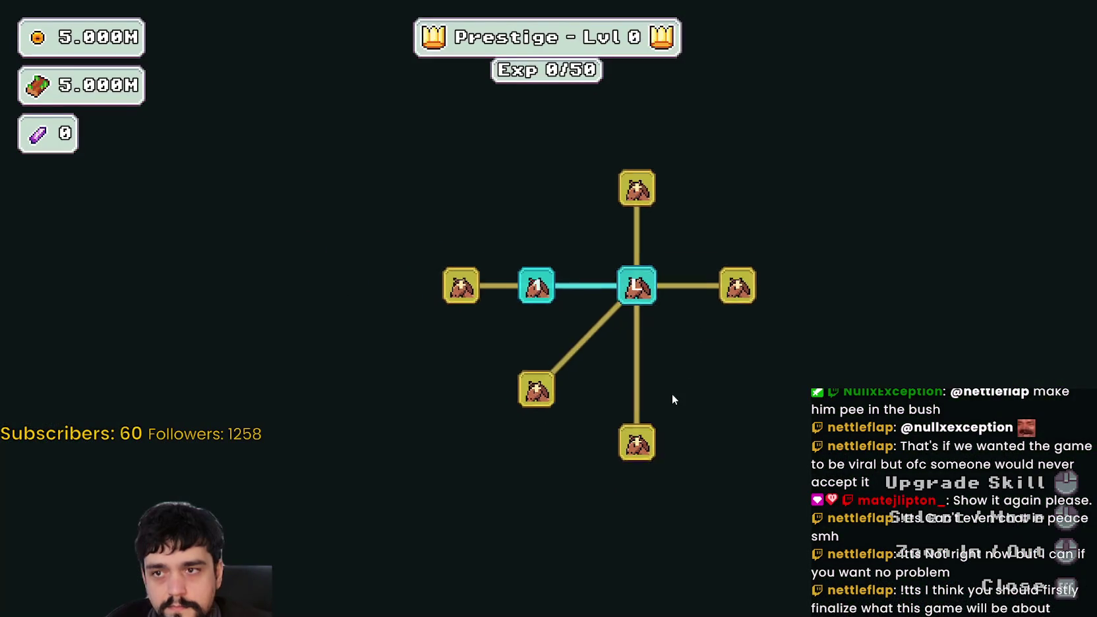
left_click(639, 195)
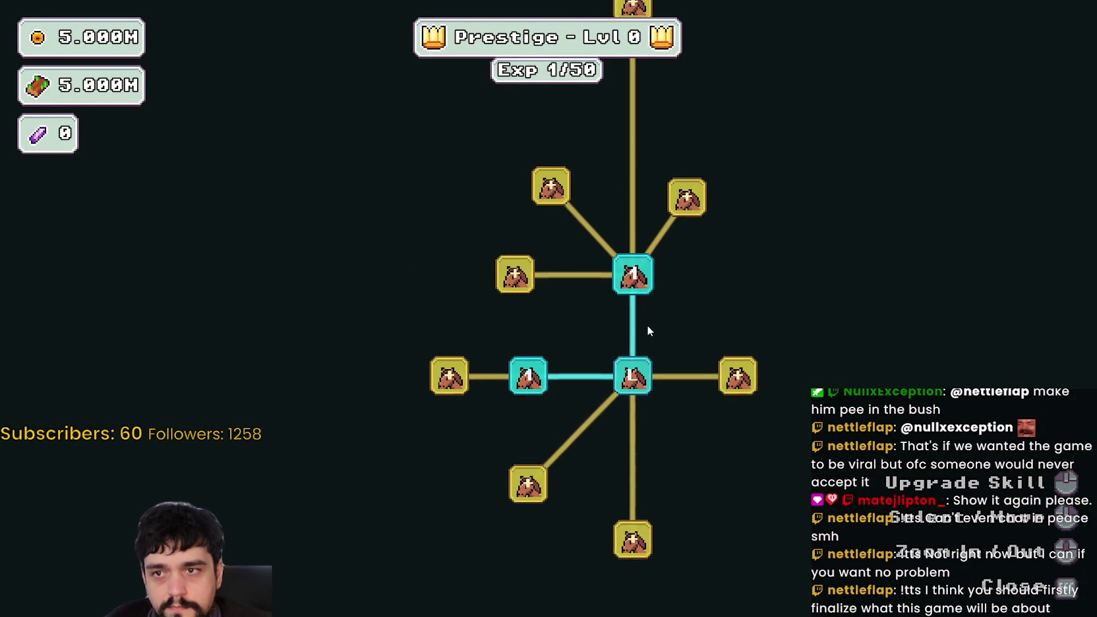
scroll(676, 231, "up", 2)
key("Escape")
type("asa")
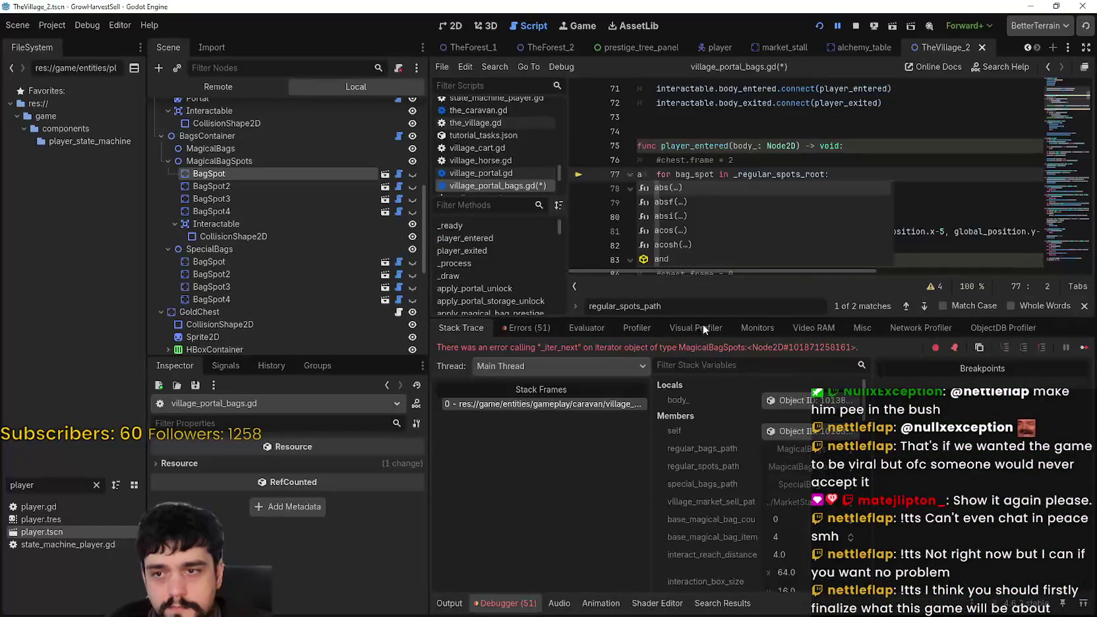
Step: Undo the stray typed characters, save the script, and inspect the running player character
key("ctrl+z")
left_click(760, 175)
key("ctrl+s")
mouse_move(720, 198)
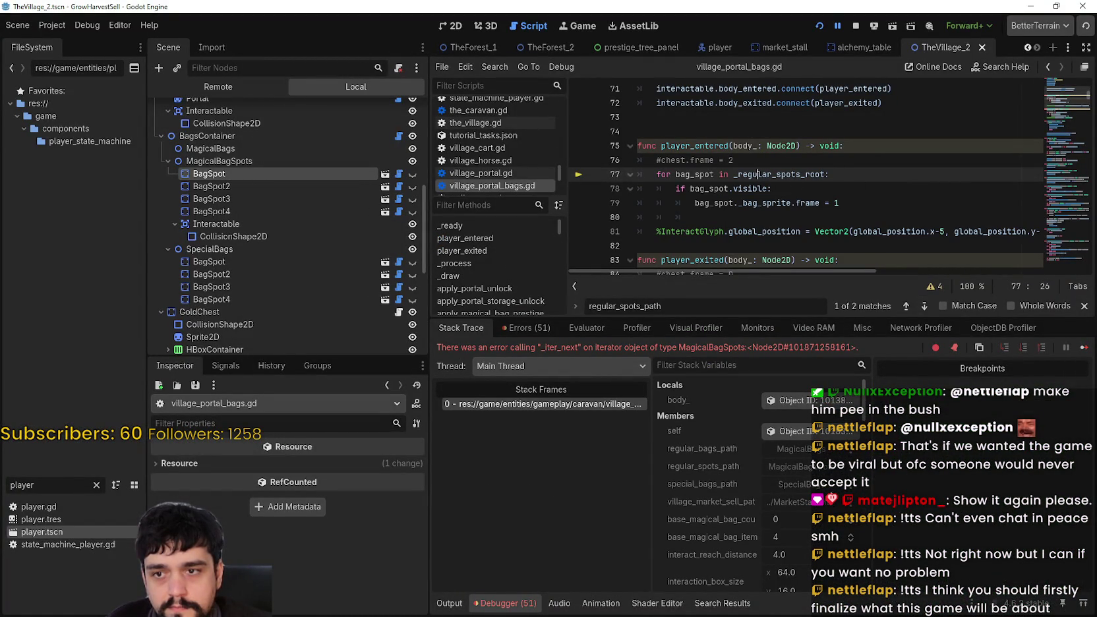
left_click(815, 400)
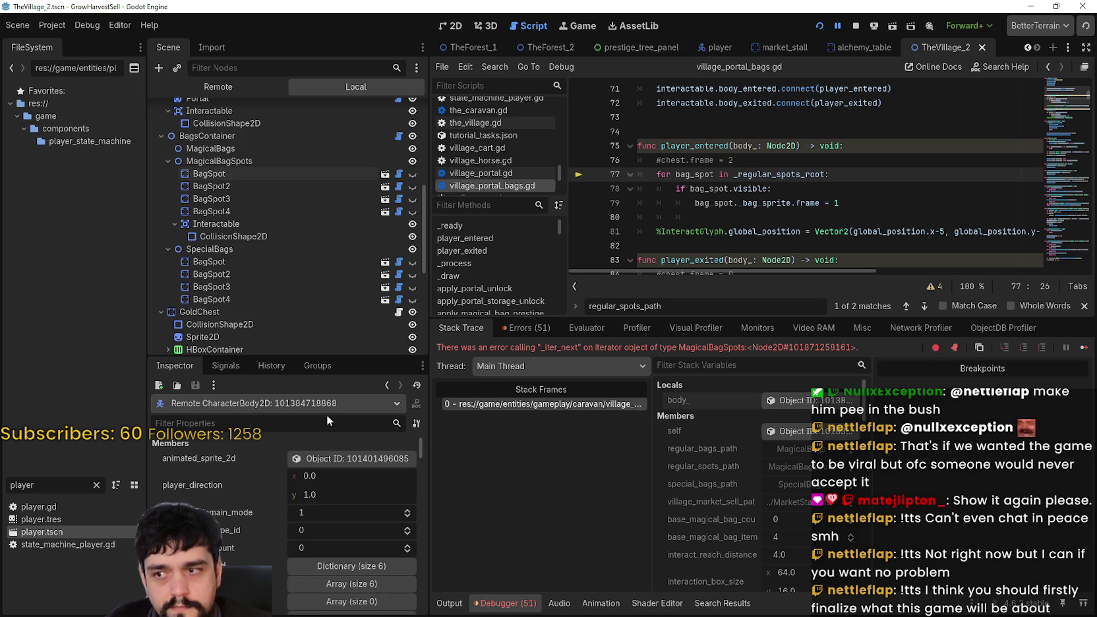
Step: Widen Stack Variables, check _regular_bags, and inspect the _regular_spots_root Node2D object
scroll(260, 528, "down", 6)
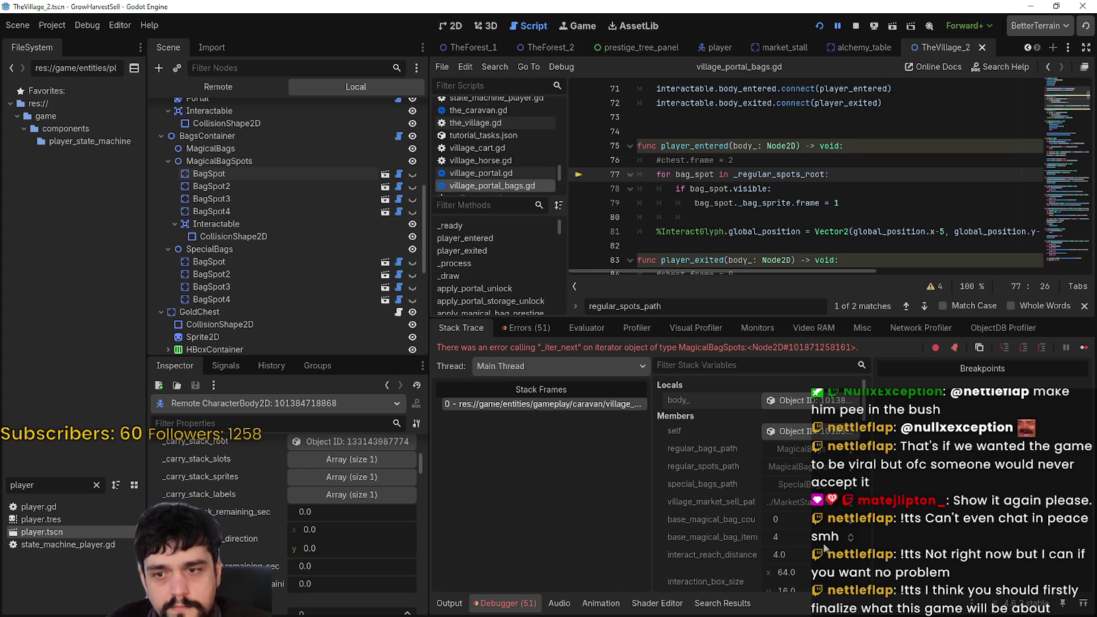
scroll(823, 554, "down", 3)
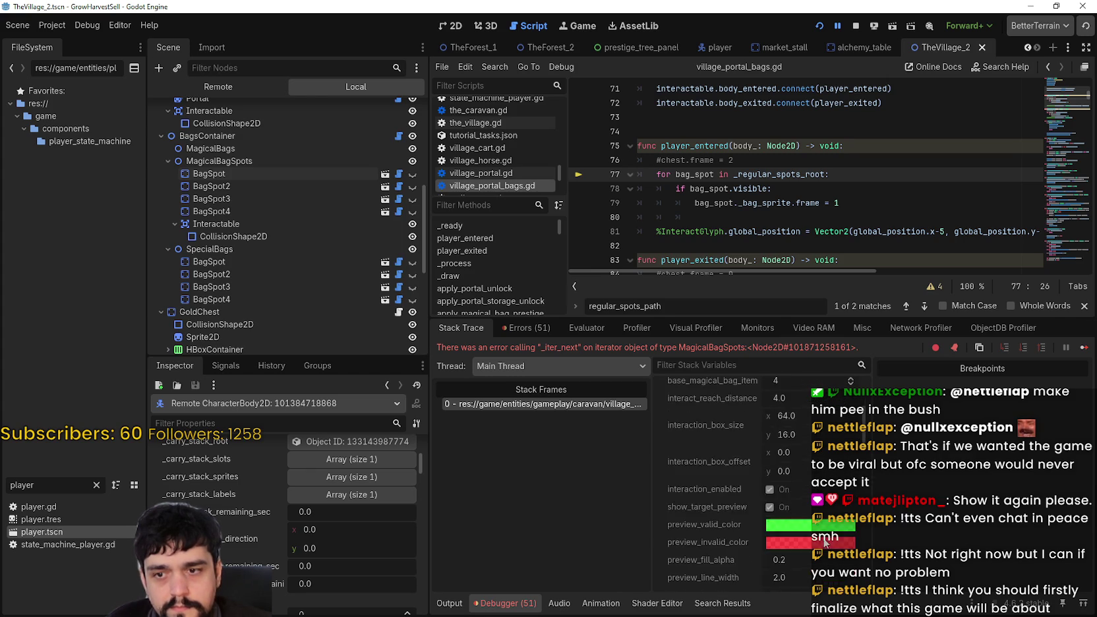
scroll(861, 439, "down", 1)
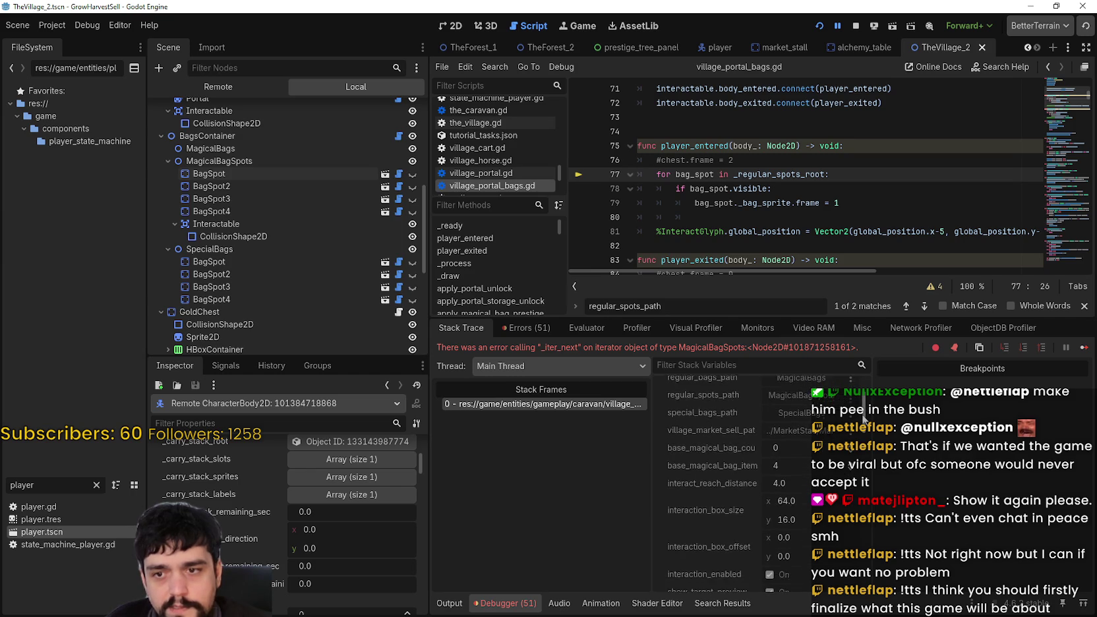
left_click_drag(862, 439, 866, 524)
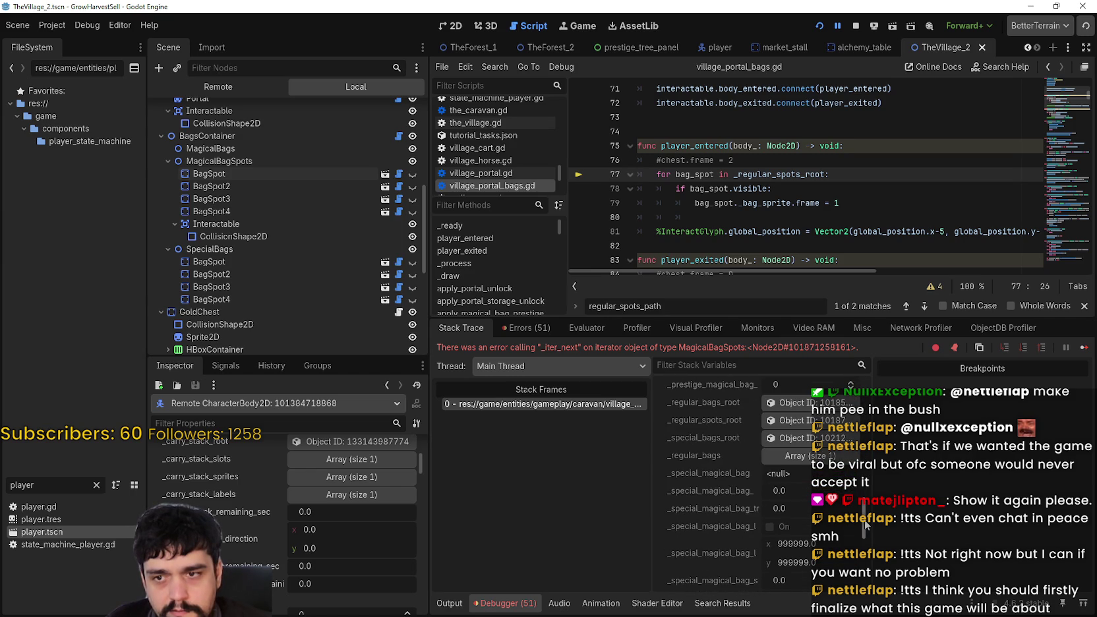
left_click_drag(872, 496, 938, 496)
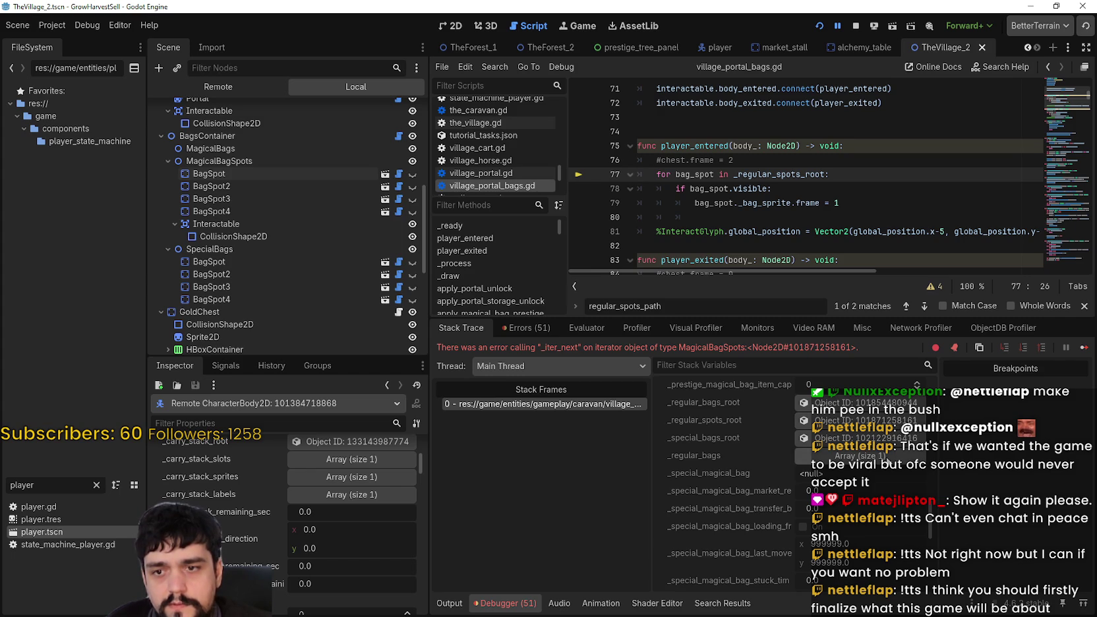
left_click(887, 457)
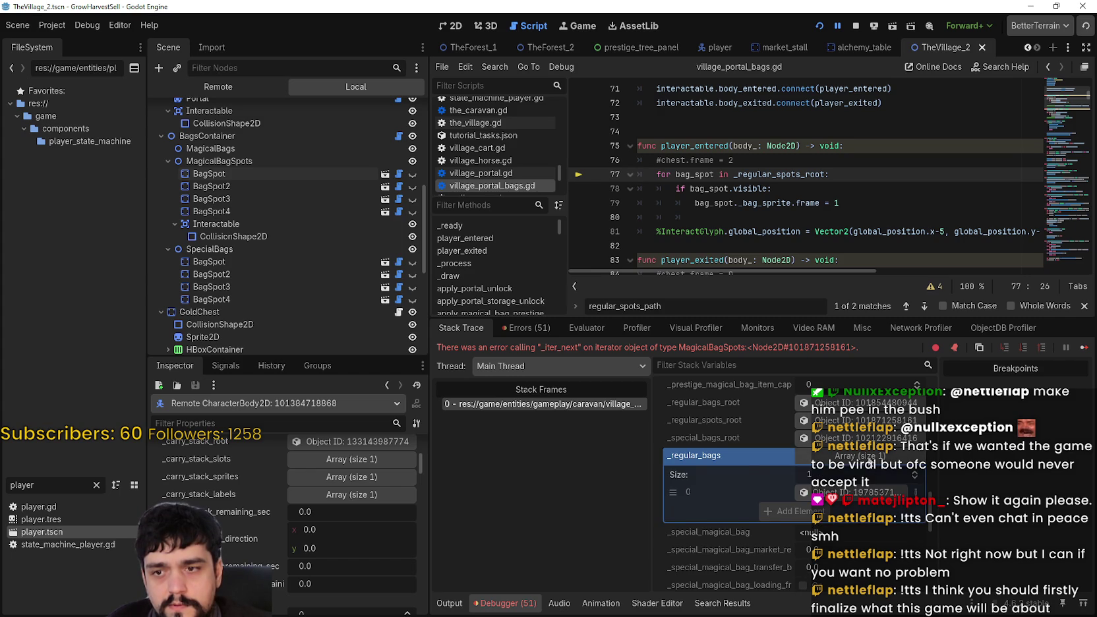
left_click(870, 457)
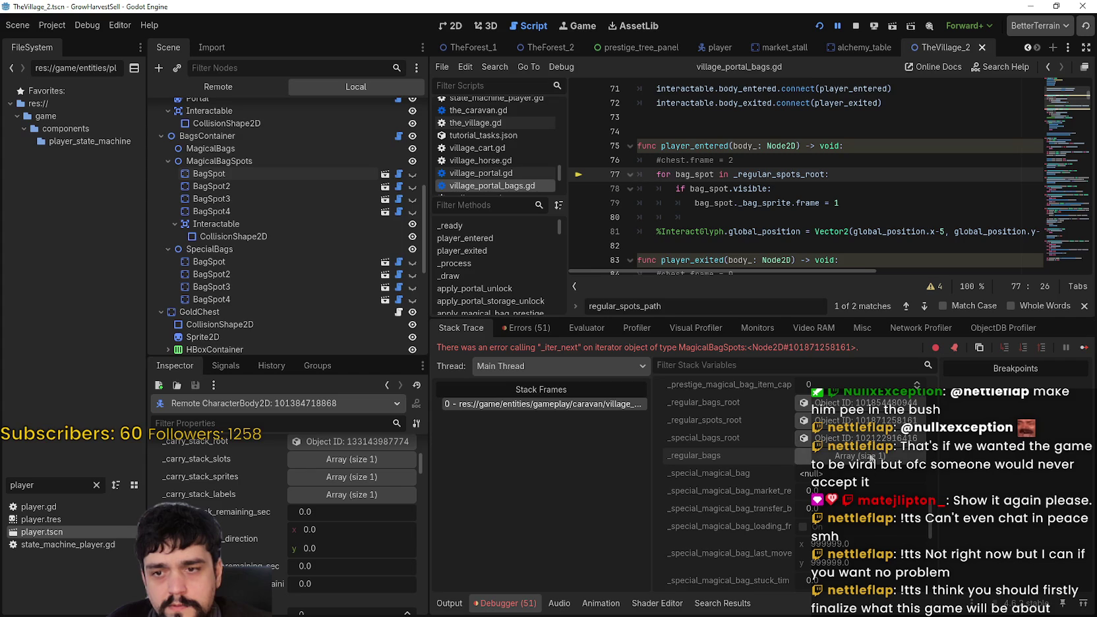
left_click(804, 420)
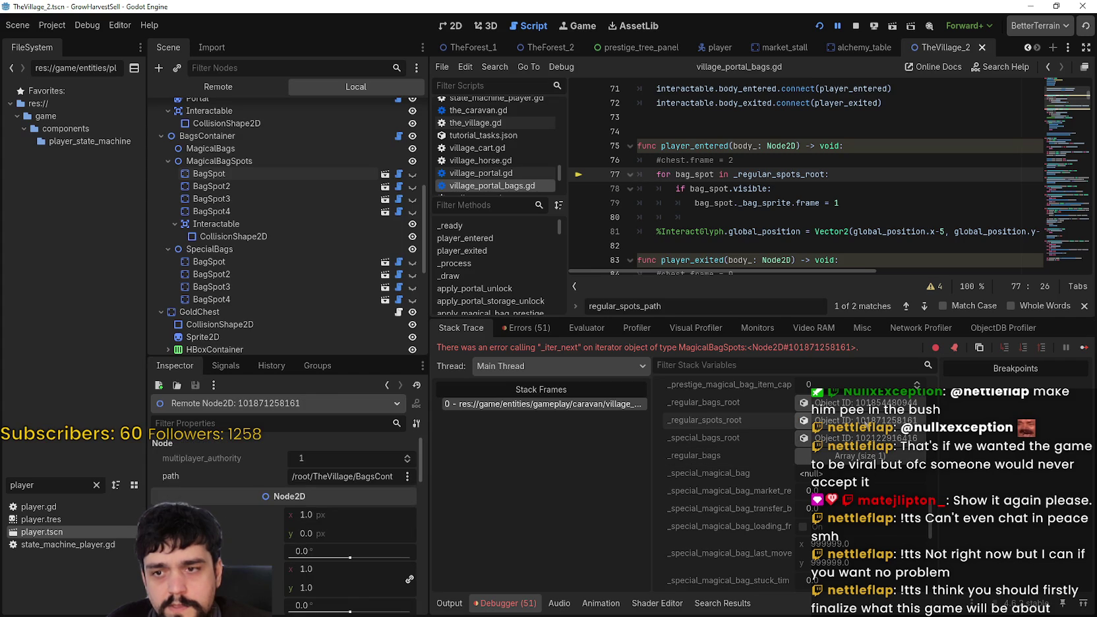
double_click(782, 175)
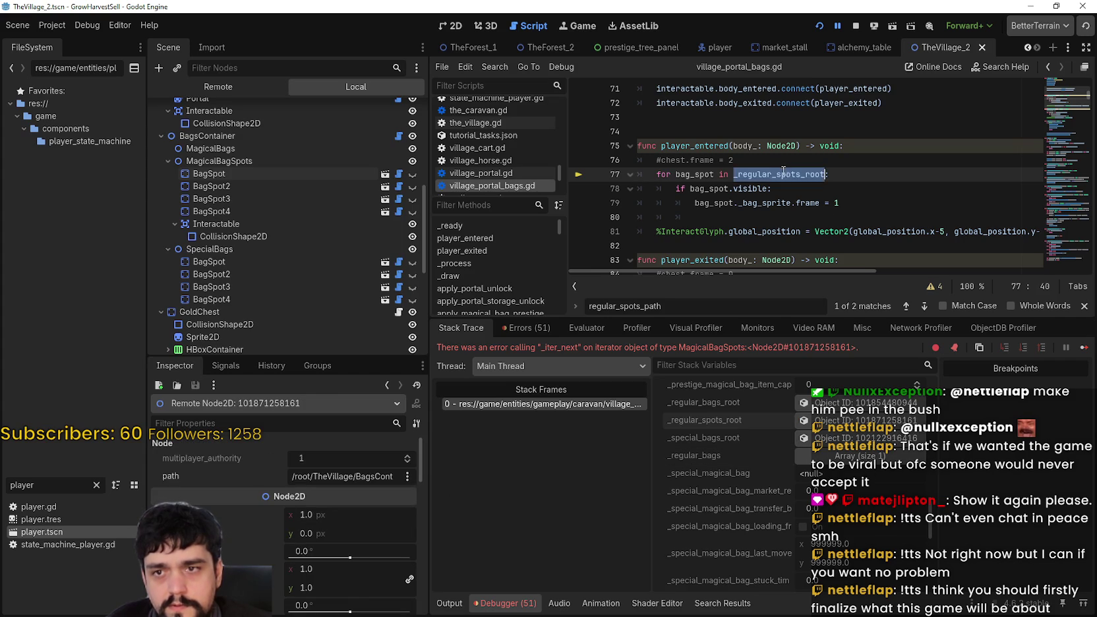
key("ctrl+f")
left_click(926, 306)
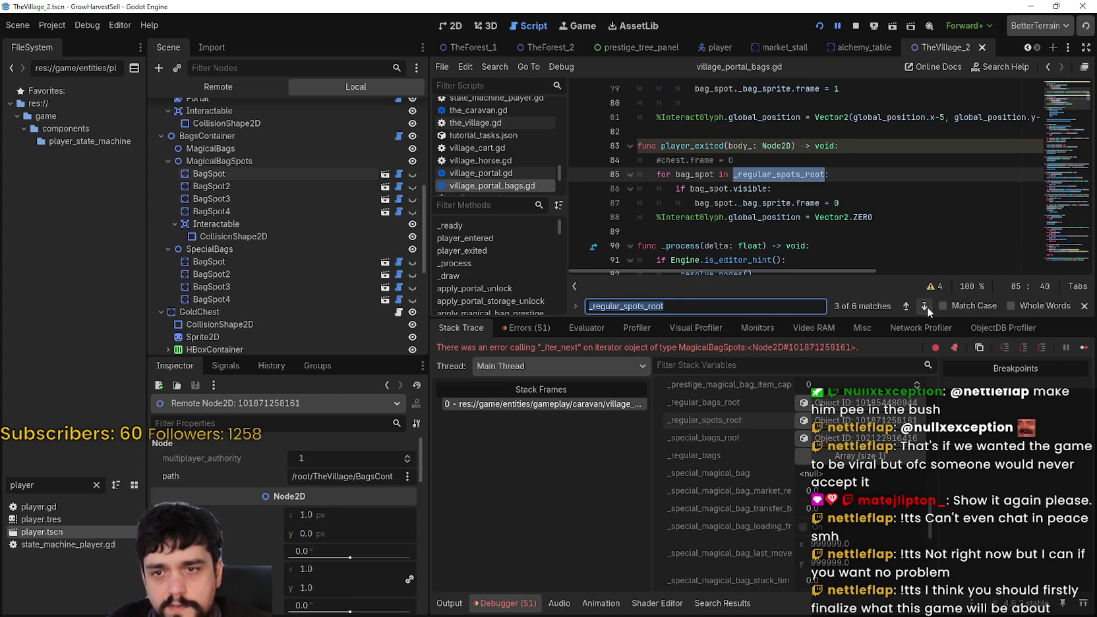
left_click(927, 305)
left_click(927, 305)
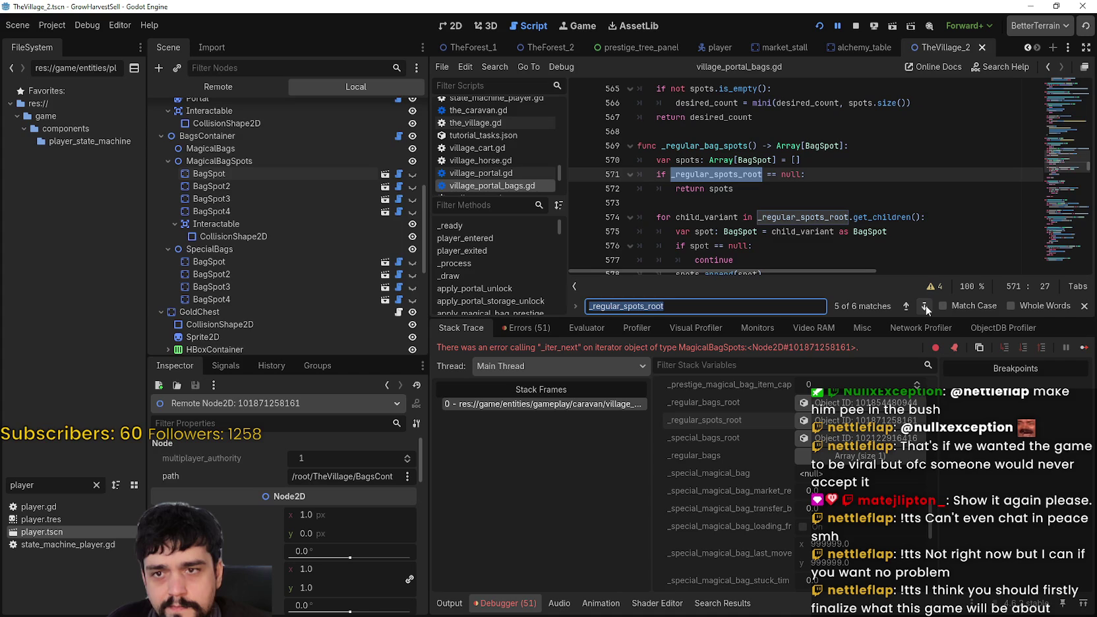
scroll(780, 203, "down", 1)
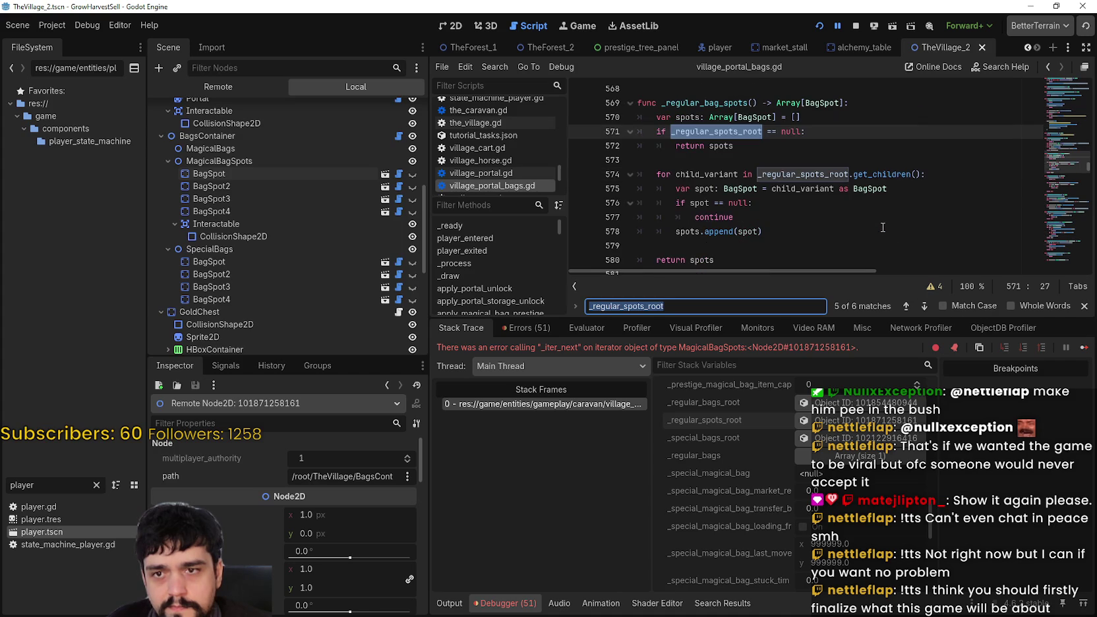
scroll(780, 202, "down", 1)
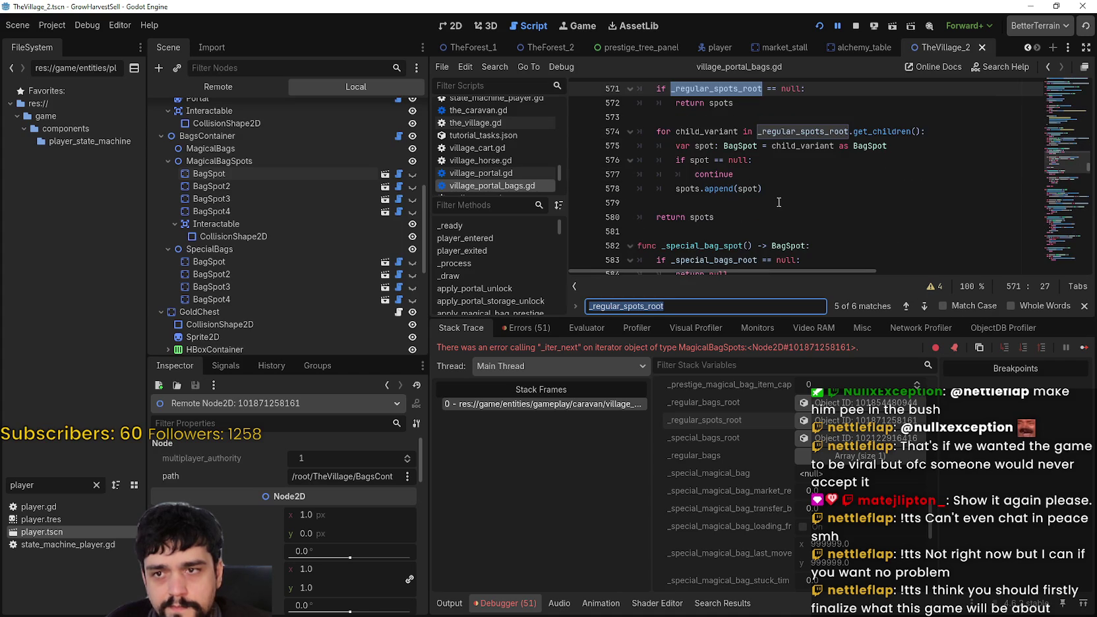
double_click(683, 188)
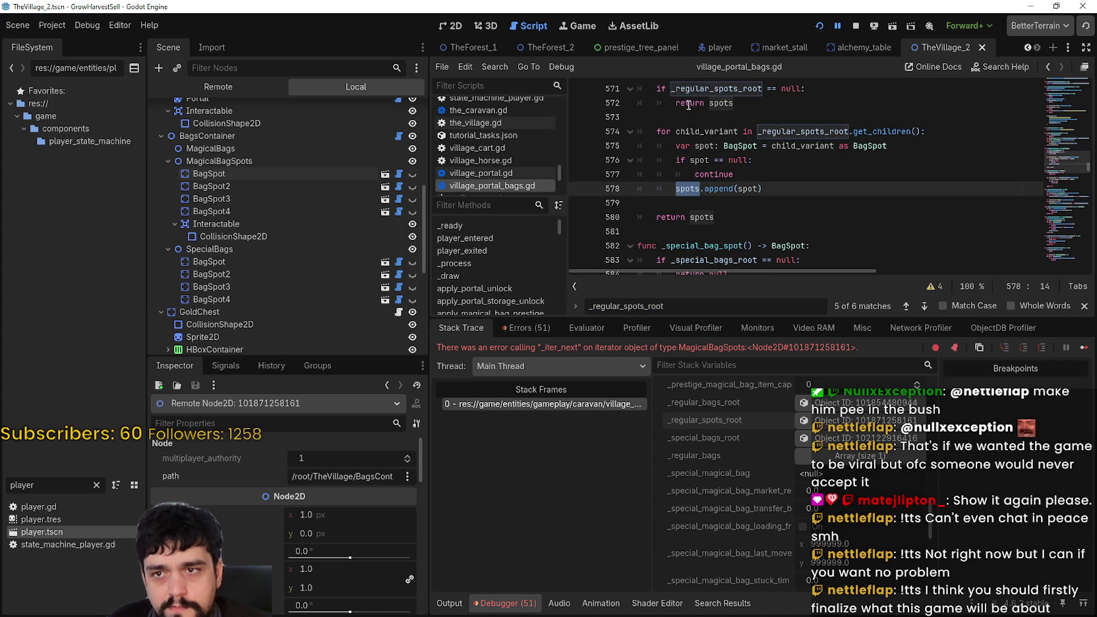
scroll(821, 204, "up", 2)
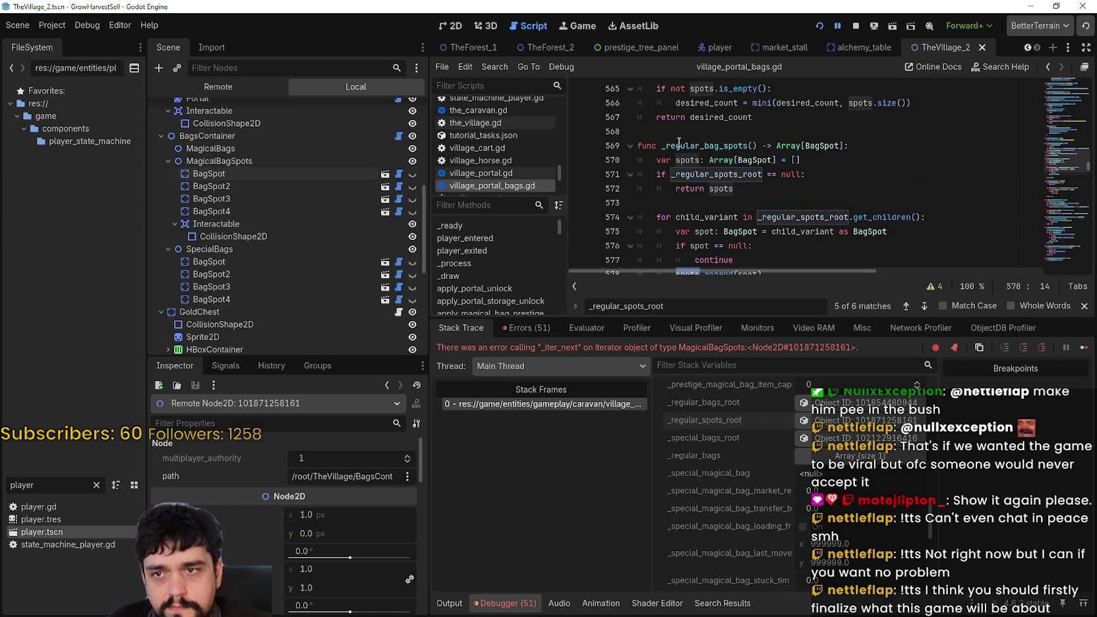
scroll(678, 143, "down", 1)
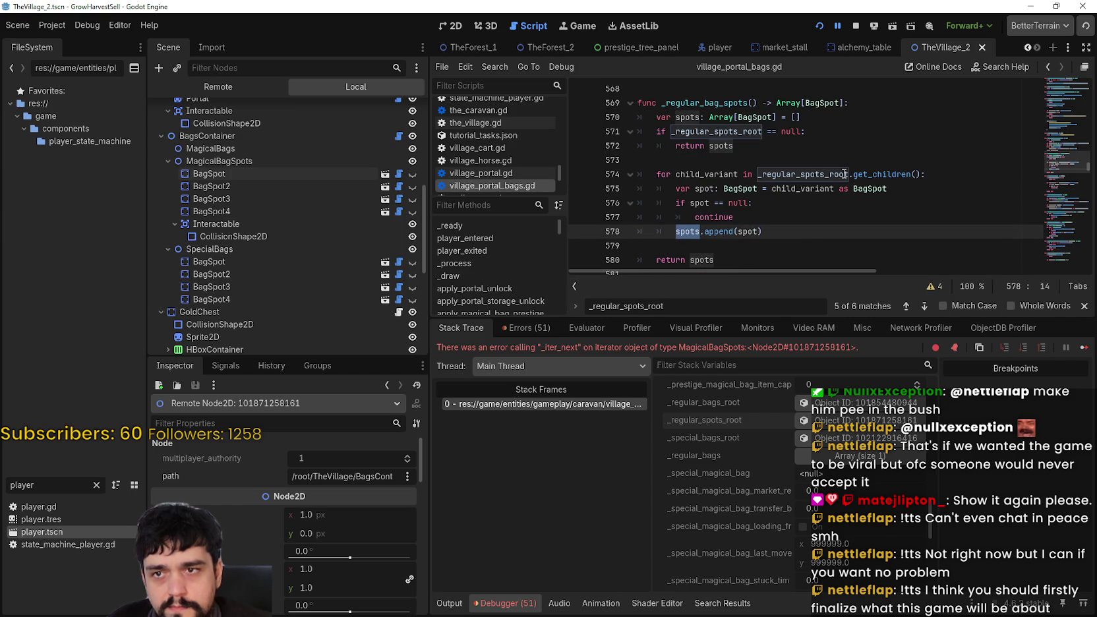
double_click(828, 102)
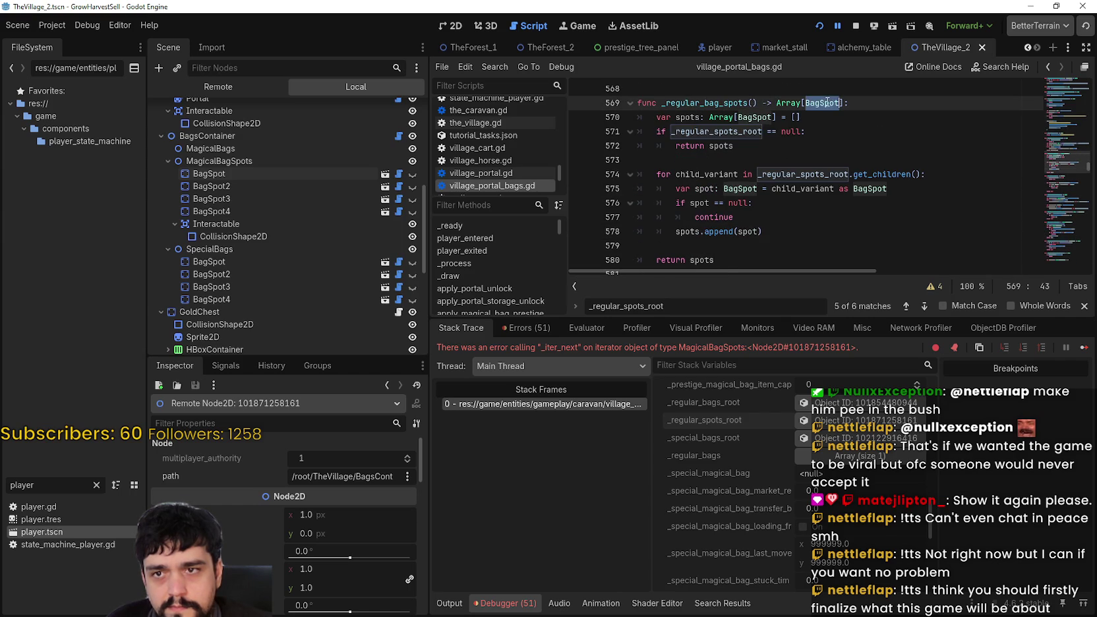
double_click(725, 103)
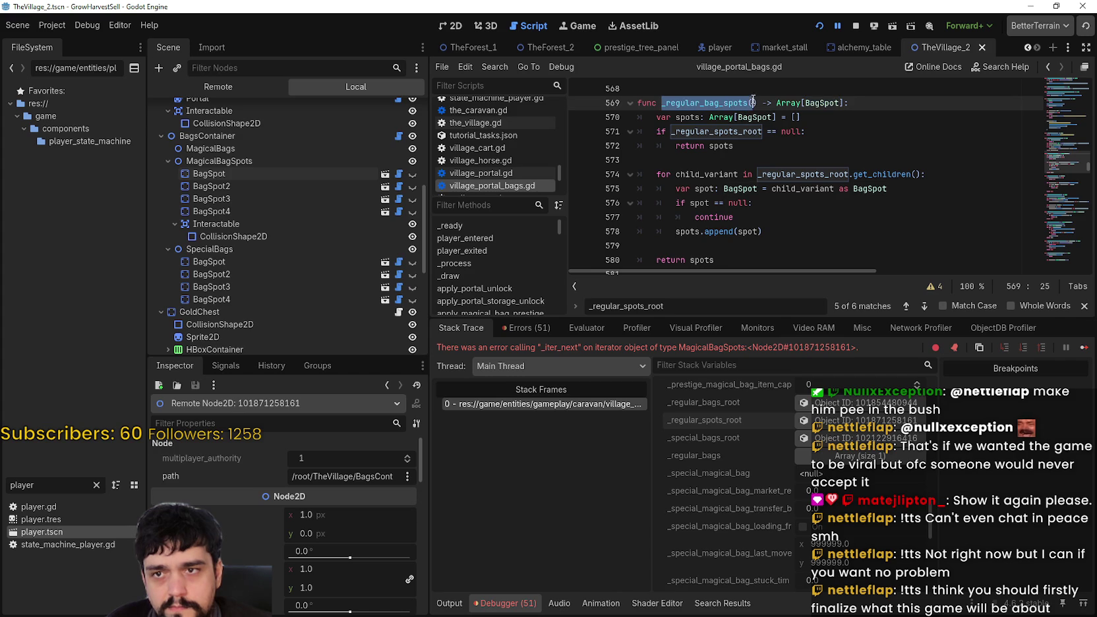
scroll(757, 99, "down", 3)
scroll(725, 101, "up", 3)
key("shift+Left")
key("shift+Left")
key("ctrl+f")
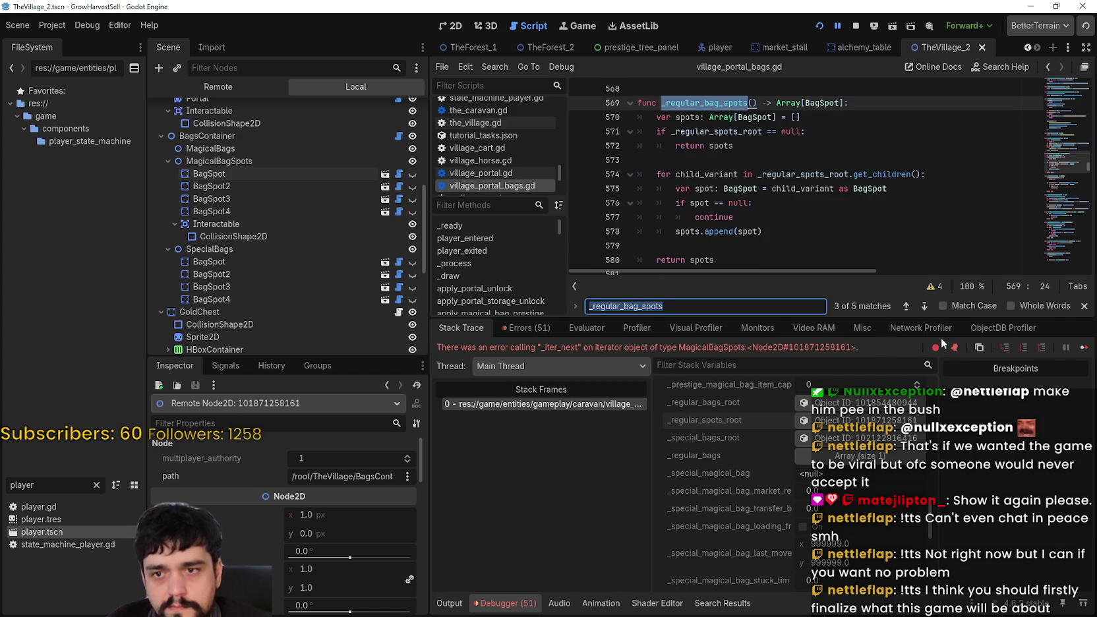
left_click(926, 306)
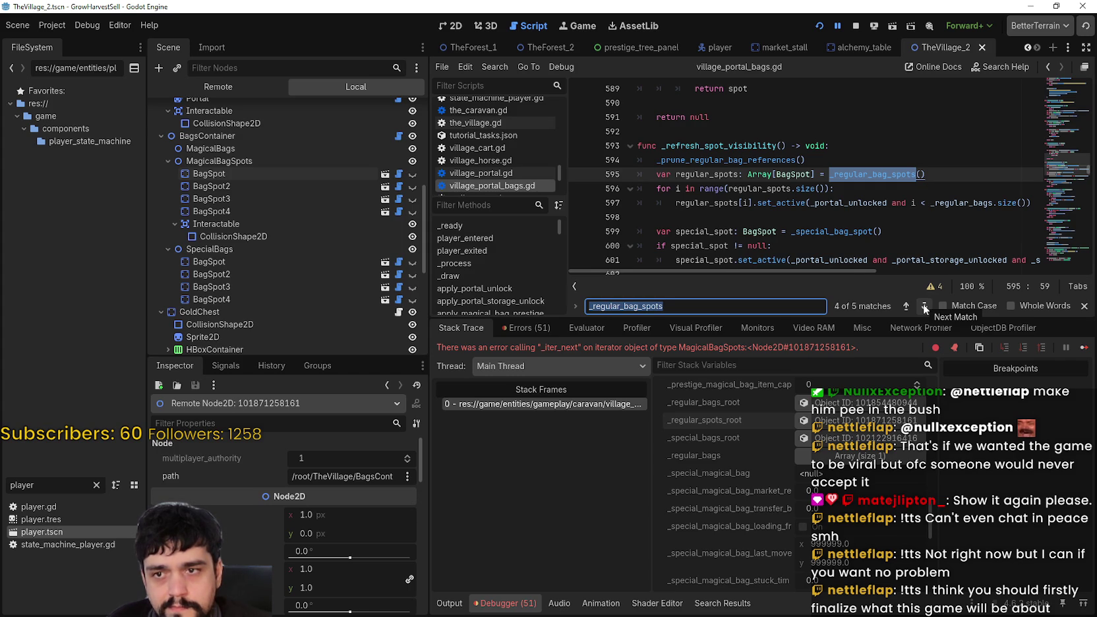
left_click(923, 304)
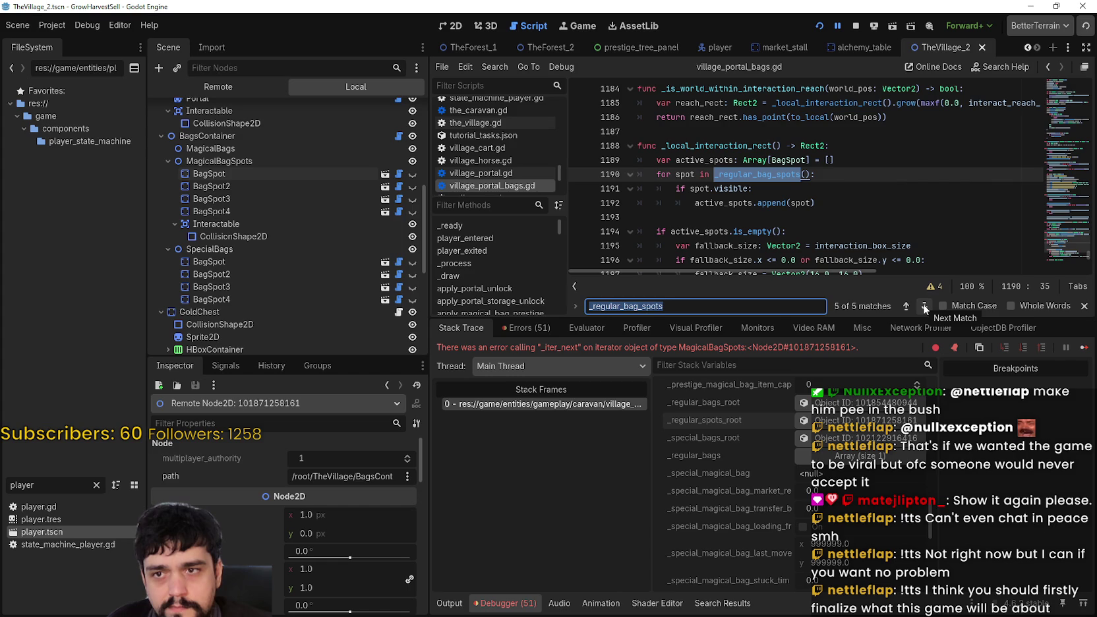
left_click(905, 306)
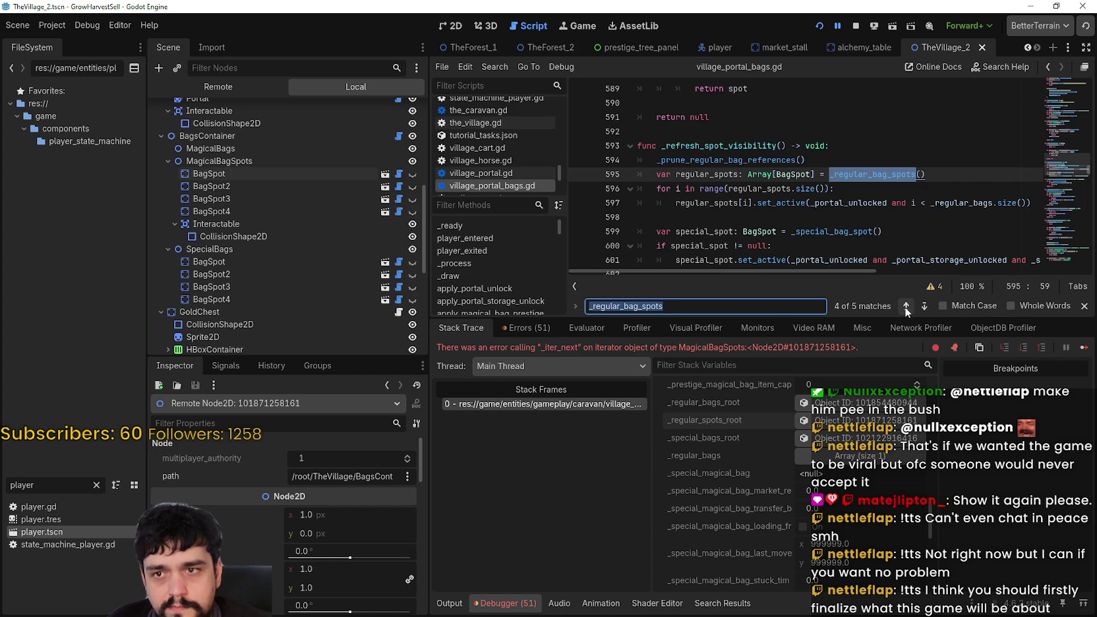
left_click(904, 173)
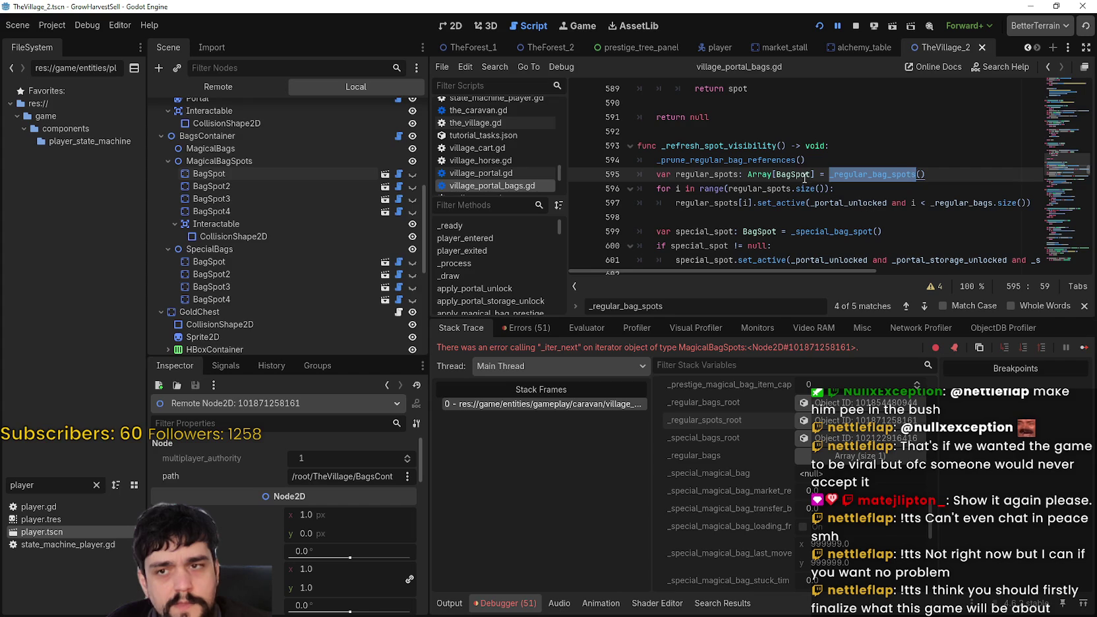
double_click(801, 175)
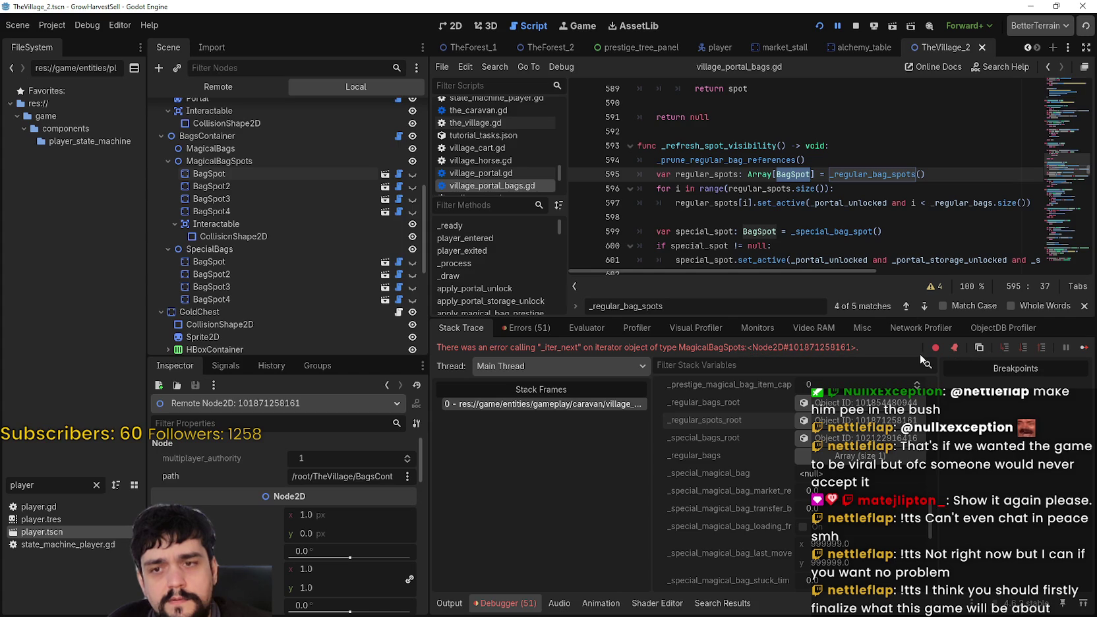
left_click(925, 306)
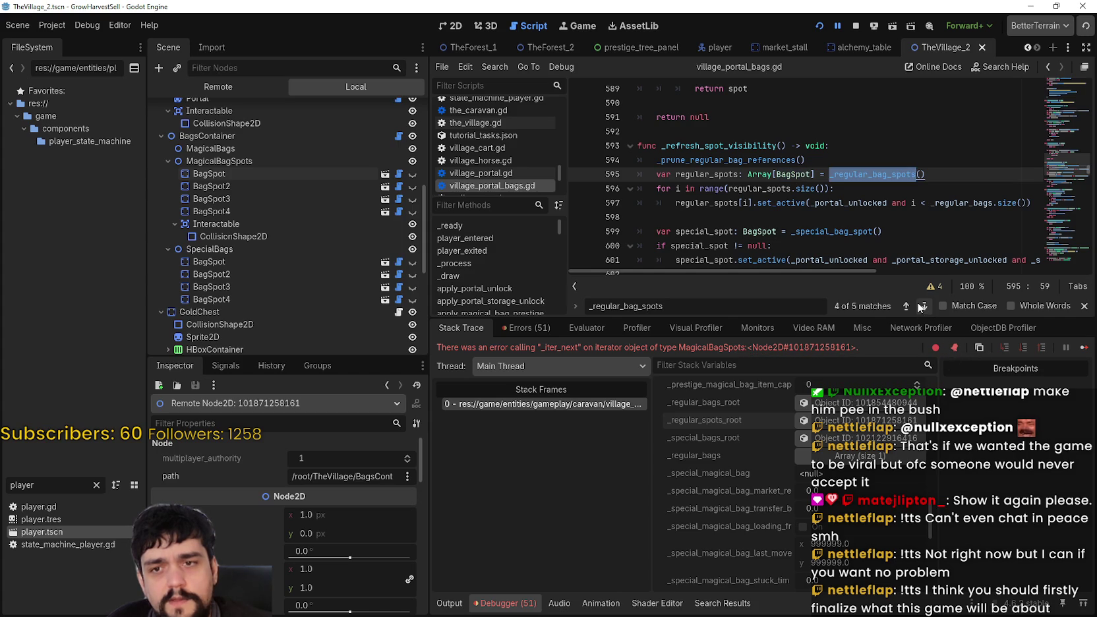
scroll(882, 501, "up", 3)
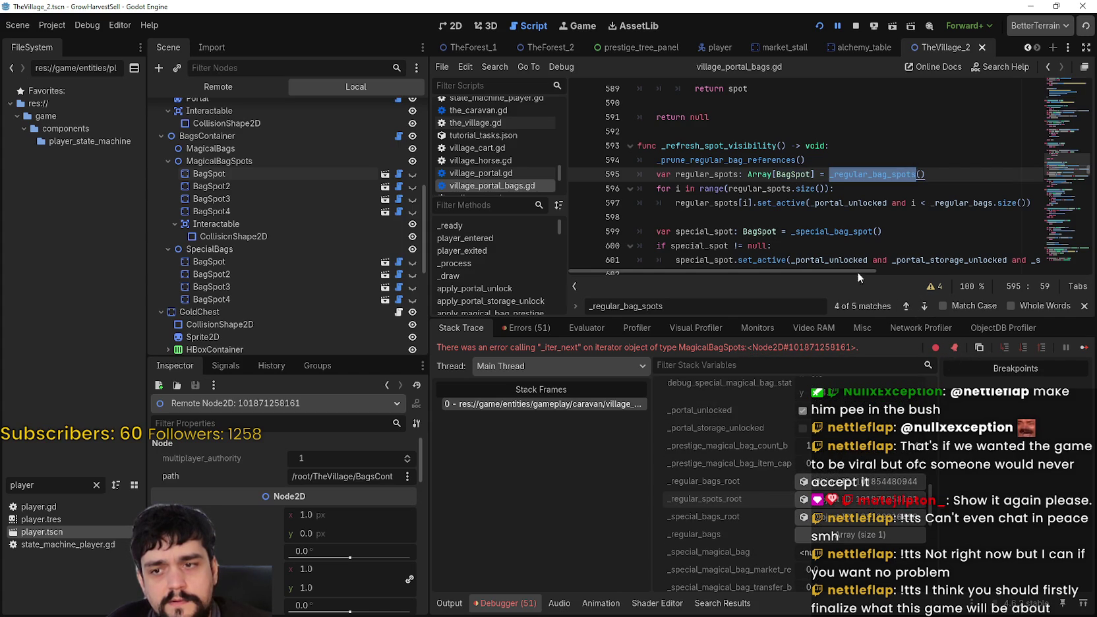
left_click(906, 306)
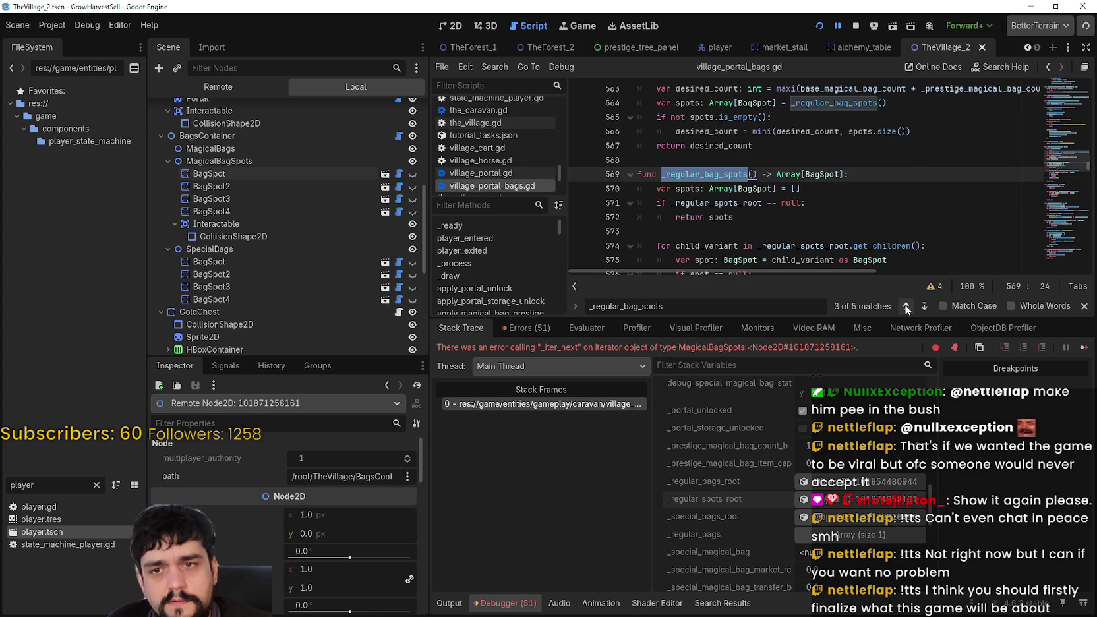
left_click(906, 306)
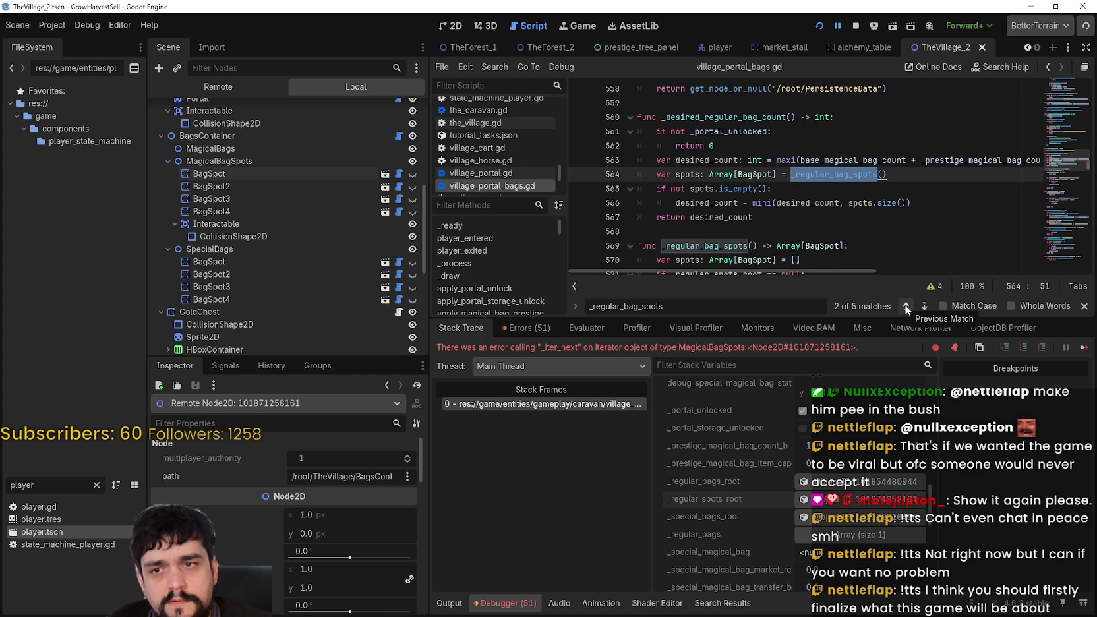
left_click(906, 306)
scroll(897, 261, "up", 10)
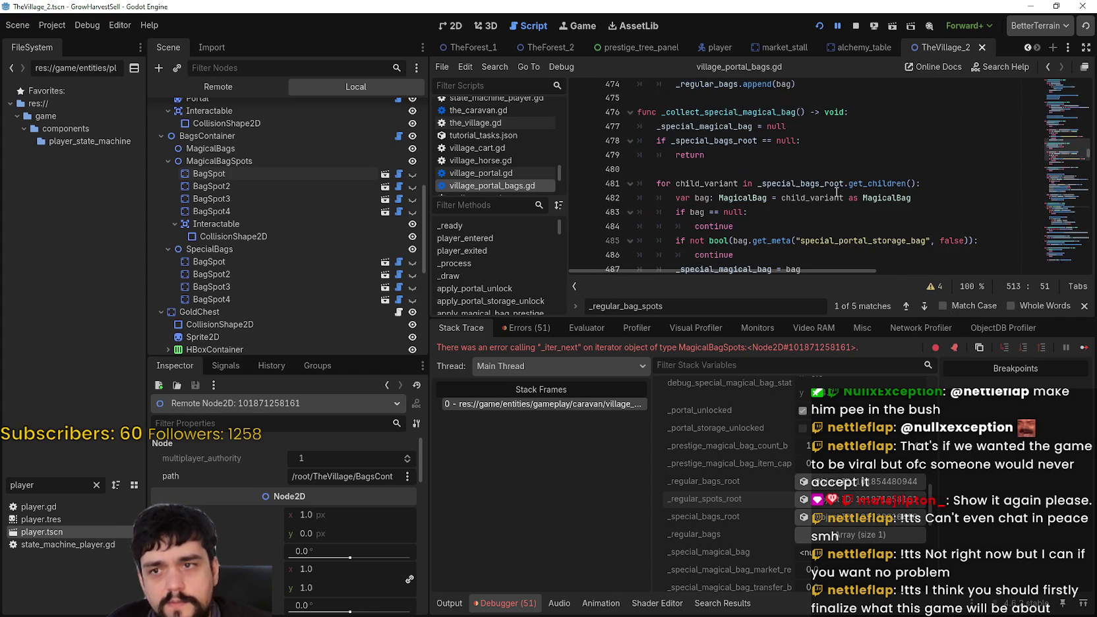
scroll(835, 197, "up", 20)
left_click(1064, 104)
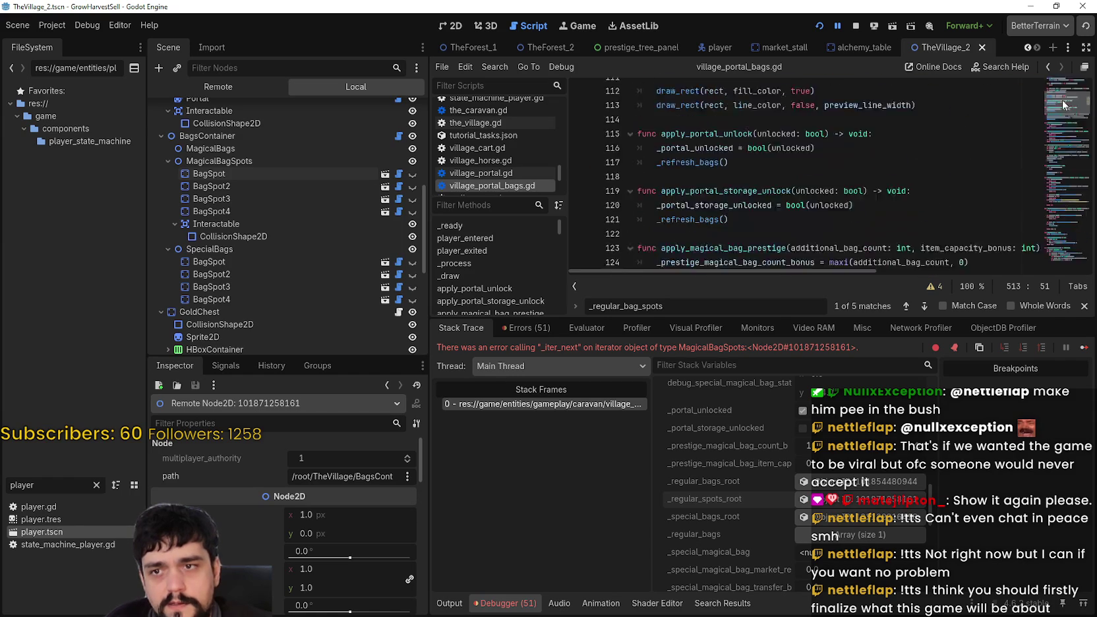
left_click_drag(1064, 104, 1064, 99)
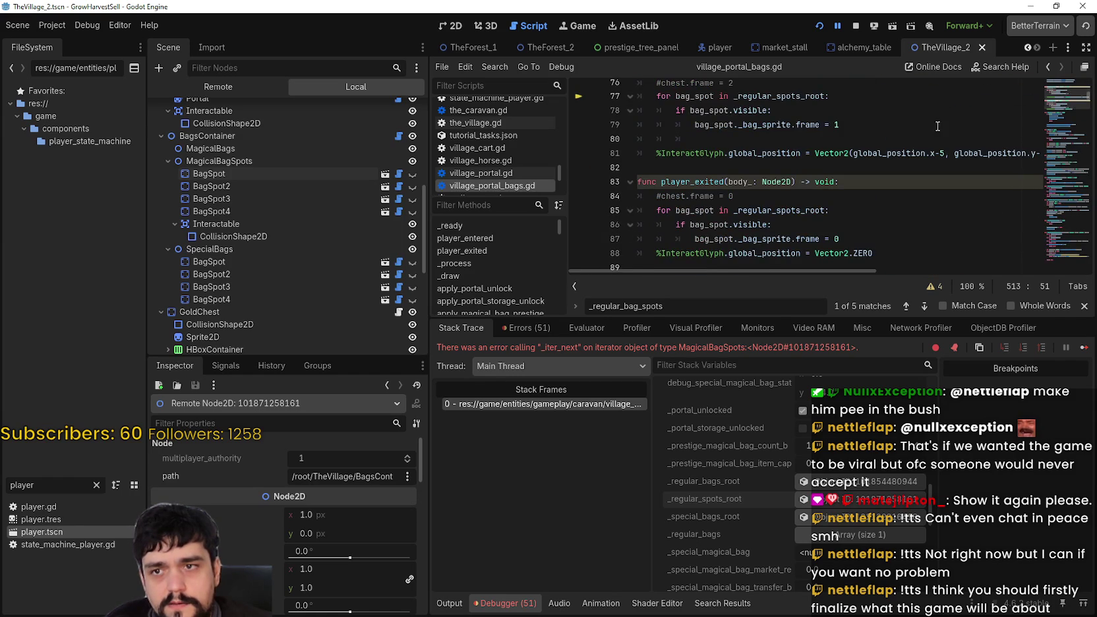
scroll(989, 89, "up", 1)
left_click(857, 25)
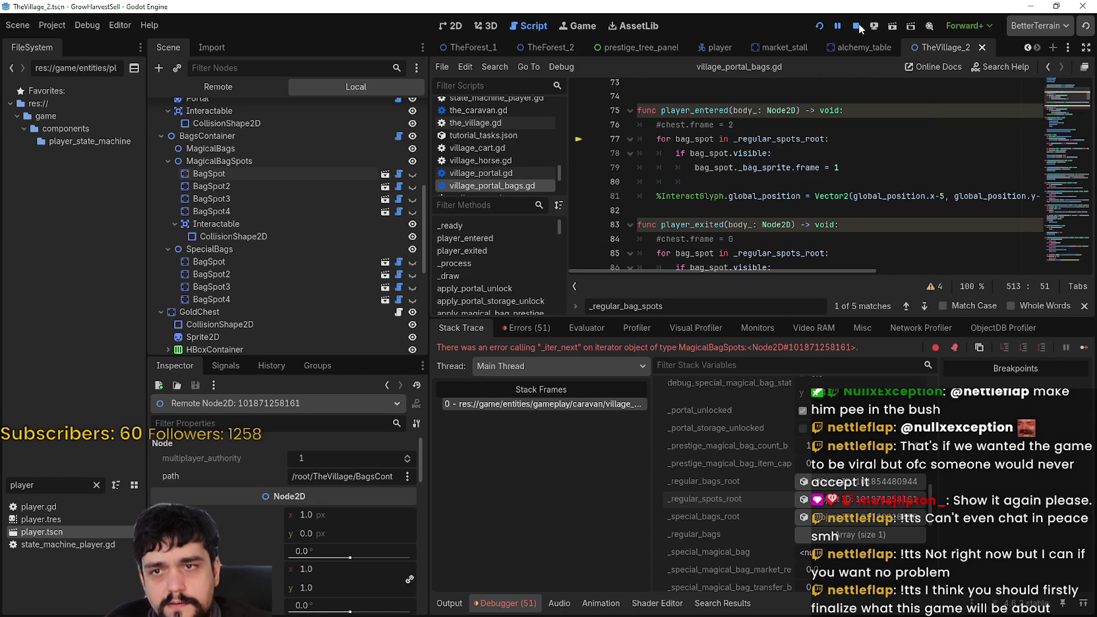
Step: Replace _regular_spots_root with _regular_bag_spots() on line 77 and copy the call
double_click(760, 139)
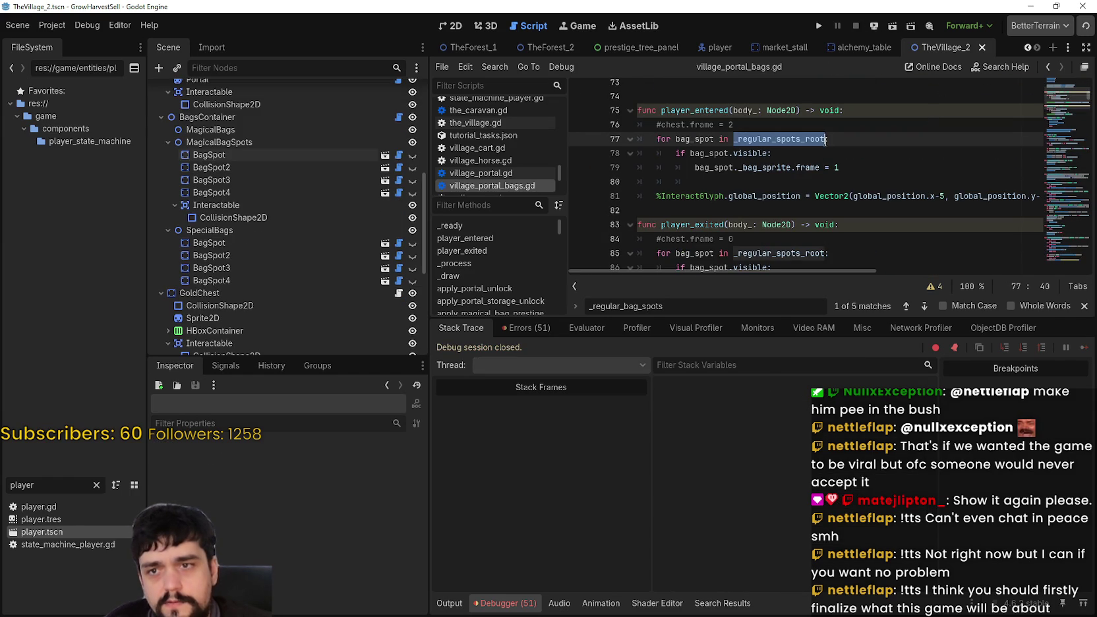
type("regular")
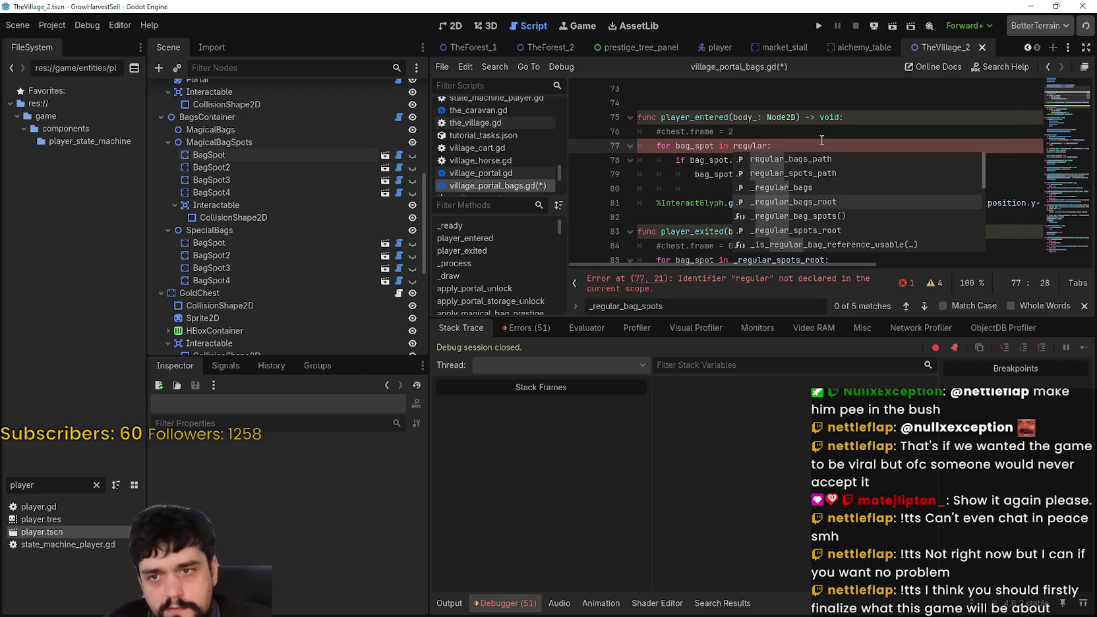
key("Return")
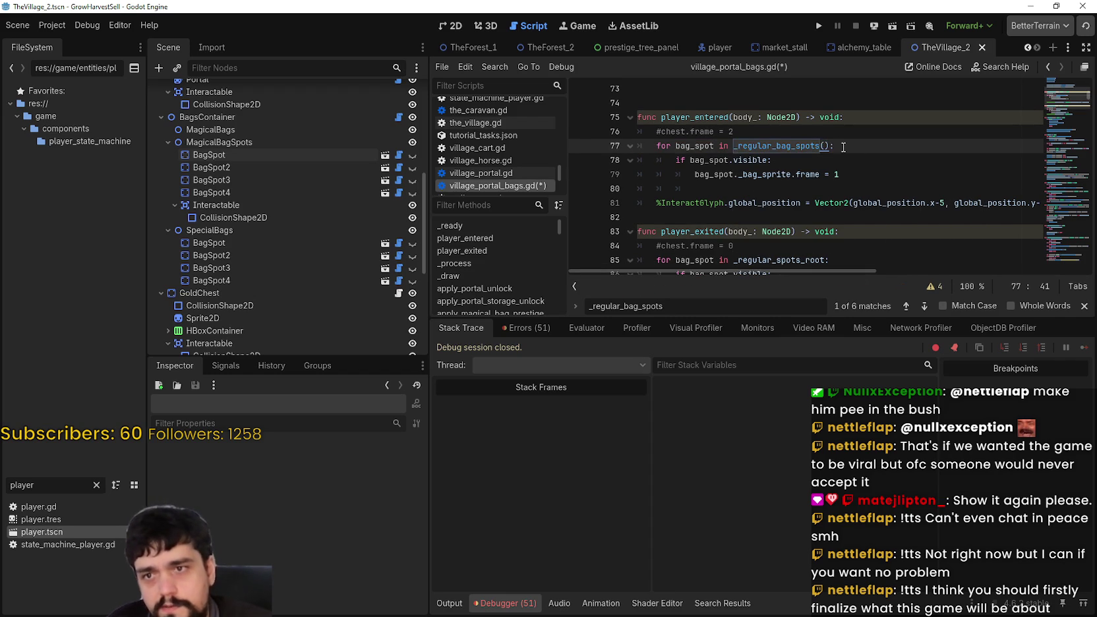
double_click(789, 145)
left_click(829, 145)
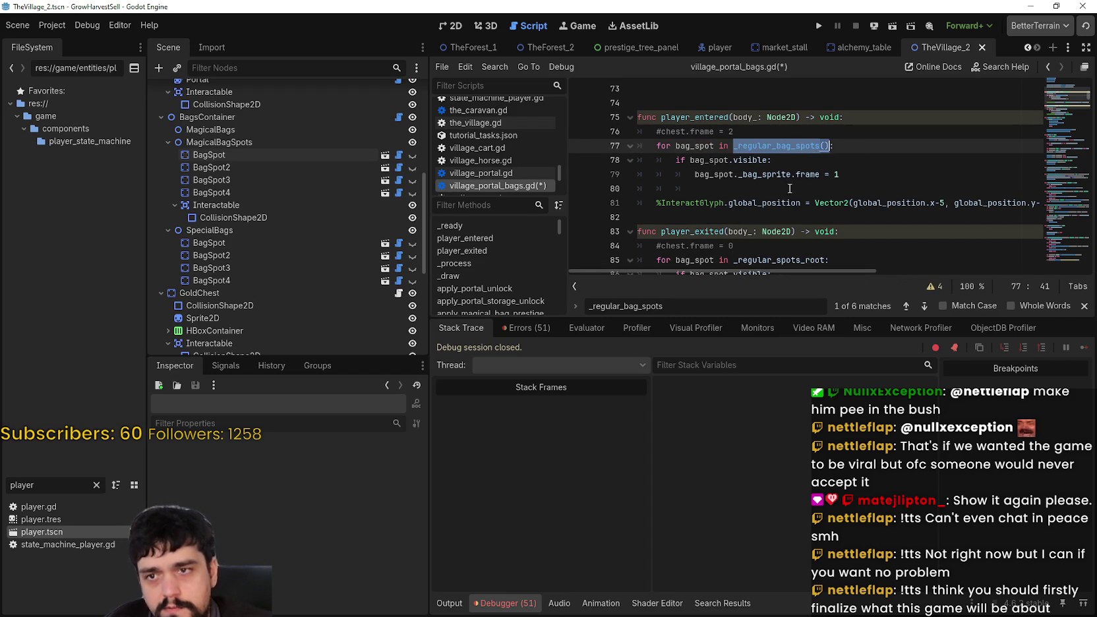
Step: Paste _regular_bag_spots() over _regular_spots_root on line 85, save, and relaunch the game
scroll(792, 188, "down", 1)
scroll(776, 200, "down", 1)
double_click(765, 175)
type("_regular_bag_spots()")
key("ctrl+s")
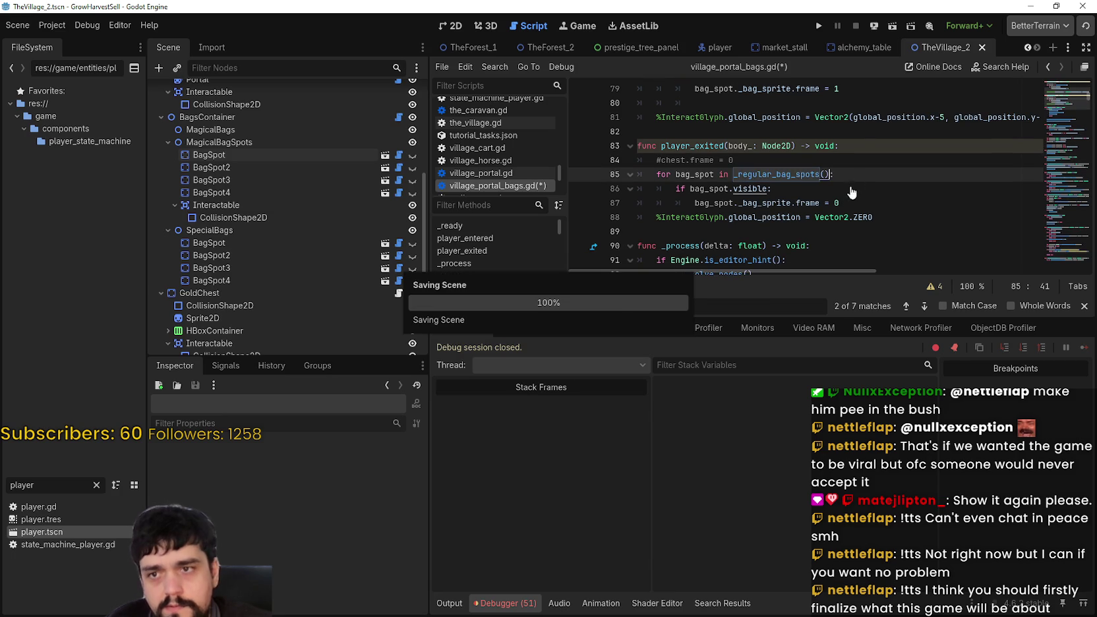
left_click(818, 27)
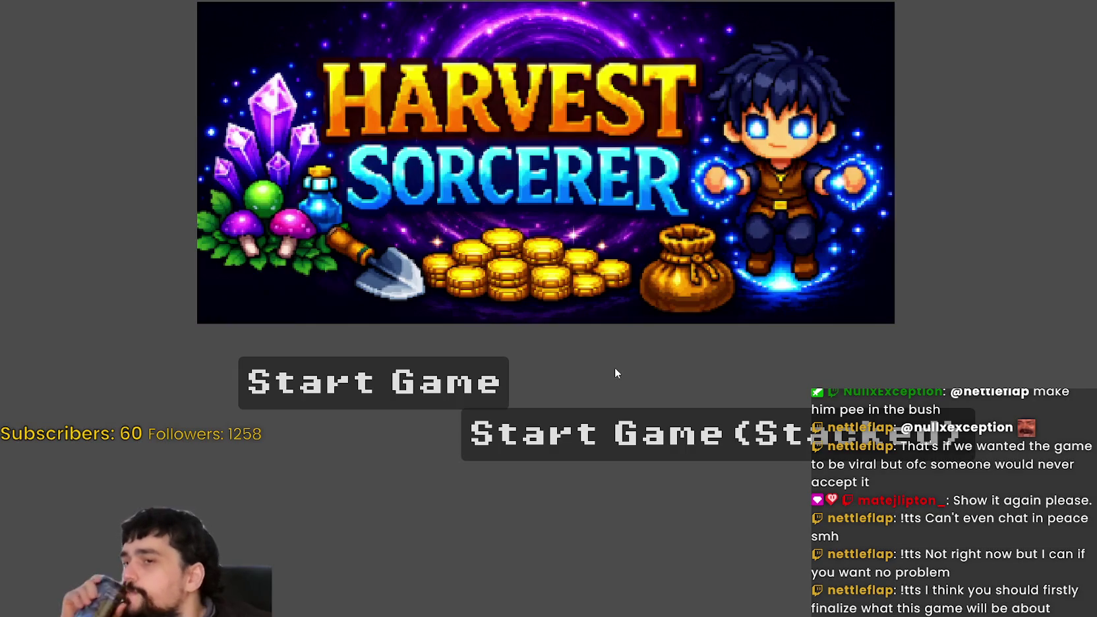
Step: Start a new game, toggle the Prestige skill tree, and walk left toward the bag spot
left_click(564, 414)
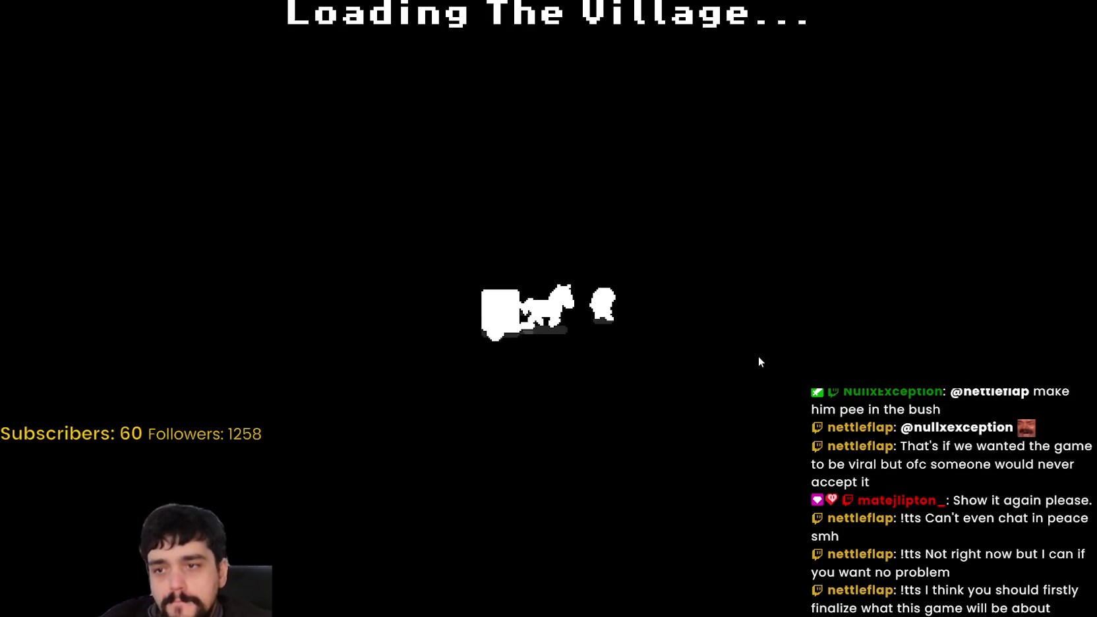
key("d")
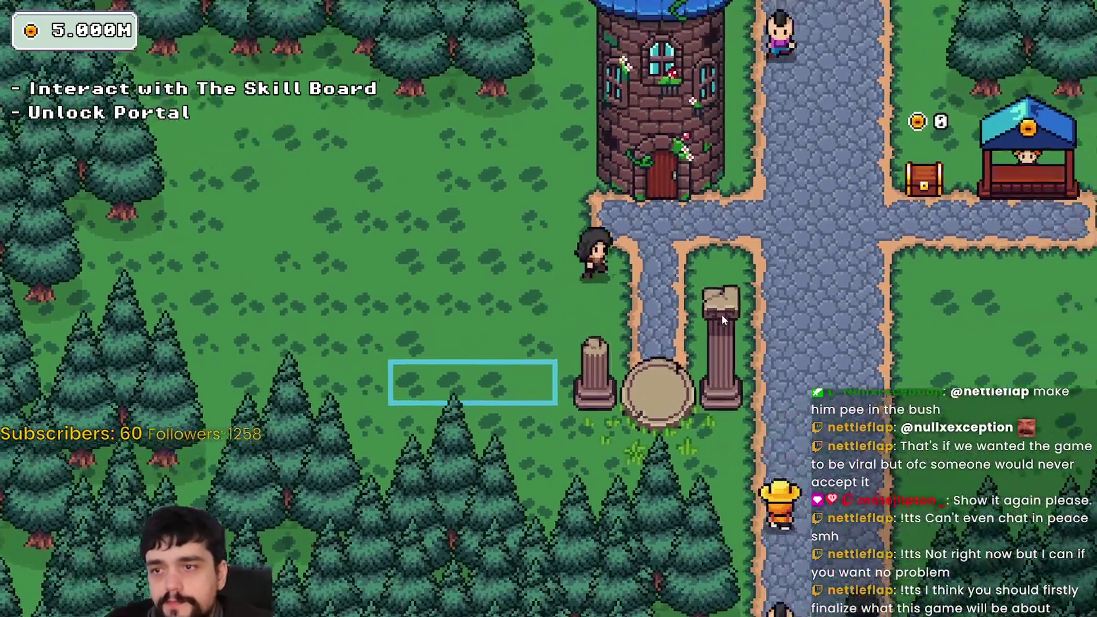
key("e")
mouse_move(566, 313)
key("Escape")
key("a")
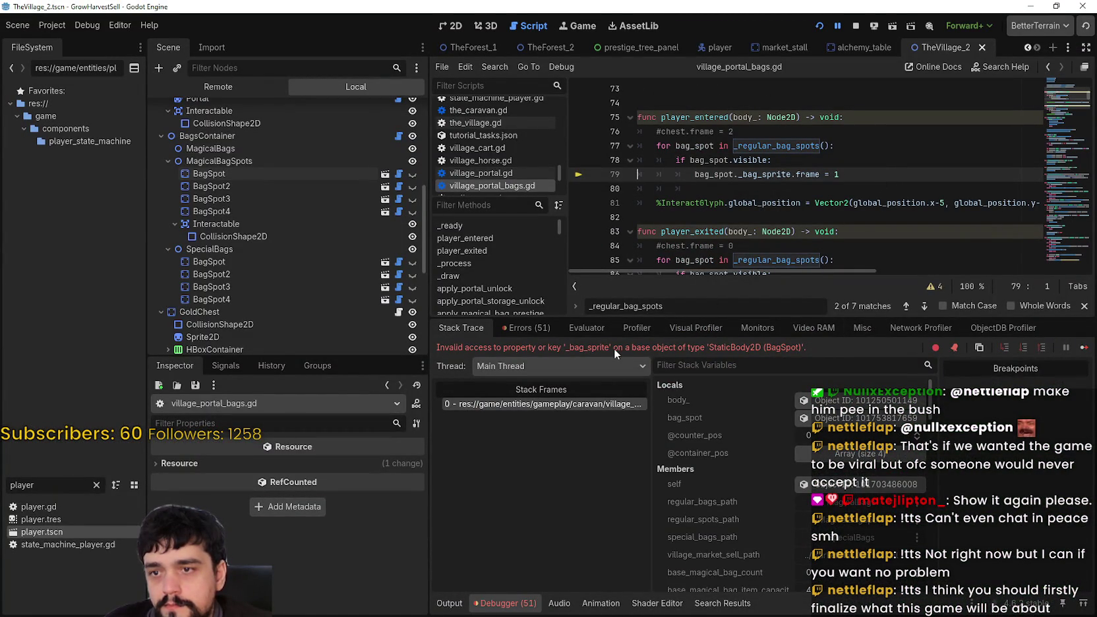
Step: Inspect the body_ and bag_spot locals, then change _bag_sprite to _sprite on line 79
left_click(804, 400)
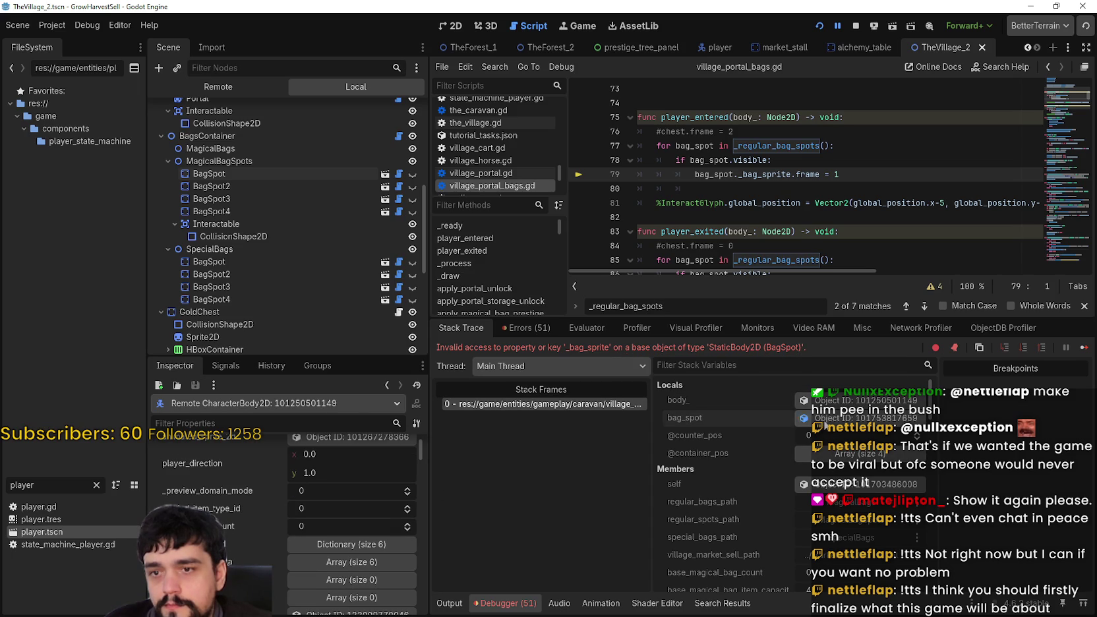
left_click(804, 418)
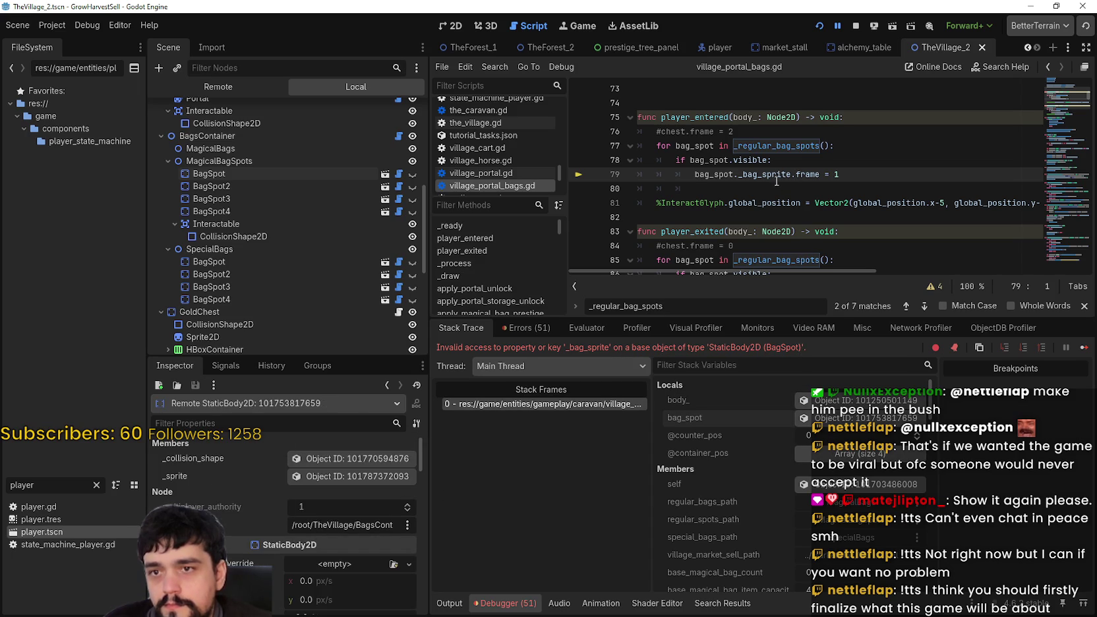
double_click(770, 175)
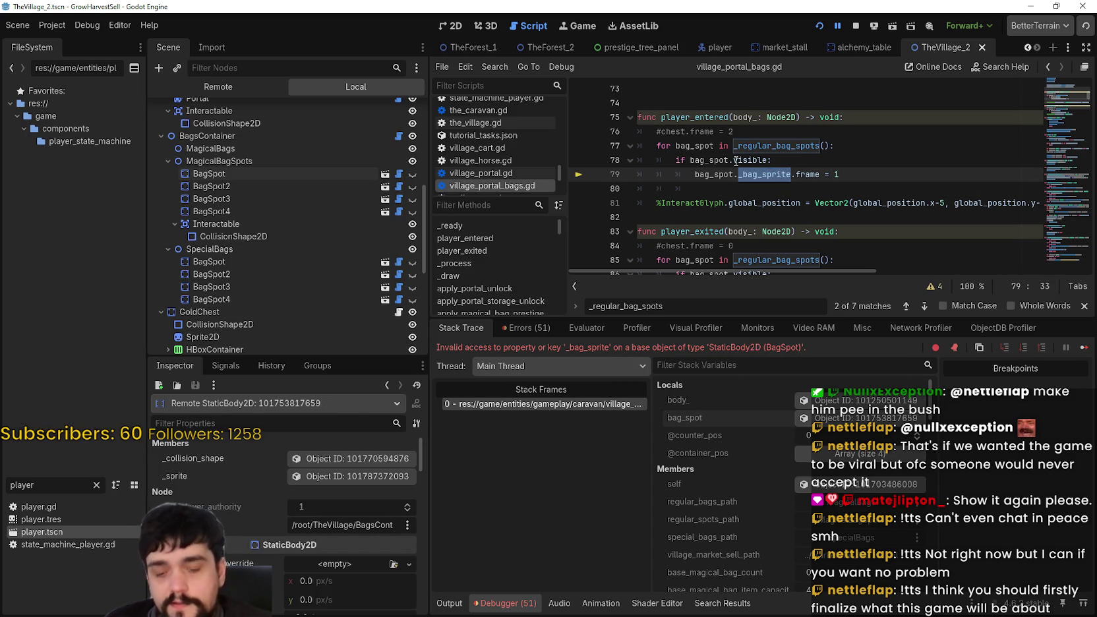
type("_ps")
key("BackSpace")
key("BackSpace")
type("sprite")
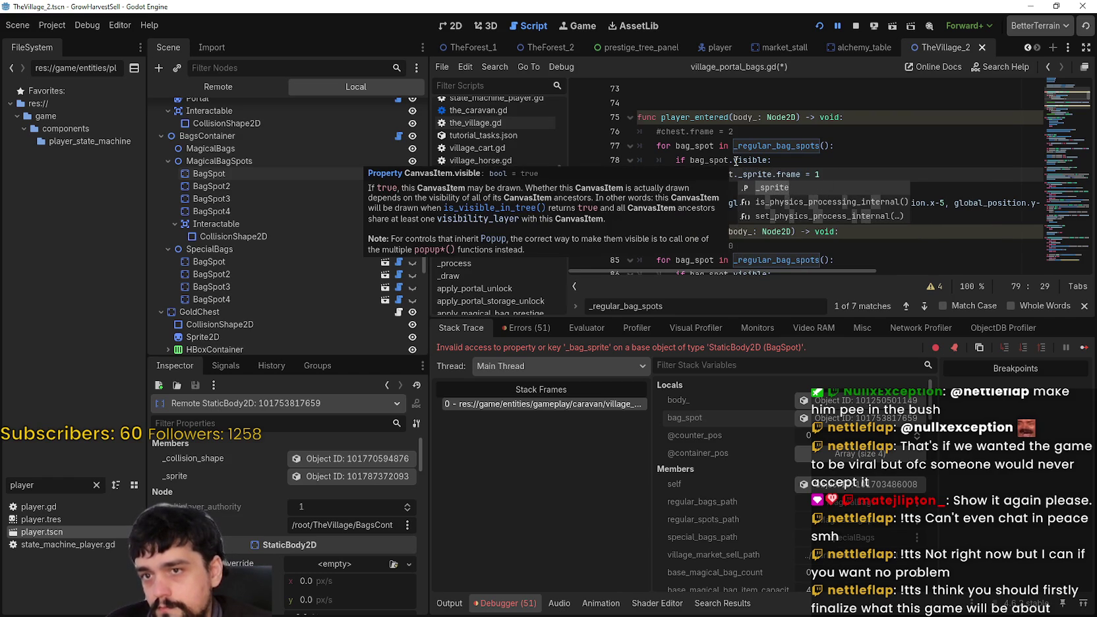
key("Escape")
Step: Fix the _bag_sprite reference on line 87, save the script, and stop the game
scroll(749, 188, "down", 2)
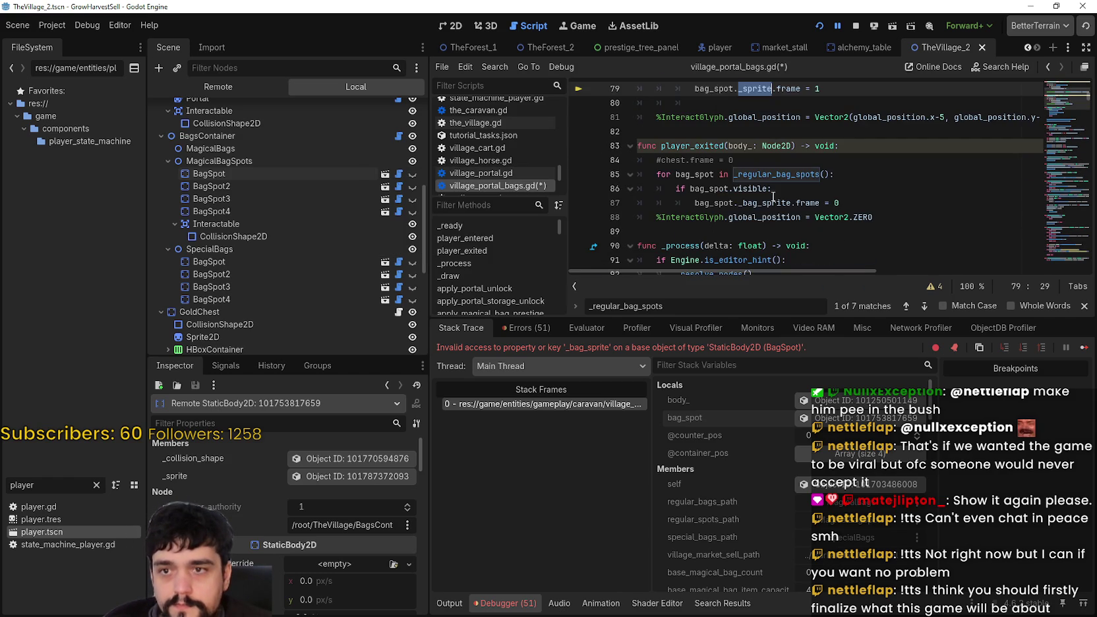
left_click(750, 199)
key("ctrl+s")
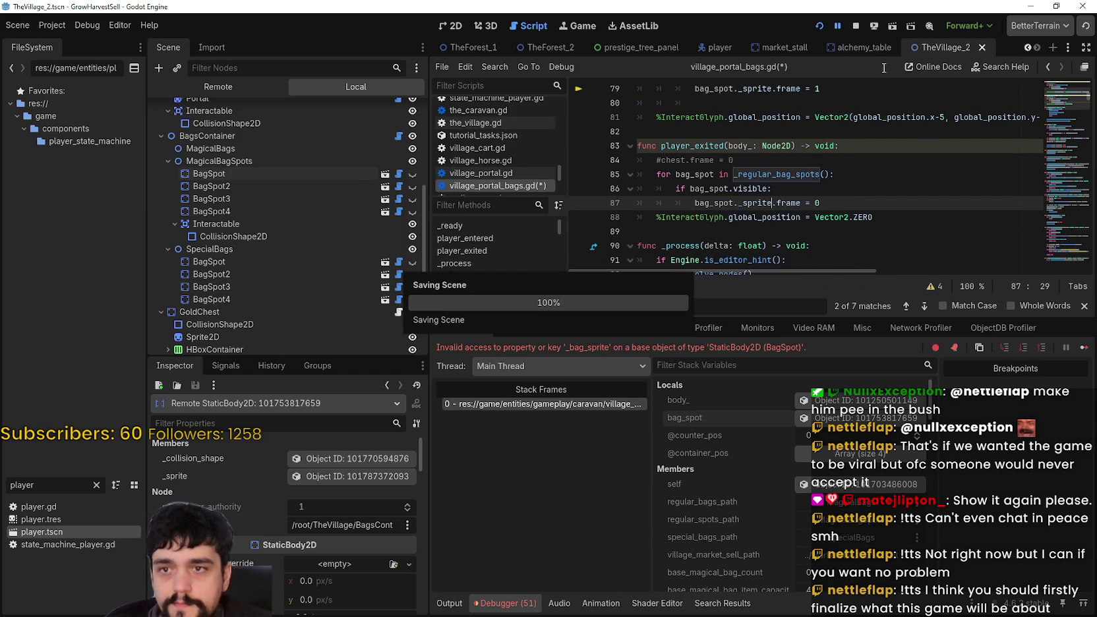
left_click(853, 27)
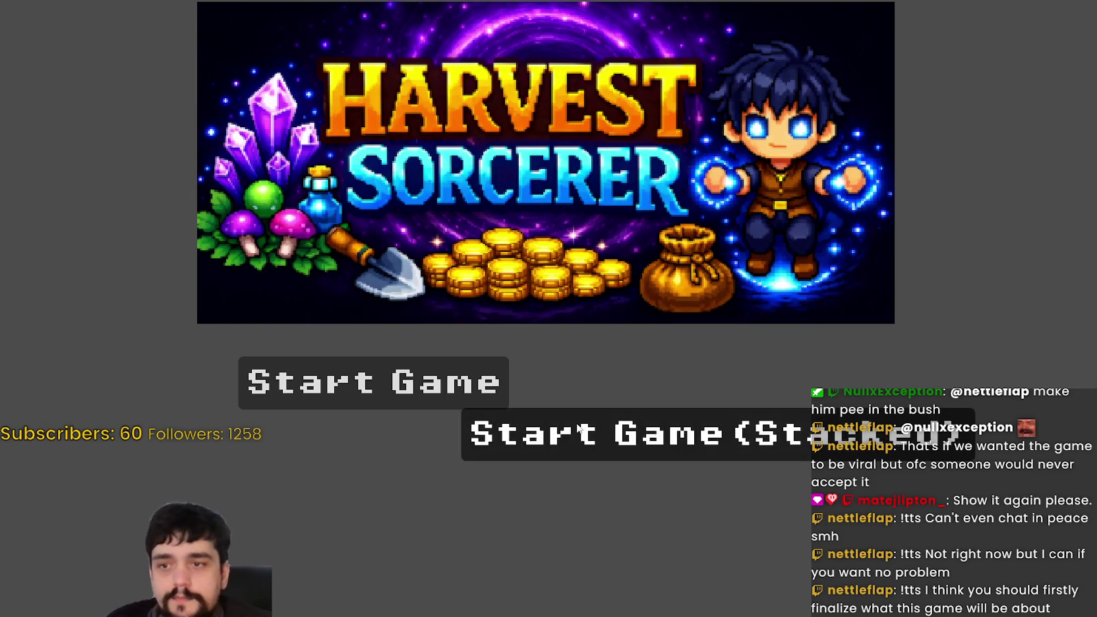
Step: Start a new game, walk to the skill board, and open and close the Prestige skill tree
left_click(636, 428)
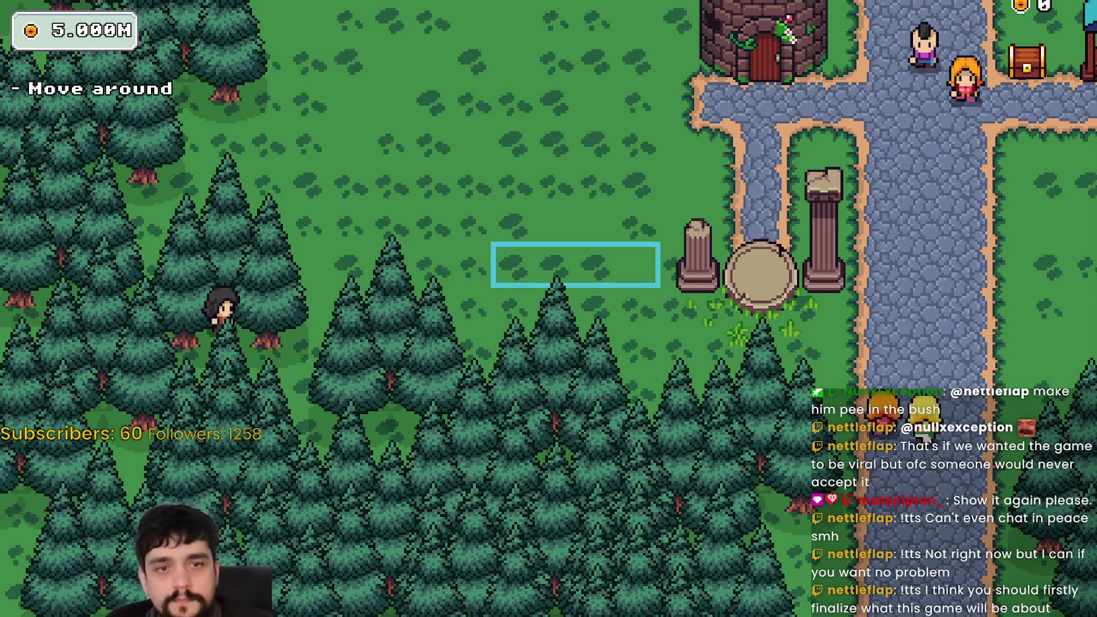
key("d")
key("w")
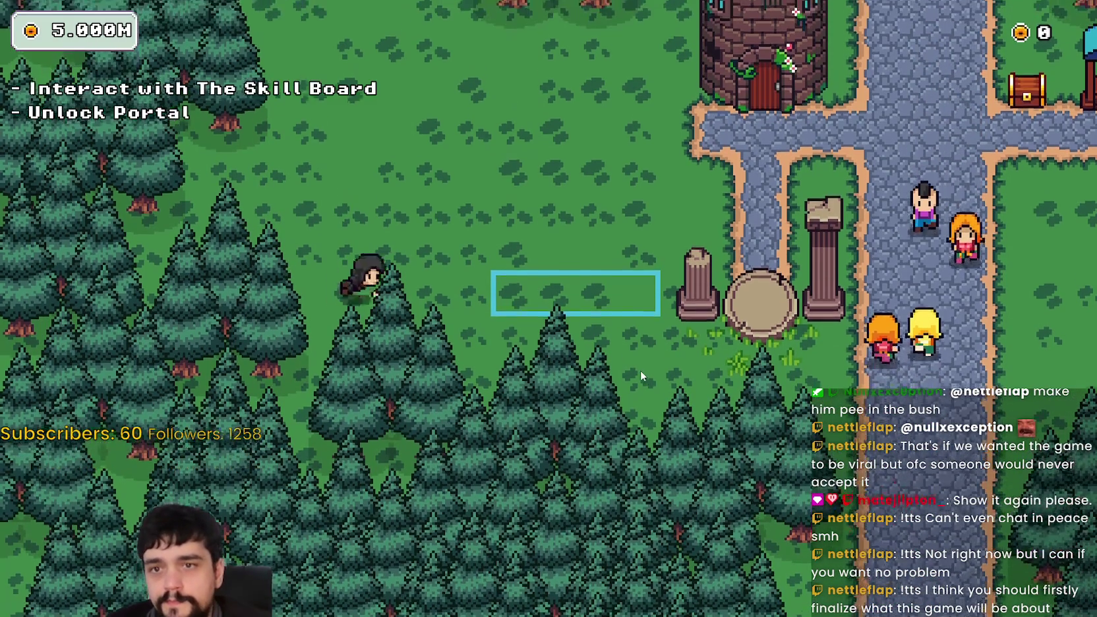
key("d")
key("w")
key("e")
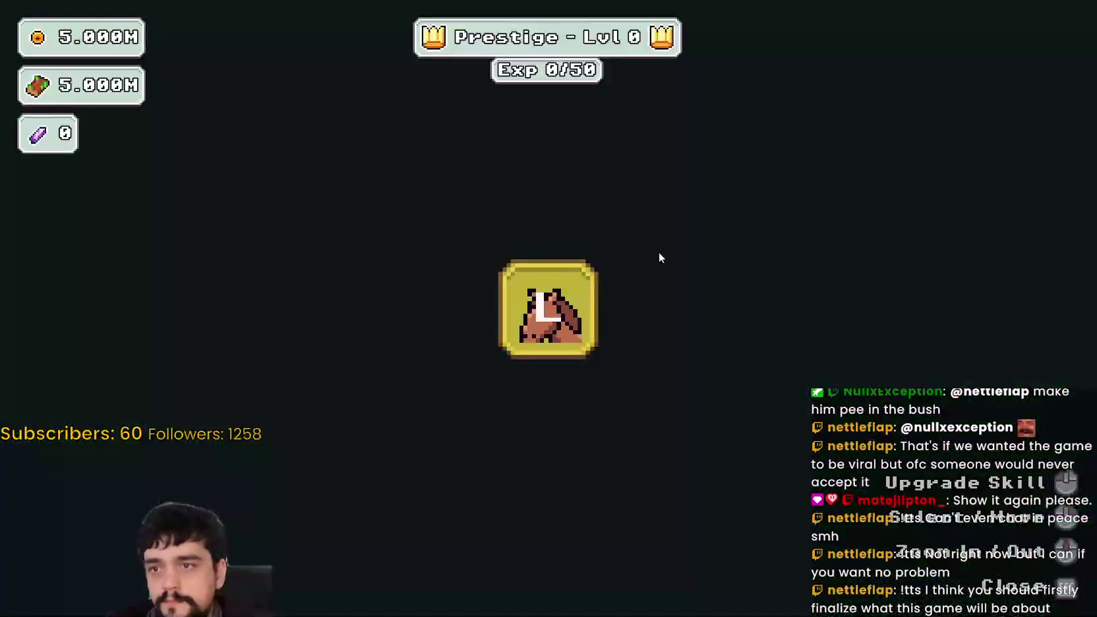
key("Escape")
key("e")
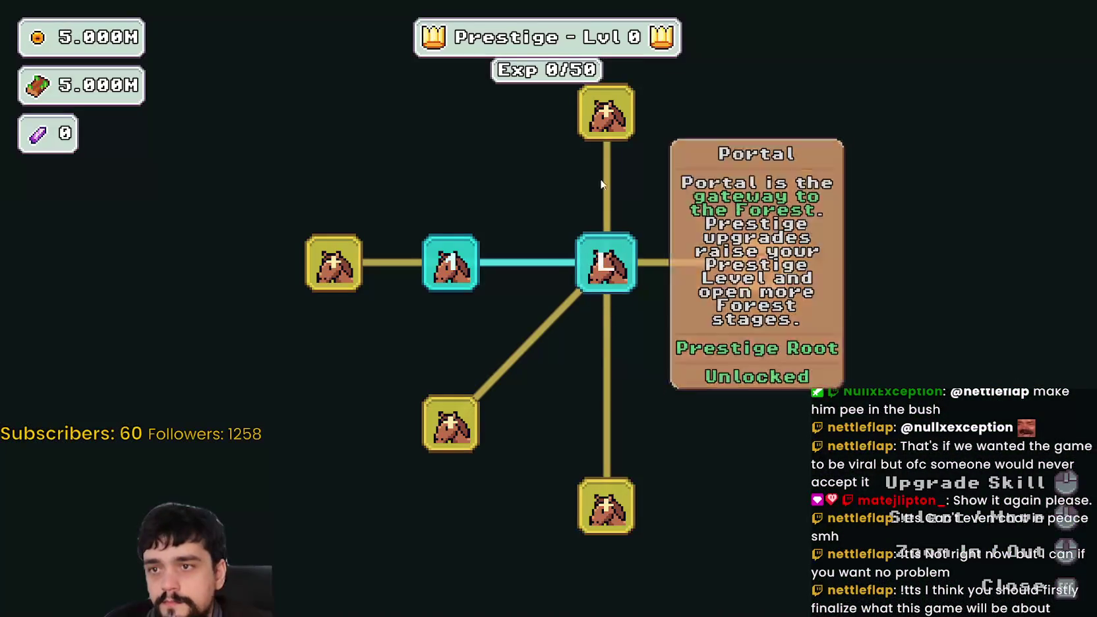
key("Escape")
Step: Walk around the portal and bag spot until the E prompt appears, then close the game
key("s")
key("a")
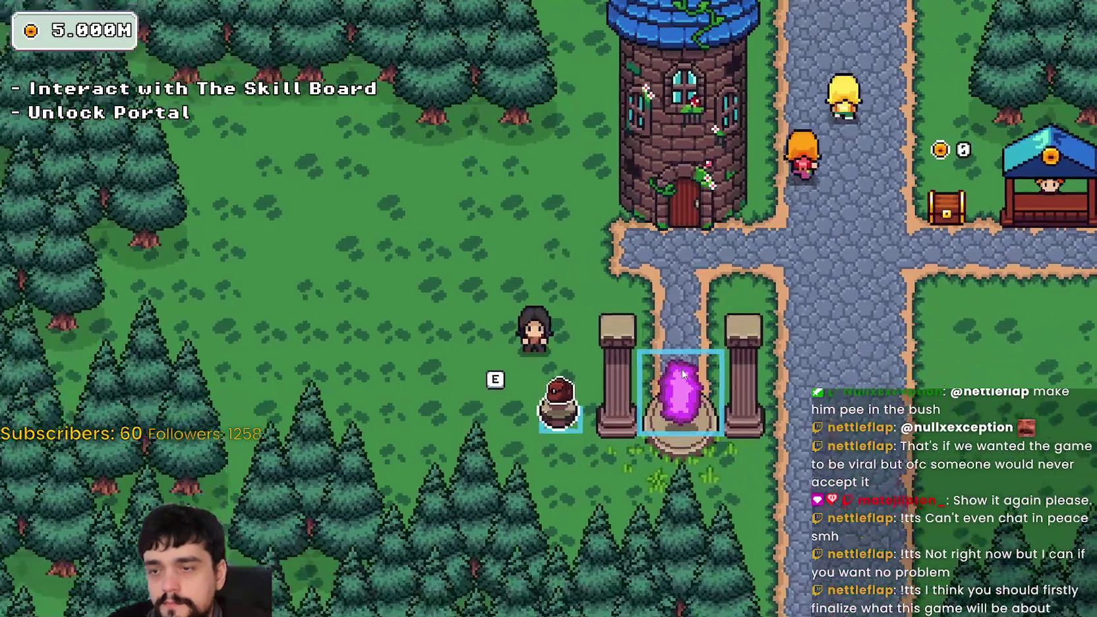
key("w")
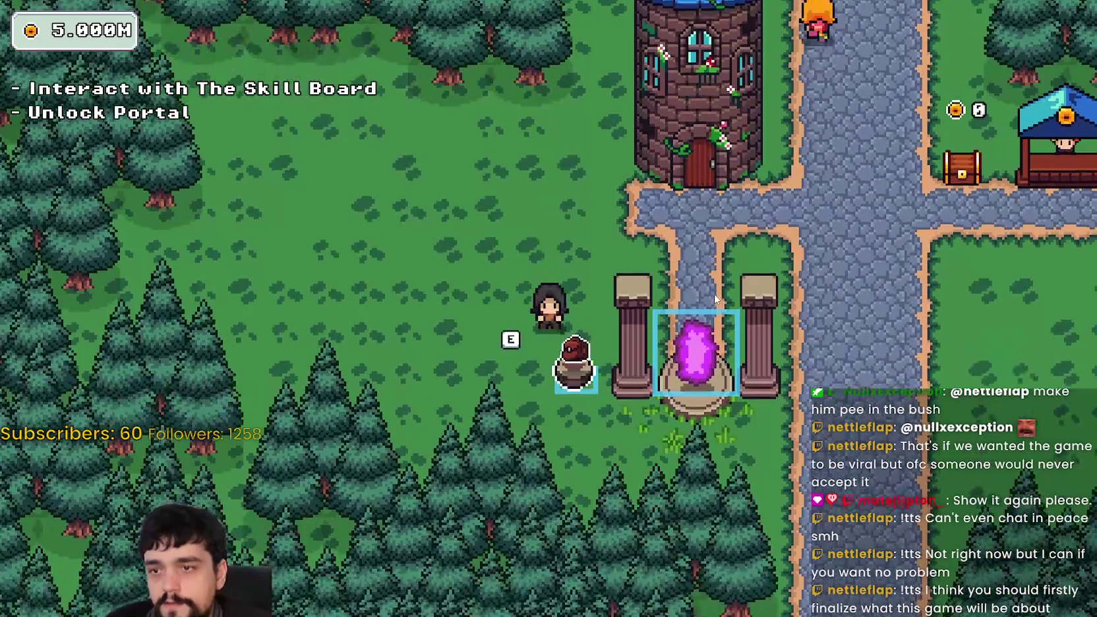
key("s")
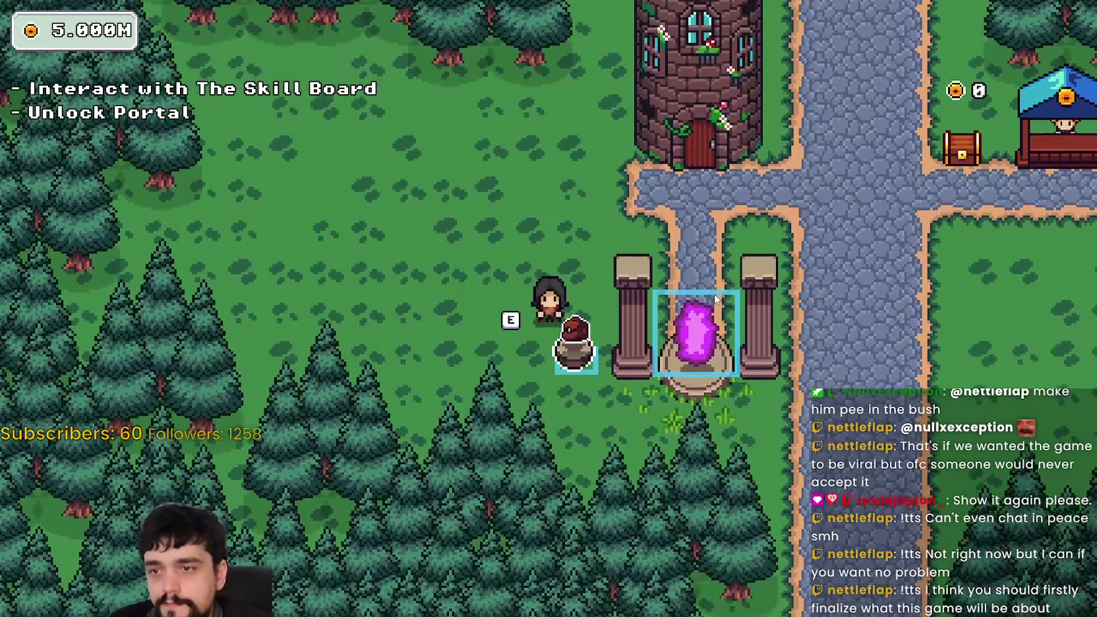
key("w")
key("s")
key("a")
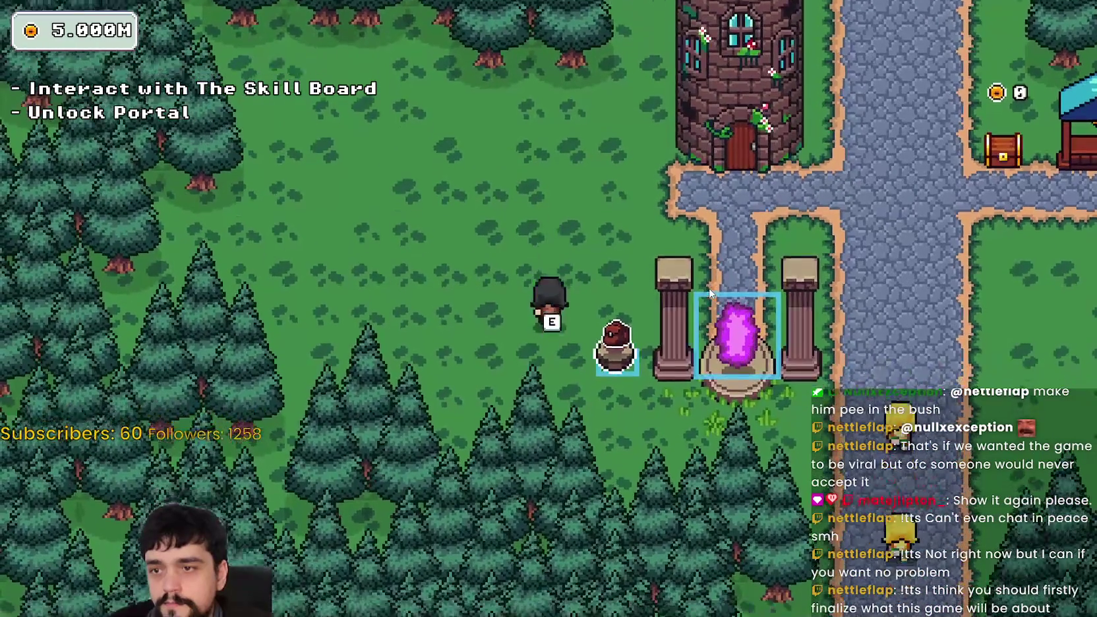
key("w")
key("d")
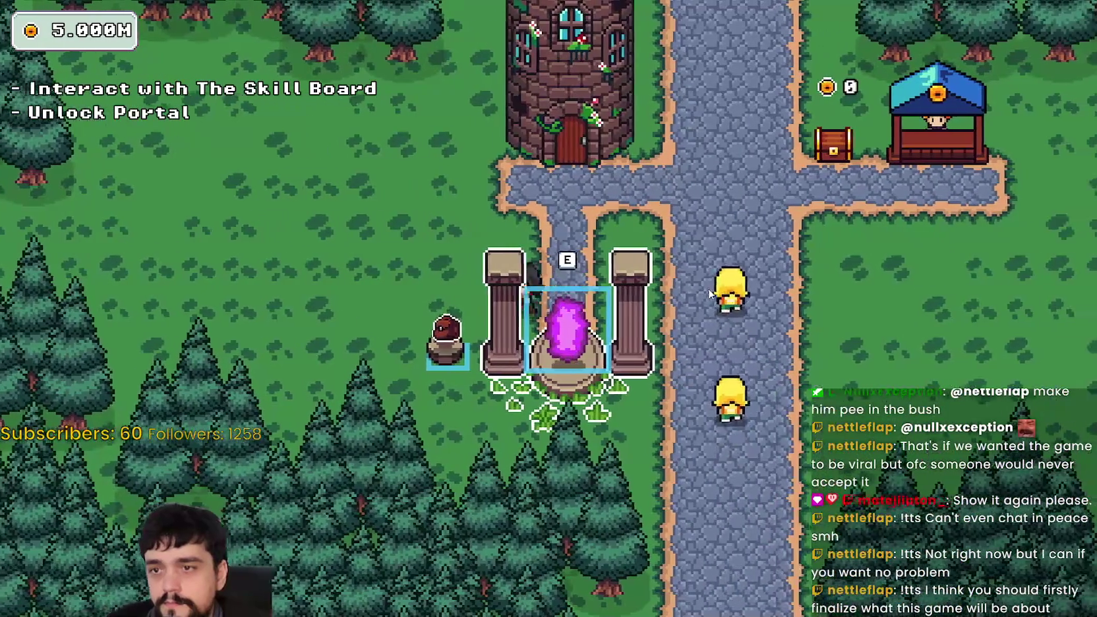
key("a")
key("d")
key("a")
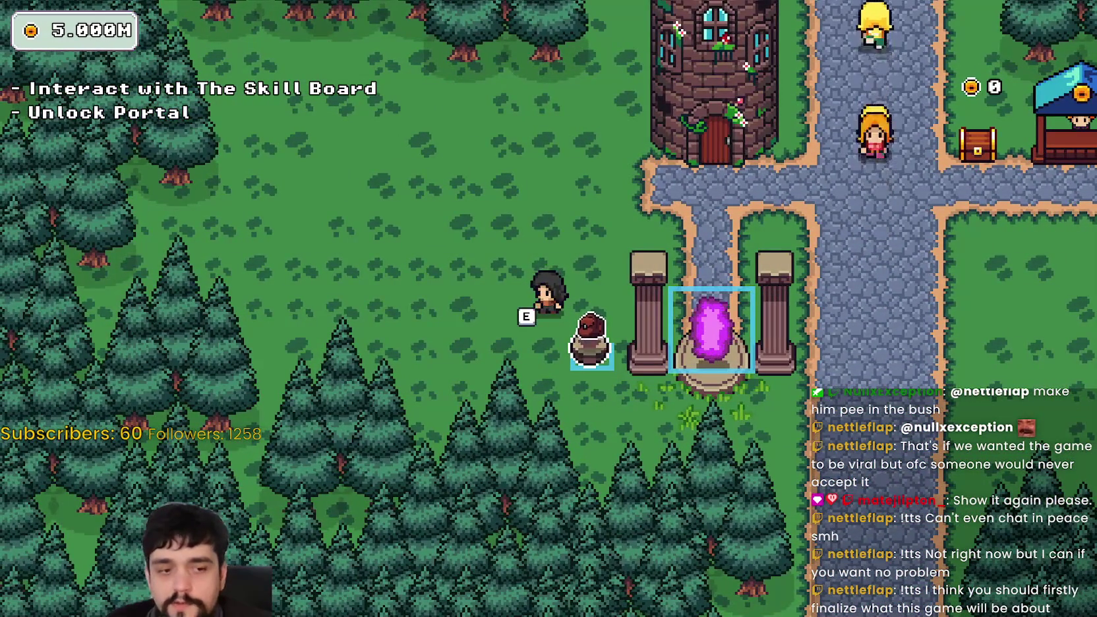
key("F8")
scroll(769, 217, "up", 4)
Step: Change the E prompt offset to x-5, y-30, save, and test it at the portal
left_click_drag(934, 288, 1071, 292)
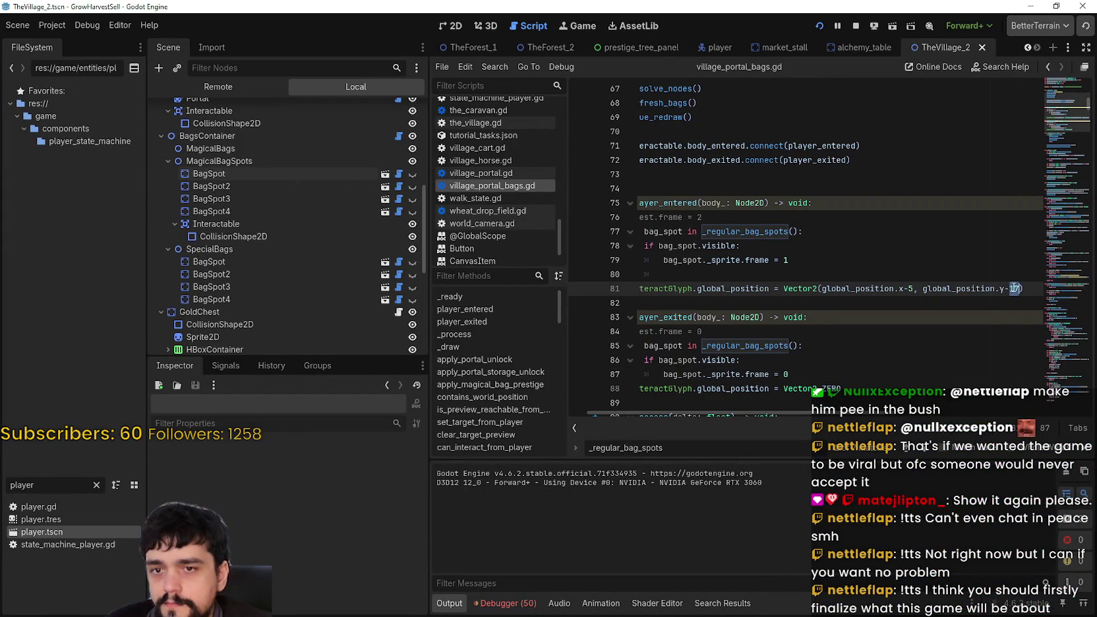
key("ctrl+s")
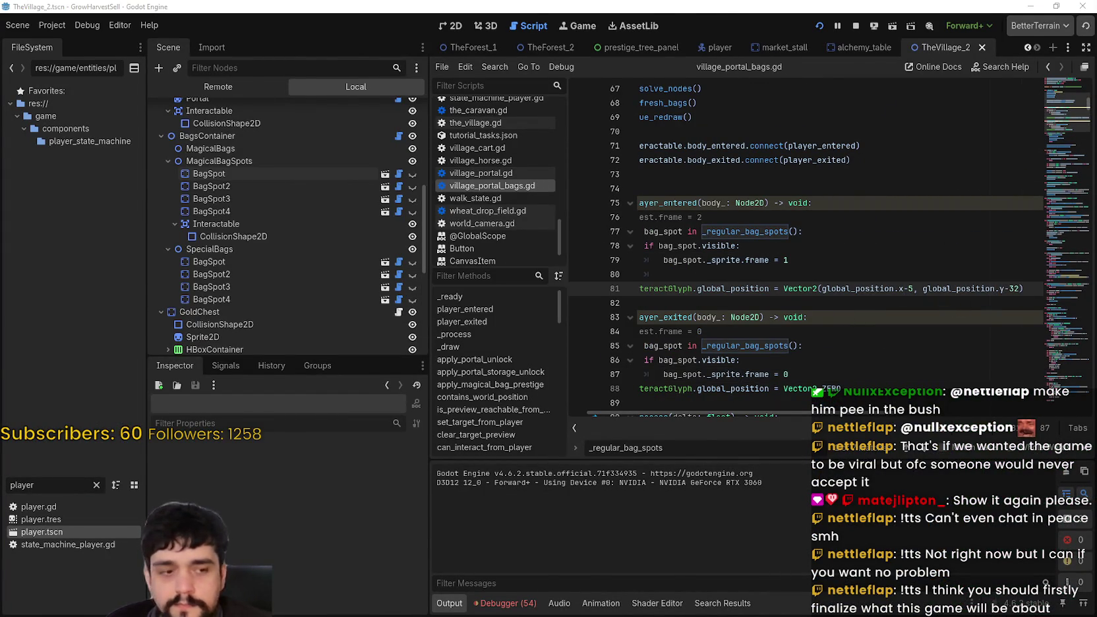
key("F5")
key("a")
key("d")
key("a")
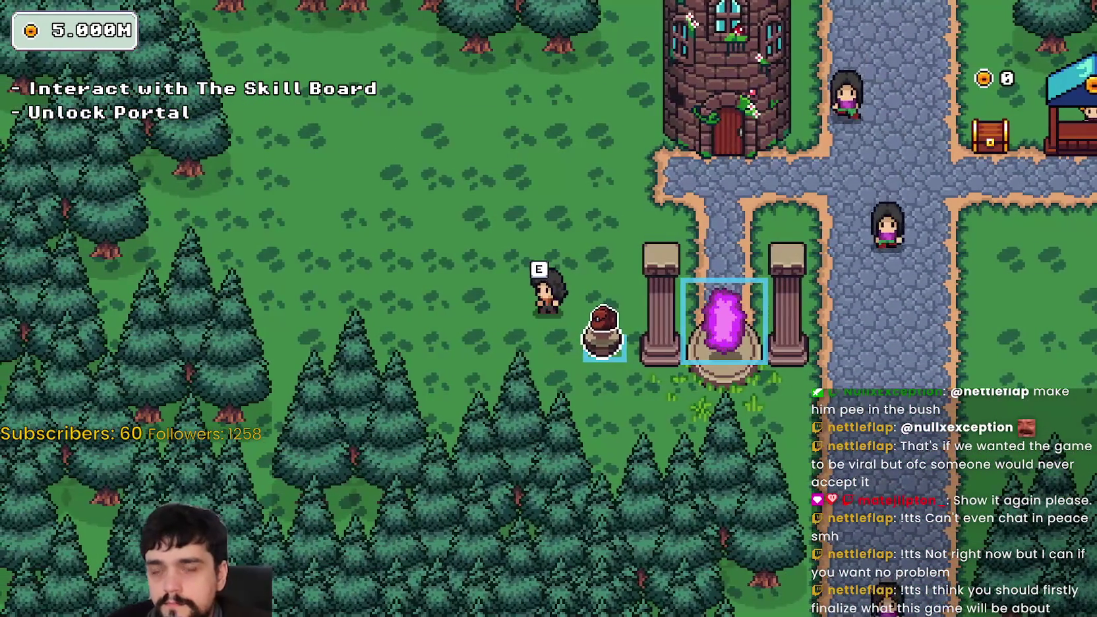
key("F8")
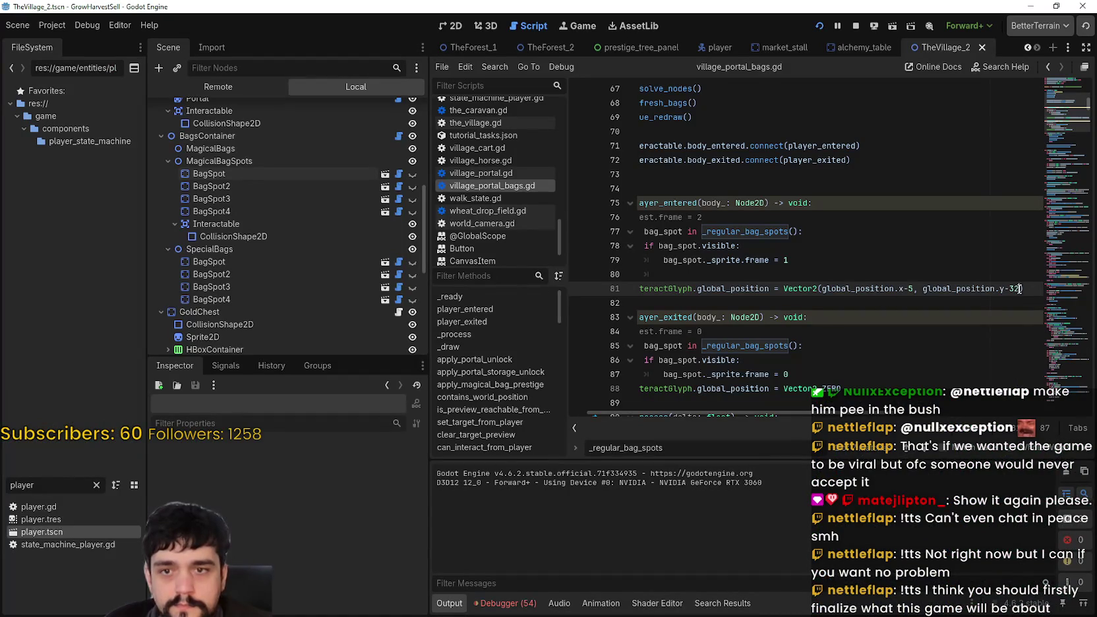
Step: Relaunch the game and walk the player around the bag spot into its interact area
key("F5")
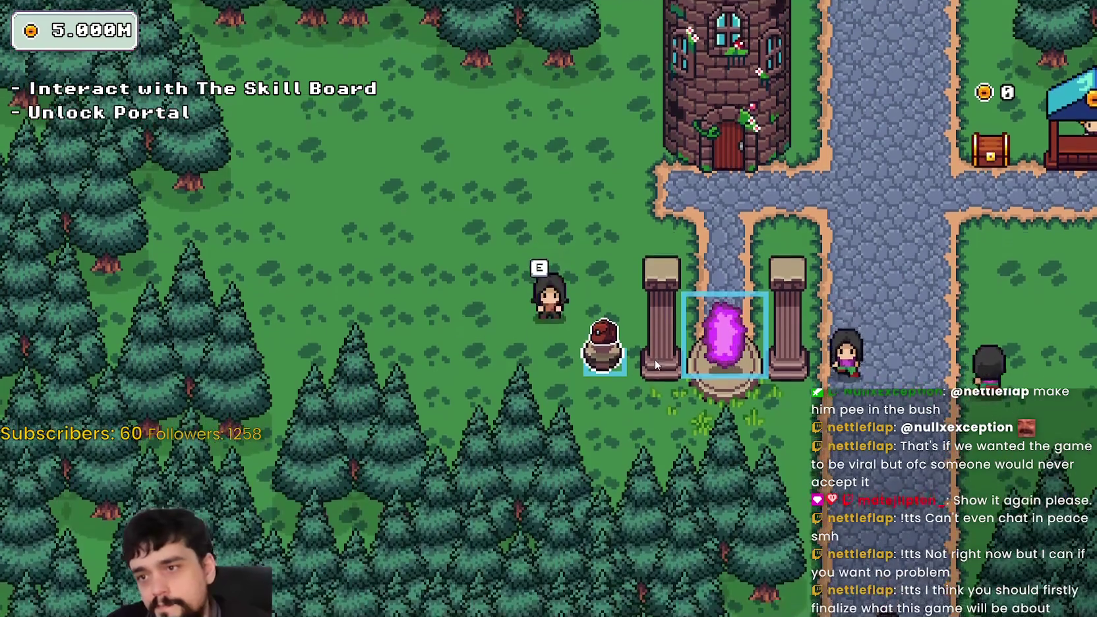
key("d")
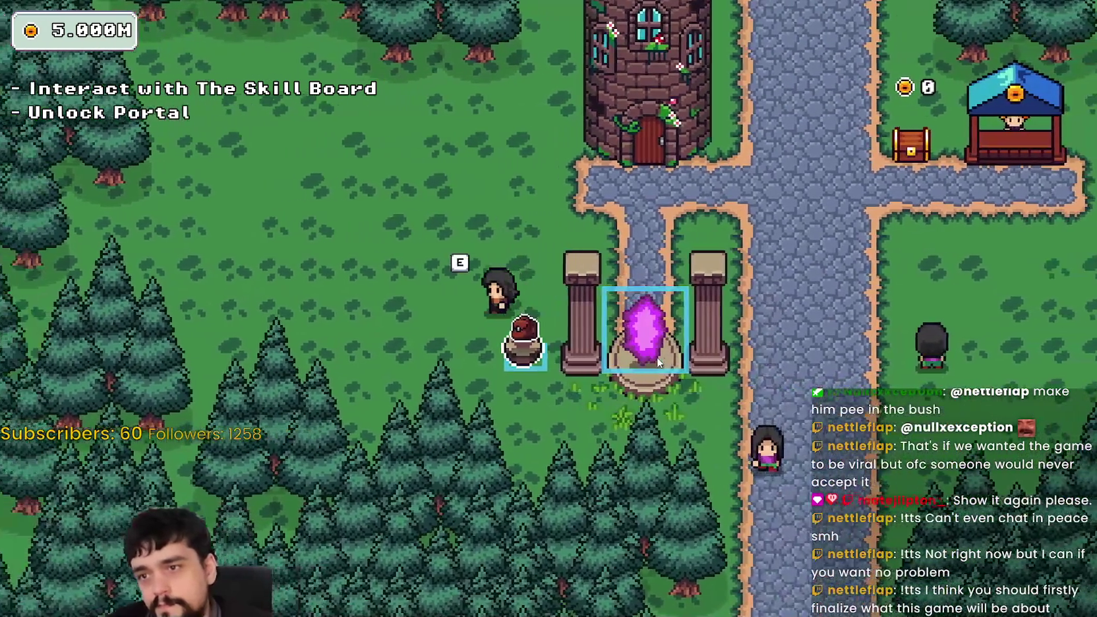
key("a")
key("d")
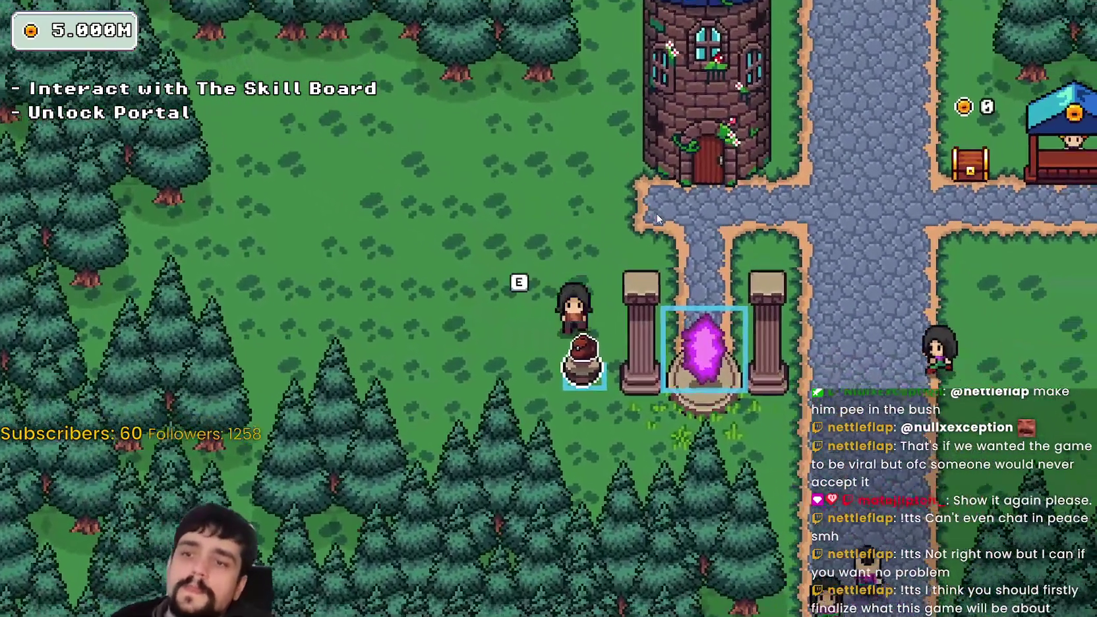
key("w")
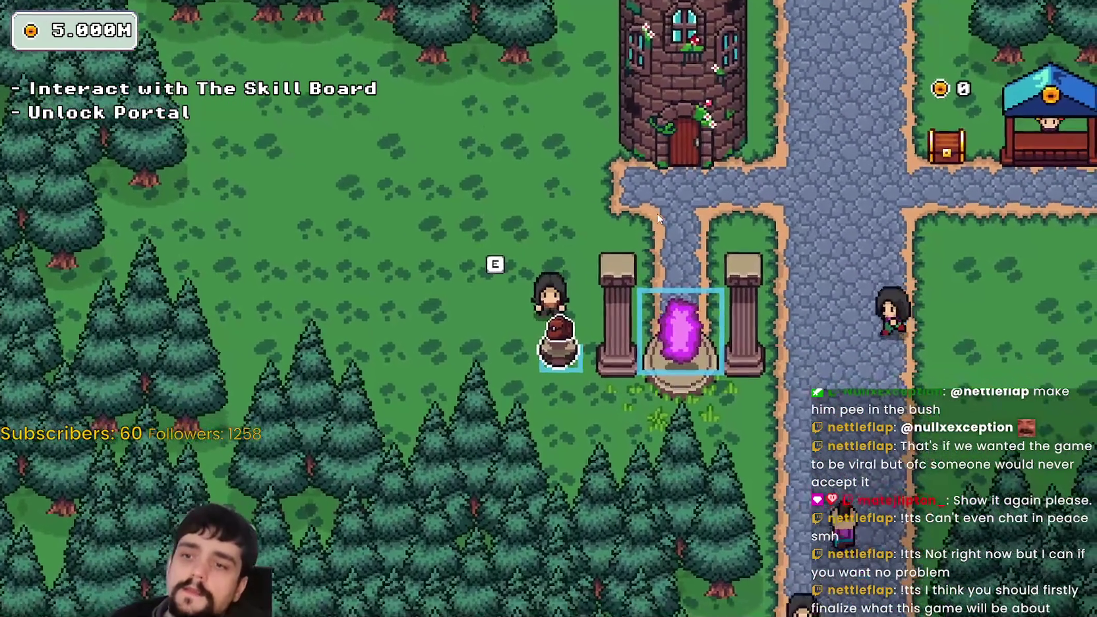
key("a")
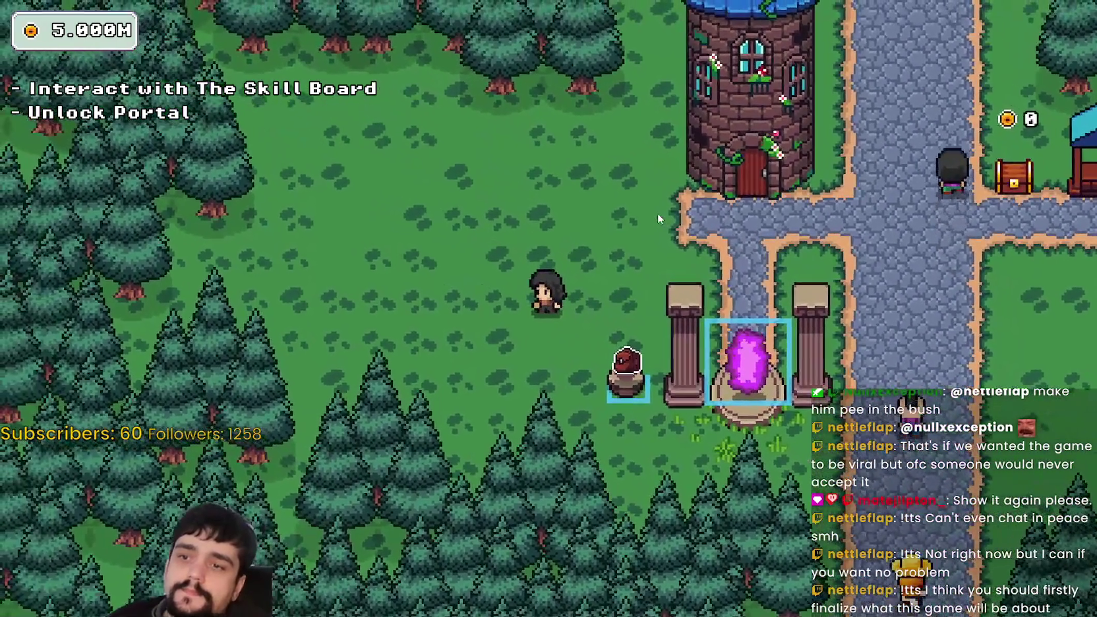
key("F8")
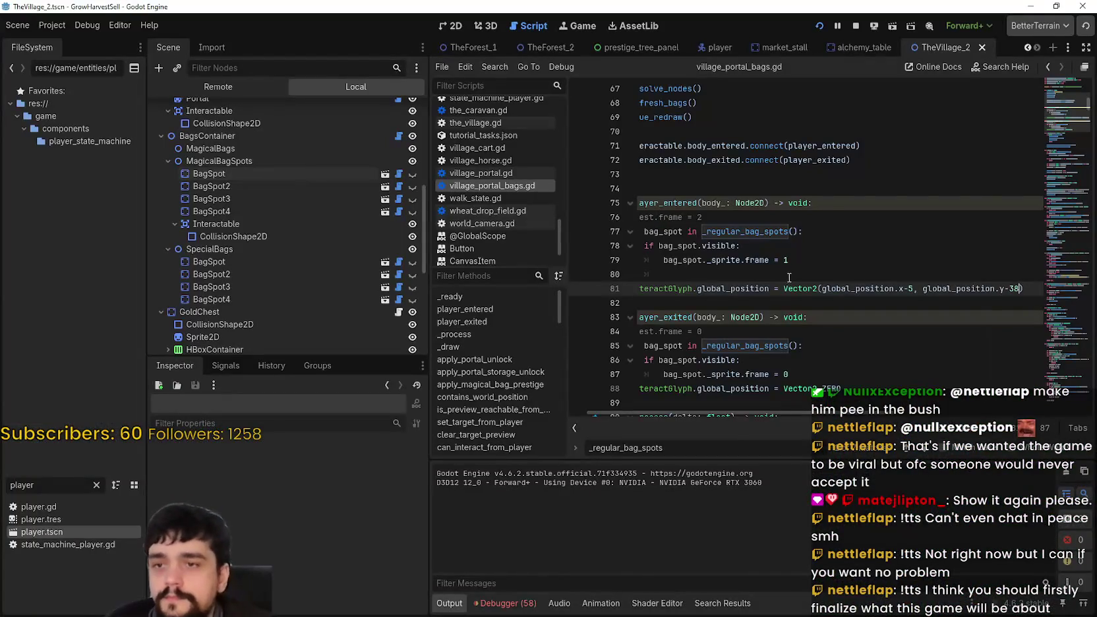
Step: Walk the player past the bag spot once more, then return to the village scene's 2D view
key("alt+Tab")
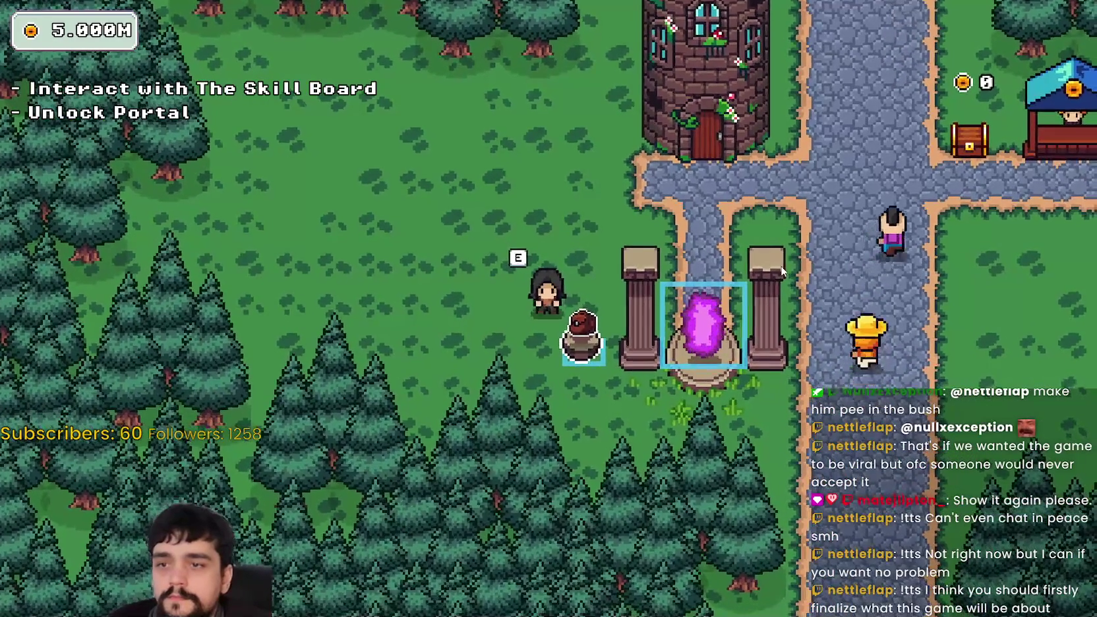
key("w")
key("d")
key("w")
key("a")
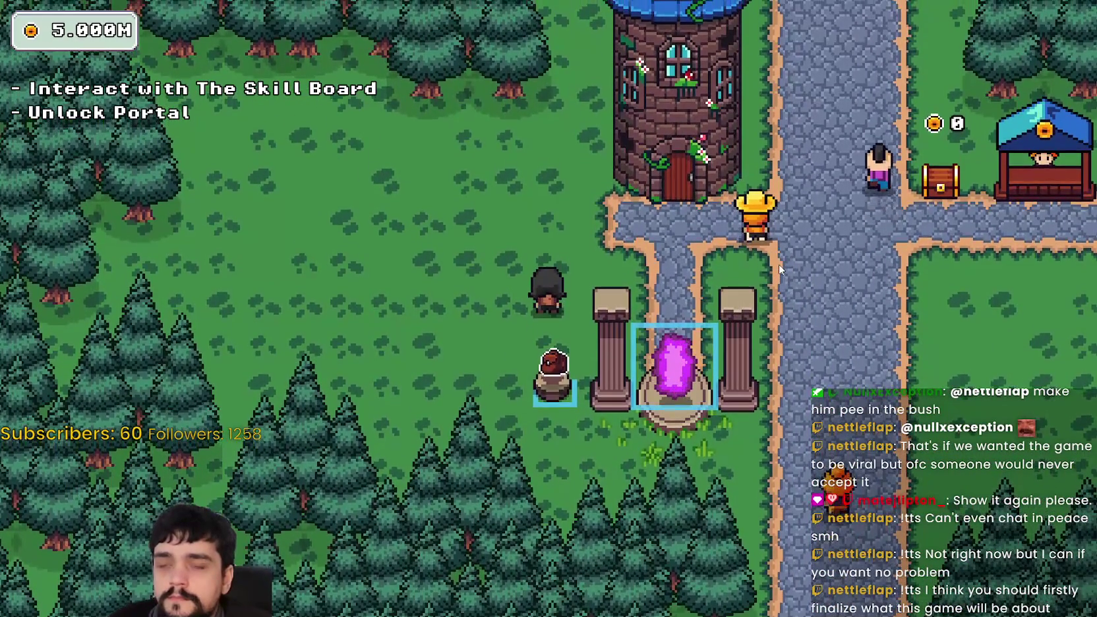
key("alt+Tab")
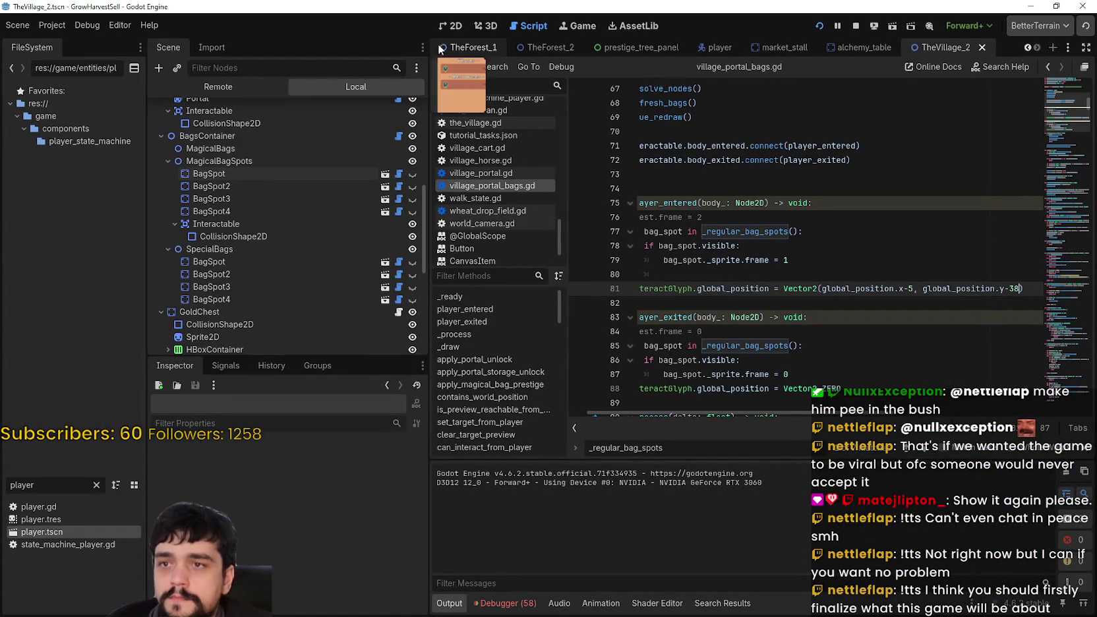
left_click(464, 27)
Step: Select the BagsContainer node in the TheVillage_2 scene tree to inspect its properties
scroll(765, 271, "down", 2)
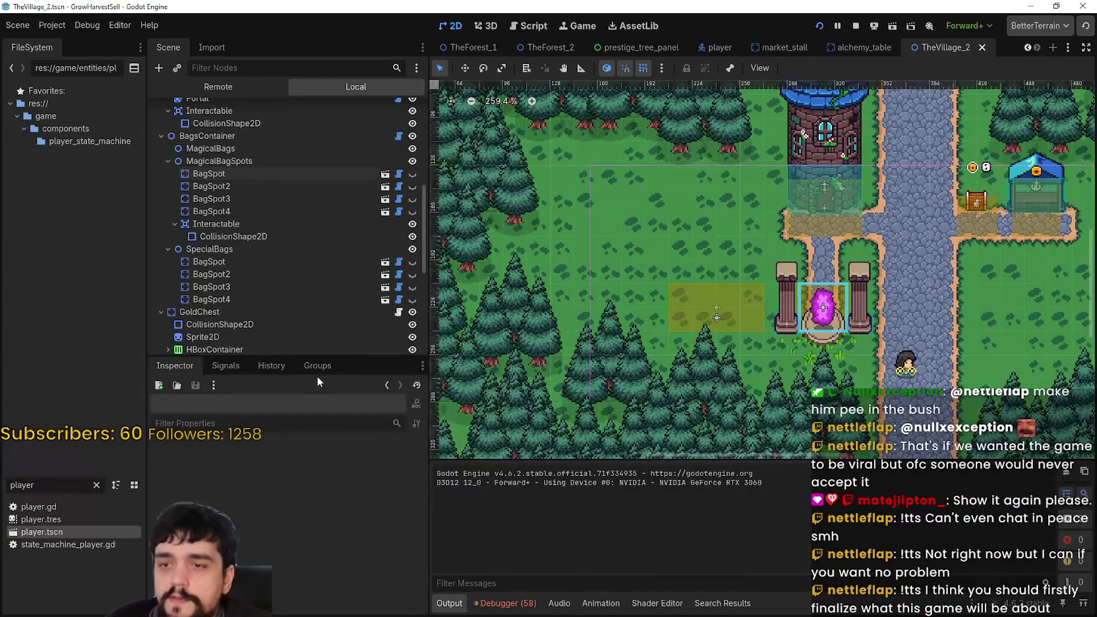
scroll(319, 263, "down", 3)
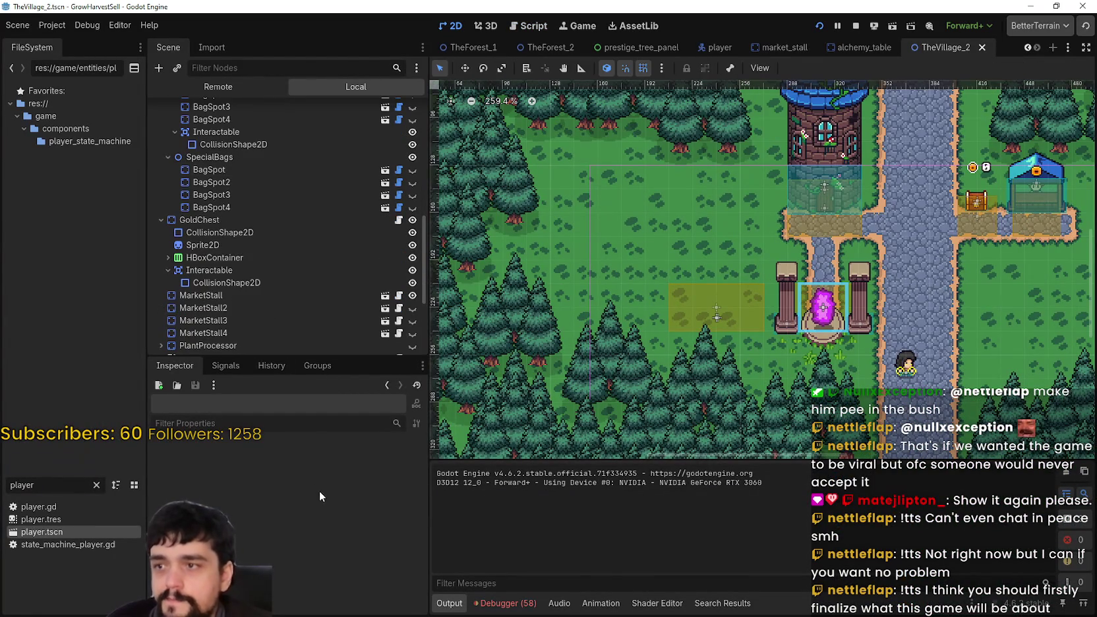
scroll(268, 171, "up", 2)
left_click(253, 130)
left_click(243, 106)
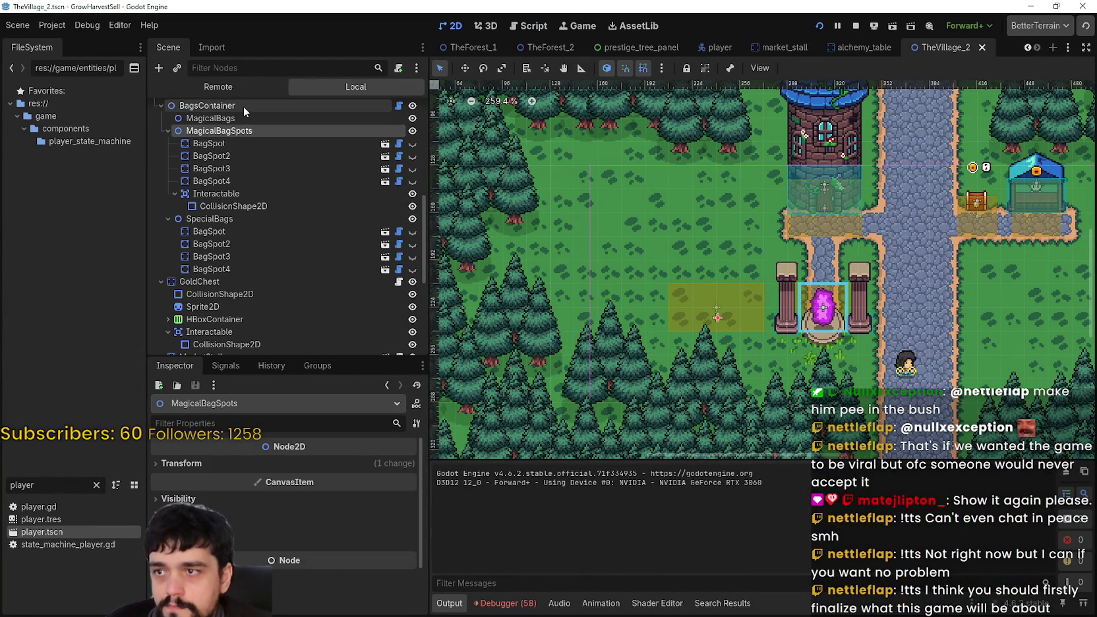
scroll(274, 285, "up", 2)
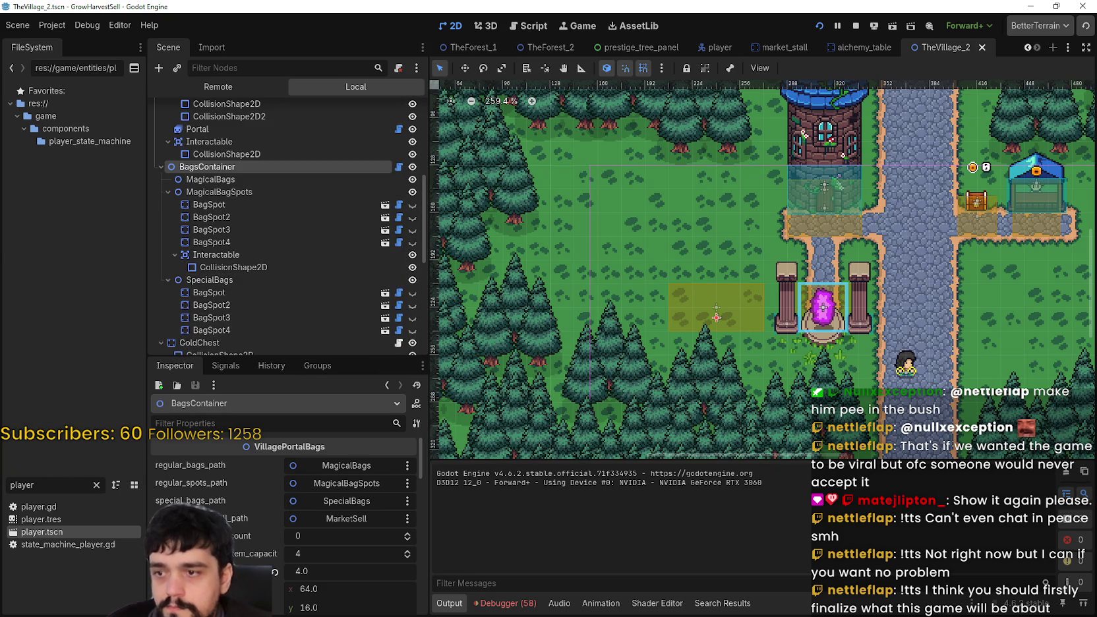
scroll(288, 508, "down", 5)
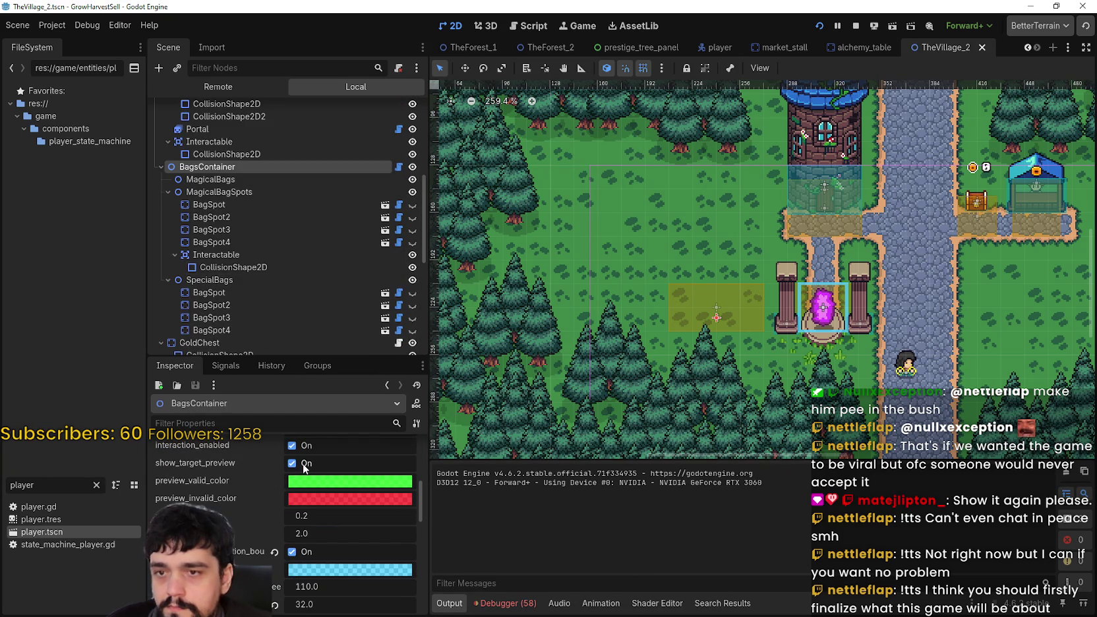
Step: Toggle debug_draw_interaction_bounds on BagsContainer in the Inspector
mouse_move(359, 575)
scroll(322, 542, "down", 10)
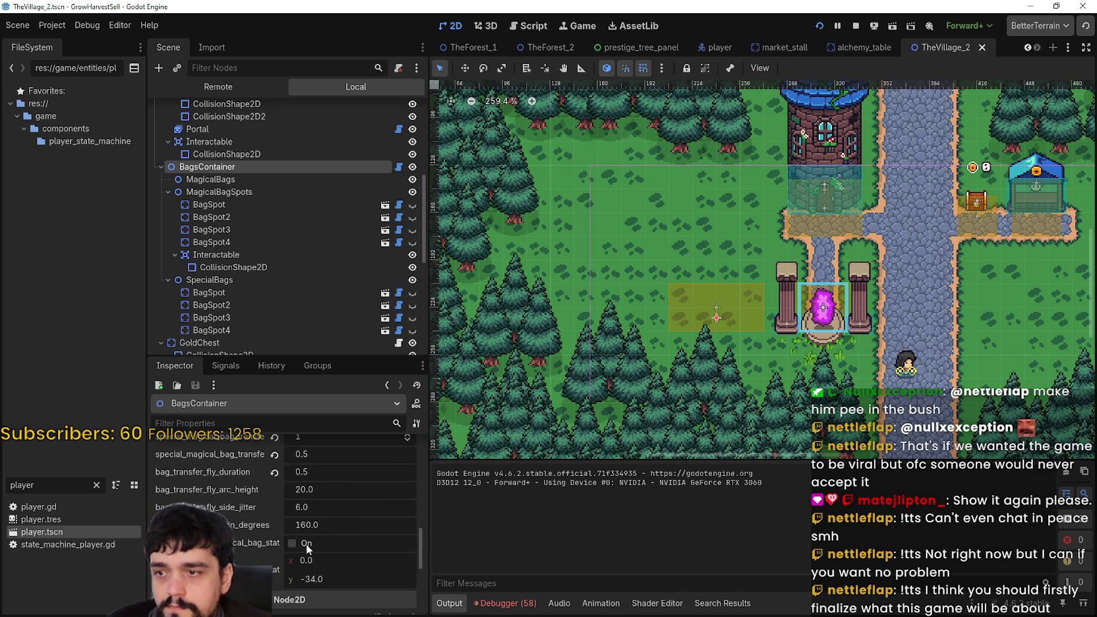
scroll(310, 545, "up", 8)
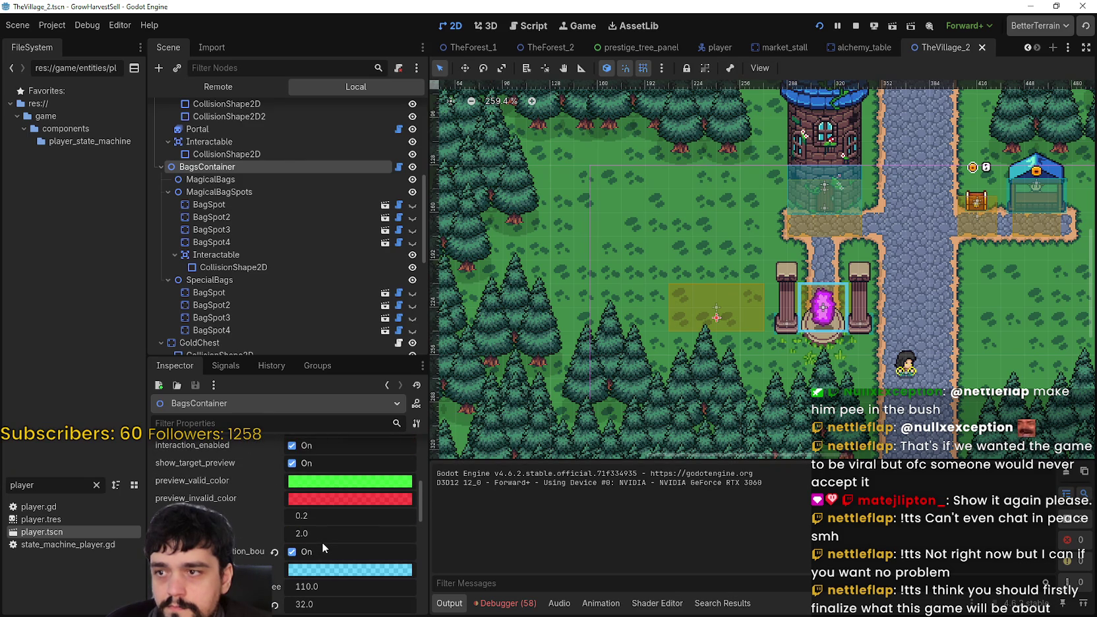
scroll(794, 290, "up", 2)
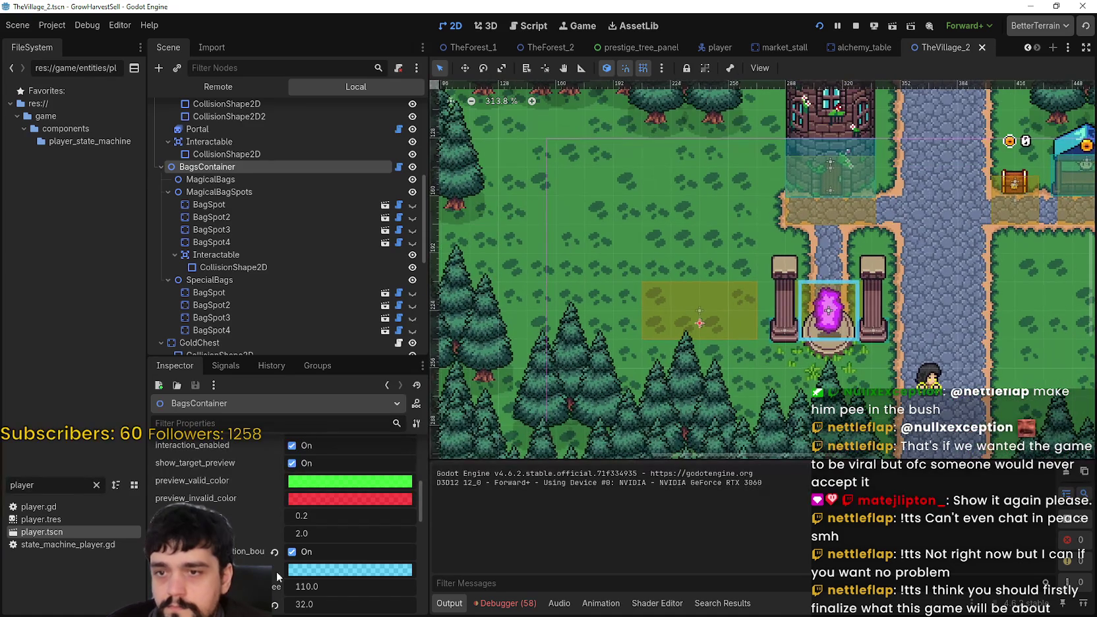
left_click(293, 552)
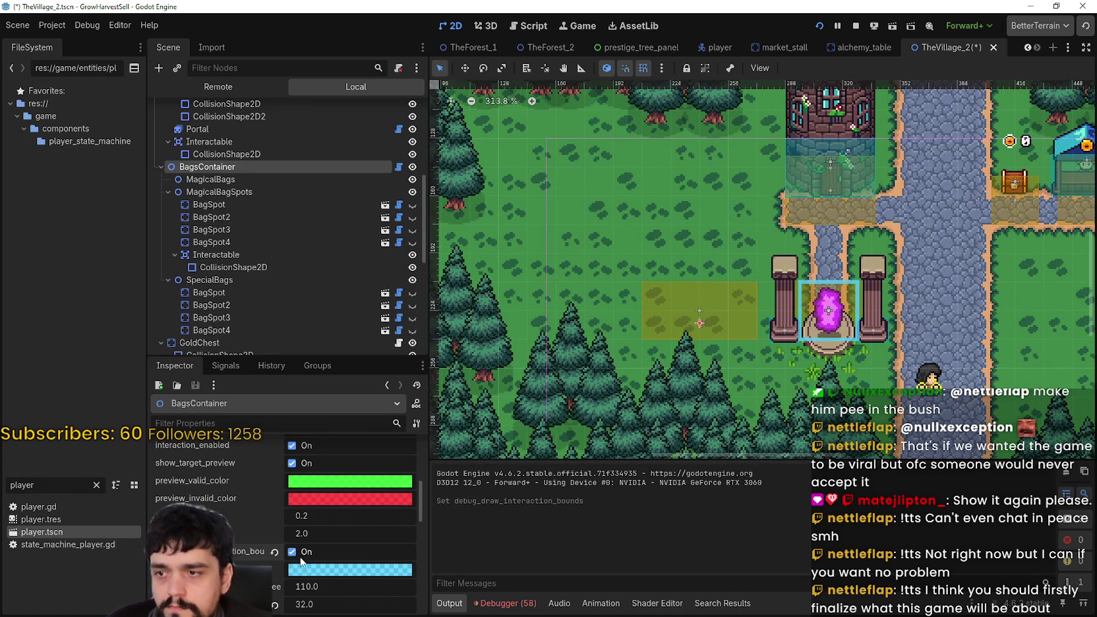
scroll(602, 363, "up", 2)
scroll(602, 364, "down", 3)
Step: Hide BagsContainer with its visibility eye, then show it again to check the markers
left_click(413, 167)
left_click(413, 169)
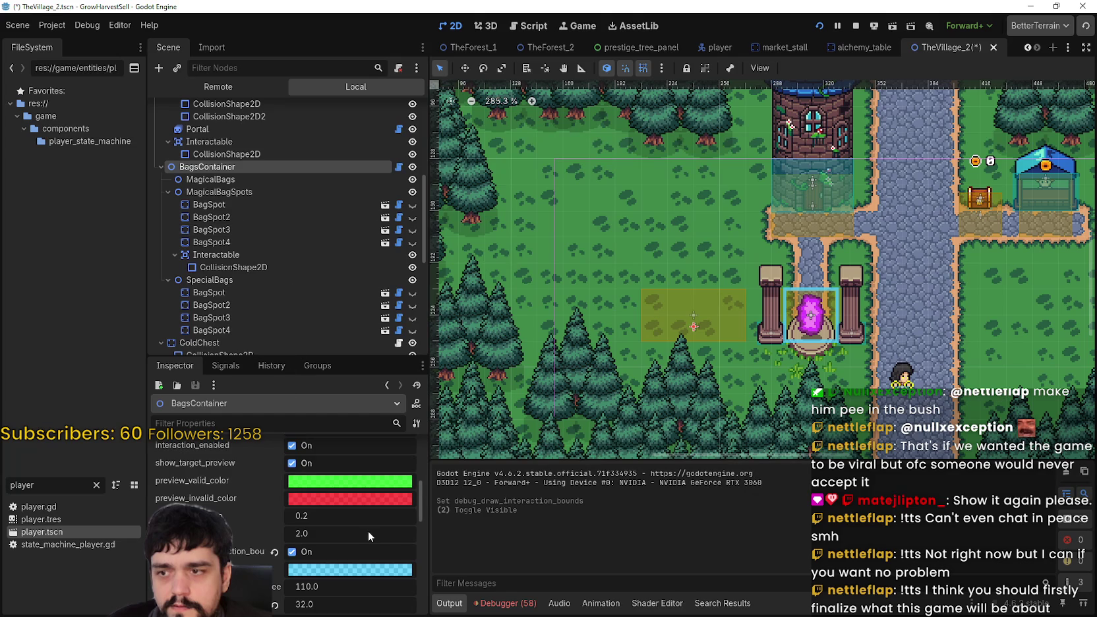
scroll(350, 528, "up", 5)
scroll(351, 526, "up", 1)
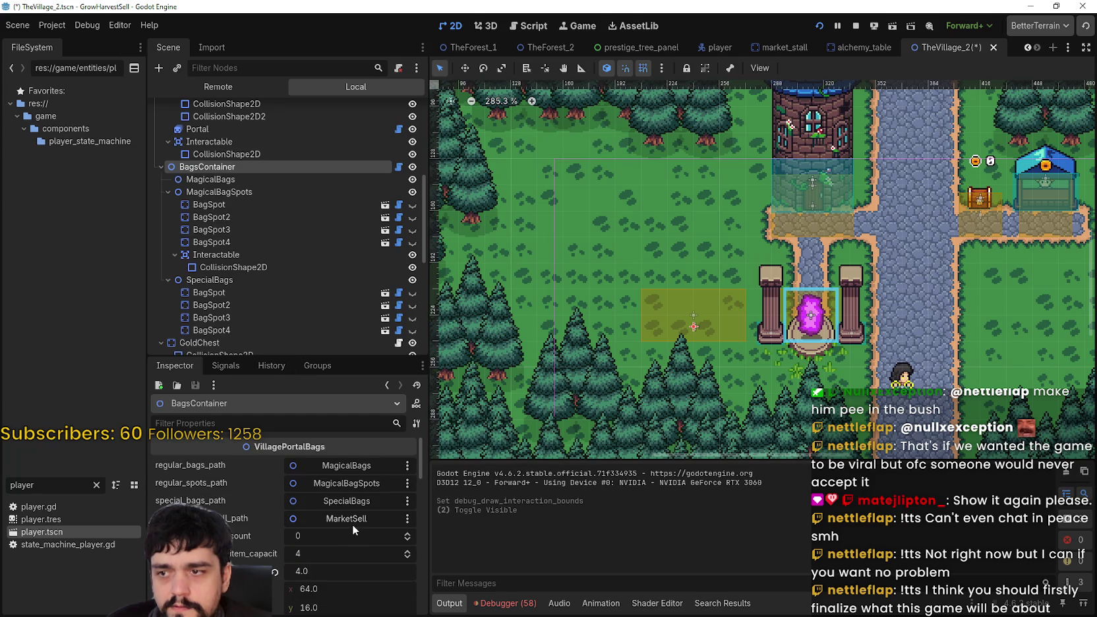
scroll(354, 518, "down", 5)
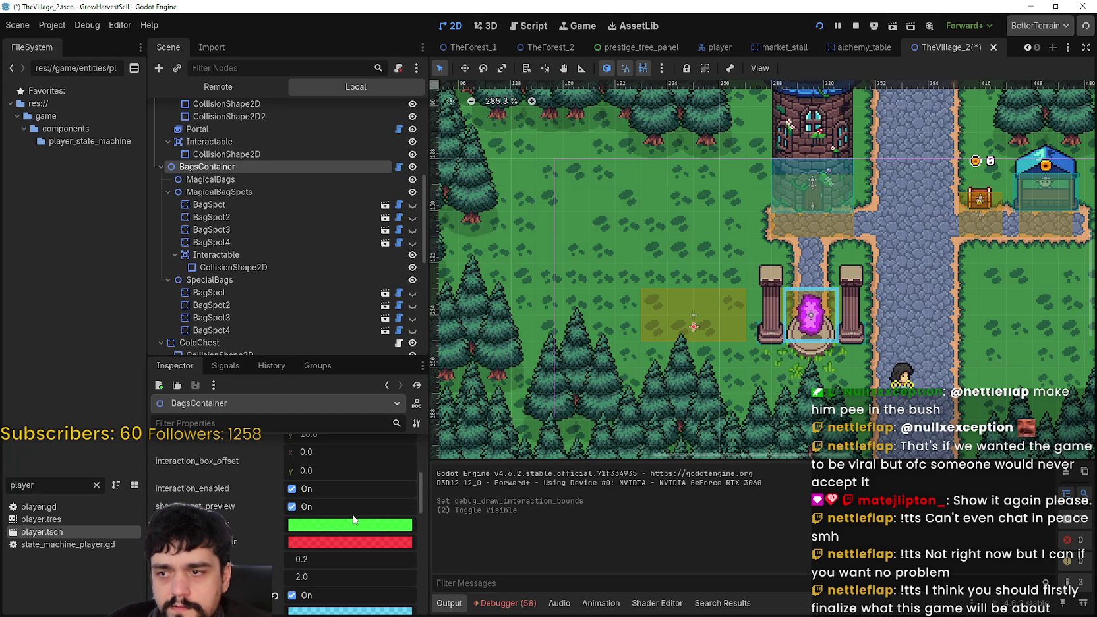
scroll(353, 518, "down", 3)
scroll(351, 512, "down", 2)
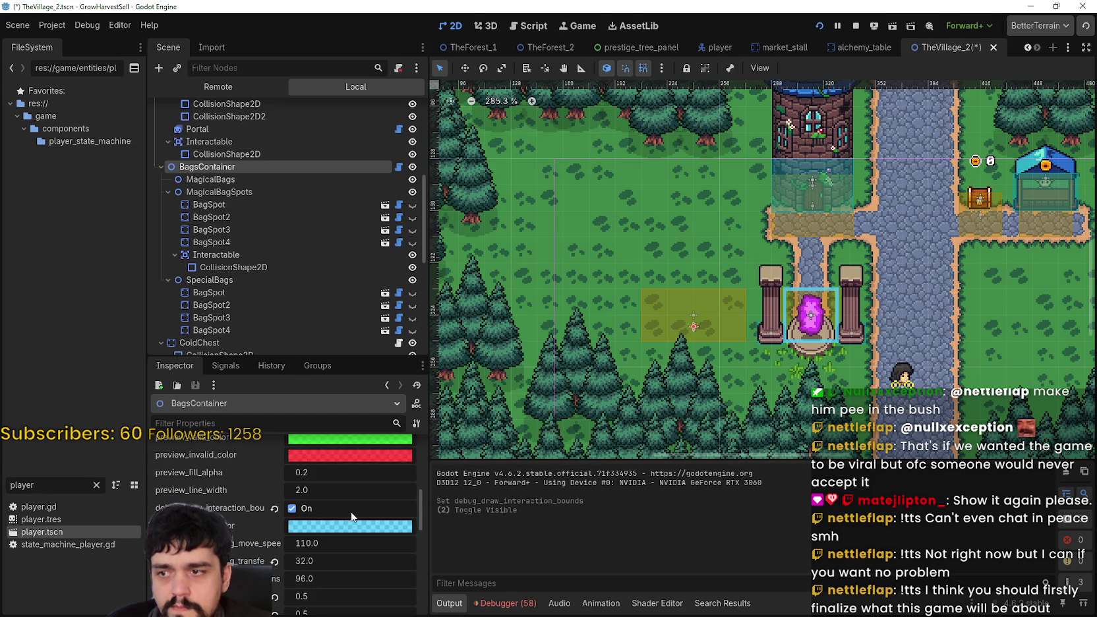
scroll(350, 510, "up", 1)
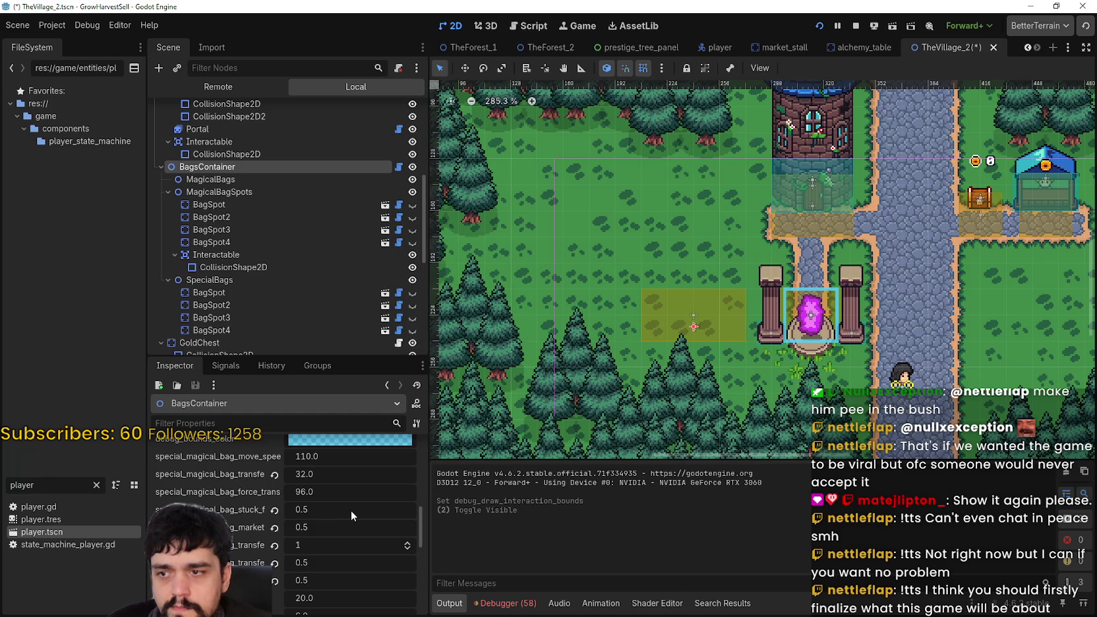
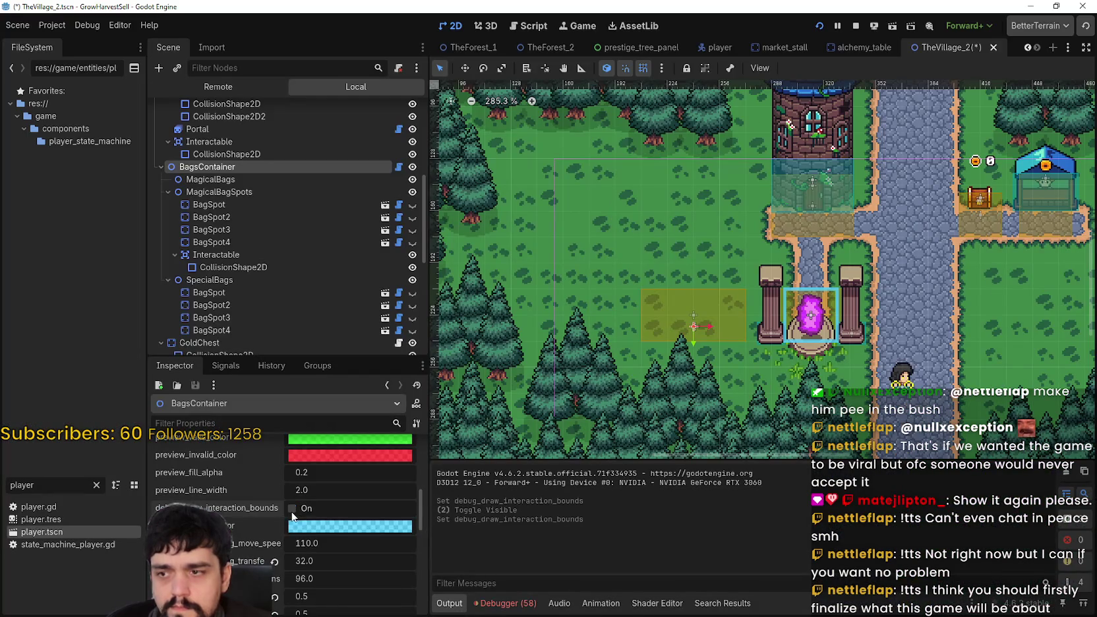
Step: Toggle Debug Draw Interaction Bounds off and back on, then save the village scene
left_click(292, 511)
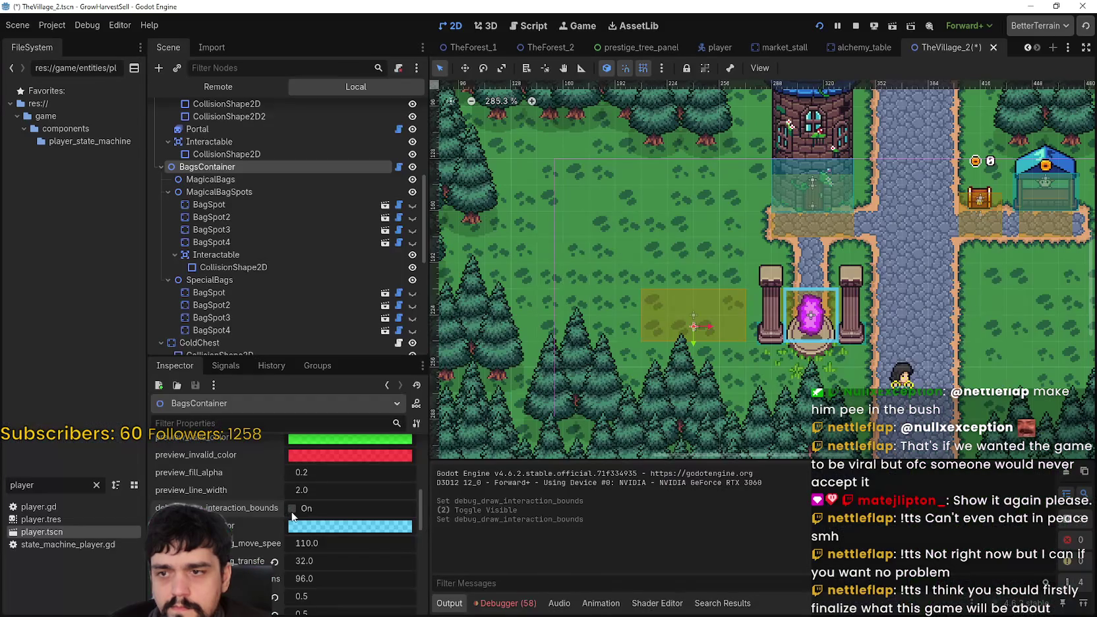
left_click(292, 512)
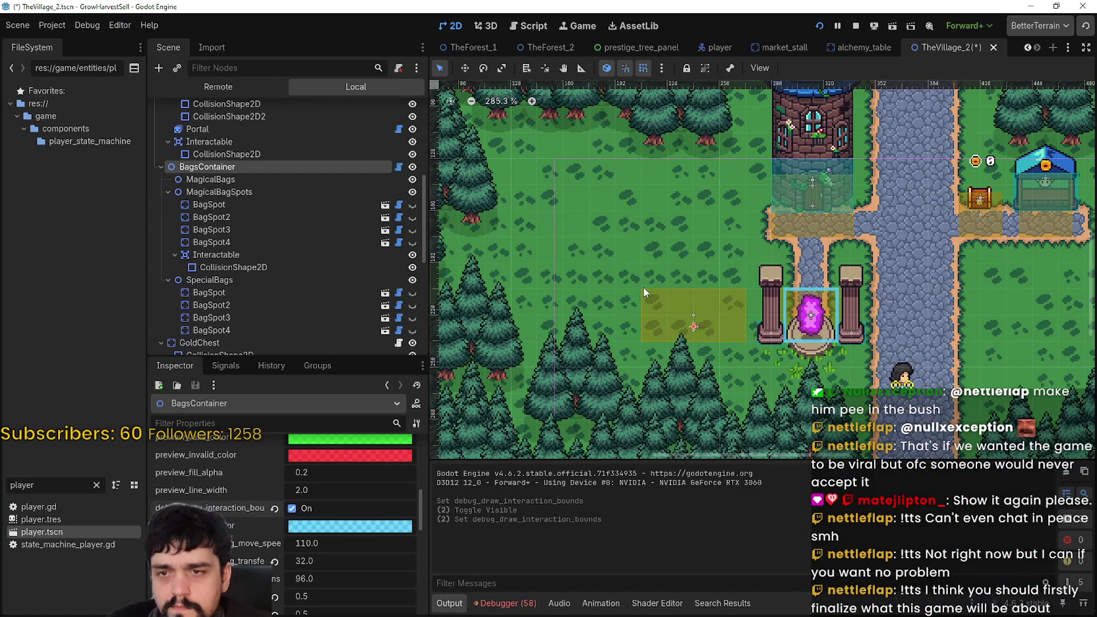
scroll(645, 292, "up", 1)
key("ctrl+s")
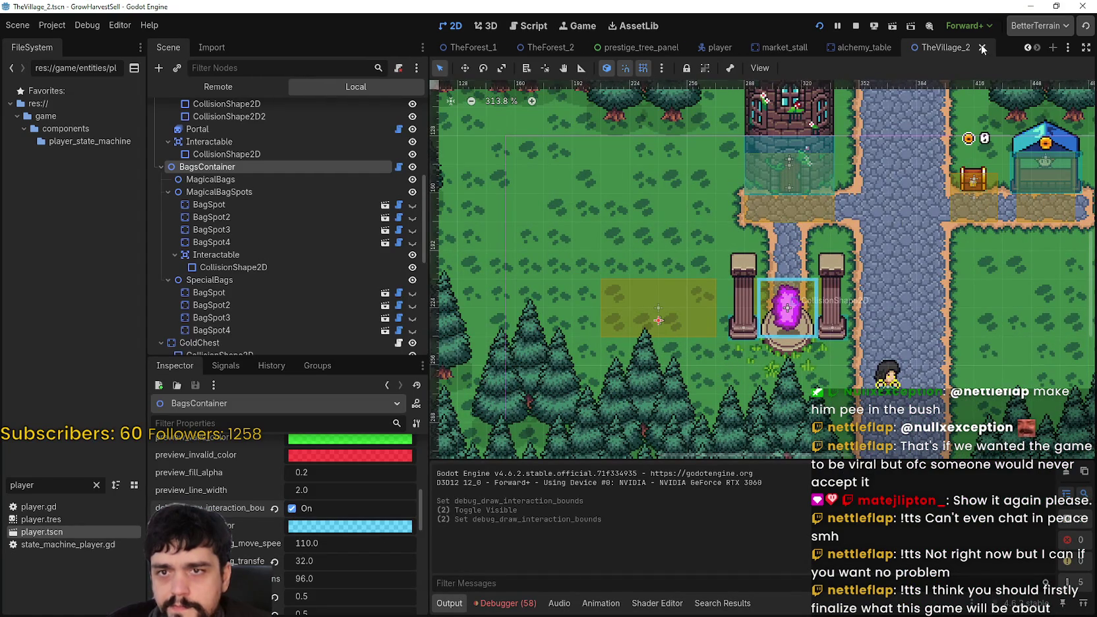
Step: Close TheVillage_2 and reopen TheVillage_2.tscn from the FileSystem filtered by 'village'
left_click(983, 49)
double_click(47, 485)
type("village")
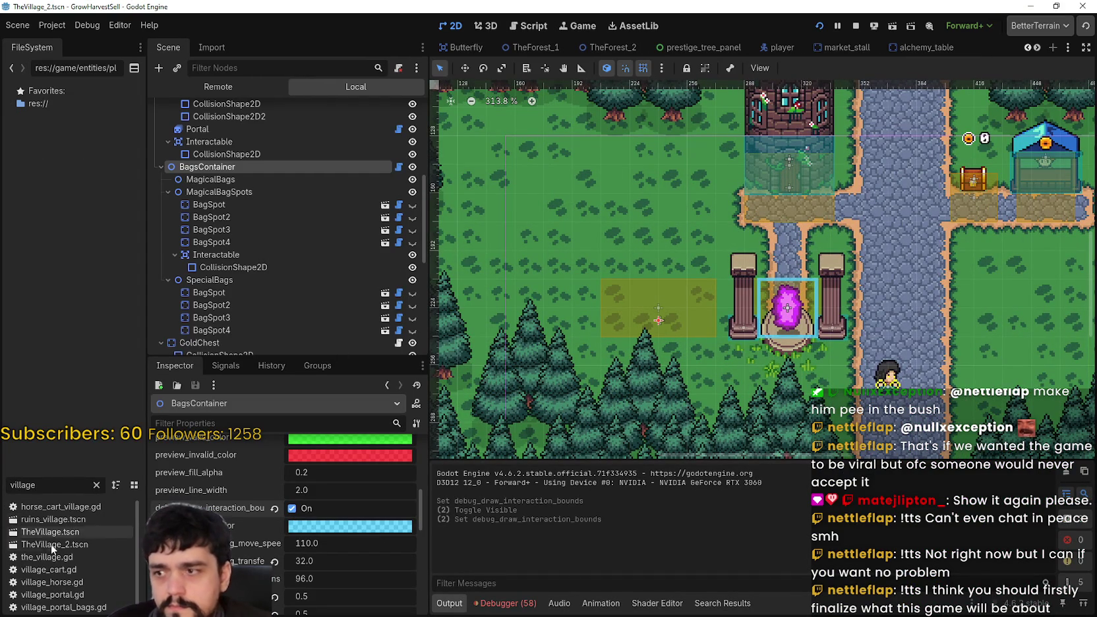
left_click(52, 545)
double_click(79, 544)
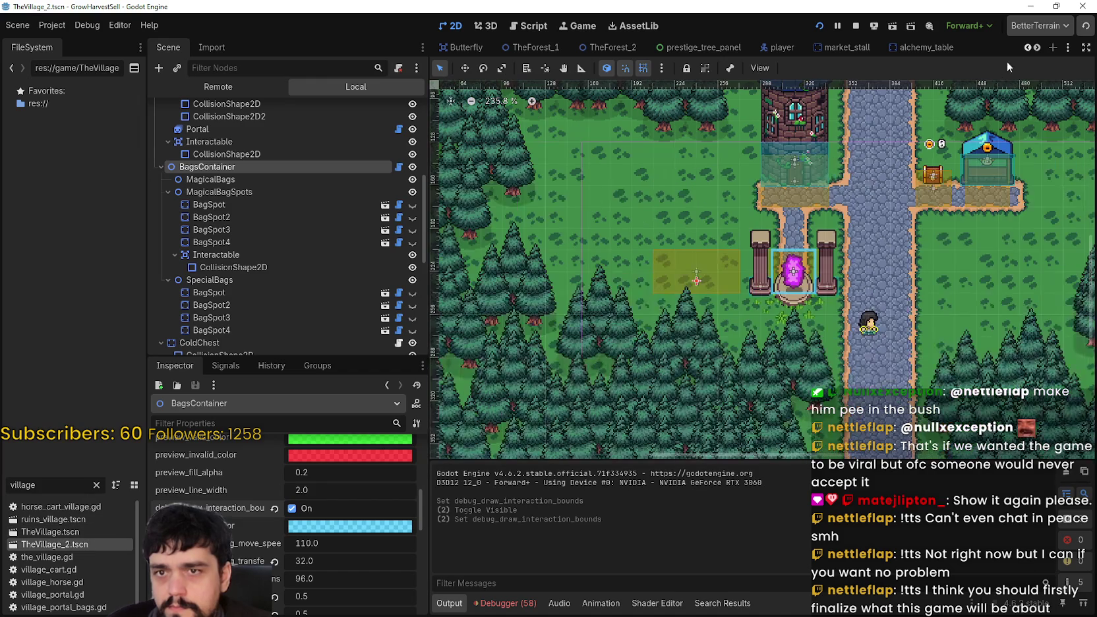
left_click(1034, 47)
left_click(981, 52)
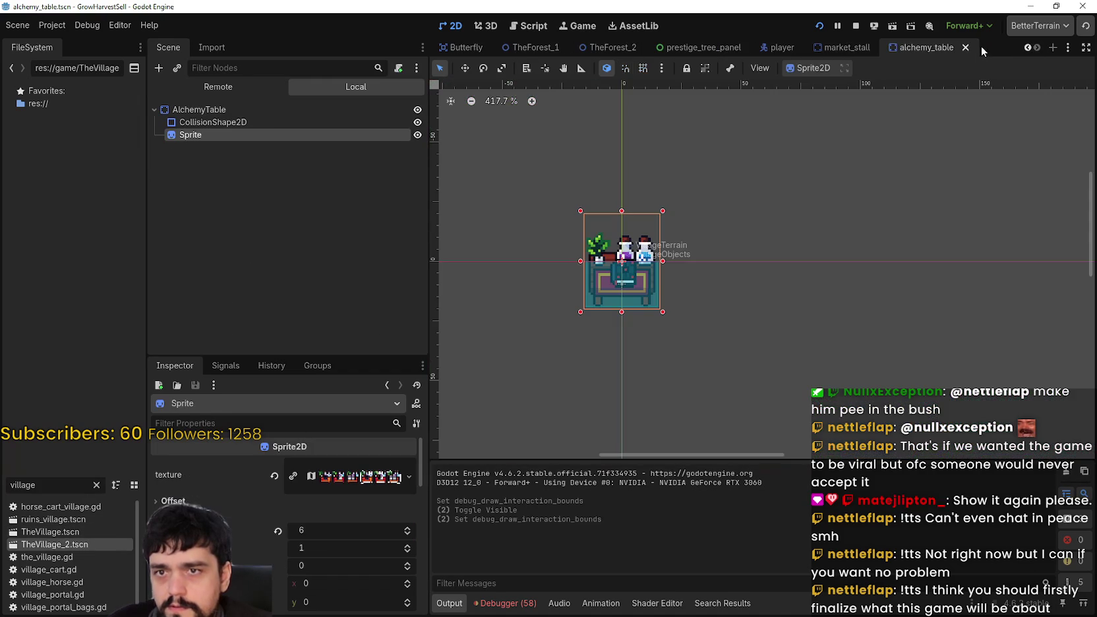
double_click(46, 547)
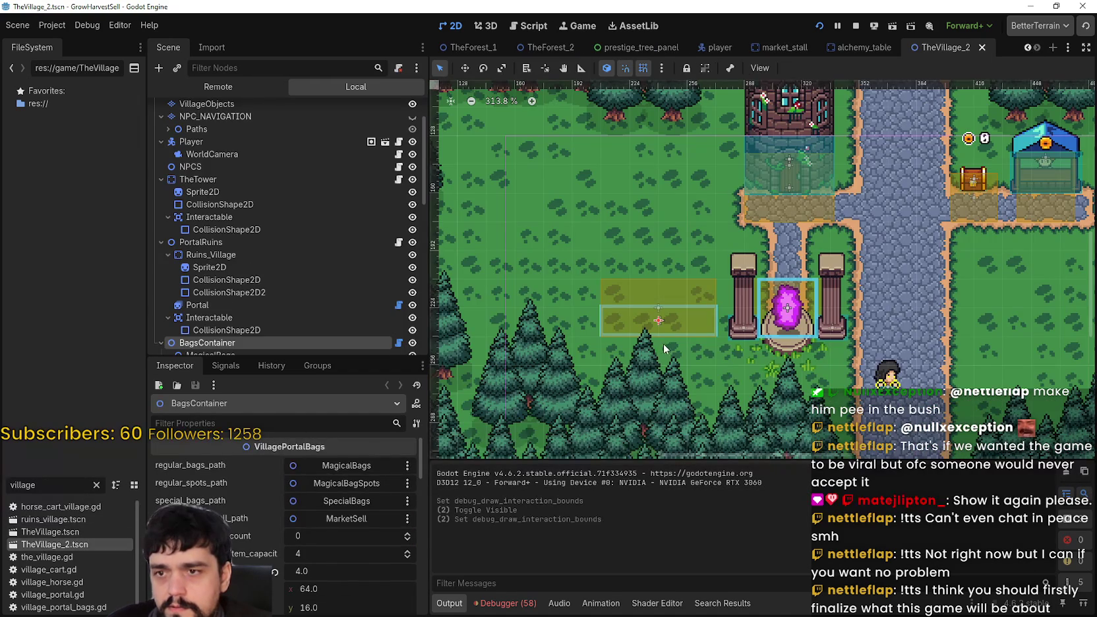
Step: Select BagsContainer and set its interaction_box_size height to 32
scroll(661, 349, "up", 5)
left_click(295, 330)
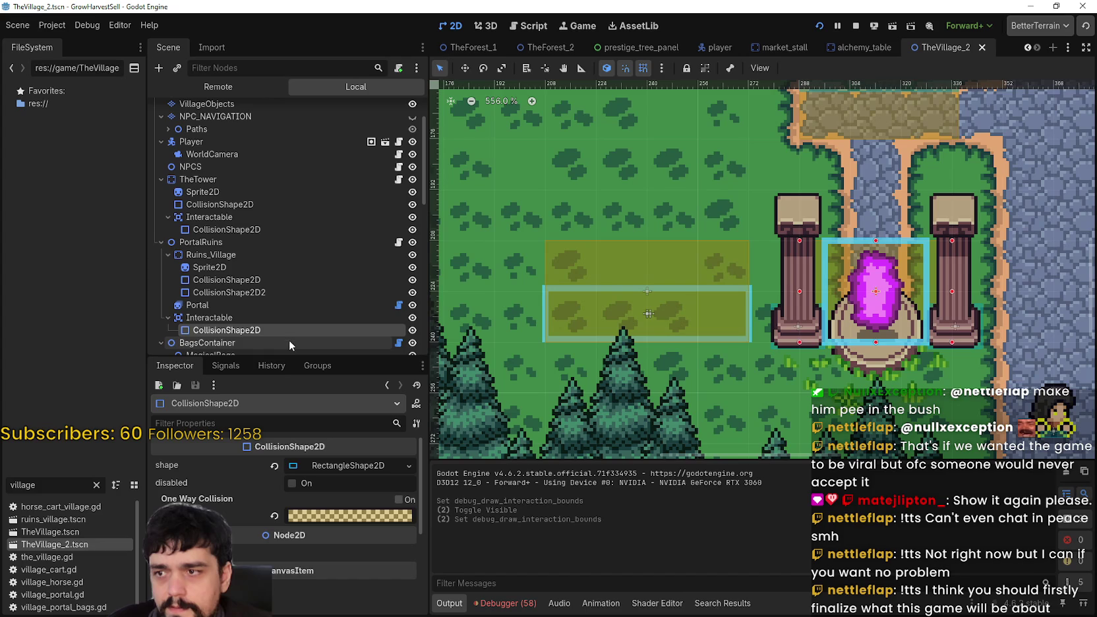
left_click(289, 342)
scroll(329, 514, "down", 5)
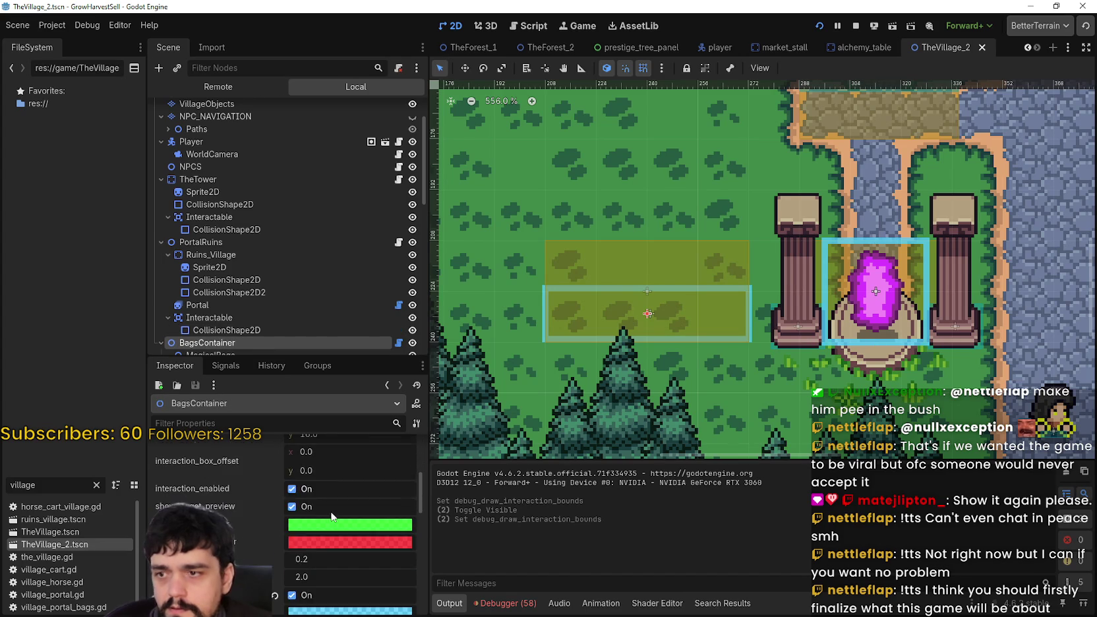
scroll(340, 528, "up", 1)
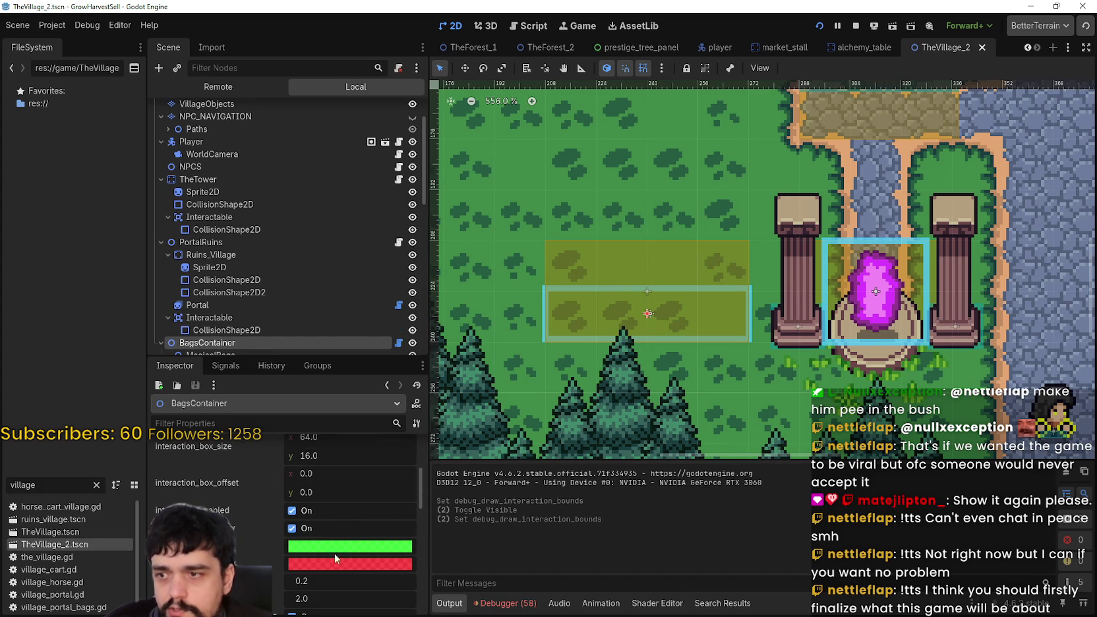
scroll(345, 544, "up", 3)
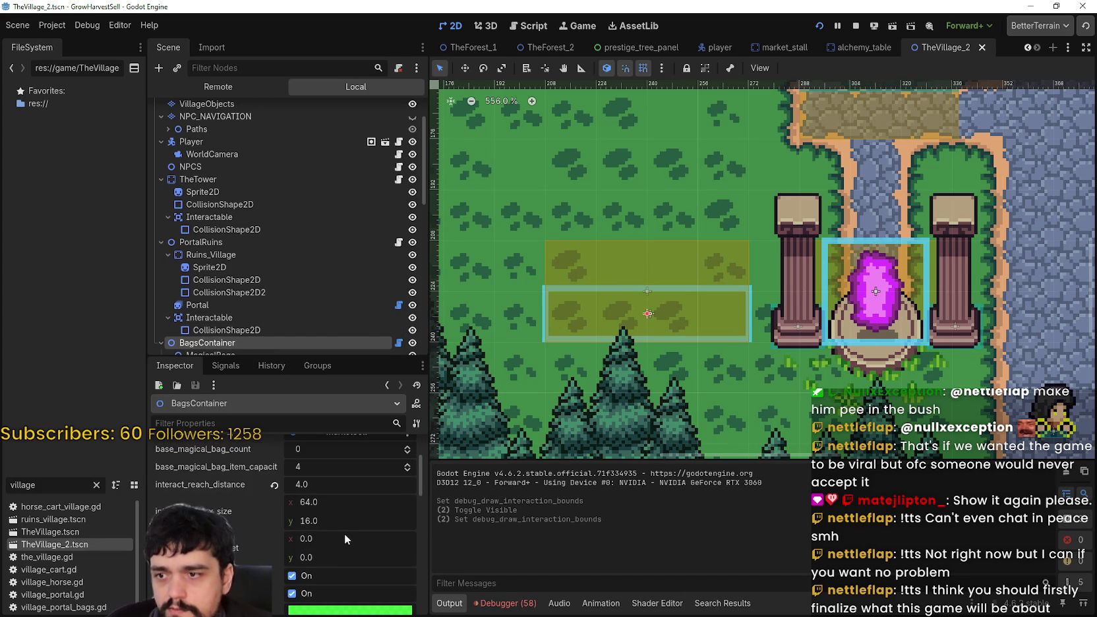
left_click_drag(304, 523, 320, 521)
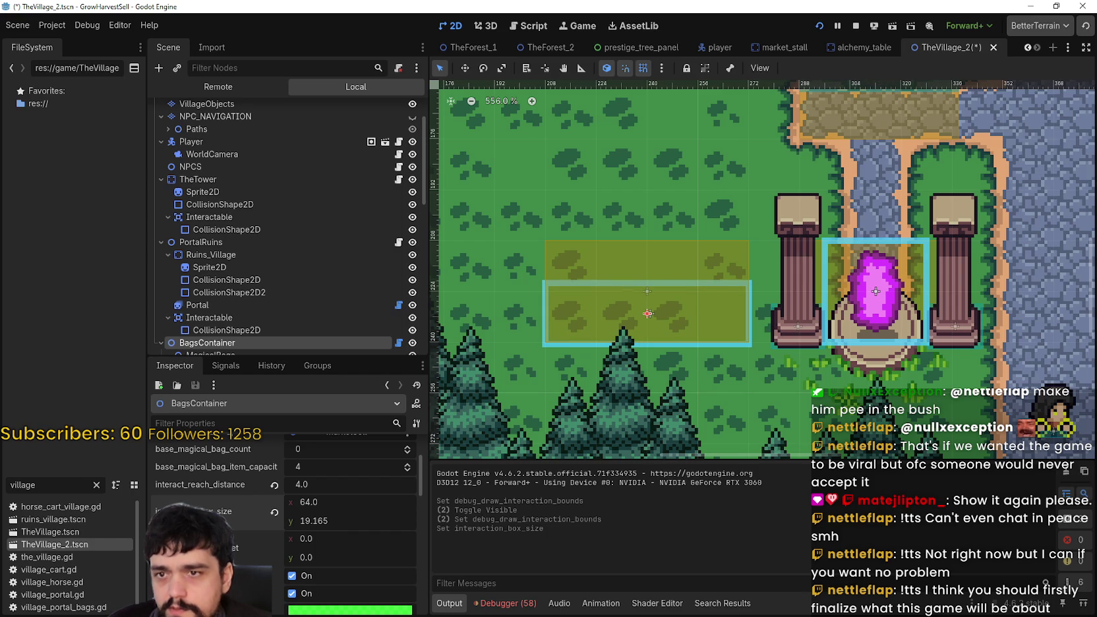
key("Return")
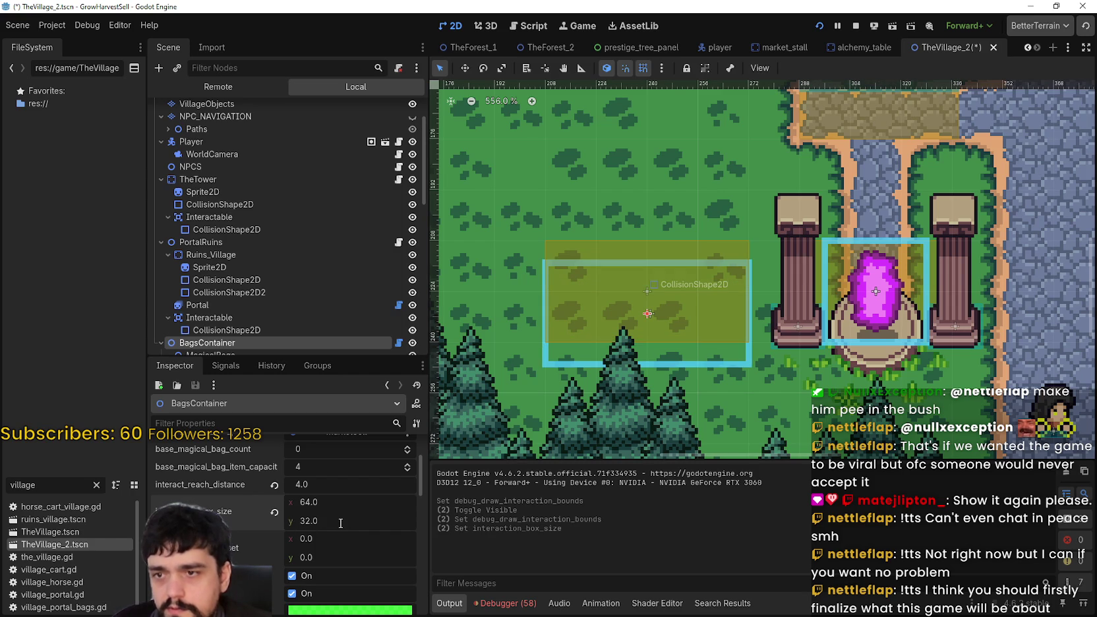
Step: Set BagsContainer's interact_reach_distance to 0 and save
scroll(330, 509, "up", 1)
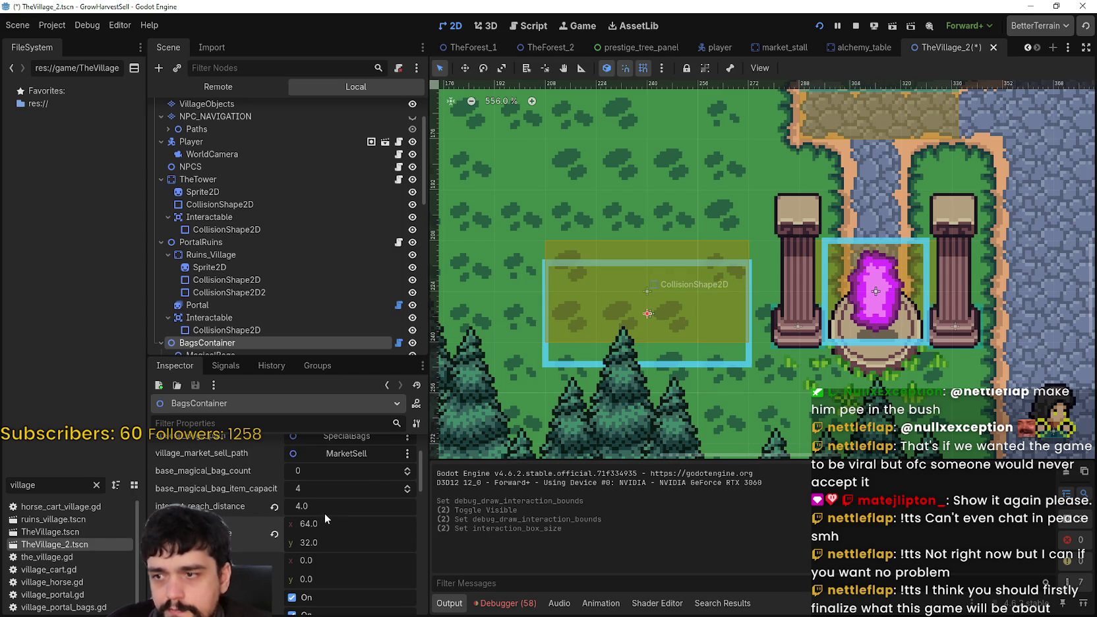
left_click(274, 507)
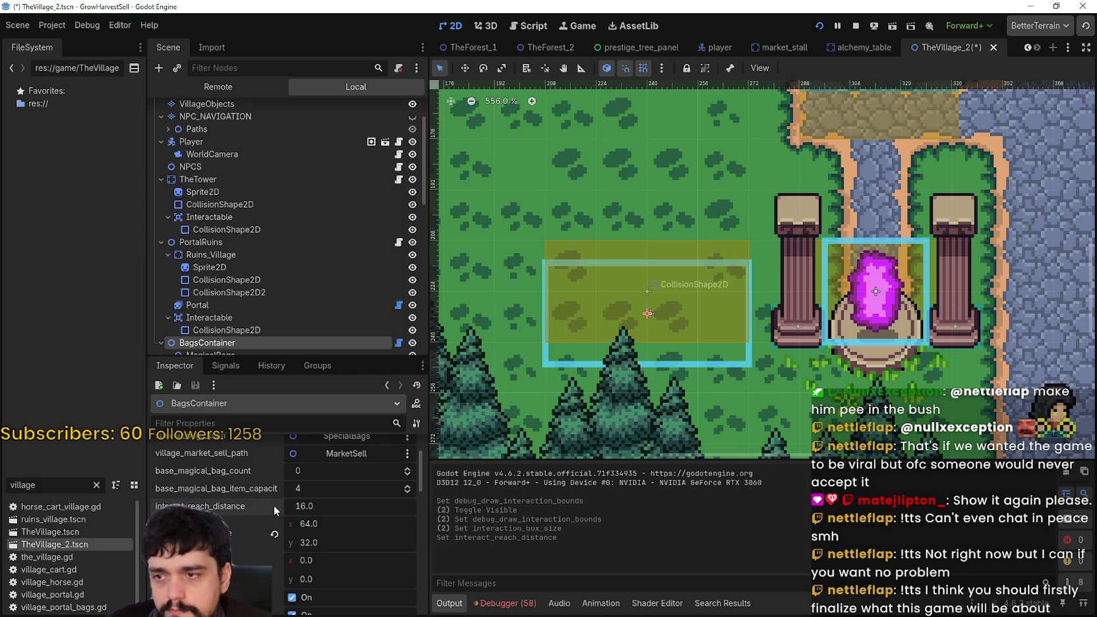
left_click(321, 508)
type("0")
key("Return")
key("ctrl+s")
Step: Set interaction_box_offset y to -8, save the scene, and switch to the running game
scroll(324, 516, "down", 2)
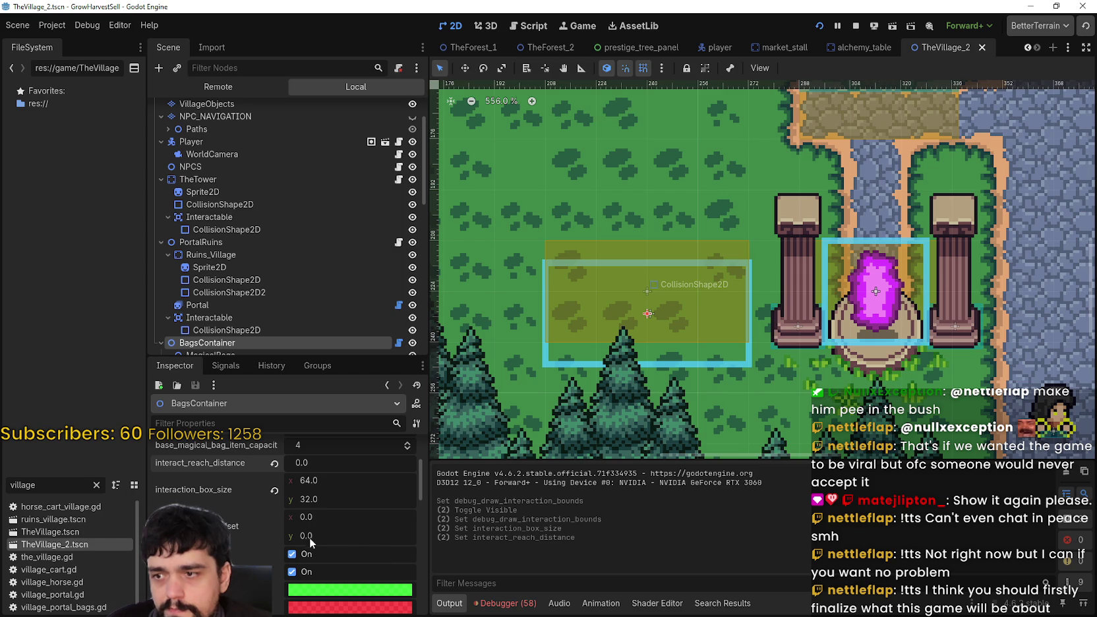
left_click_drag(320, 536, 300, 535)
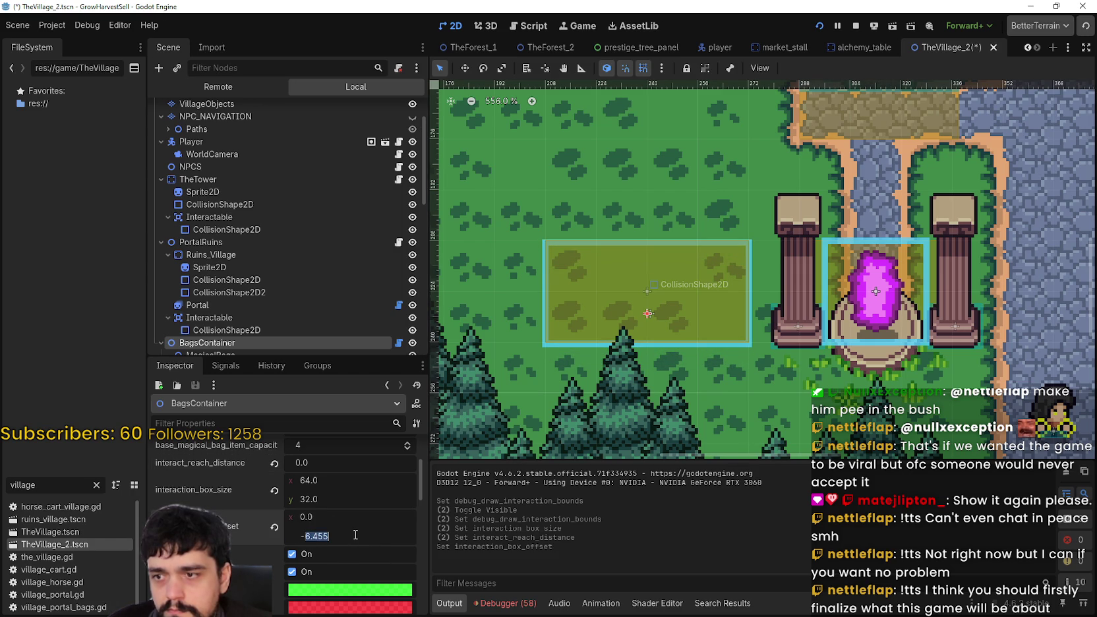
type("8")
key("Return")
key("ctrl+s")
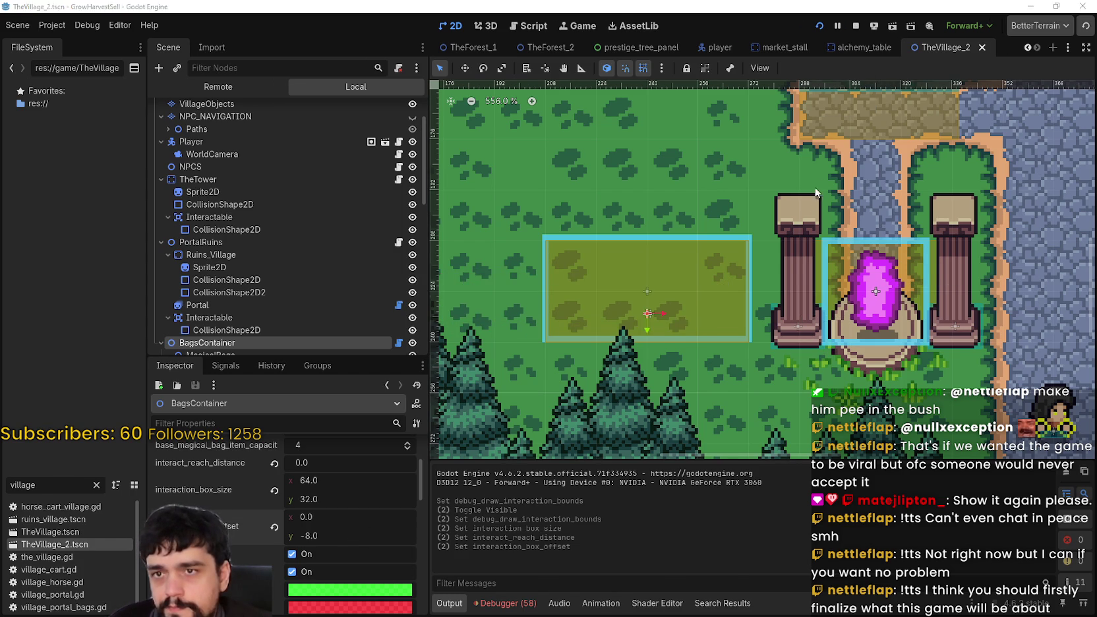
key("alt+Tab")
Step: Stop the running game and relaunch it with F5, starting play from the title screen
key("s")
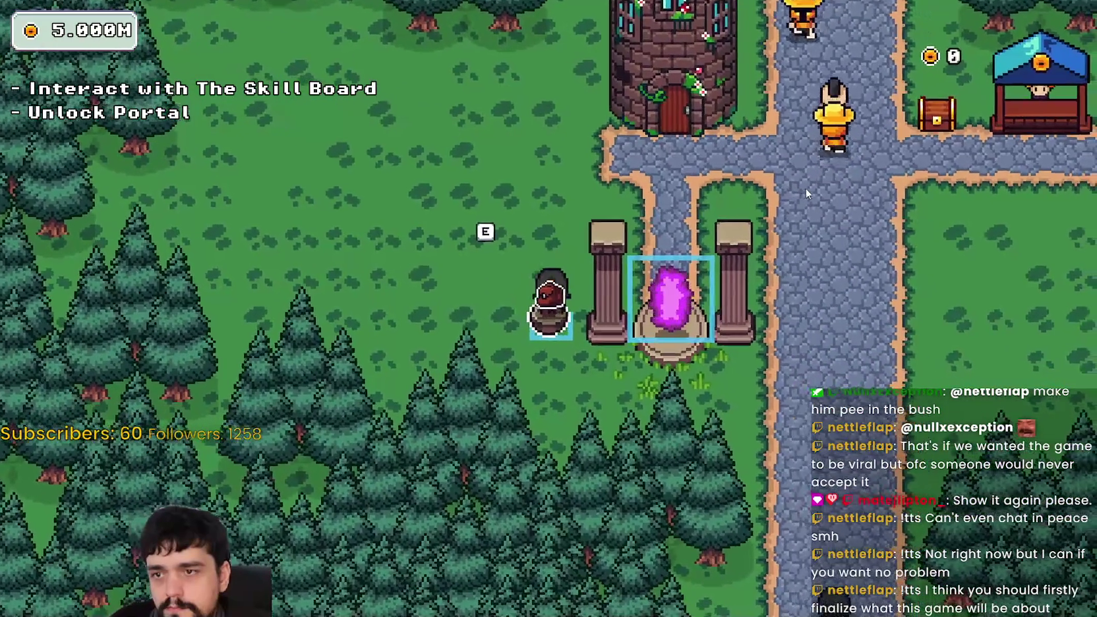
key("w")
key("a")
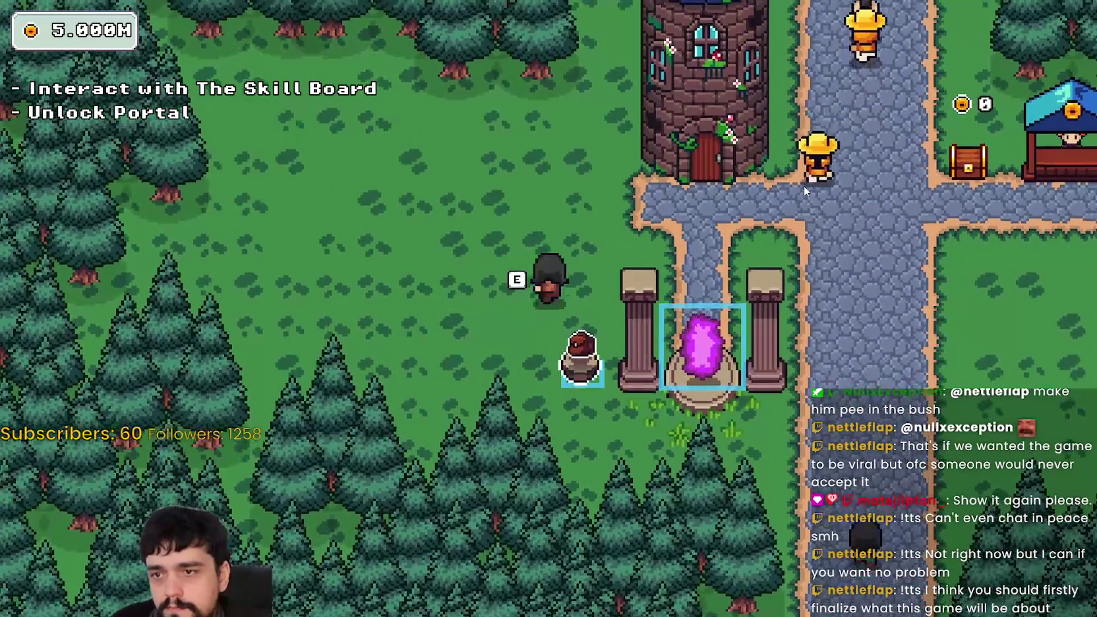
key("alt+Tab")
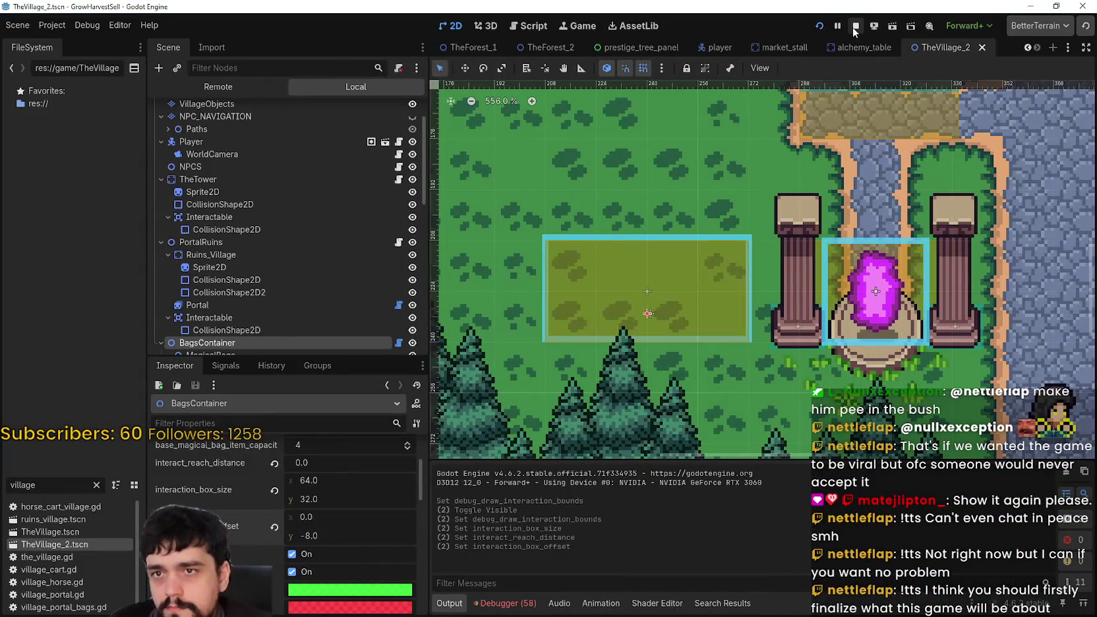
left_click(855, 27)
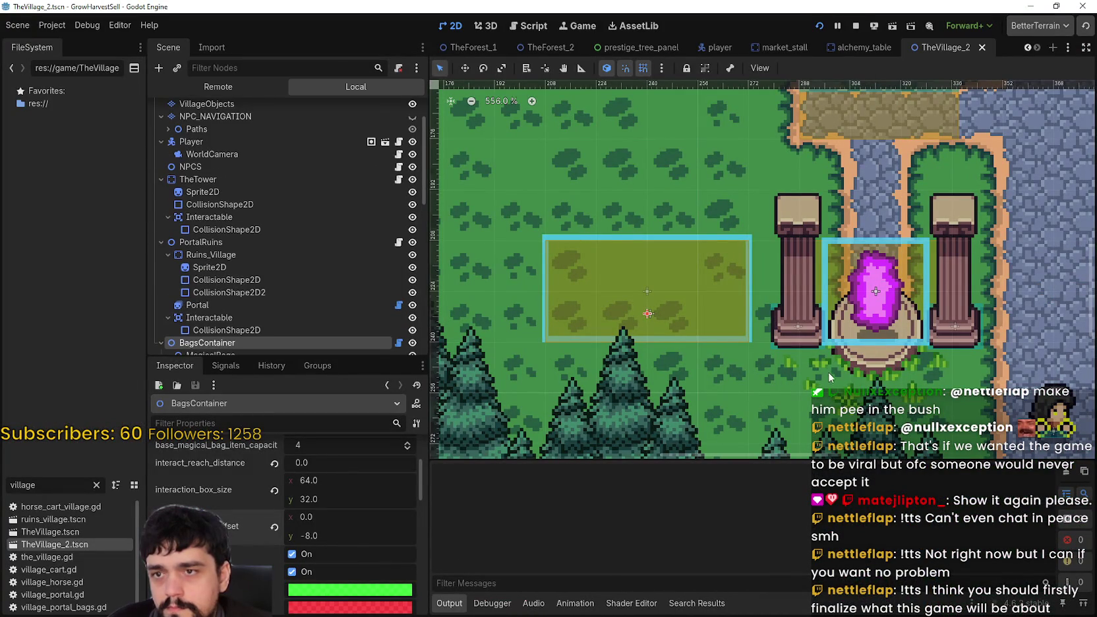
key("F5")
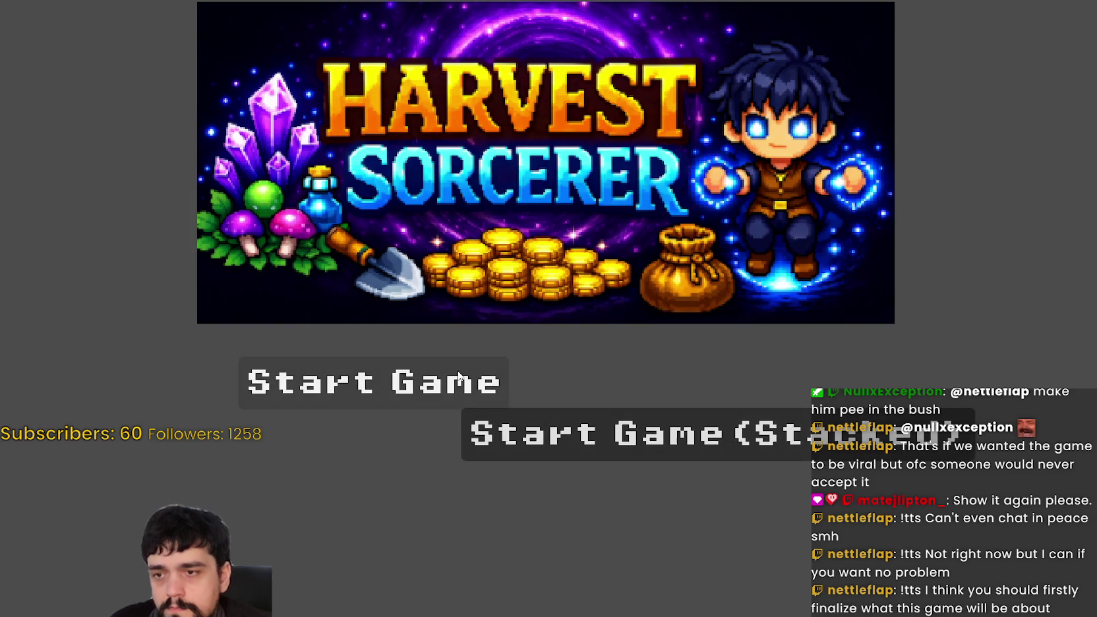
left_click(735, 431)
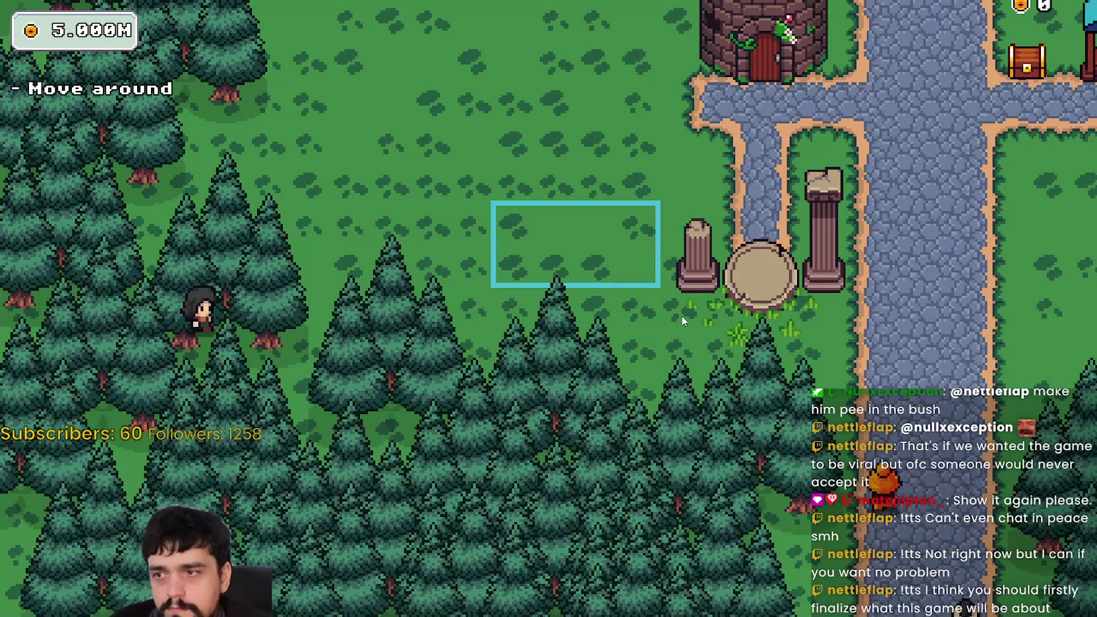
Step: Walk into the Skill Board area, open the skill tree with E, then close it
key("w")
key("d")
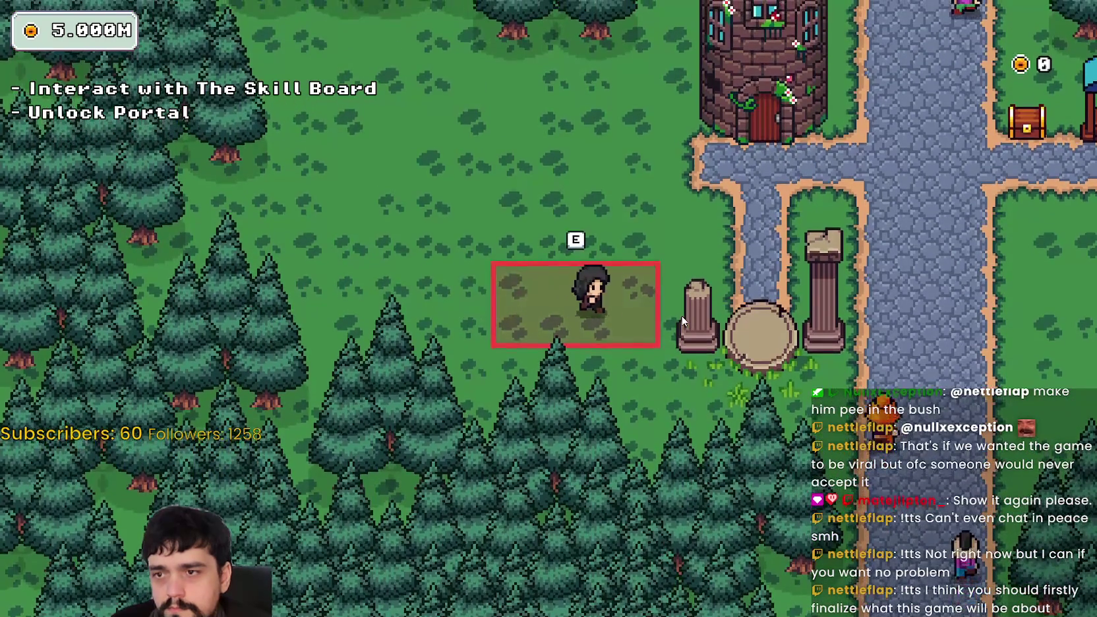
key("w")
key("e")
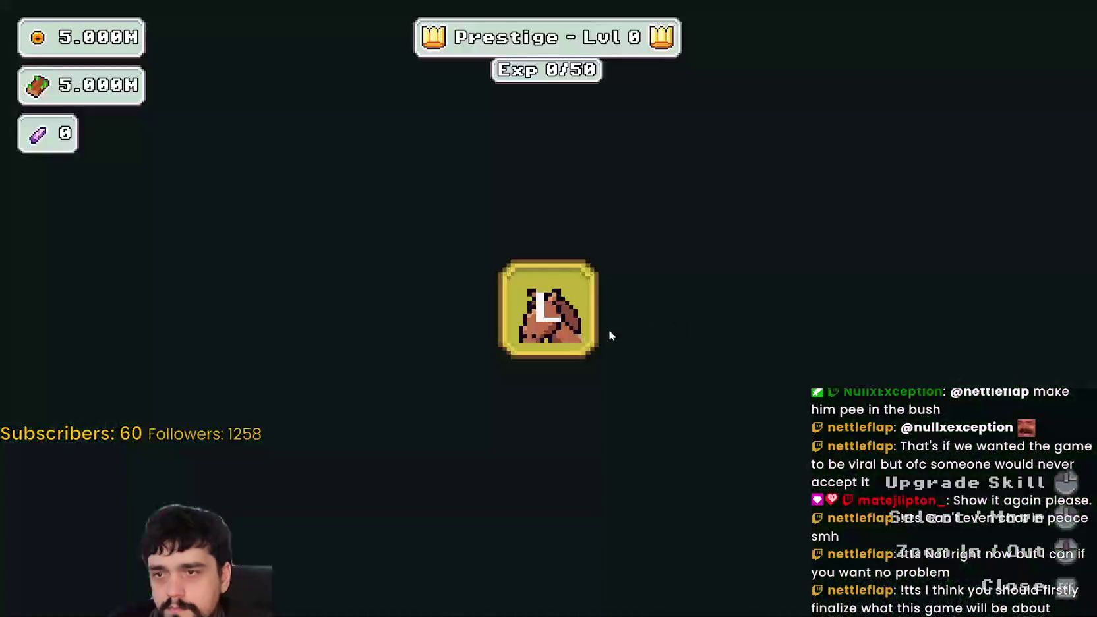
key("Escape")
key("a")
key("s")
key("s")
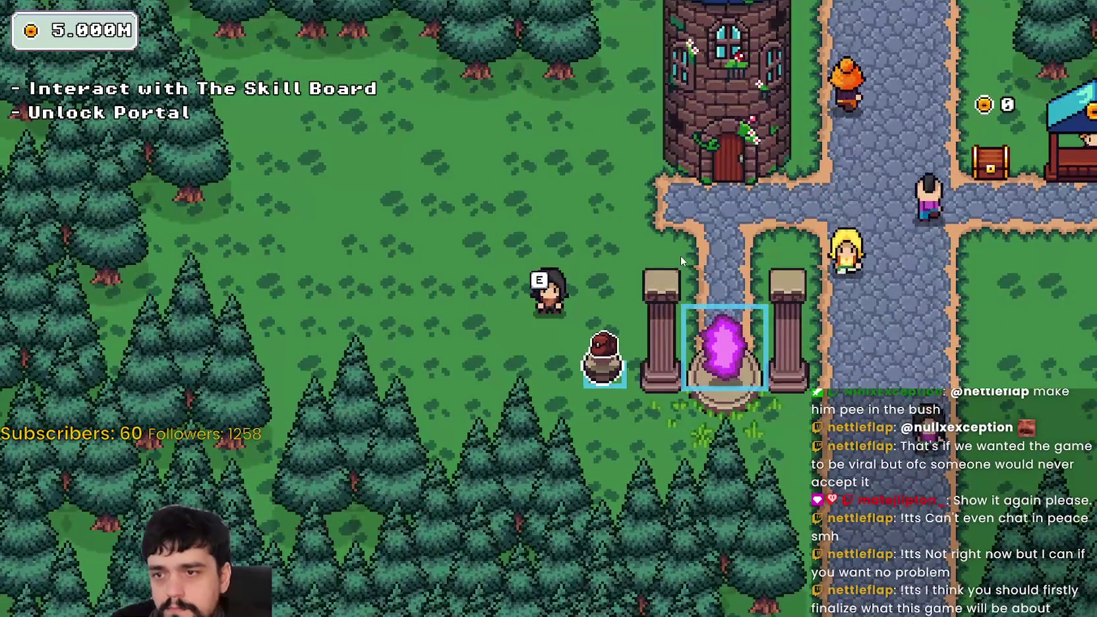
Step: Walk to the portal, open stage selection, and travel to the Stage 1 forest
key("d")
key("s")
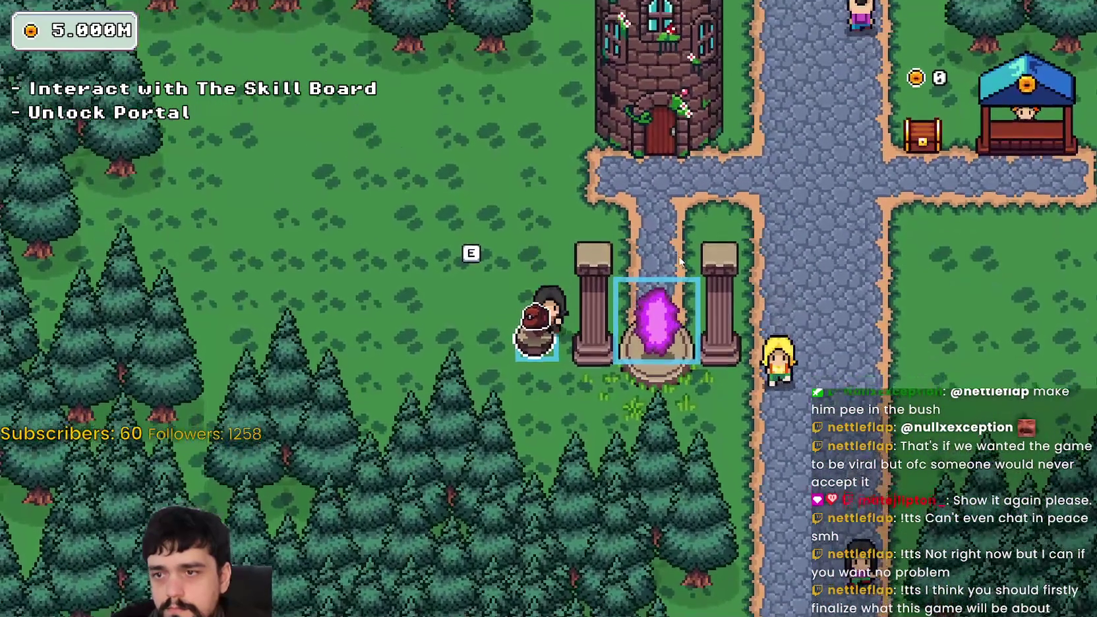
key("w")
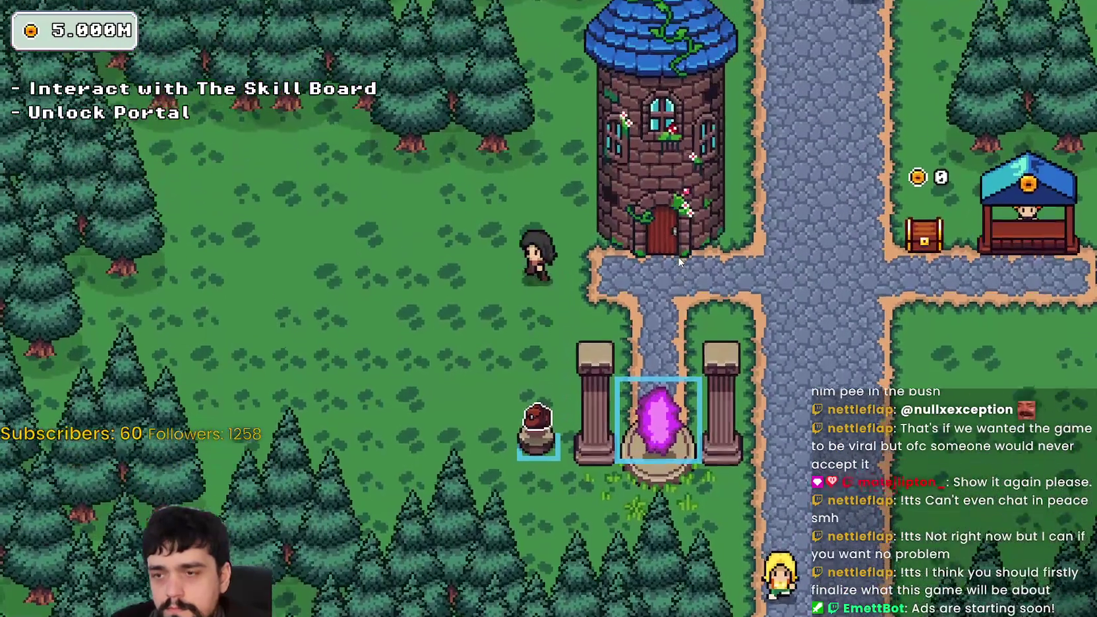
key("s")
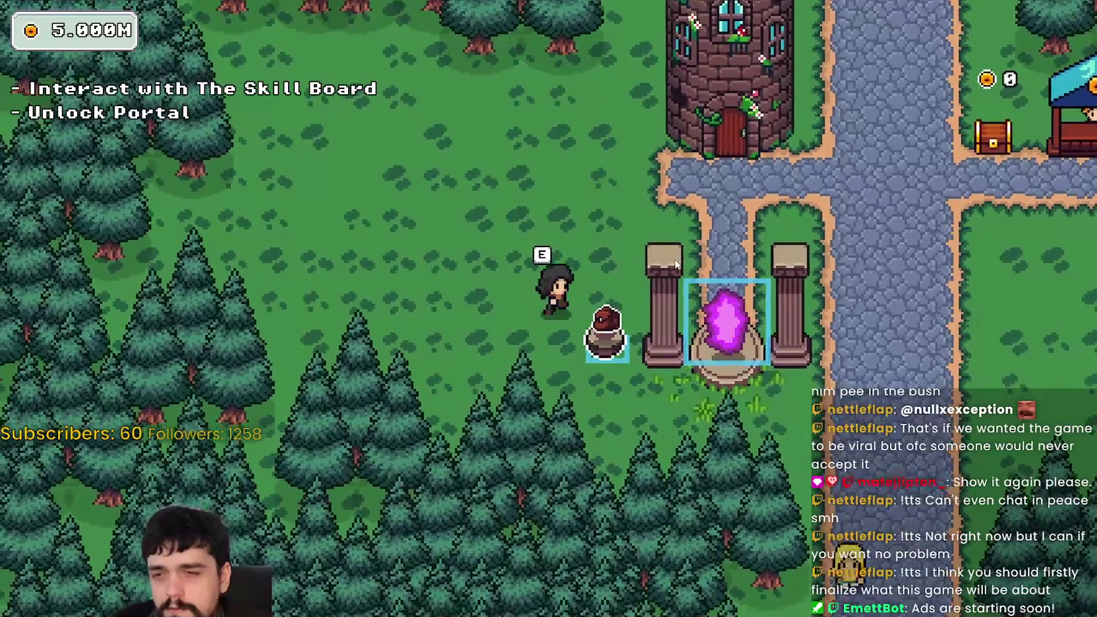
key("d")
key("d")
key("e")
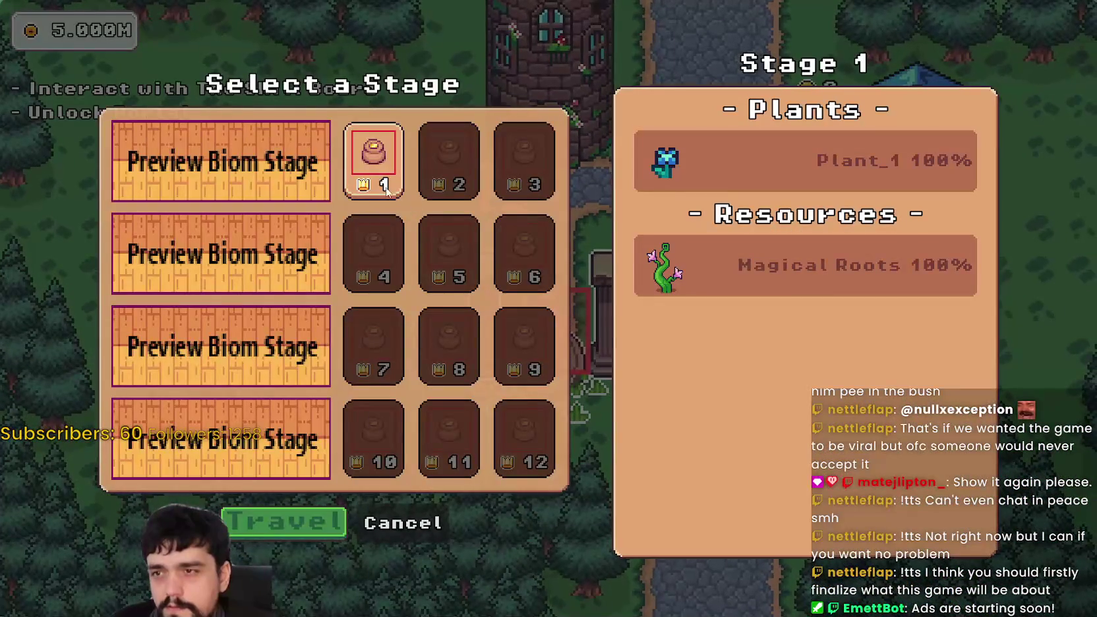
left_click(304, 508)
Step: Walk through the forest to the purple portal tree and return to the village
key("s")
key("a")
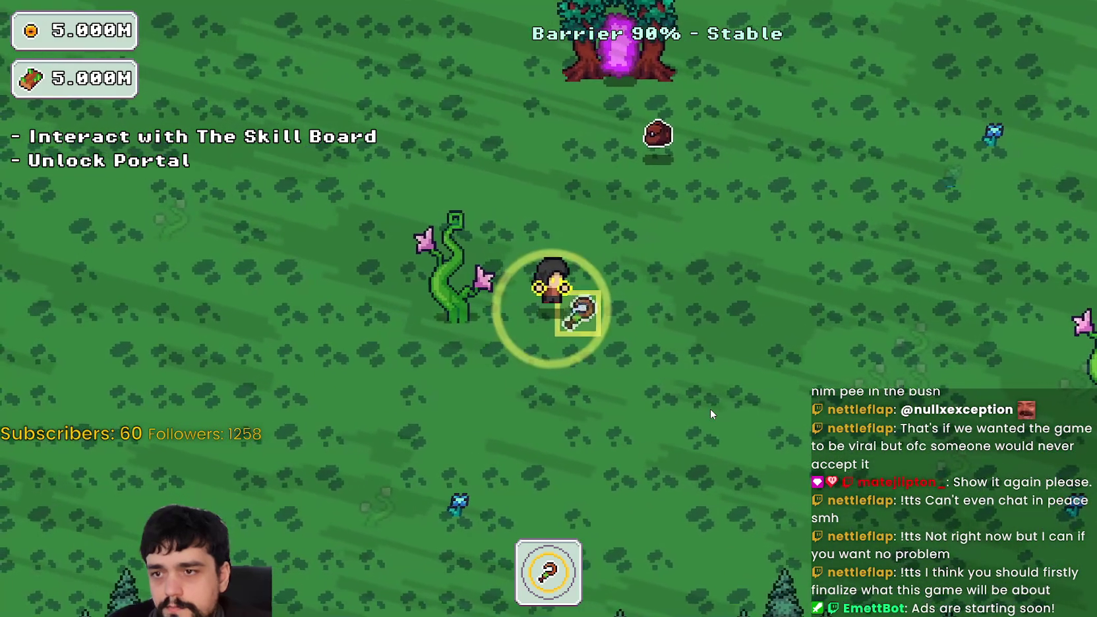
key("s")
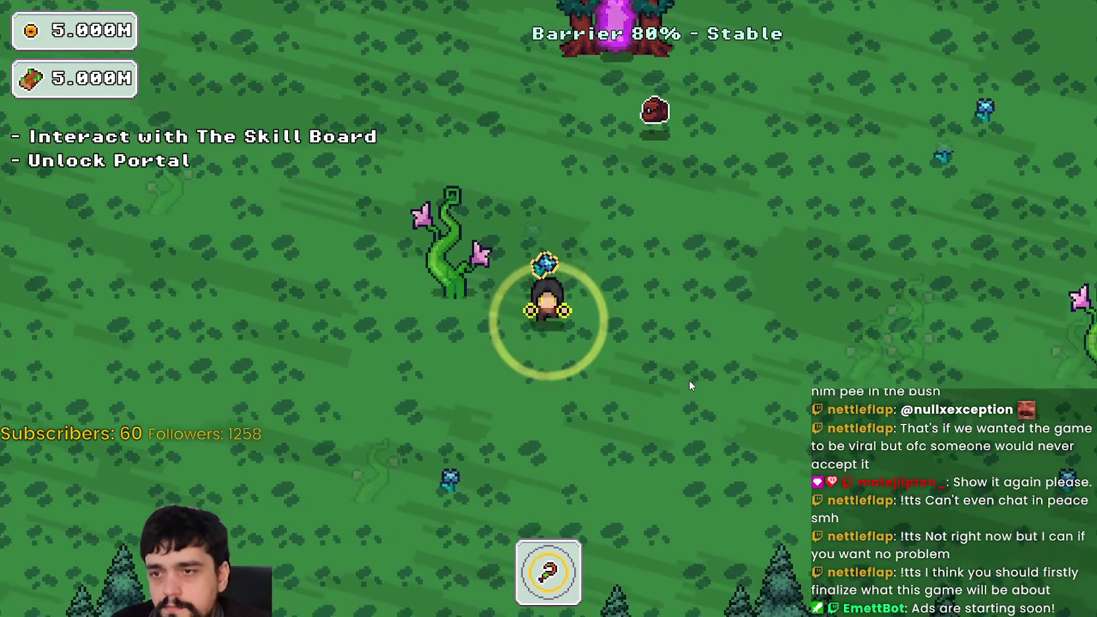
key("a")
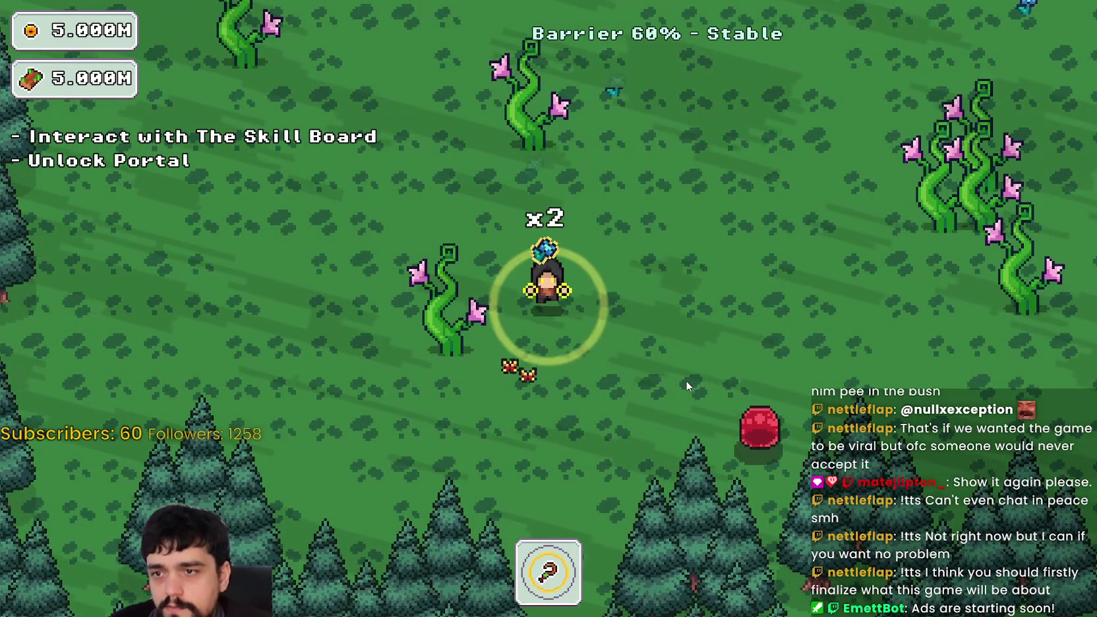
key("w")
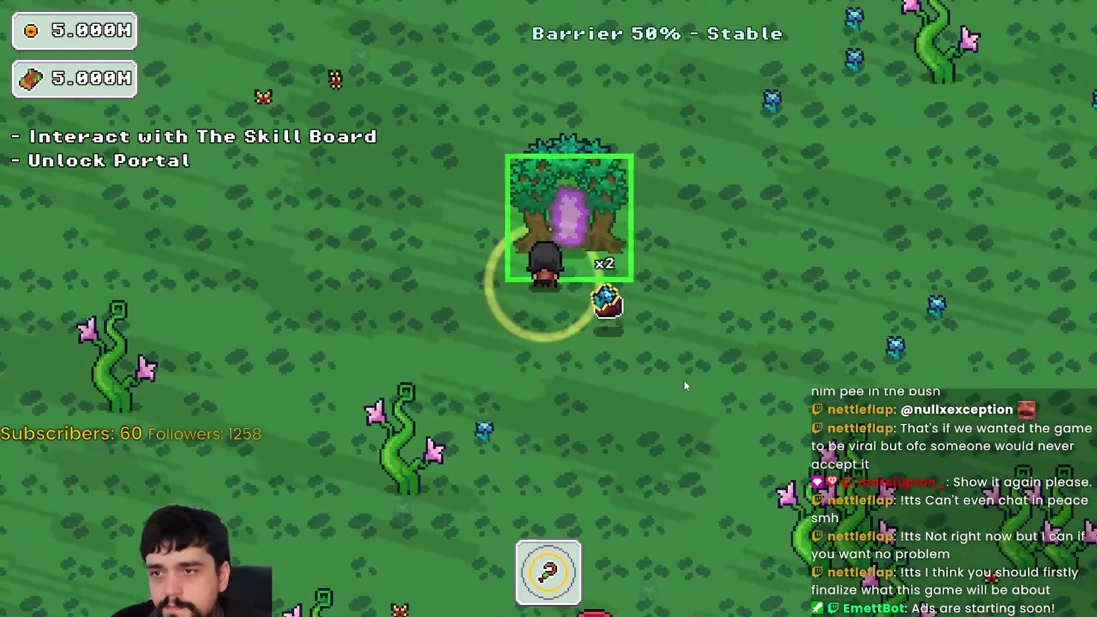
key("e")
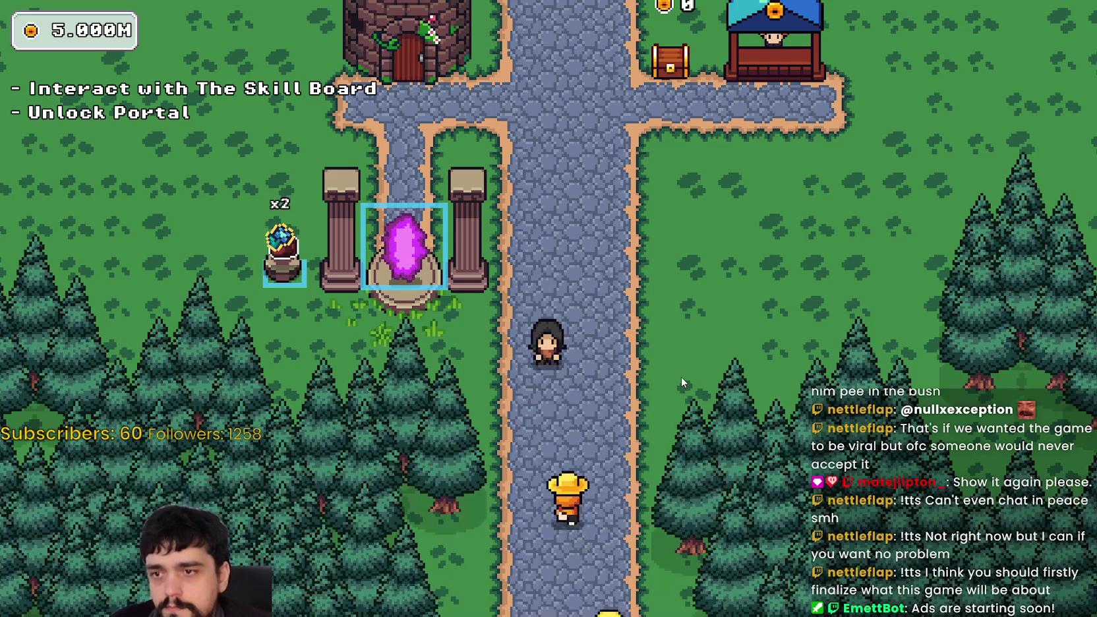
Step: Walk around the village skill pedestal to test its range until stage selection opens
key("w")
key("a")
key("s")
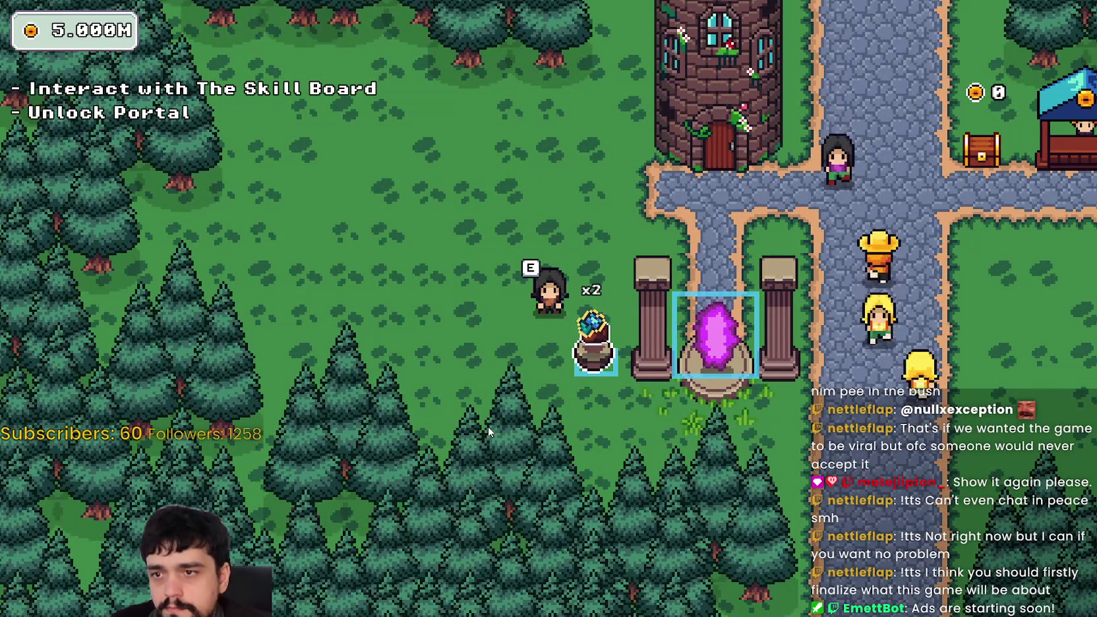
key("w")
key("s")
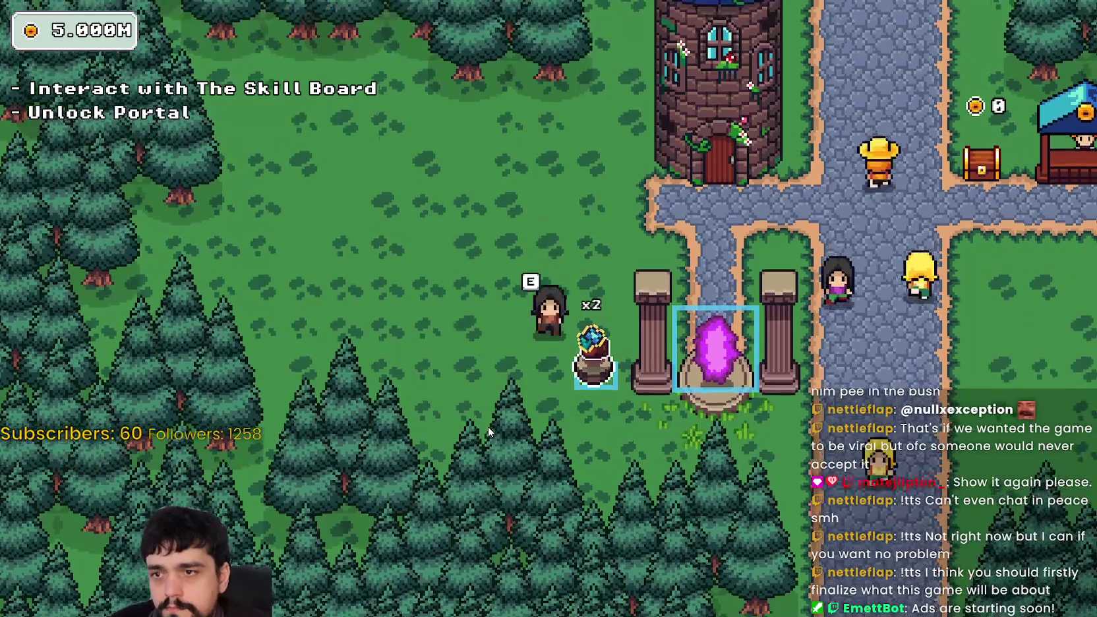
key("d")
key("w")
key("s")
key("a")
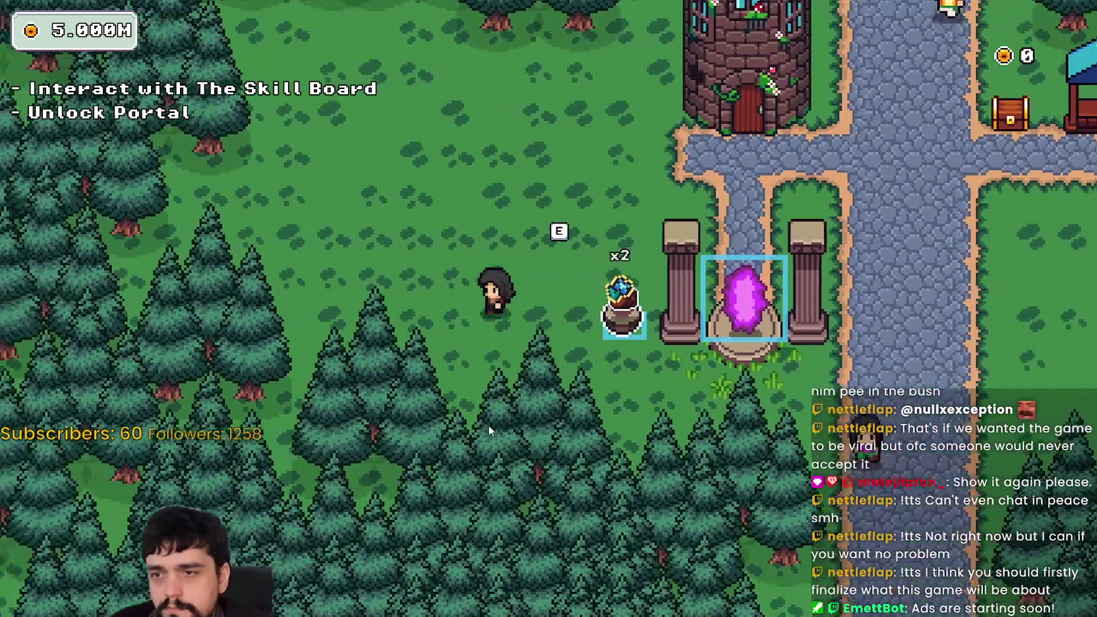
key("d")
key("a")
key("w")
key("d")
key("s")
key("a")
key("d")
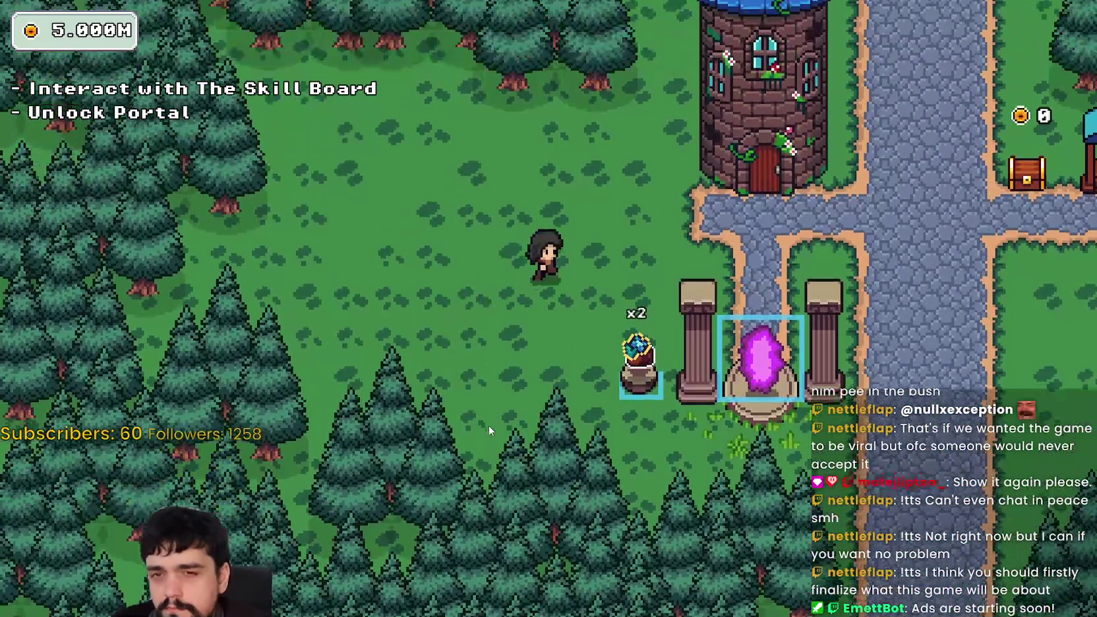
key("e")
Step: Dismiss stage selection, retest the portal's stage selection trigger, and walk back to the pedestal
key("Escape")
key("w")
key("d")
key("s")
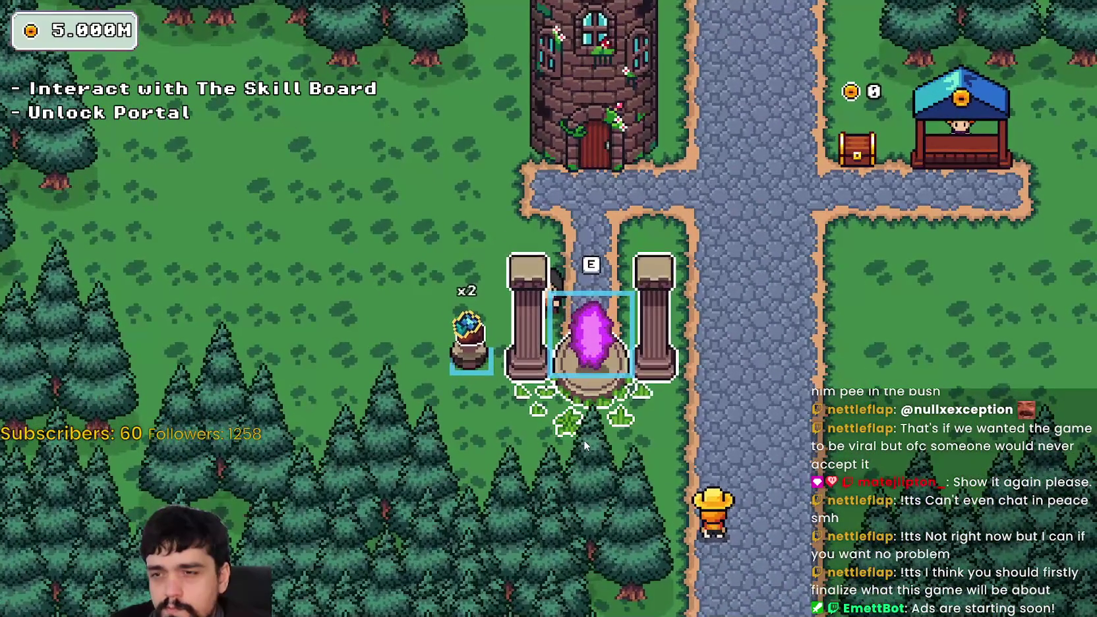
key("w")
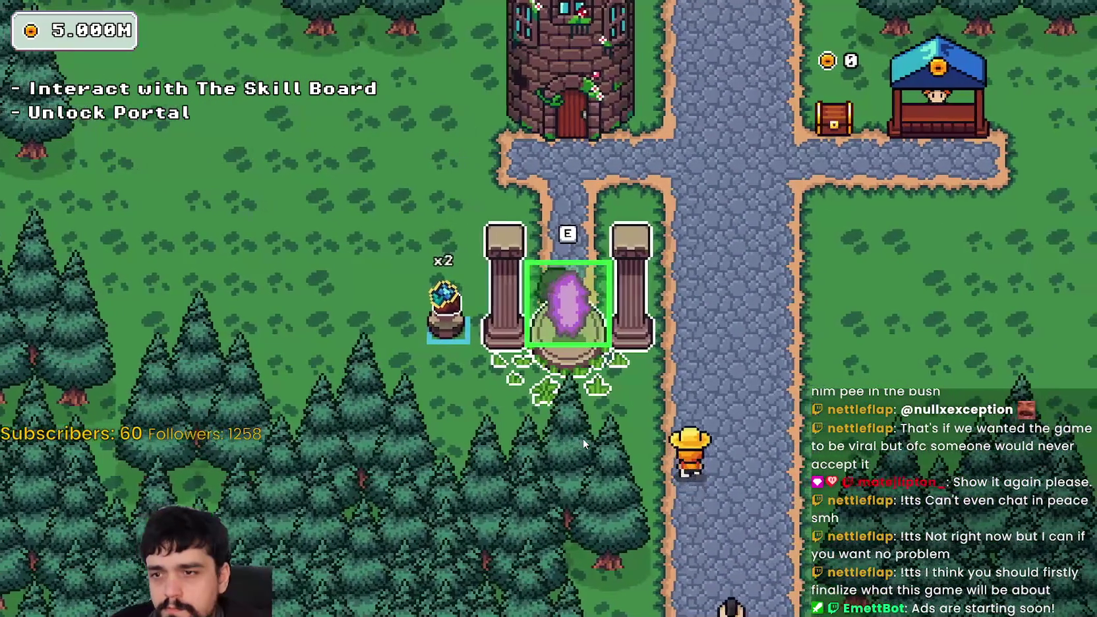
key("e")
key("Escape")
key("a")
key("s")
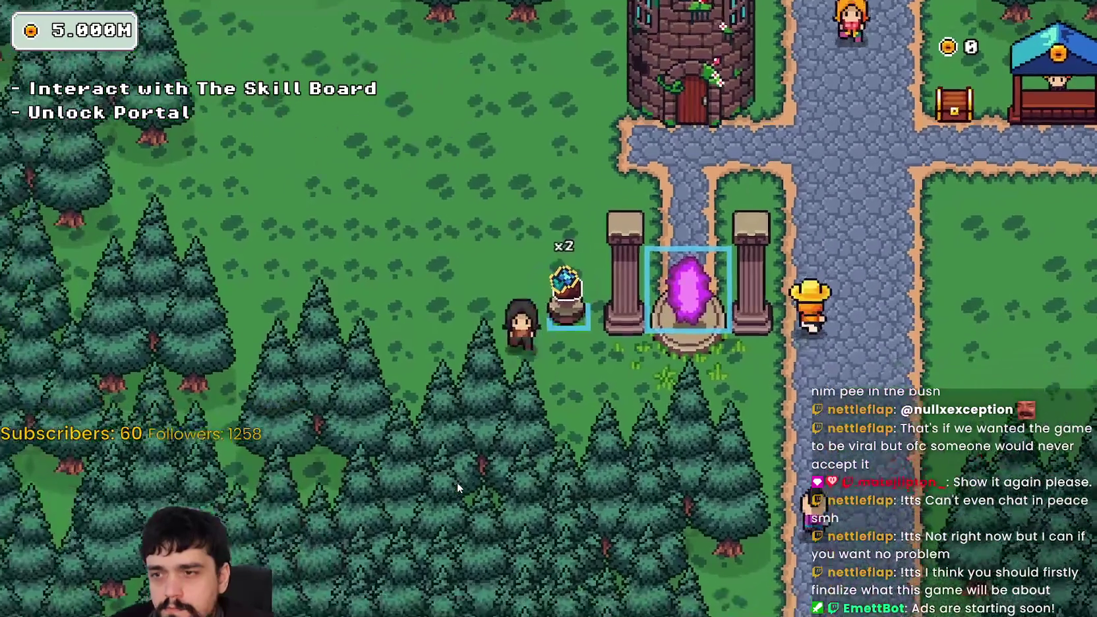
key("d")
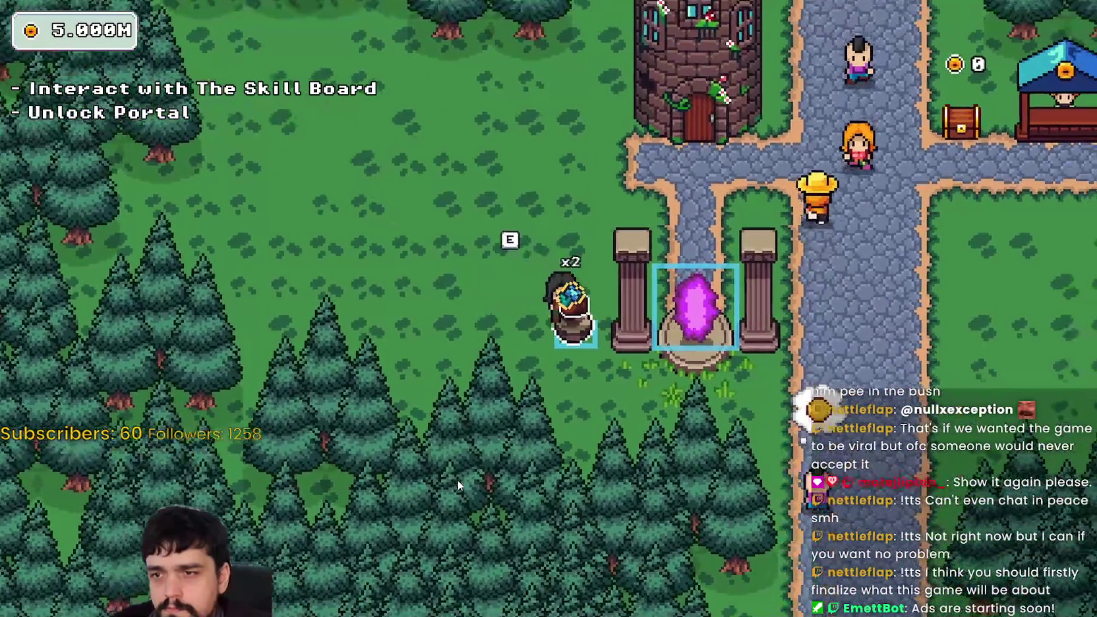
key("w")
key("d")
Step: Stop the game with F8 and open the debugger's Errors list
key("s")
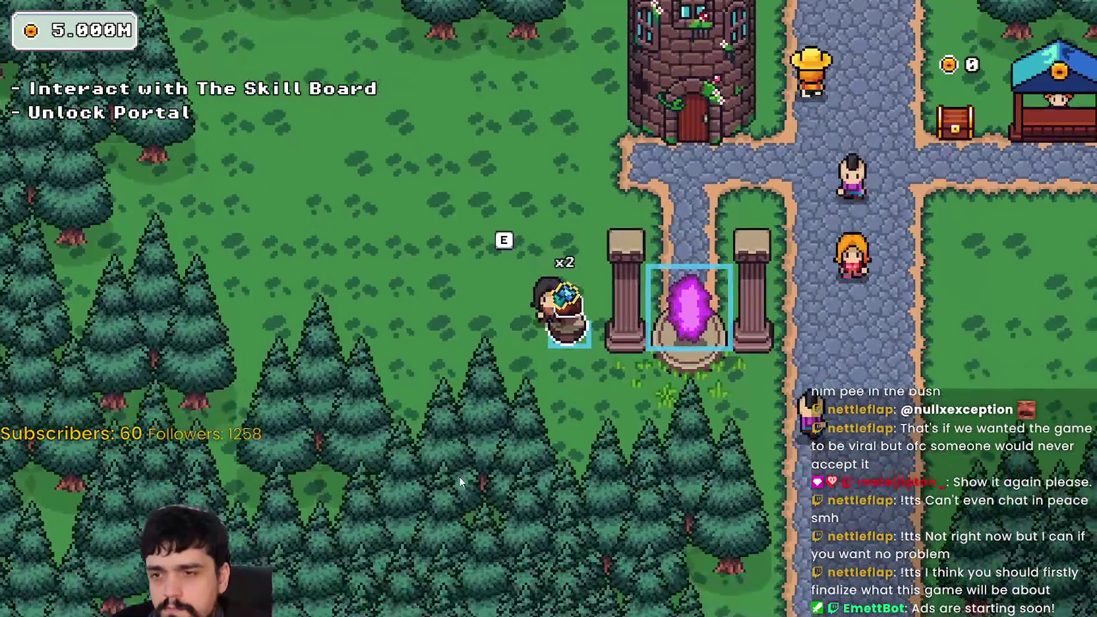
key("F8")
left_click(501, 607)
left_click(526, 327)
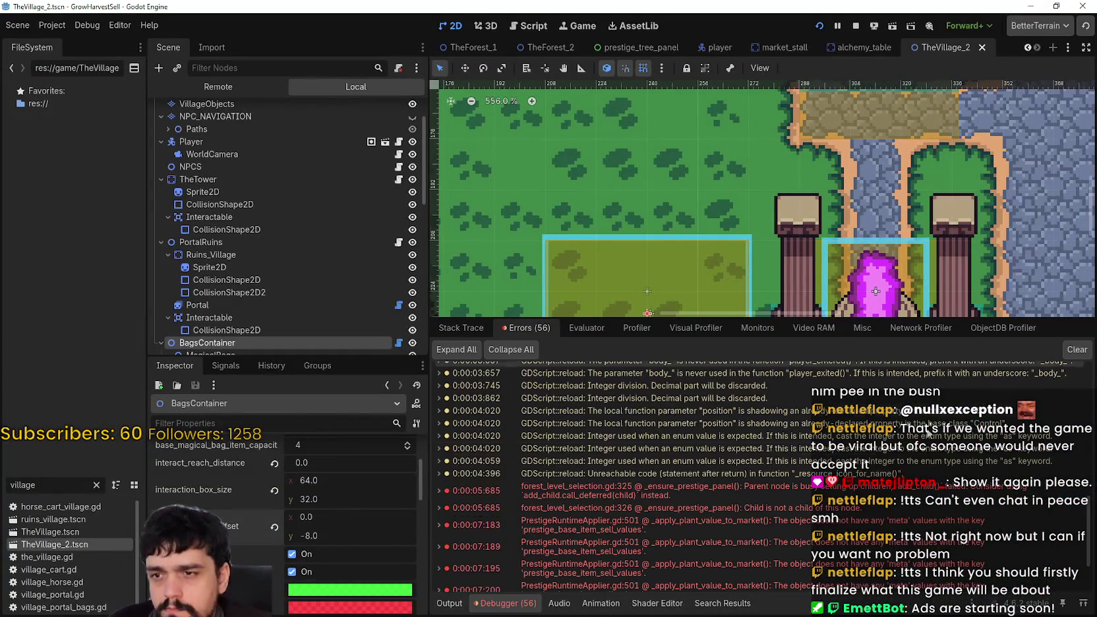
Step: Scroll down through the debugger's Errors list
scroll(999, 533, "down", 3)
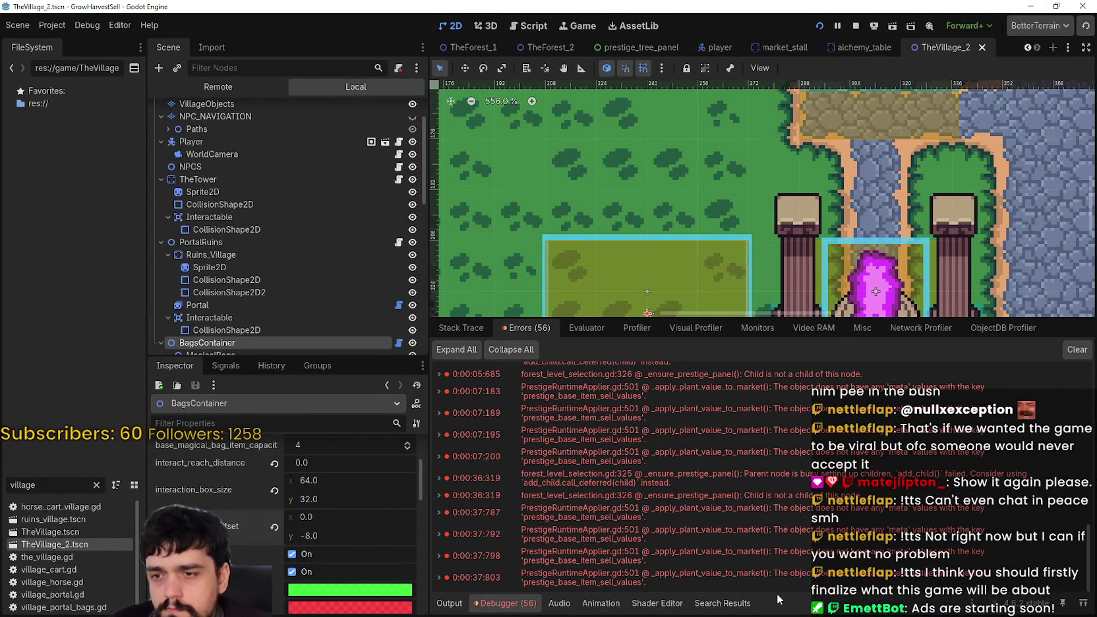
mouse_move(782, 578)
scroll(683, 198, "down", 3)
scroll(284, 339, "down", 3)
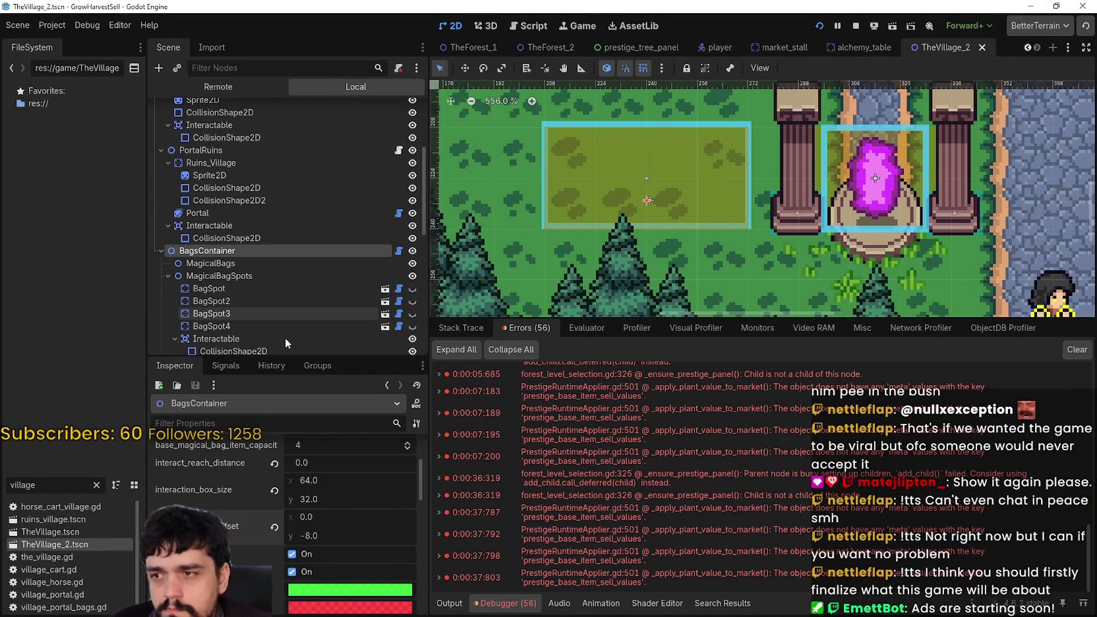
Step: Select MagicalBagSpots, review its properties, then pick its Interactable area
left_click(283, 276)
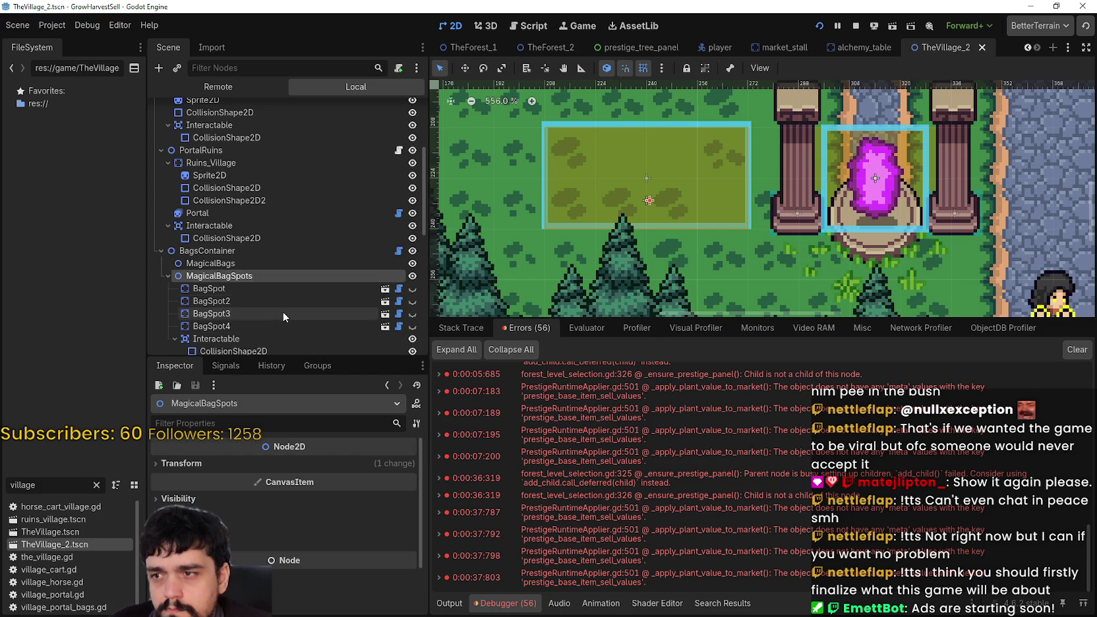
scroll(283, 311, "down", 2)
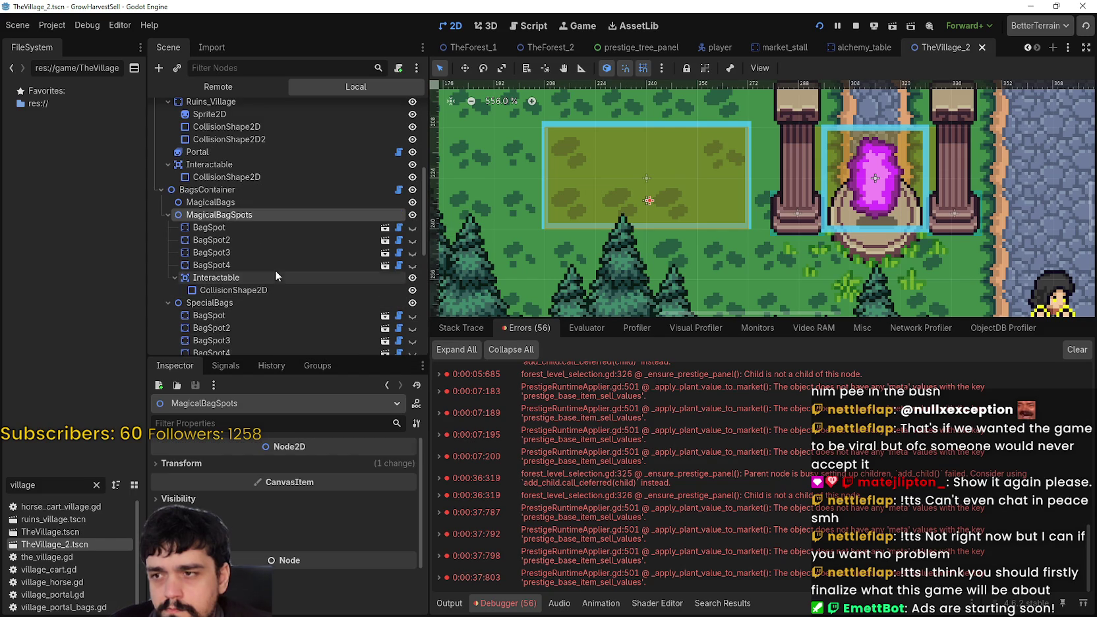
scroll(272, 290, "down", 2)
scroll(271, 297, "down", 1)
scroll(272, 298, "up", 1)
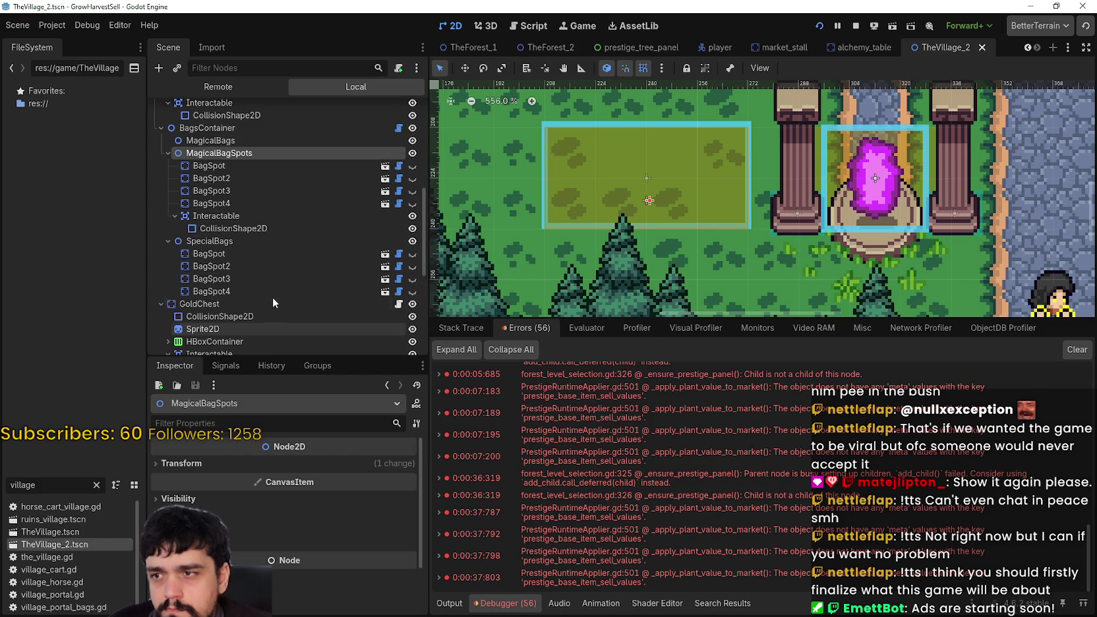
left_click(268, 218)
Step: Switch to the running game and circle the bag pot to test its interaction range
key("alt+Tab")
key("w")
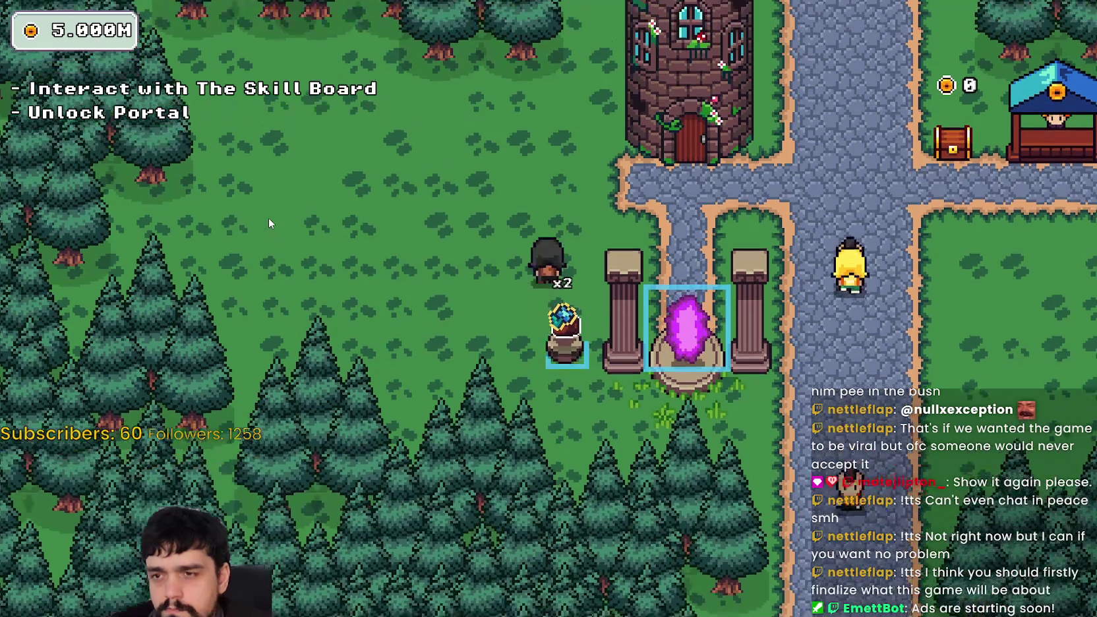
key("s")
key("a")
key("d")
key("w")
key("s")
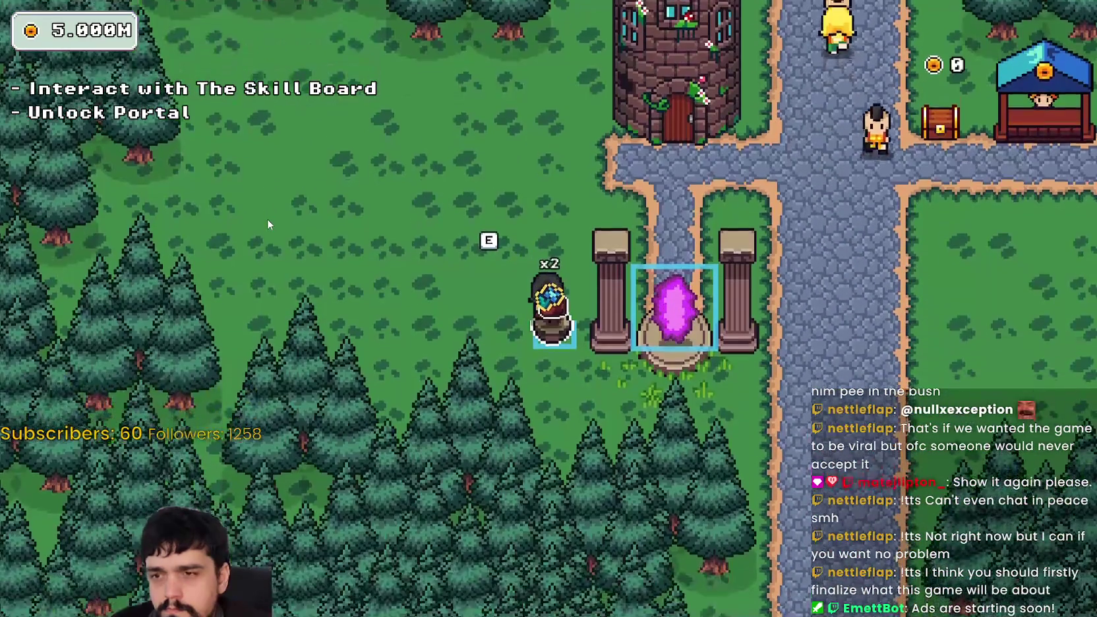
key("a")
key("d")
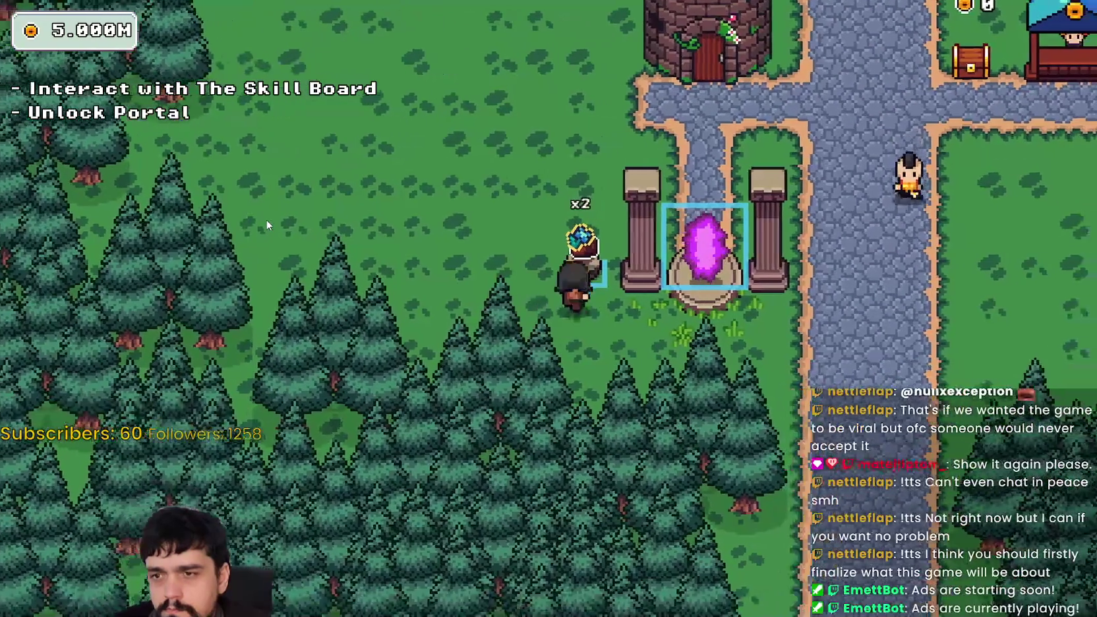
key("a")
key("w")
Step: Briefly return to the editor, then go back to the game and walk from the pot
key("d")
key("s")
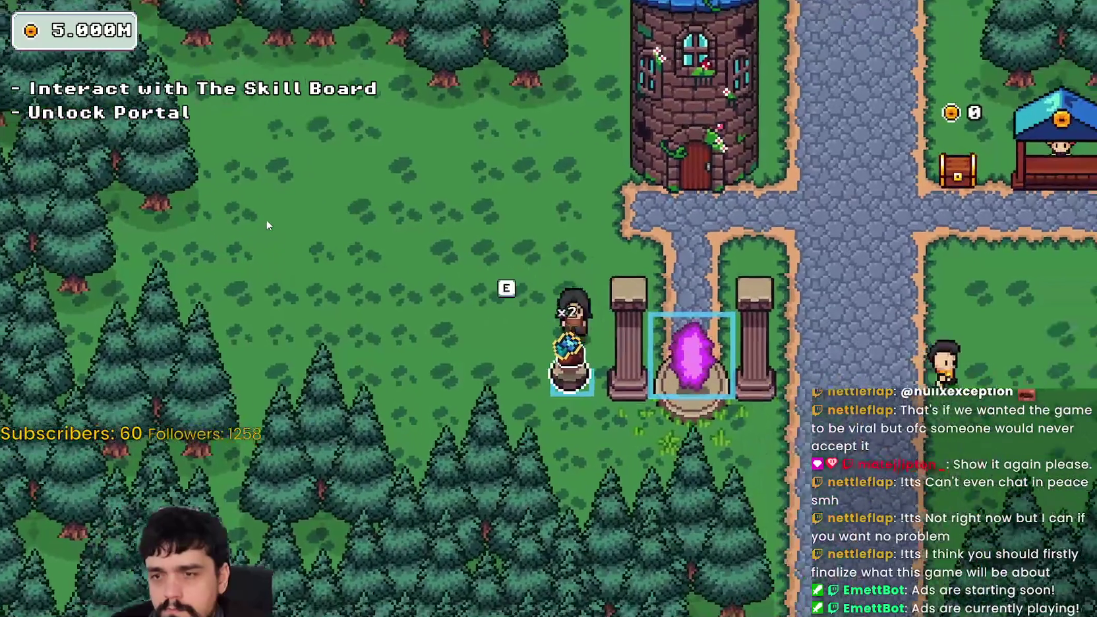
key("alt+Tab")
key("alt+Tab")
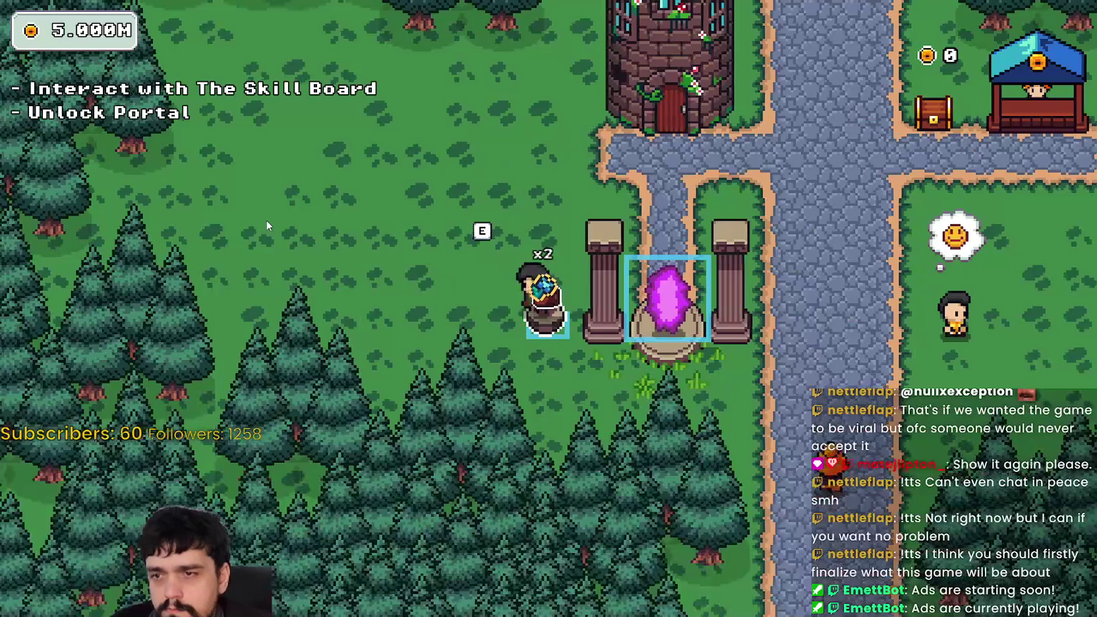
key("a")
key("w")
key("alt+Tab")
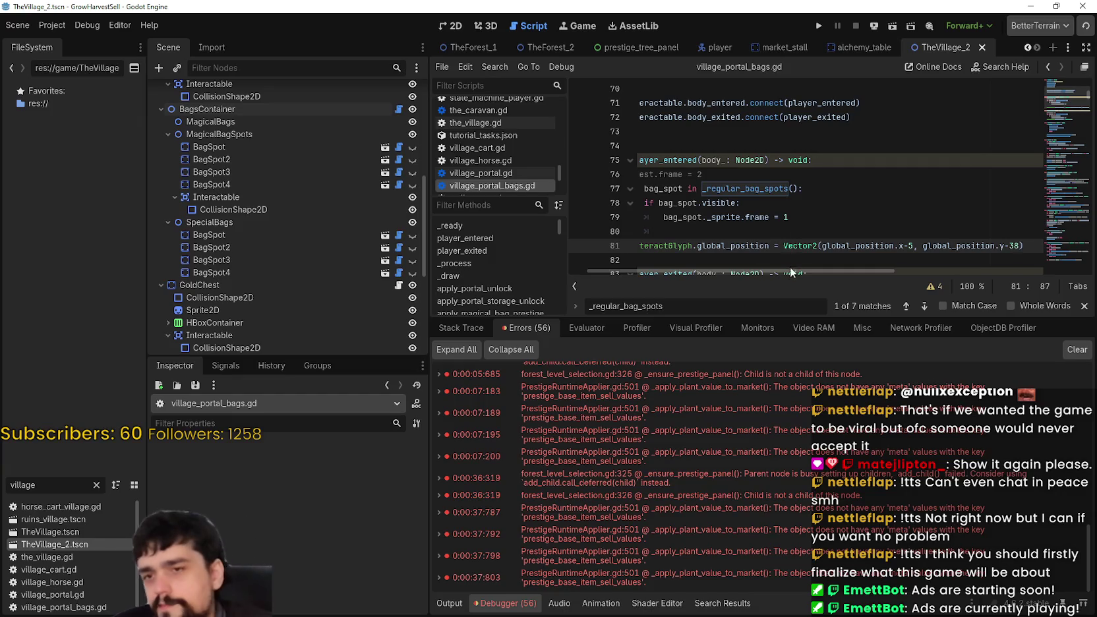
Step: Dismiss the script search and review BagsContainer's interaction box size property
left_click(1085, 306)
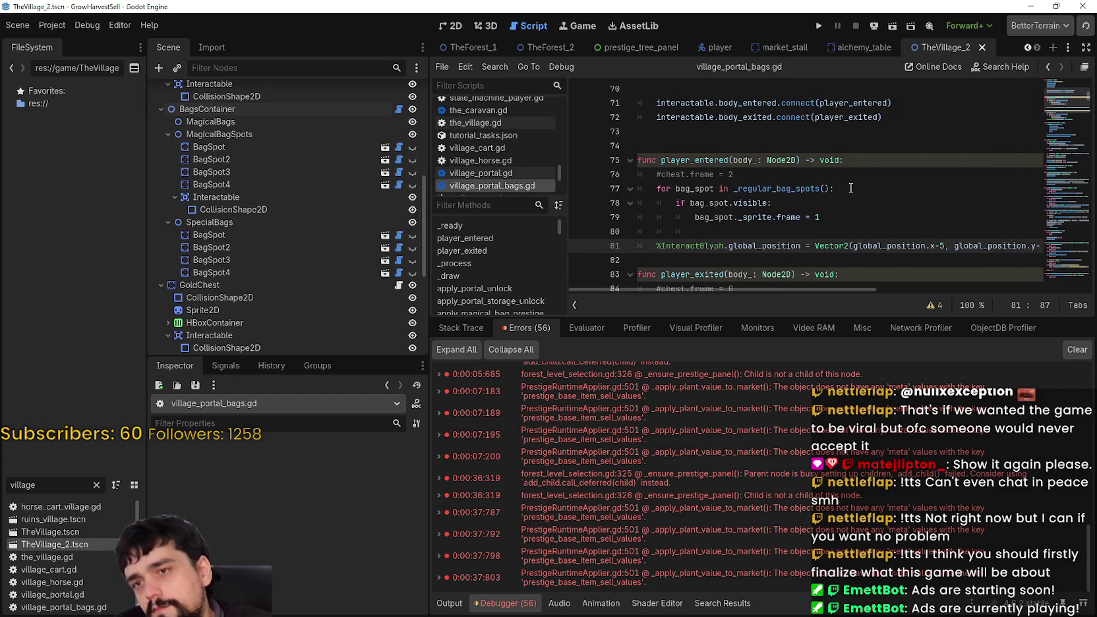
scroll(1068, 198, "up", 7)
scroll(1064, 87, "up", 15)
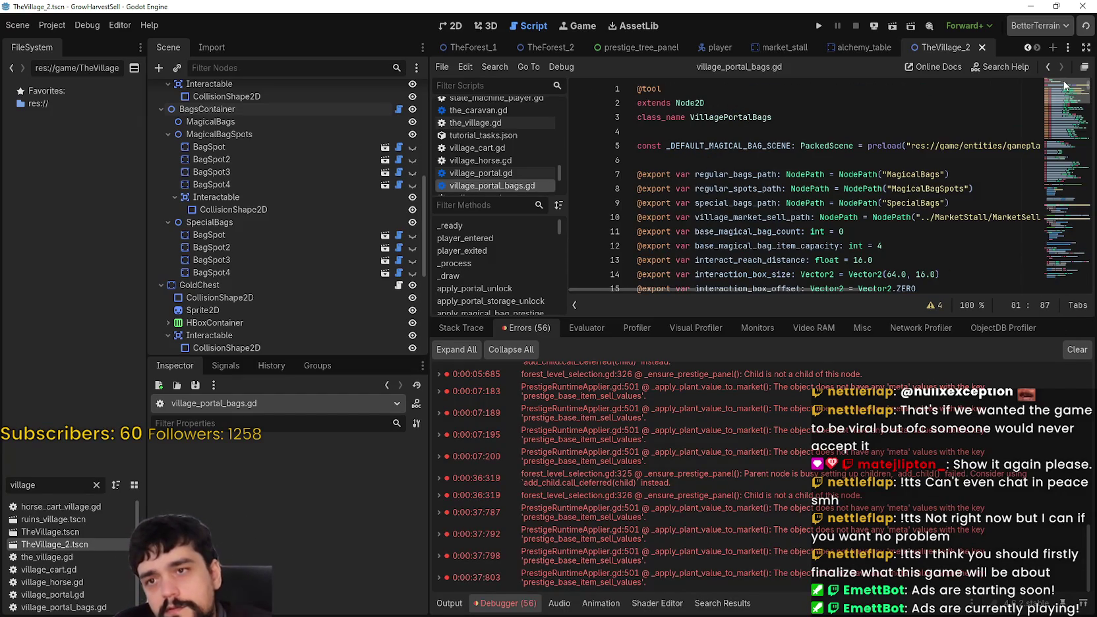
scroll(572, 123, "down", 2)
left_click(270, 109)
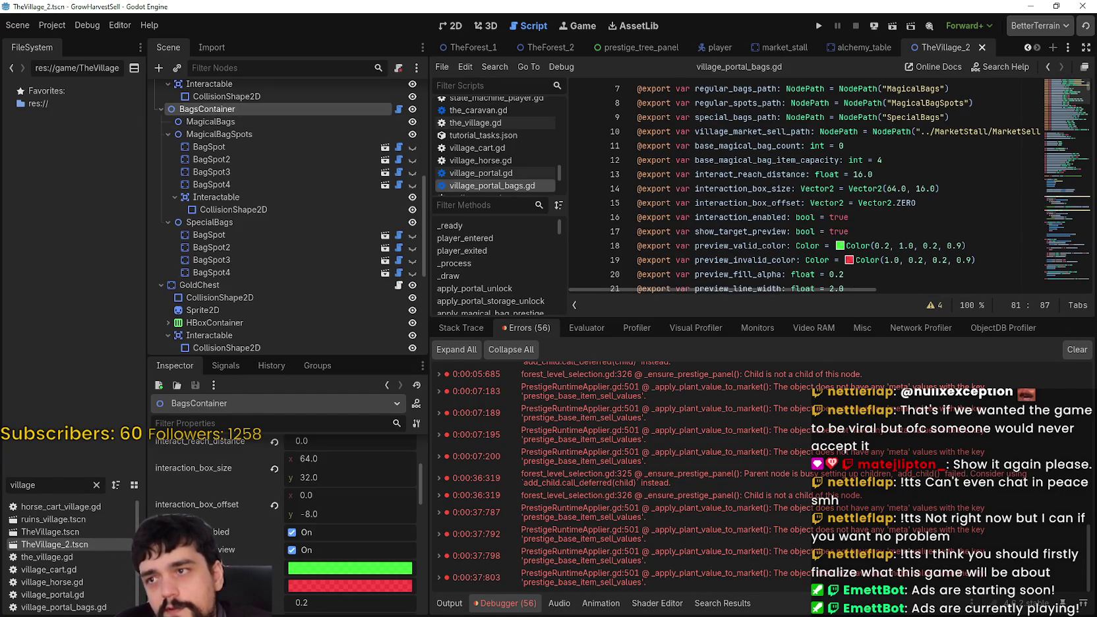
scroll(211, 510, "up", 2)
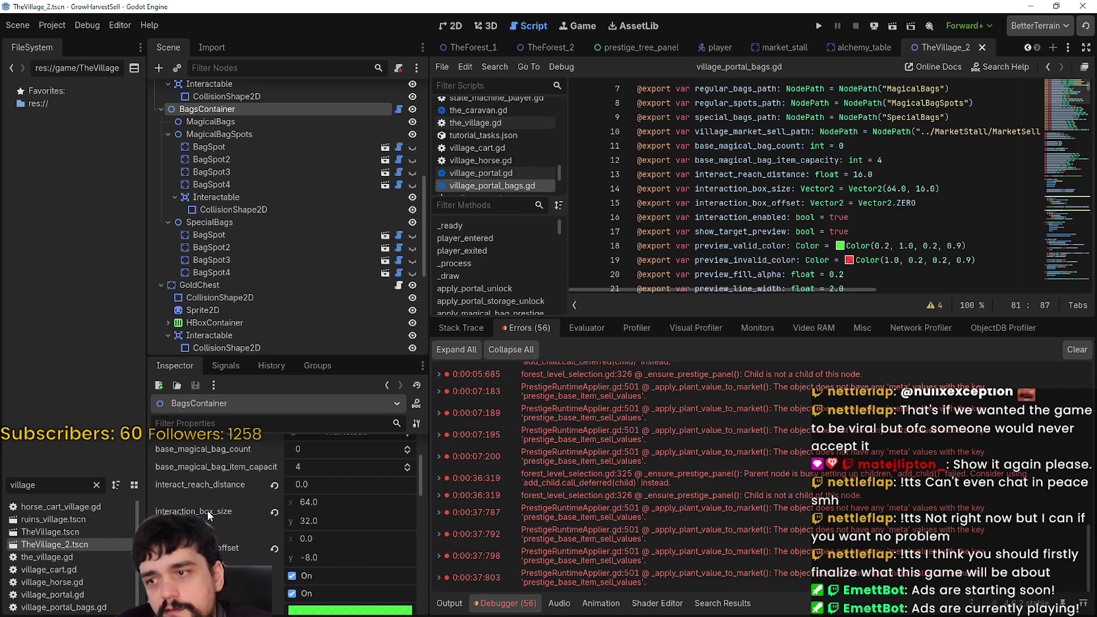
right_click(207, 511)
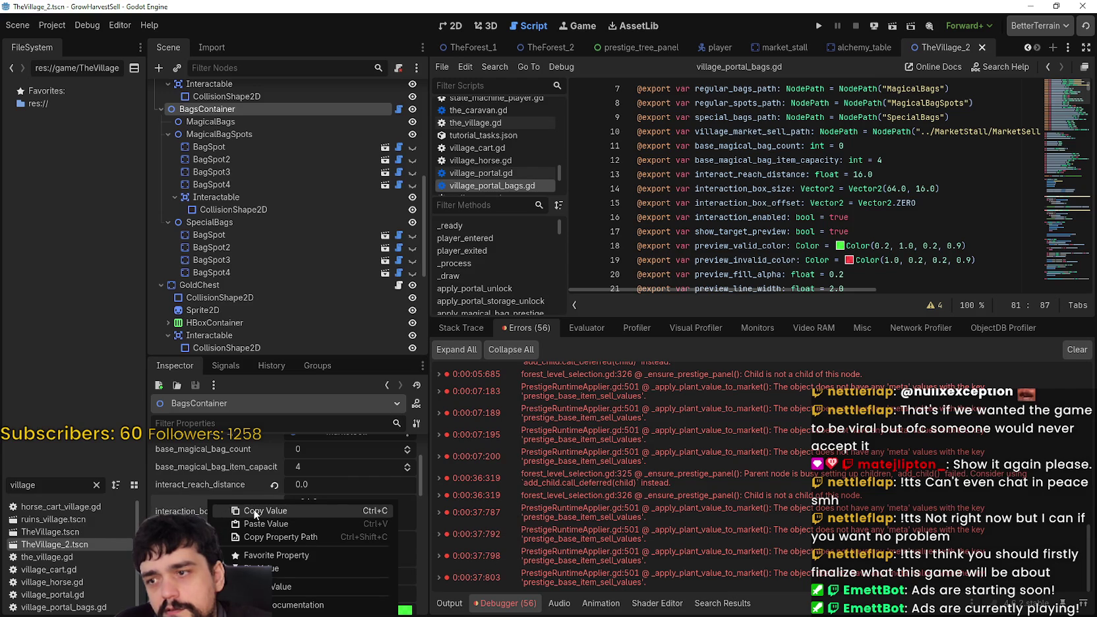
left_click(729, 200)
Step: Search for interaction_box_size and jump to its fallback use on line 1195
double_click(744, 189)
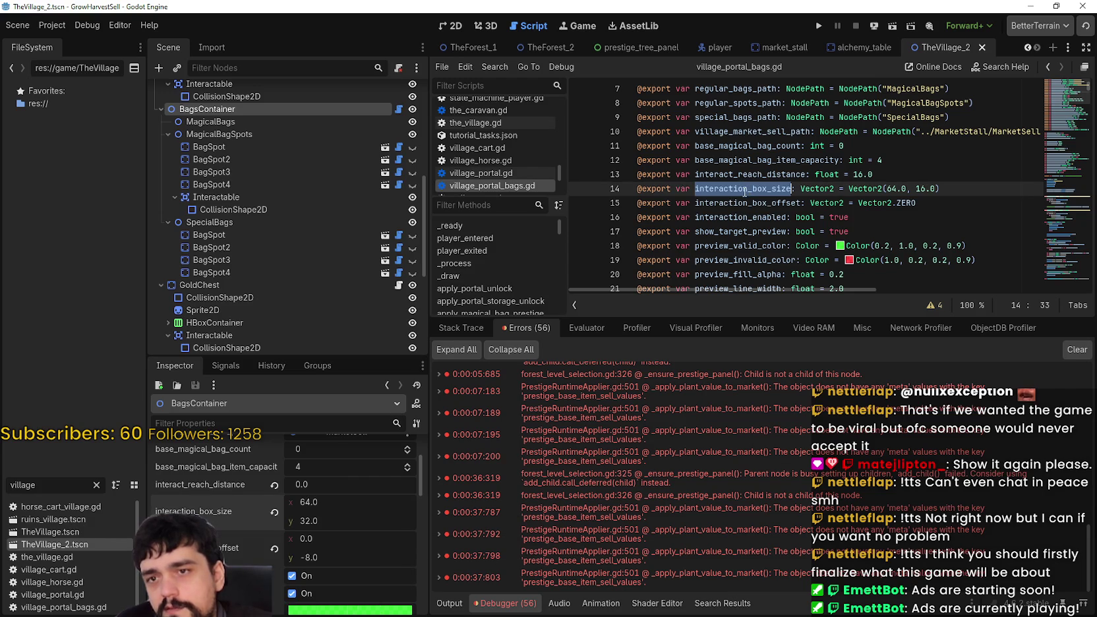
key("ctrl+f")
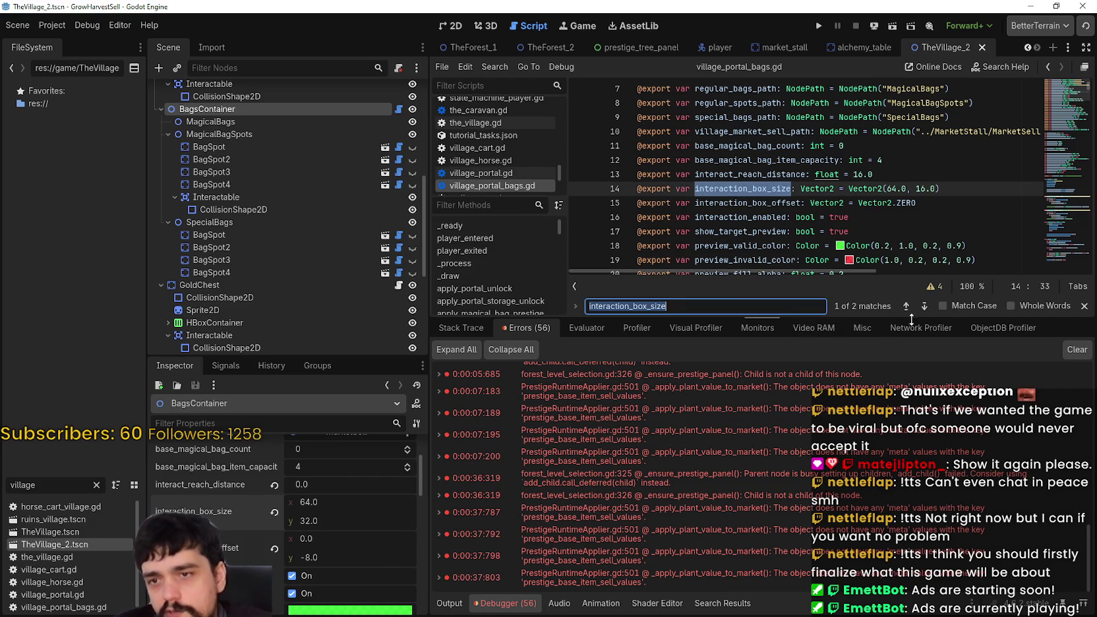
left_click(924, 307)
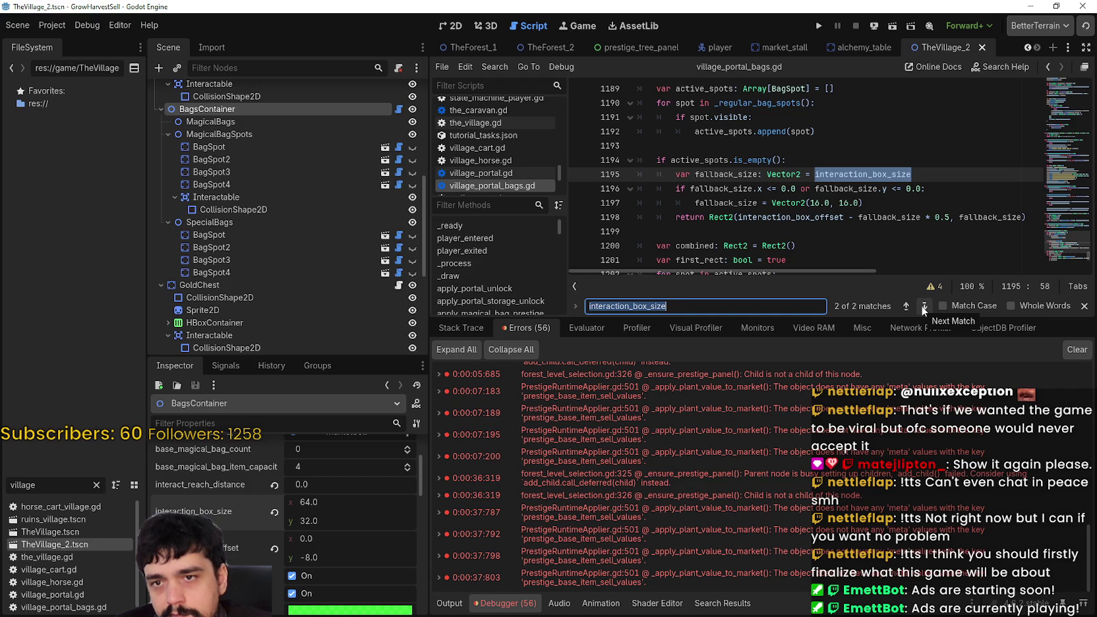
scroll(677, 178, "up", 2)
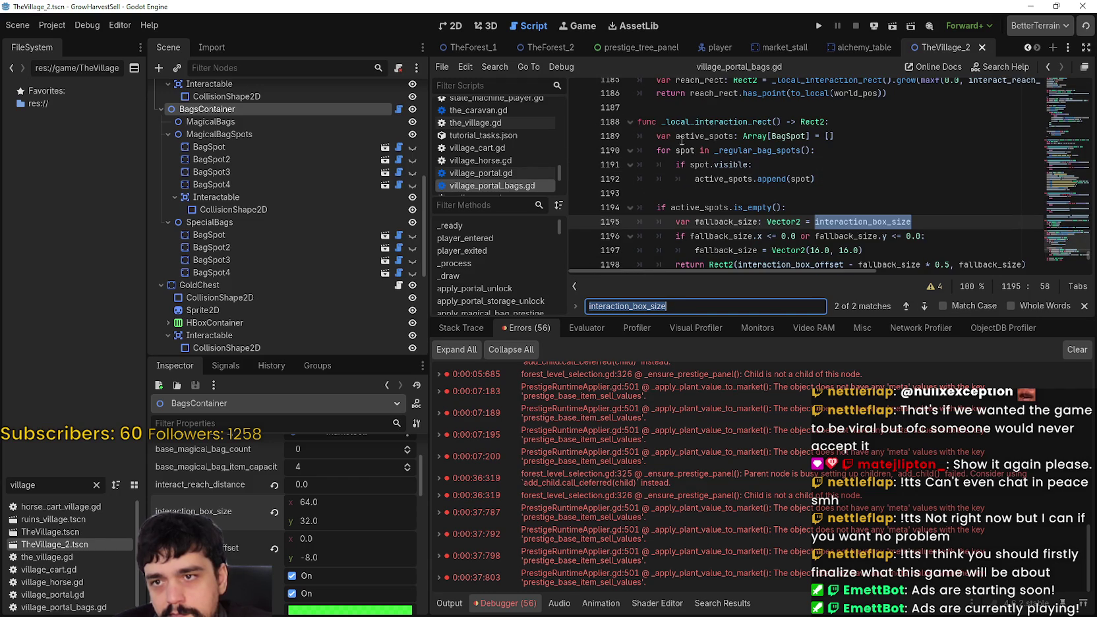
scroll(826, 140, "down", 1)
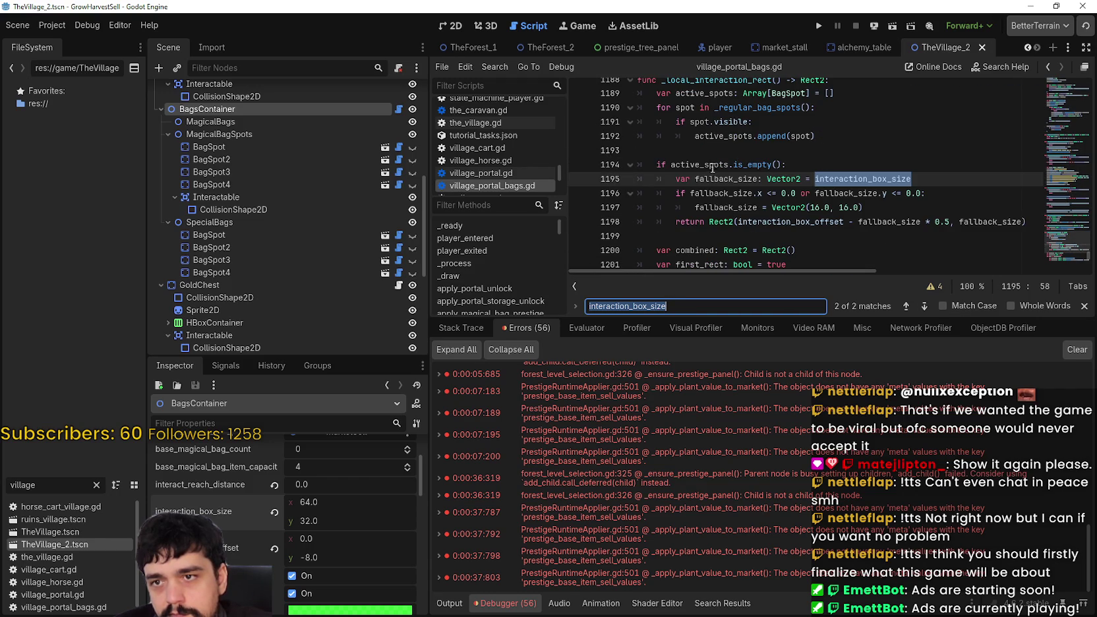
left_click_drag(712, 169, 776, 168)
mouse_move(666, 179)
left_mouse_down()
mouse_move(926, 183)
mouse_move(963, 235)
mouse_move(1034, 220)
left_mouse_up()
scroll(730, 153, "down", 2)
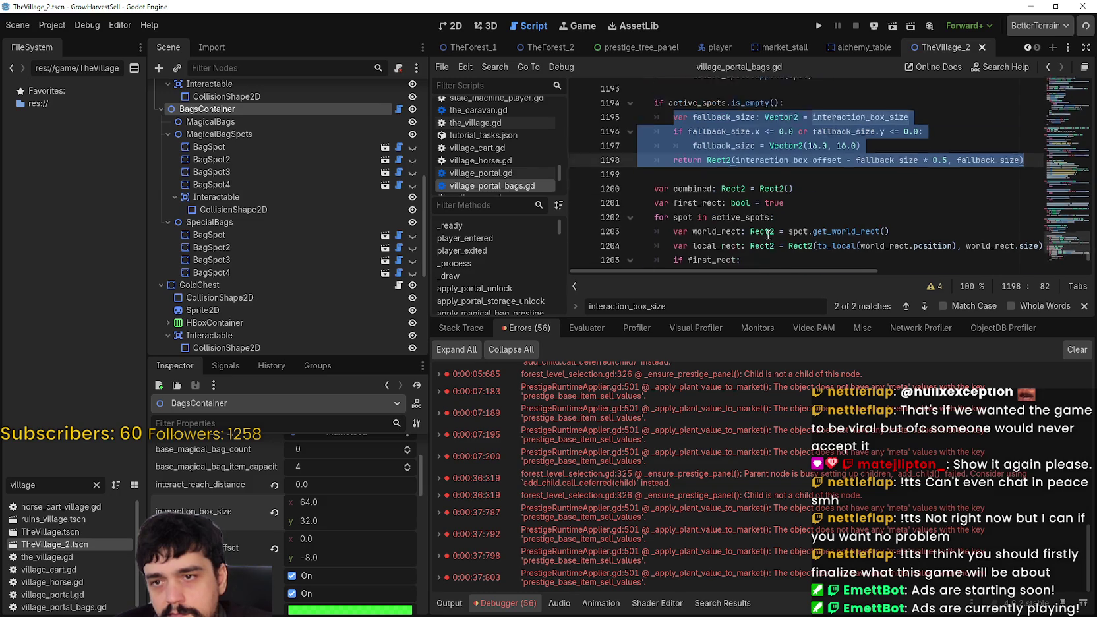
left_click(730, 121)
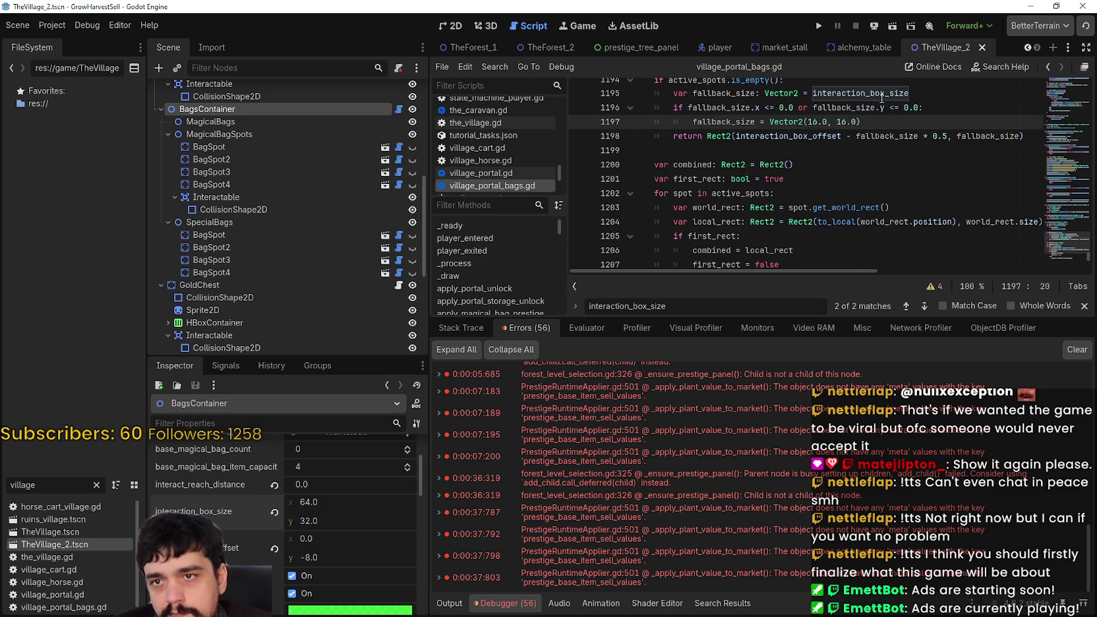
double_click(847, 93)
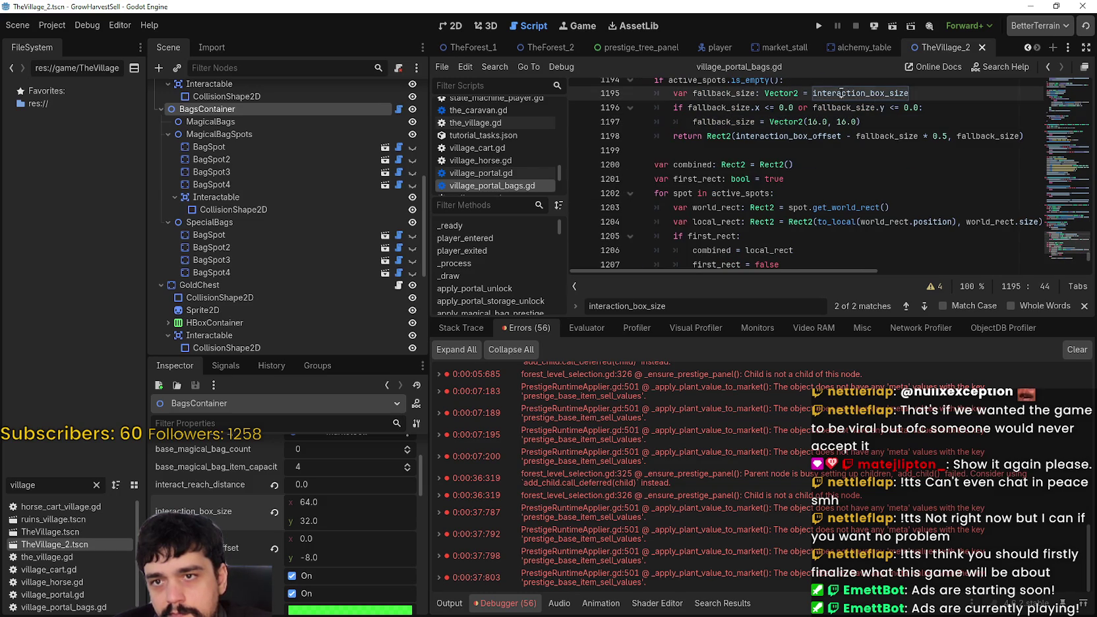
double_click(778, 136)
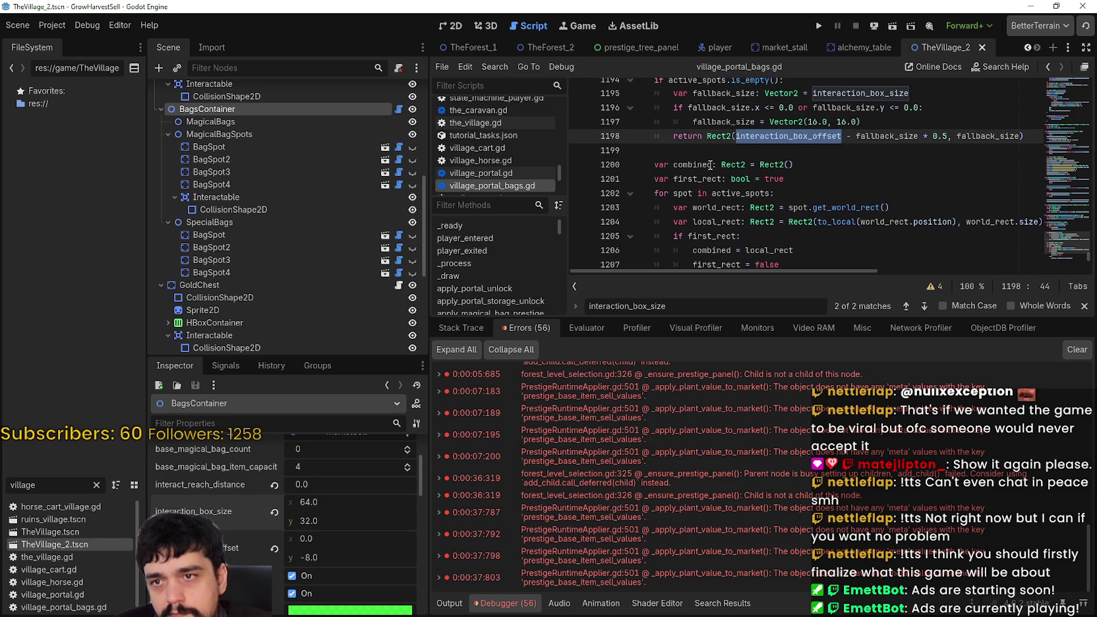
scroll(689, 162, "down", 4)
double_click(725, 150)
scroll(744, 172, "up", 2)
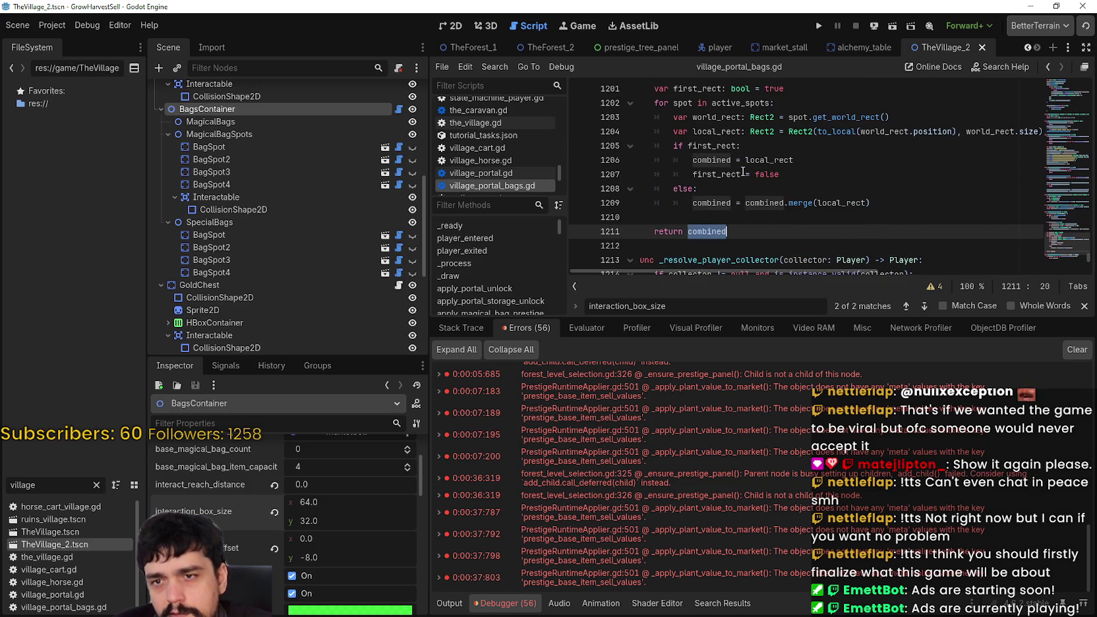
scroll(743, 171, "up", 5)
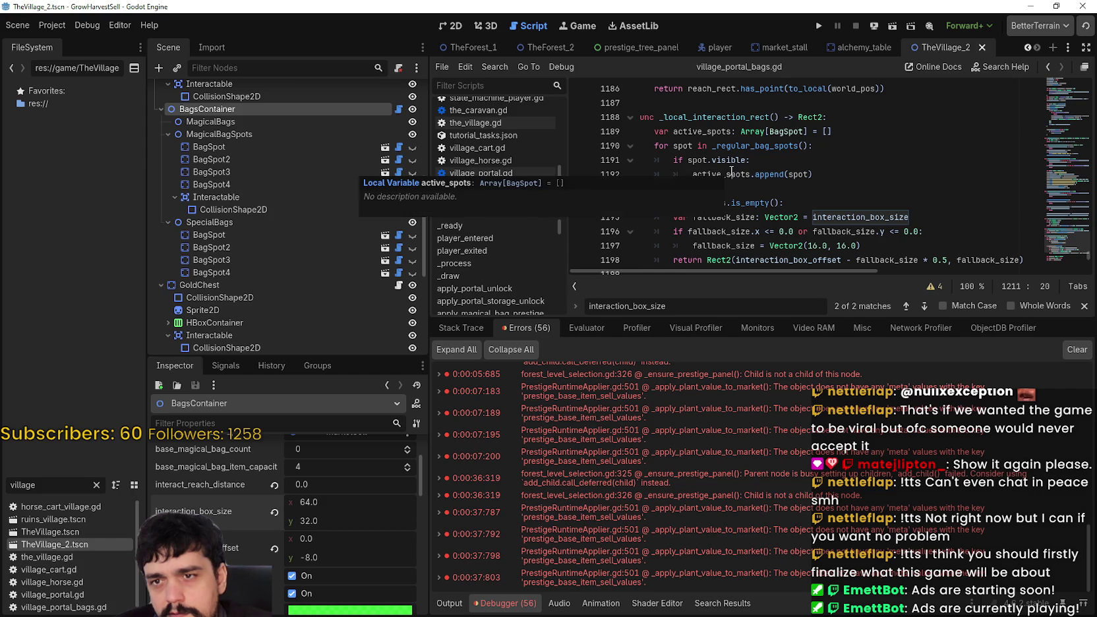
scroll(729, 168, "up", 1)
left_click(722, 160)
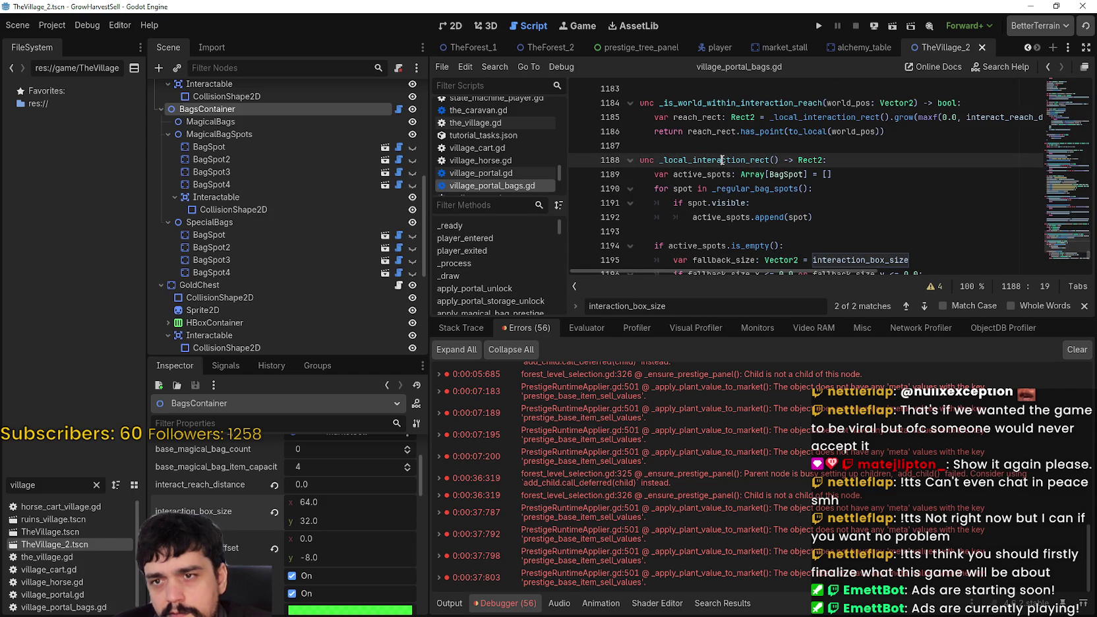
double_click(672, 158)
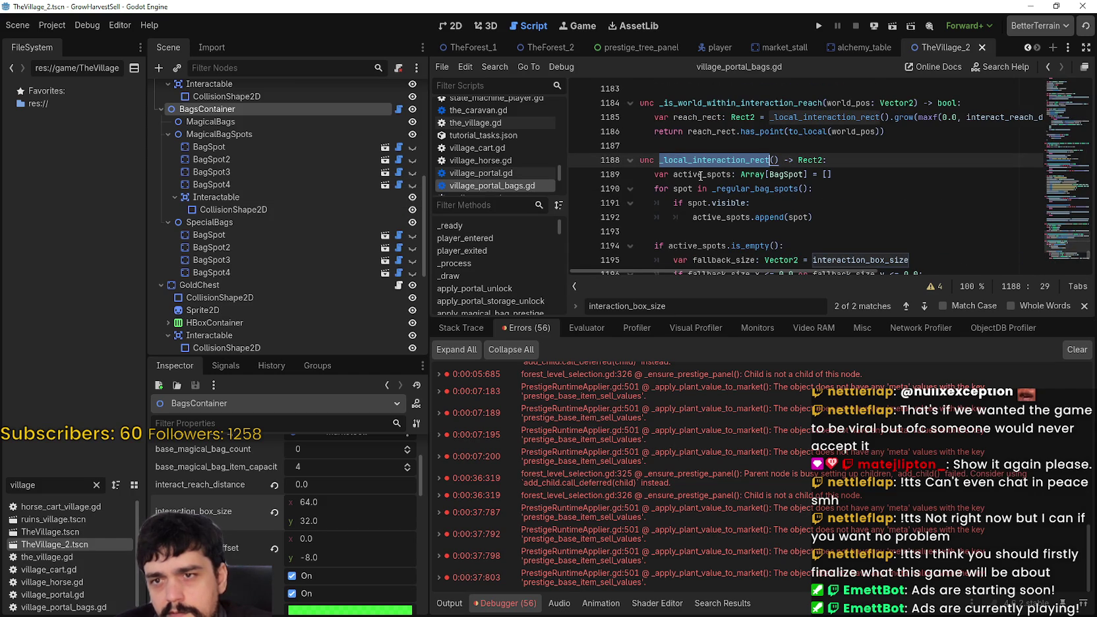
scroll(701, 175, "up", 1)
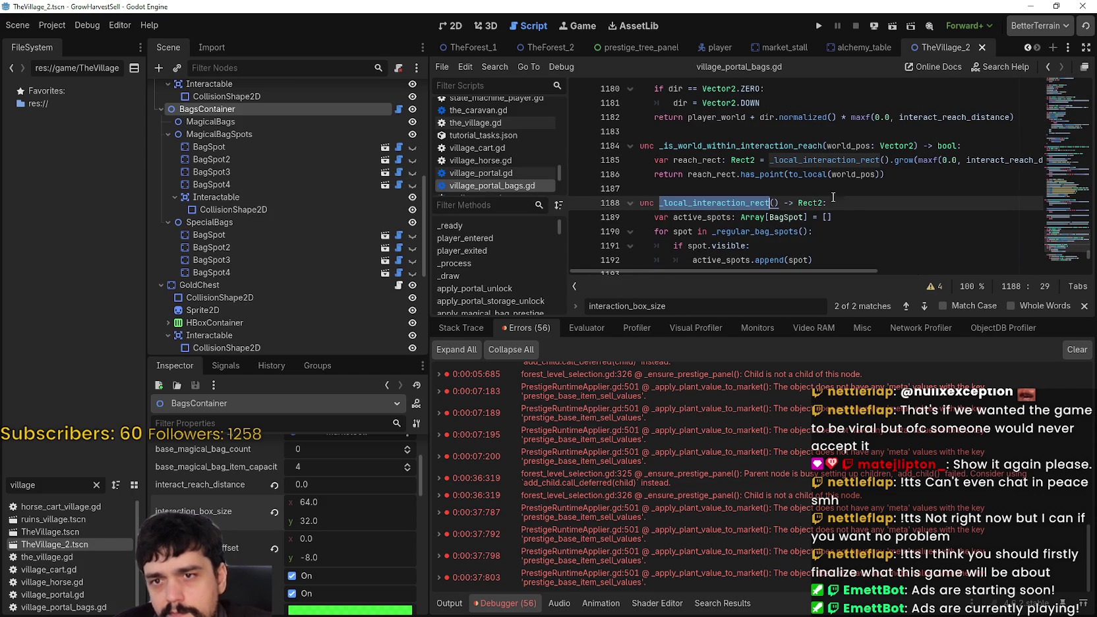
scroll(844, 196, "down", 4)
scroll(772, 184, "down", 4)
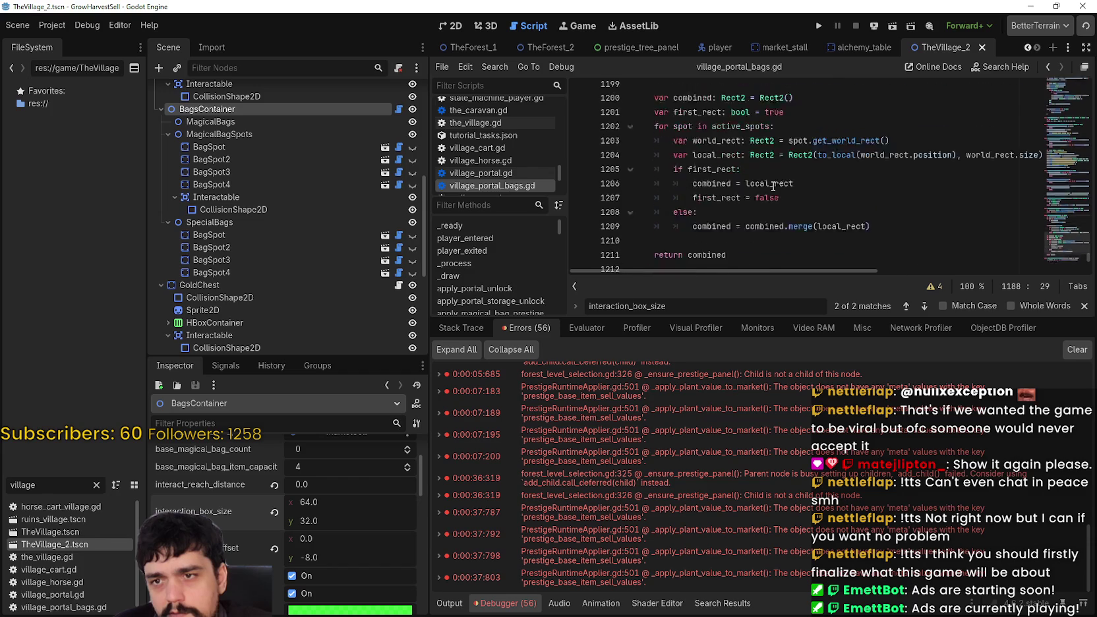
scroll(824, 183, "up", 7)
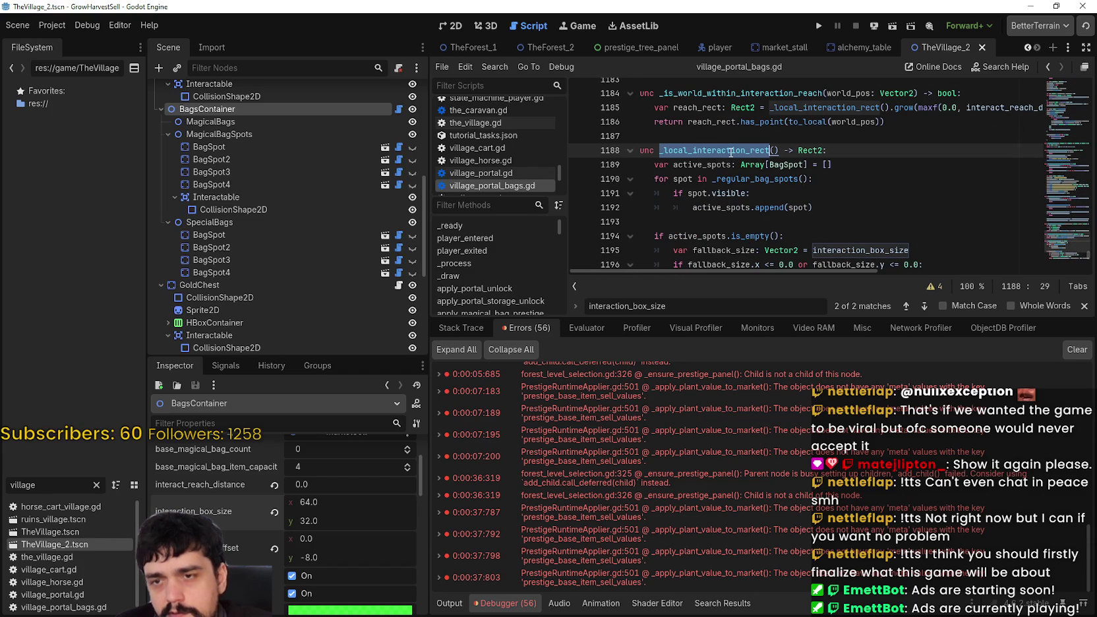
key("ctrl+f")
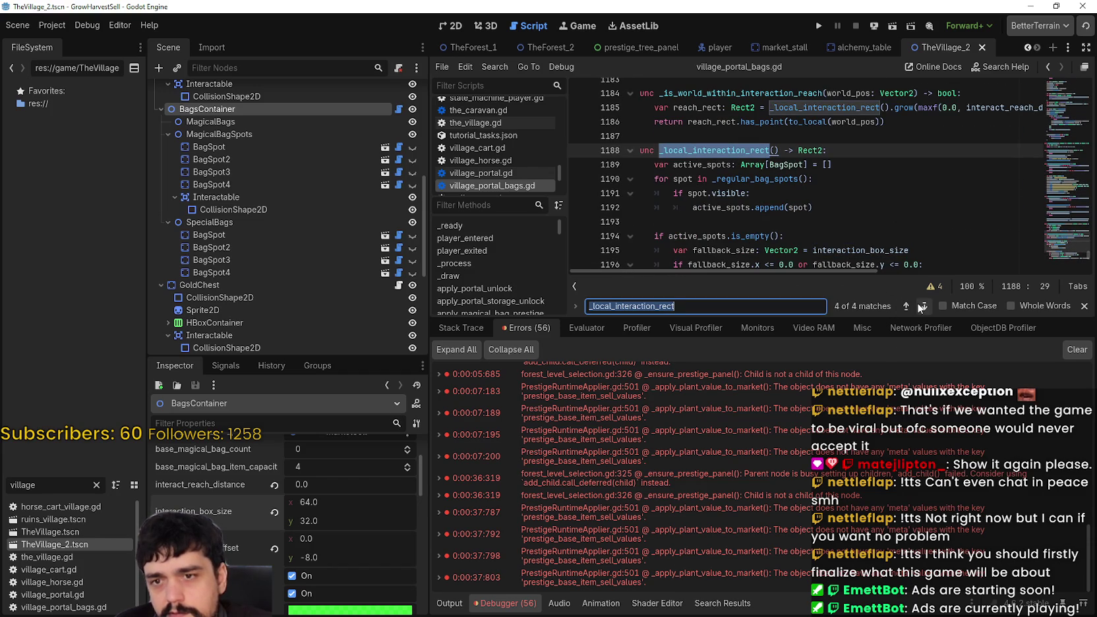
Step: Step through the uses of _local_interaction_rect and inspect its interaction_box_size and active_spots code
left_click(923, 307)
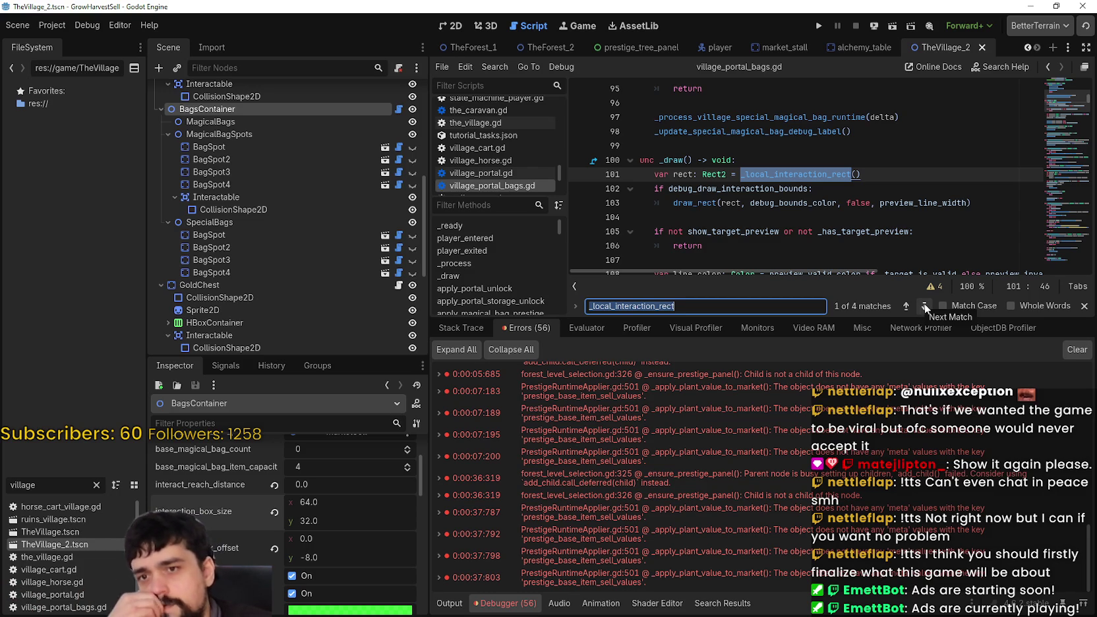
left_click(925, 306)
left_click(925, 307)
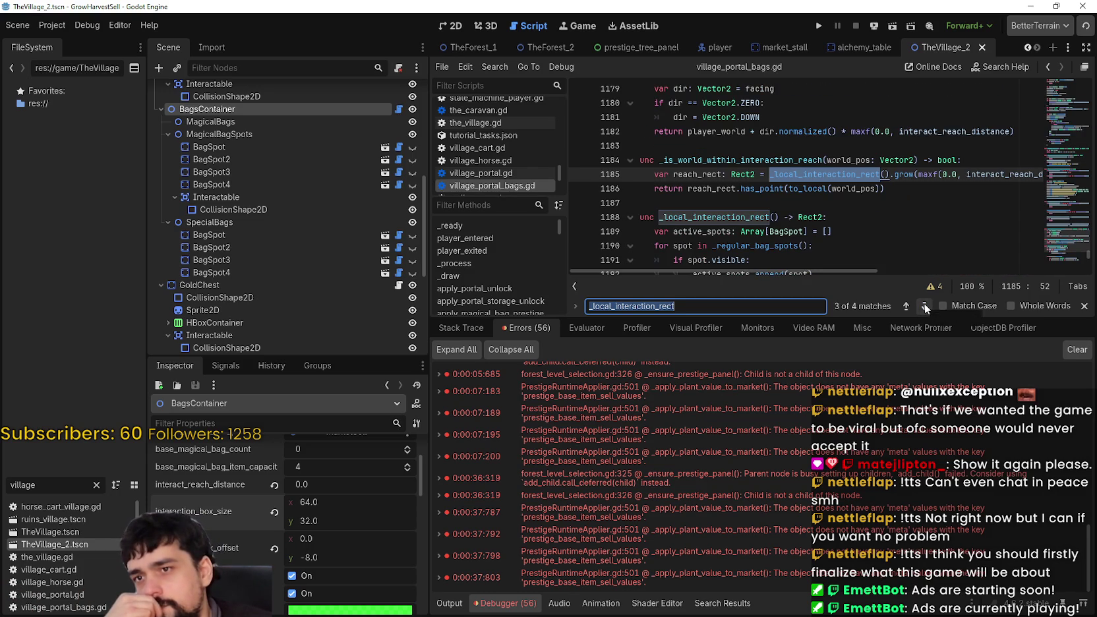
left_click(925, 307)
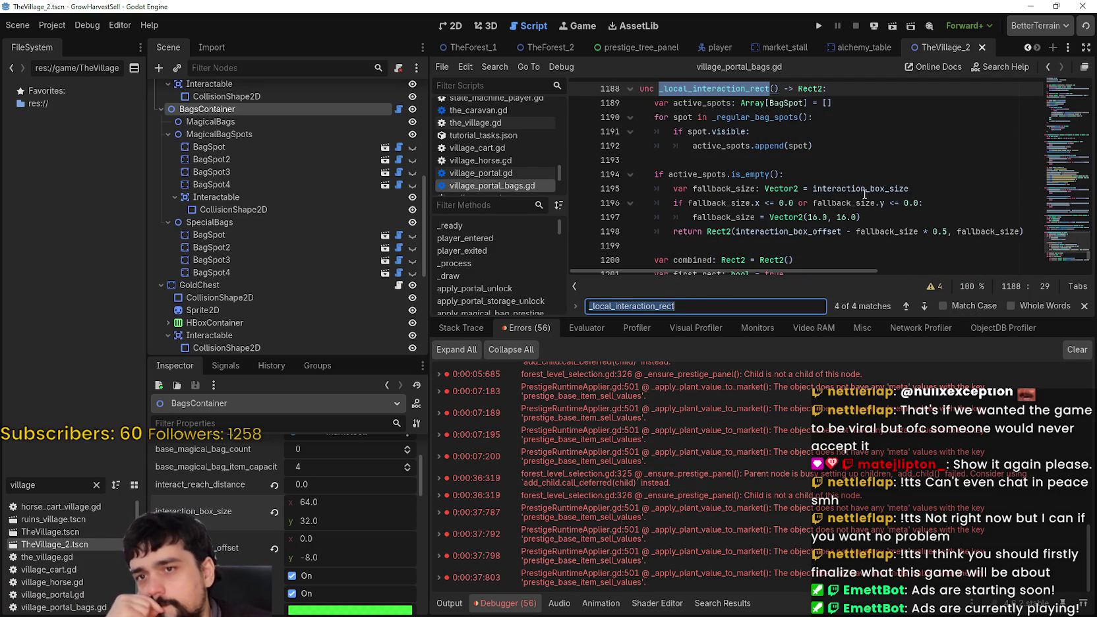
double_click(865, 191)
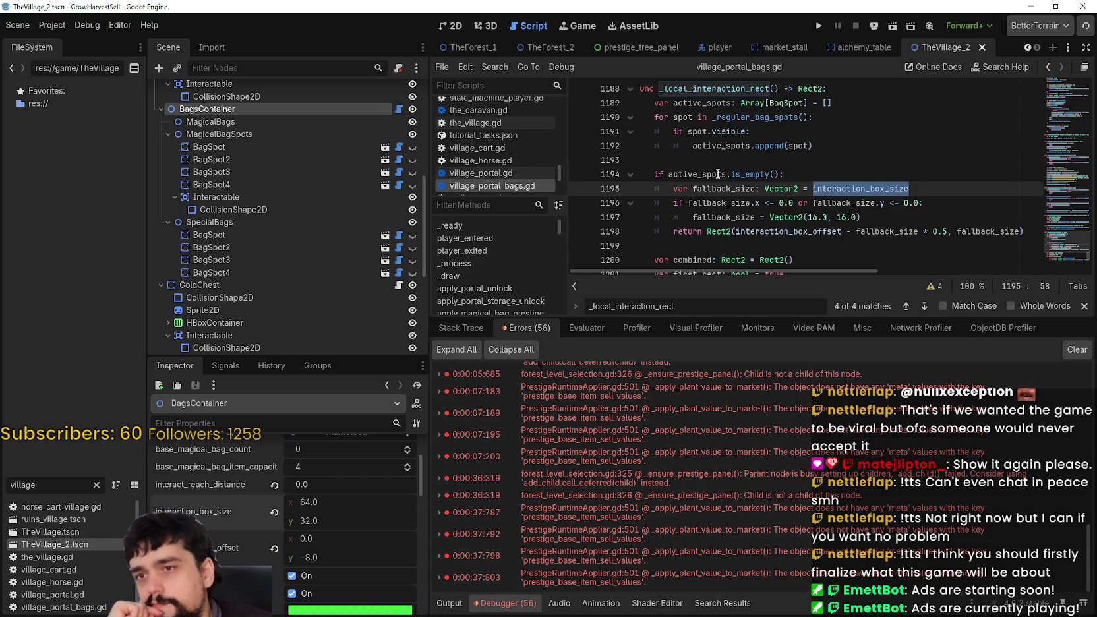
double_click(718, 174)
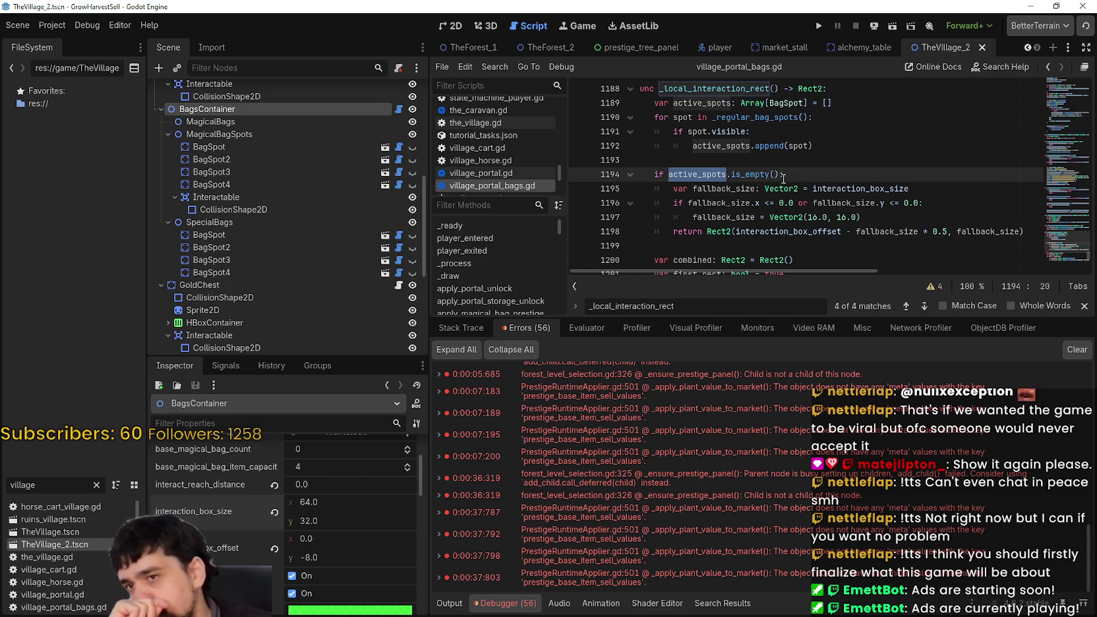
Step: Comment out the visible-spots gathering lines 1189–1194 with Ctrl+K
scroll(783, 227, "down", 1)
left_click_drag(703, 194, 710, 175)
scroll(750, 233, "up", 2)
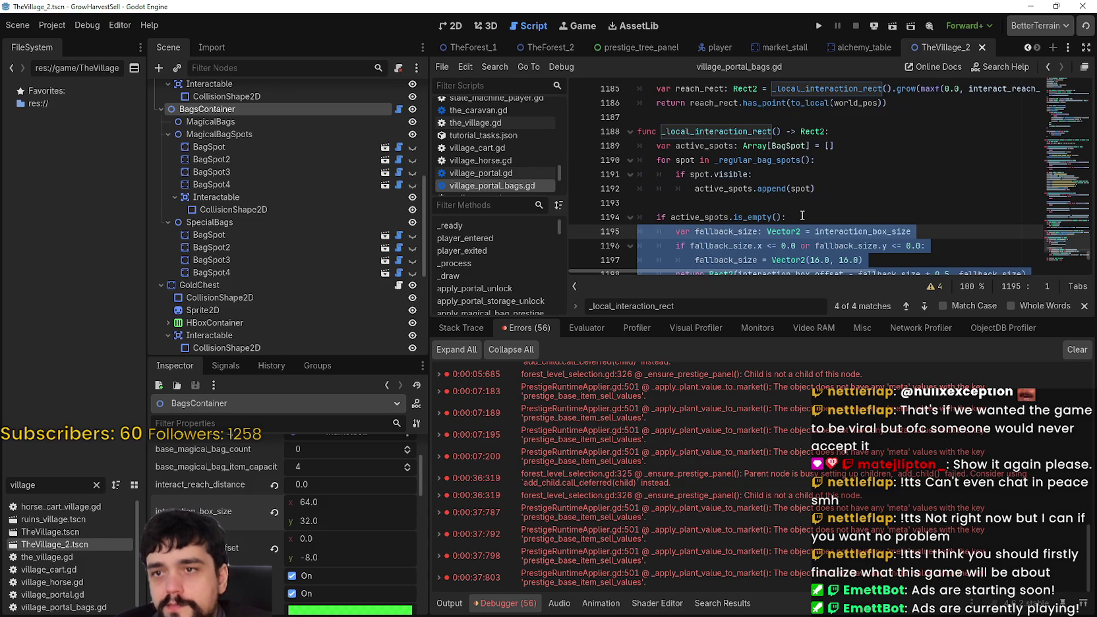
scroll(793, 208, "down", 1)
left_click_drag(798, 175, 646, 100)
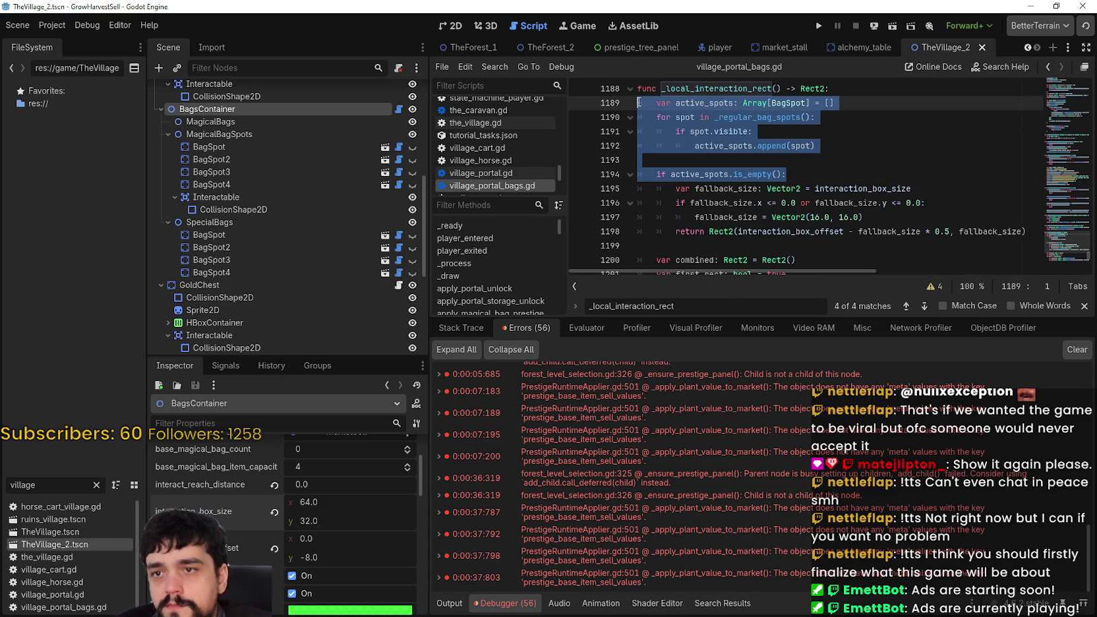
mouse_move(828, 175)
left_mouse_down()
mouse_move(791, 145)
mouse_move(634, 107)
left_mouse_up()
key("ctrl+k")
Step: Comment out the spot-merging code from line 1200 so only the fallback box is returned
scroll(709, 149, "down", 4)
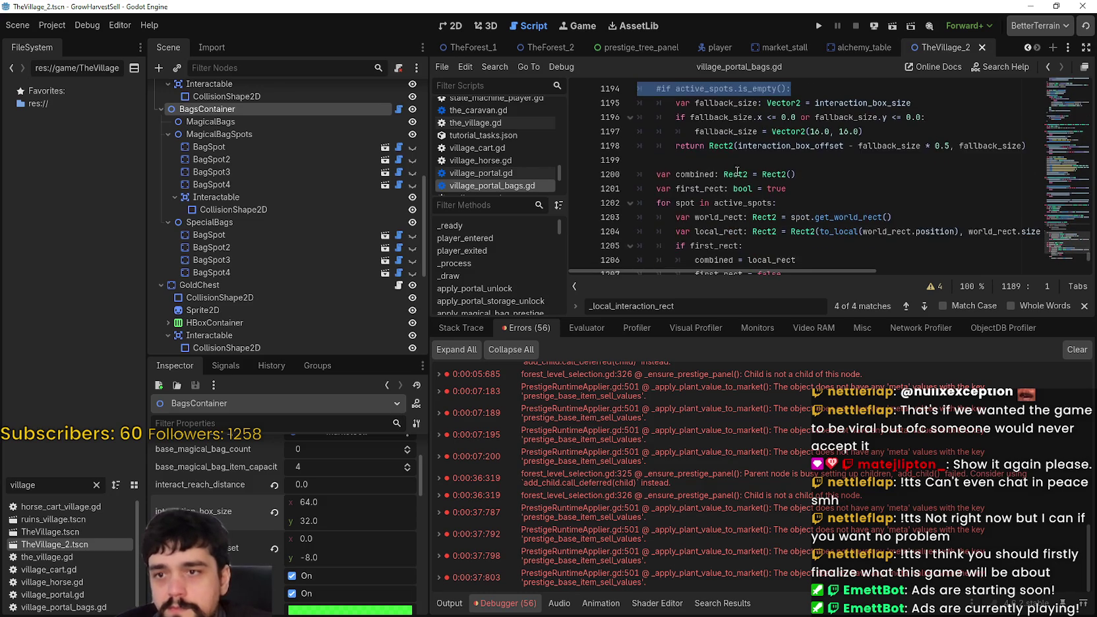
scroll(792, 198, "up", 3)
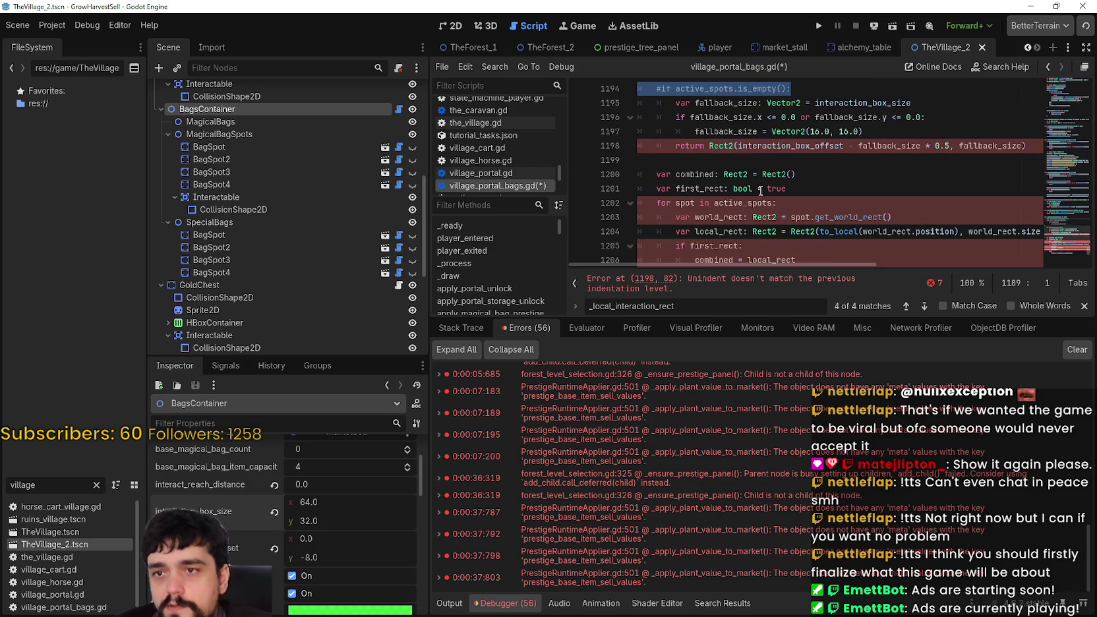
scroll(700, 180, "down", 1)
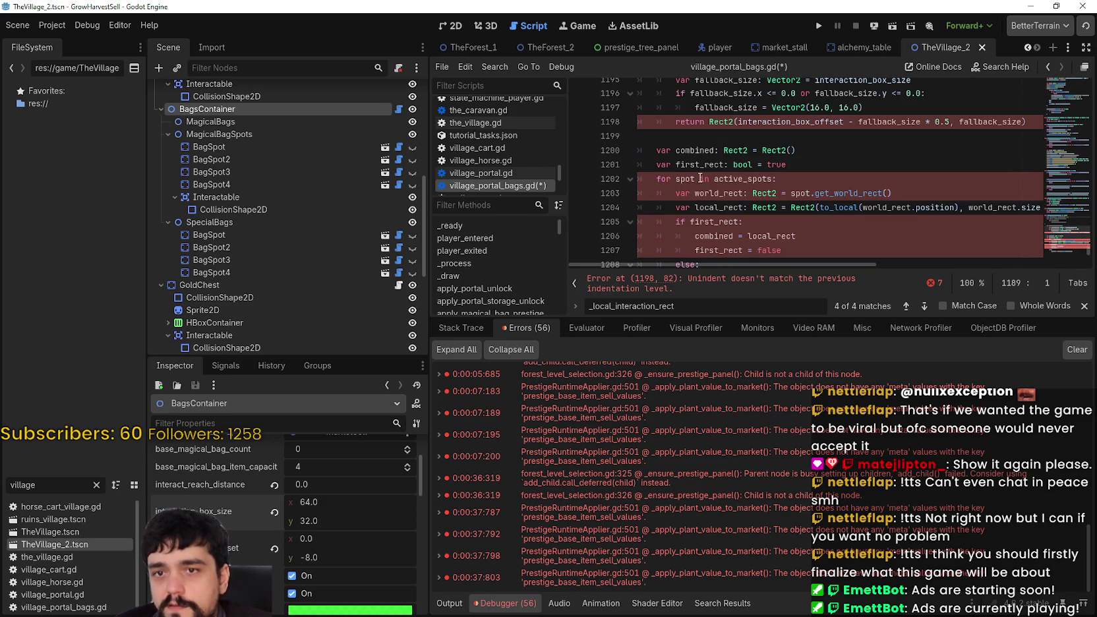
double_click(691, 123)
scroll(696, 145, "down", 5)
scroll(699, 159, "up", 8)
scroll(699, 160, "down", 5)
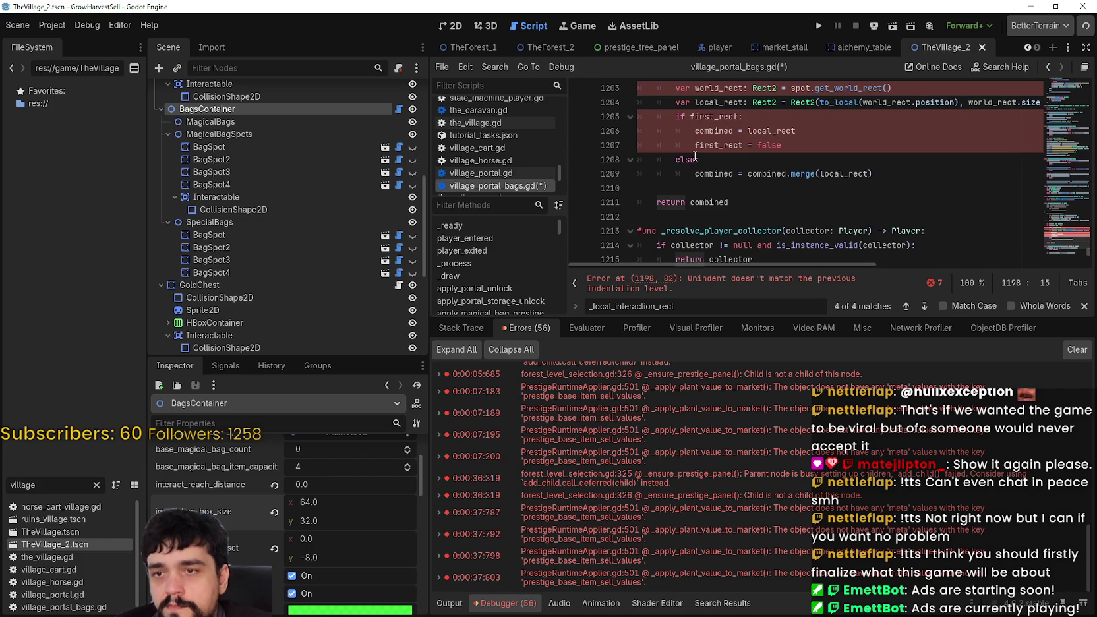
mouse_move(746, 197)
left_mouse_down()
mouse_move(659, 173)
mouse_move(650, 83)
mouse_move(647, 218)
left_mouse_up()
key("ctrl+k")
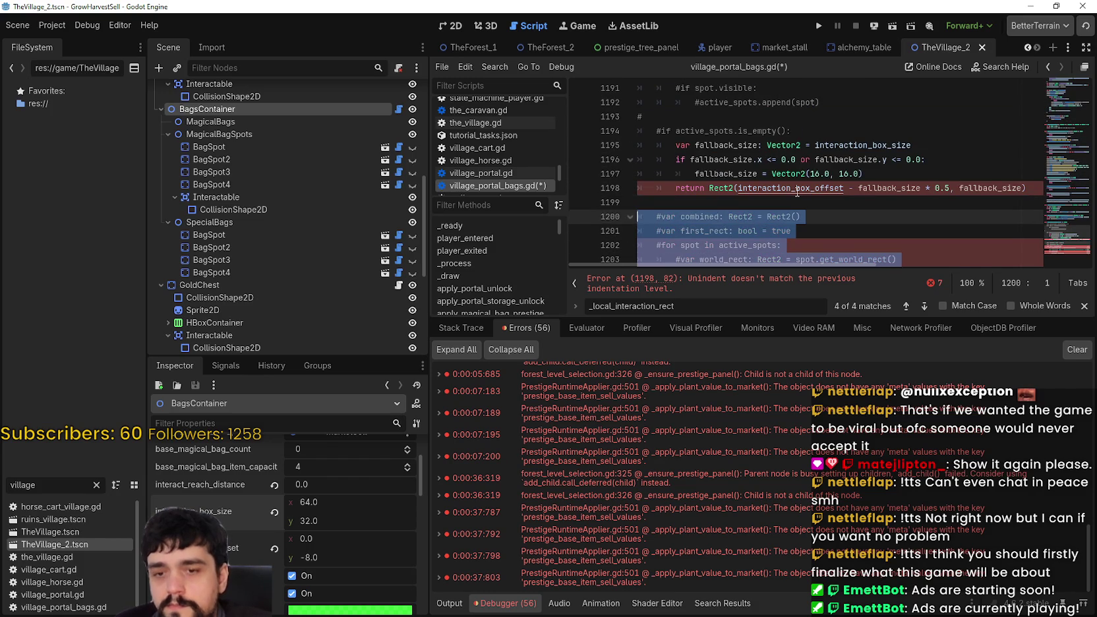
Step: Clear the selection in the script and run the project to playtest the edit
left_click_drag(706, 201, 705, 155)
left_click(705, 202)
left_click_drag(706, 202, 705, 146)
left_click(706, 202)
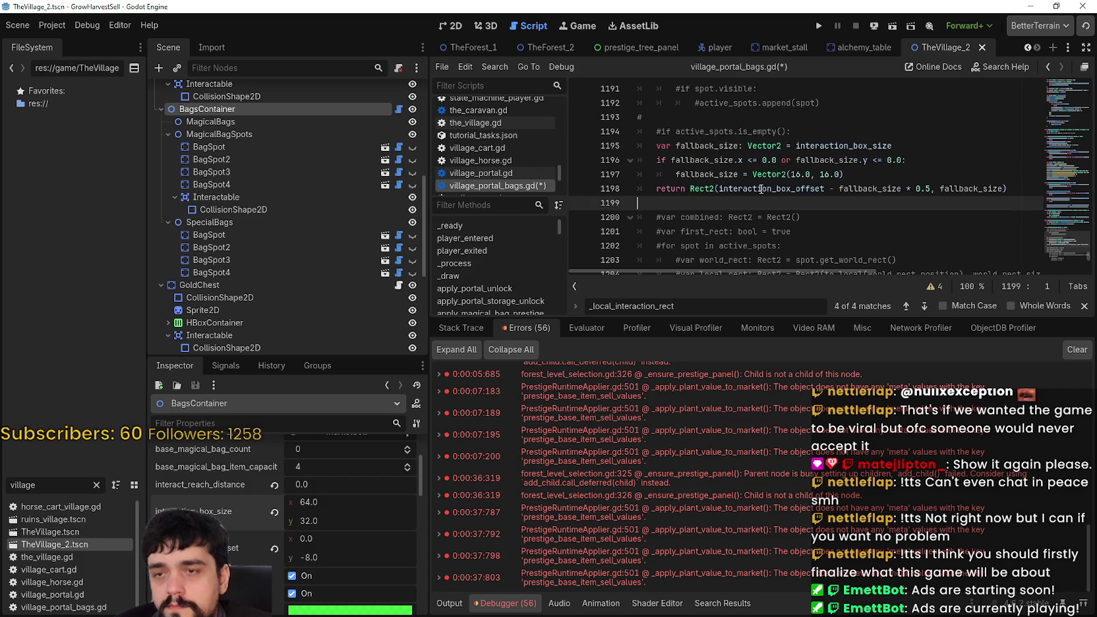
scroll(765, 170, "up", 4)
left_click(817, 31)
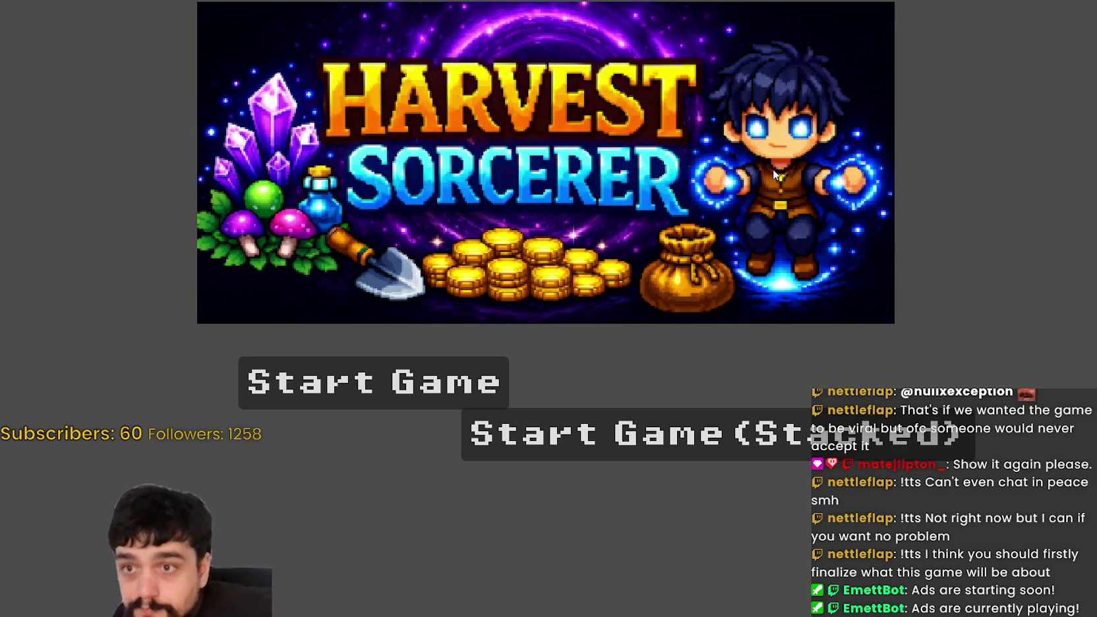
Step: Start the stacked game, walk into the bags' interaction box, then open the Skill Board
left_click(724, 415)
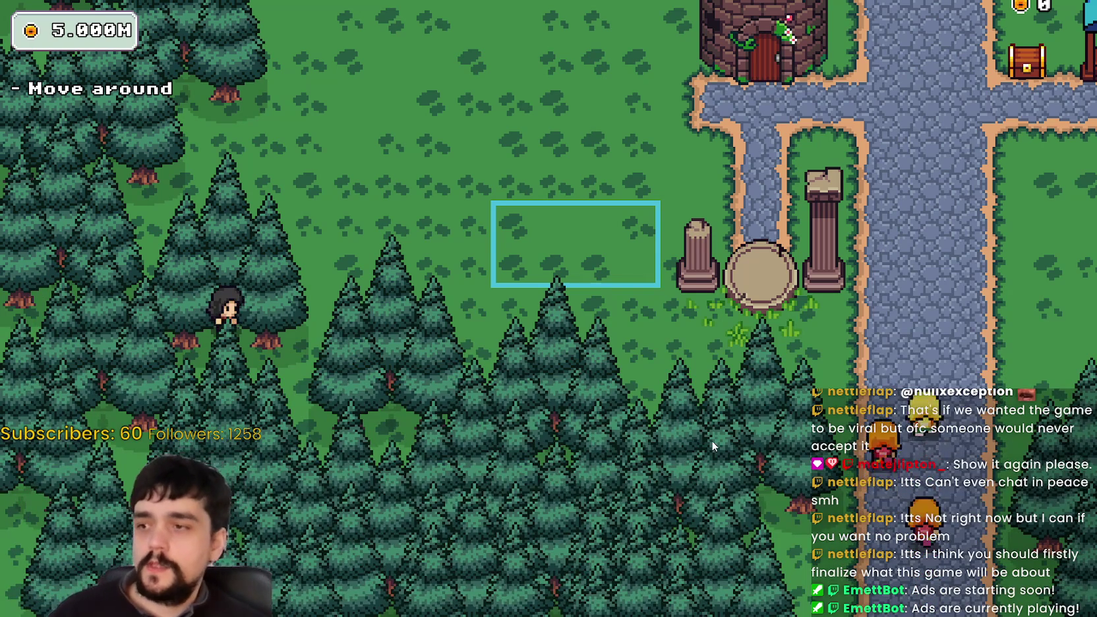
key("d")
key("w")
key("w")
key("d")
key("e")
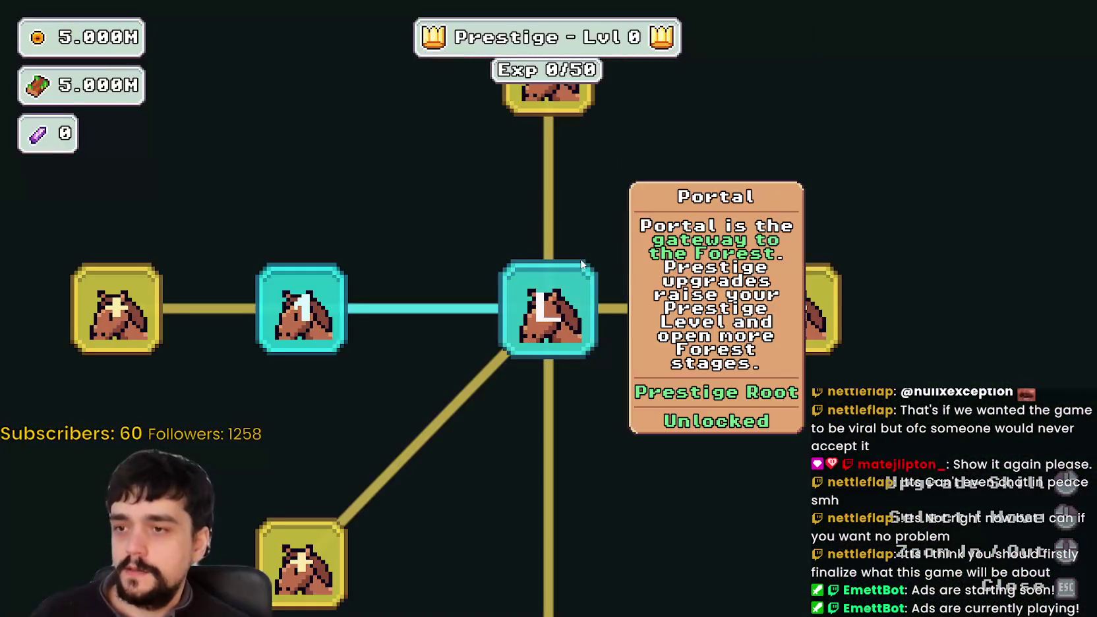
Step: Close the Skill Board, walk back in and out of the interaction box, then return to the editor
key("Escape")
key("a")
key("s")
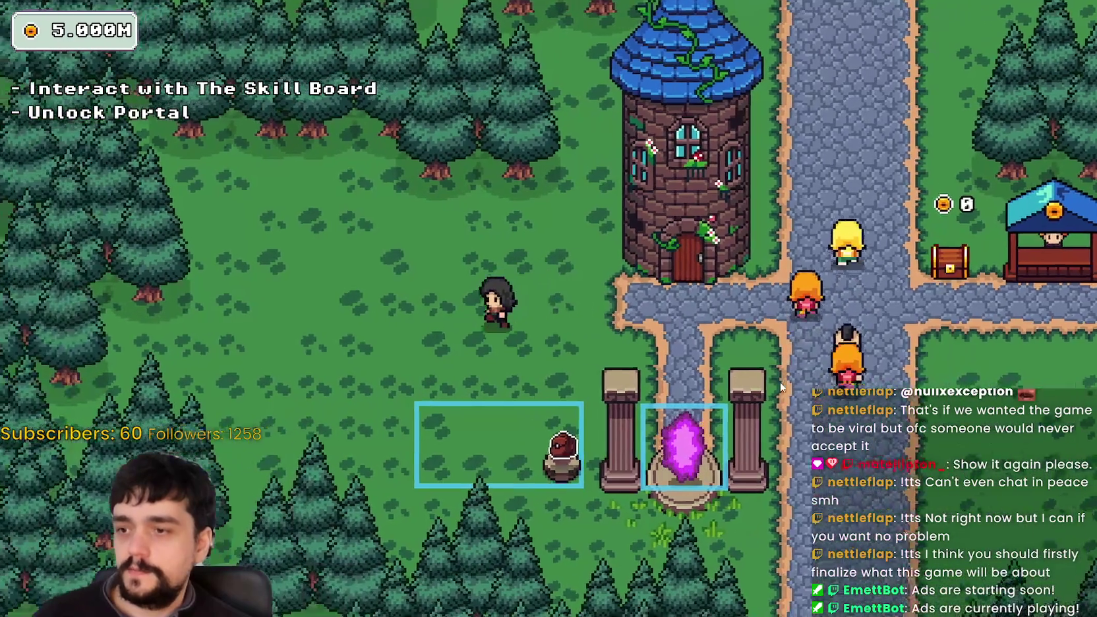
key("w")
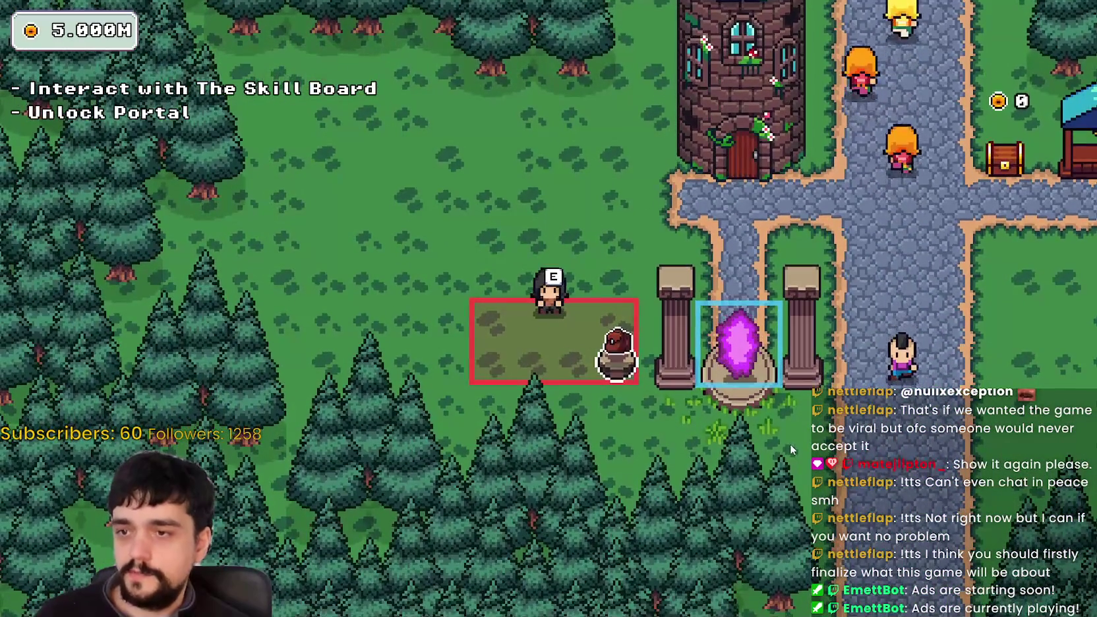
key("alt+Tab")
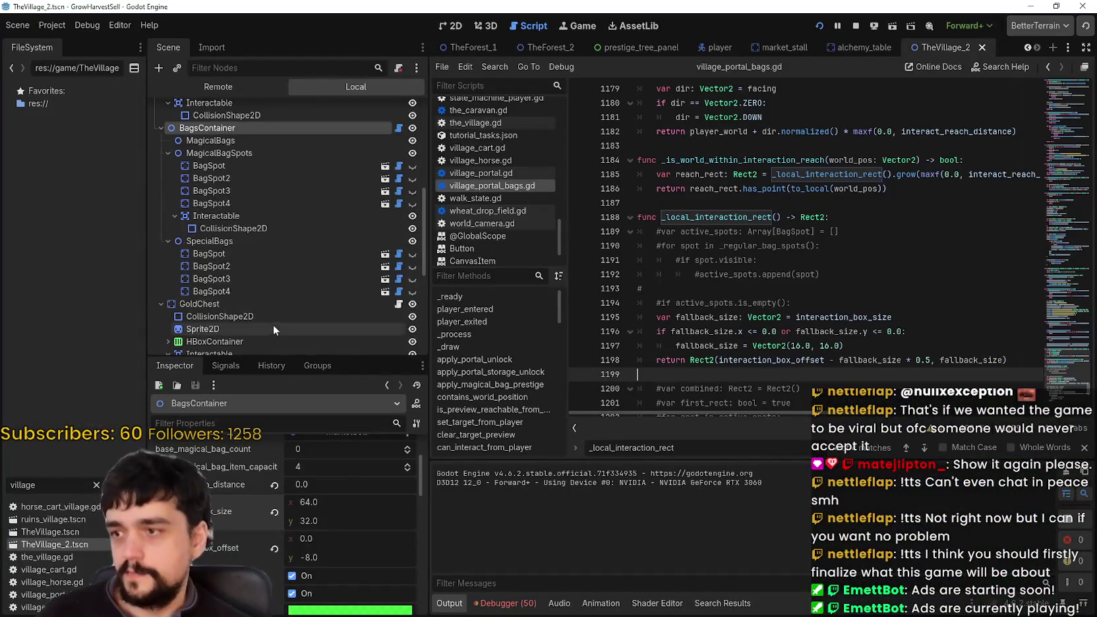
Step: Uncheck show_target_preview and debug_draw_interaction_bounds in BagsContainer's Inspector
scroll(273, 326, "down", 5)
scroll(281, 252, "up", 2)
scroll(277, 244, "up", 3)
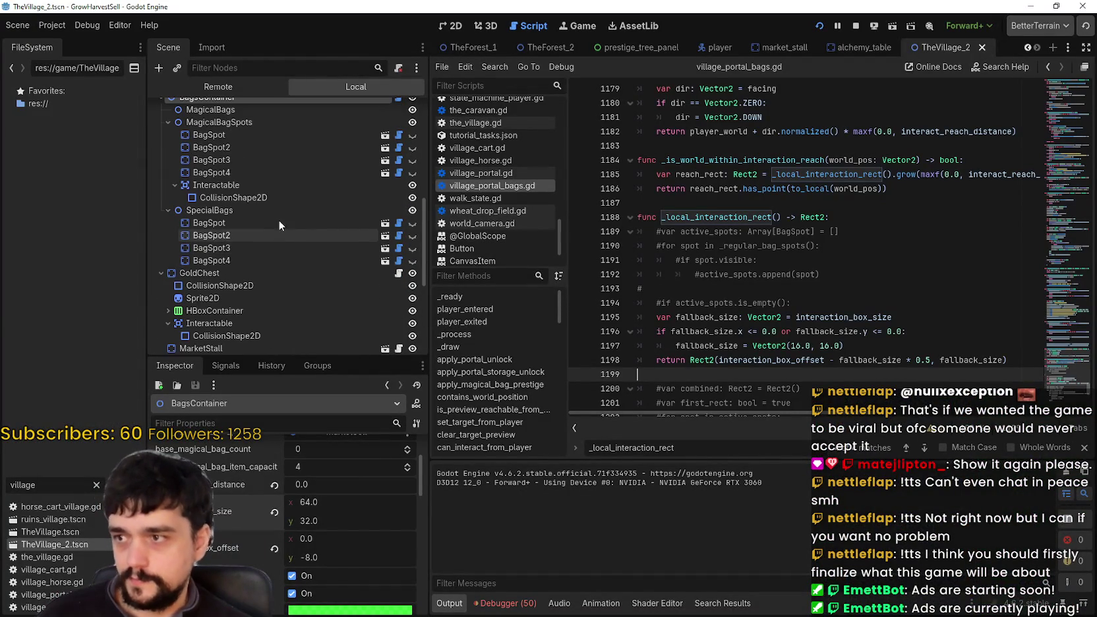
scroll(272, 165, "up", 2)
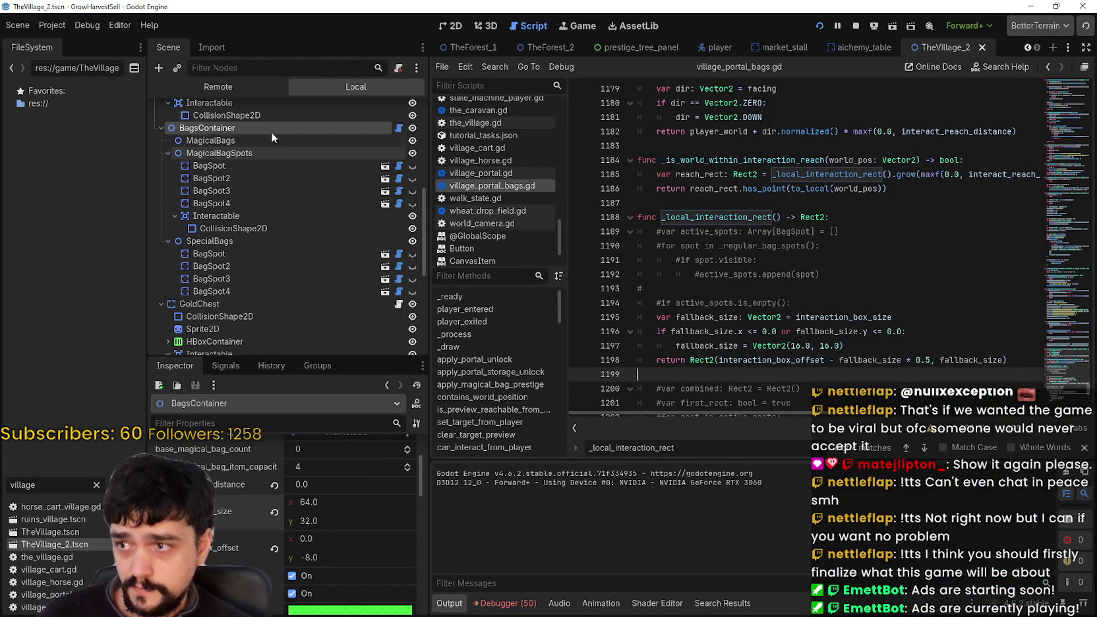
scroll(285, 568, "down", 2)
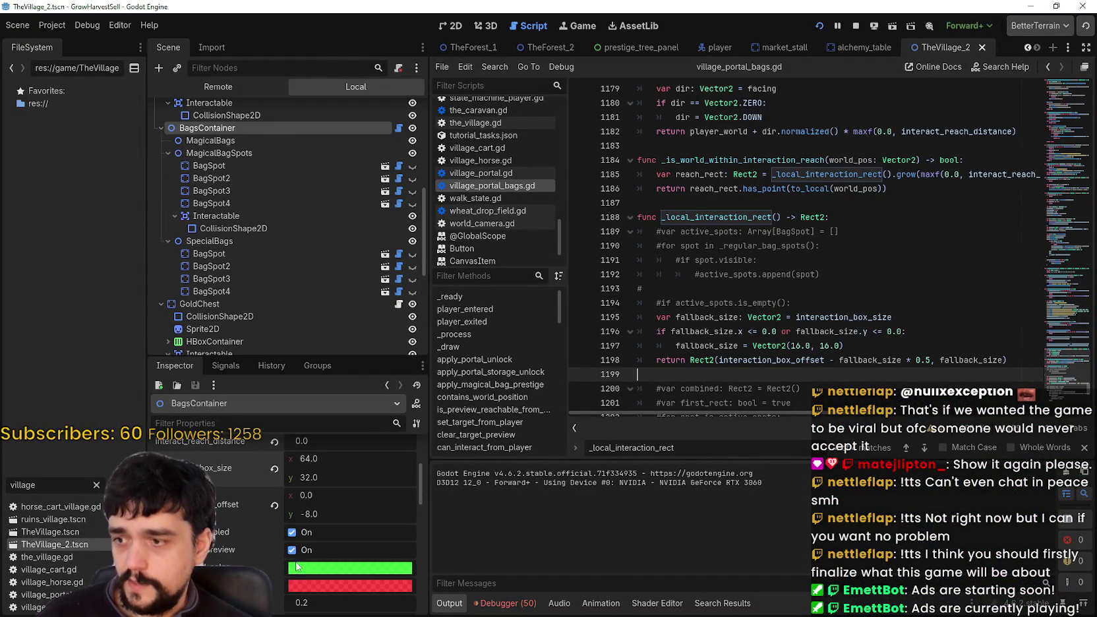
left_click(292, 550)
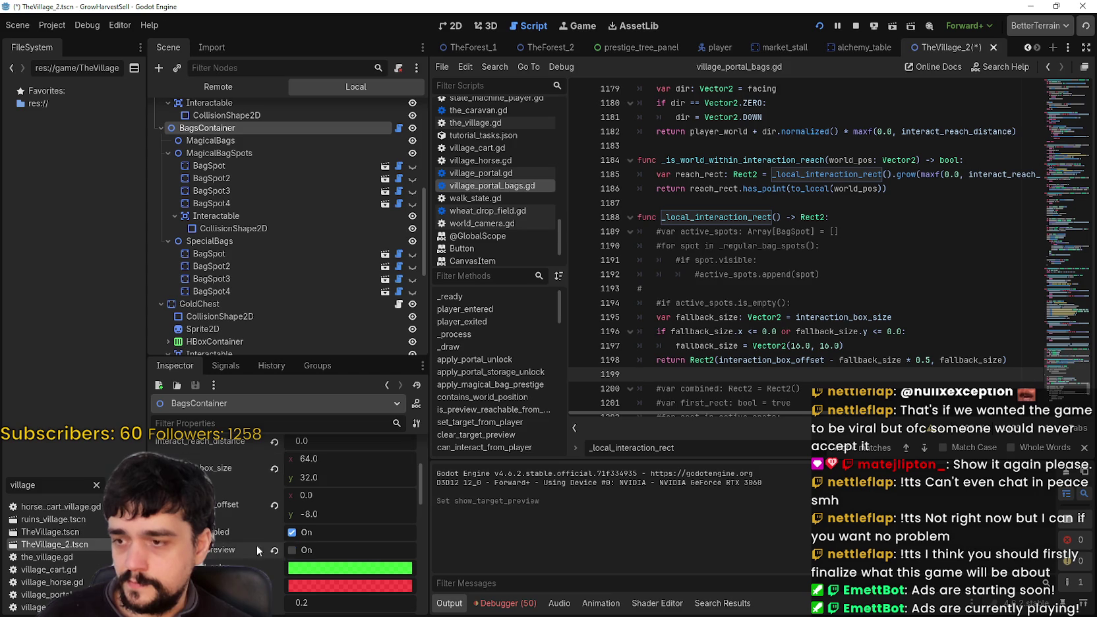
scroll(293, 550, "down", 3)
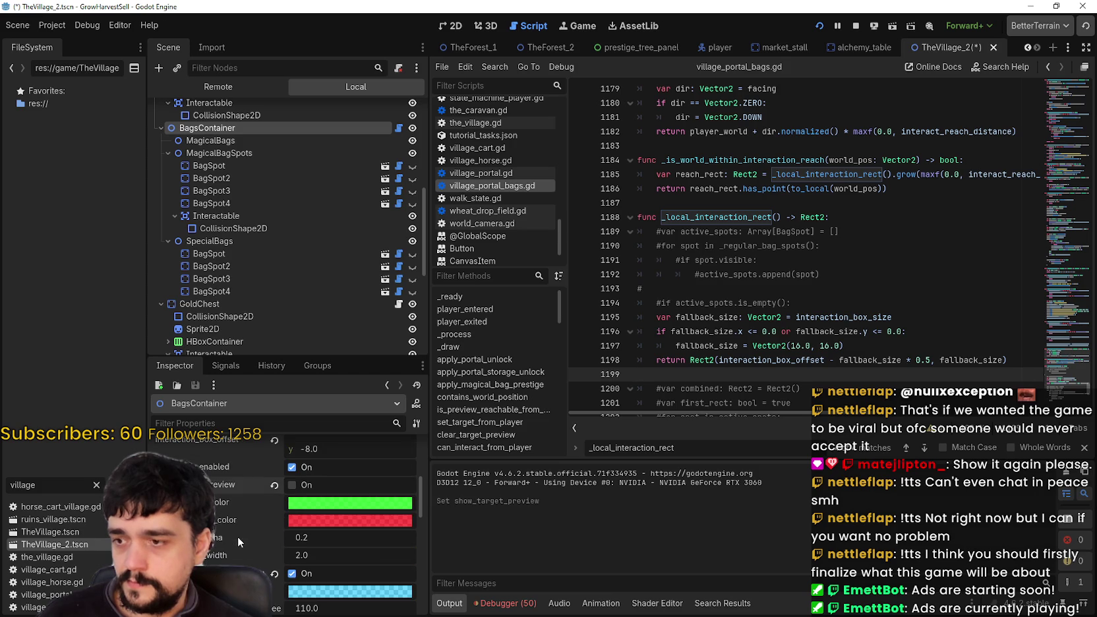
left_click(299, 574)
Step: Save the scene and relaunch the game
scroll(237, 550, "down", 4)
scroll(242, 546, "down", 6)
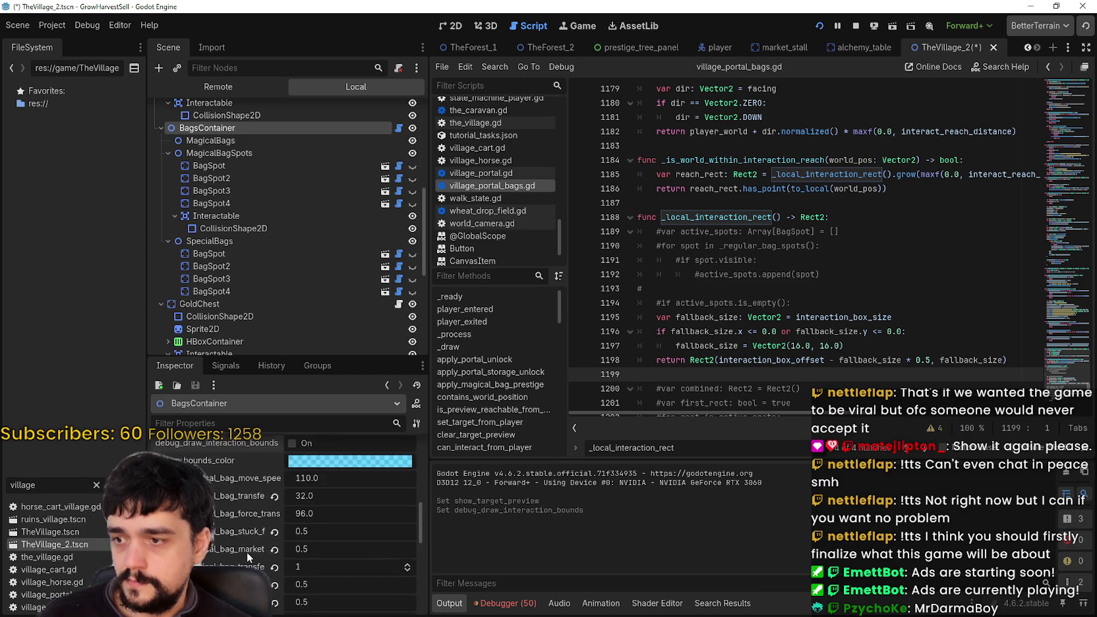
scroll(362, 546, "up", 2)
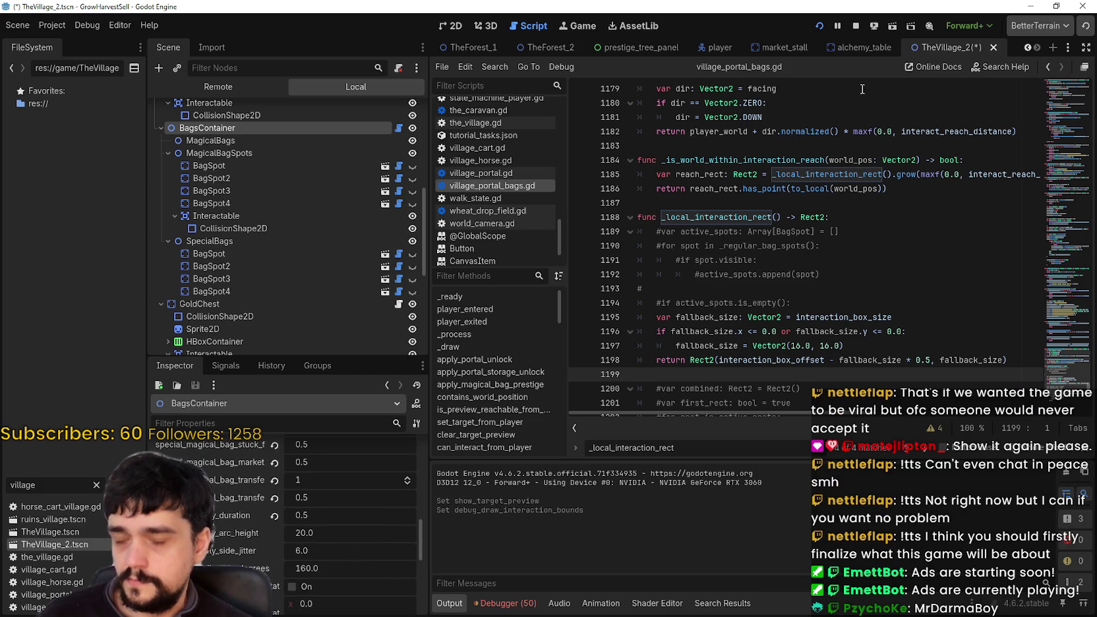
left_click(821, 26)
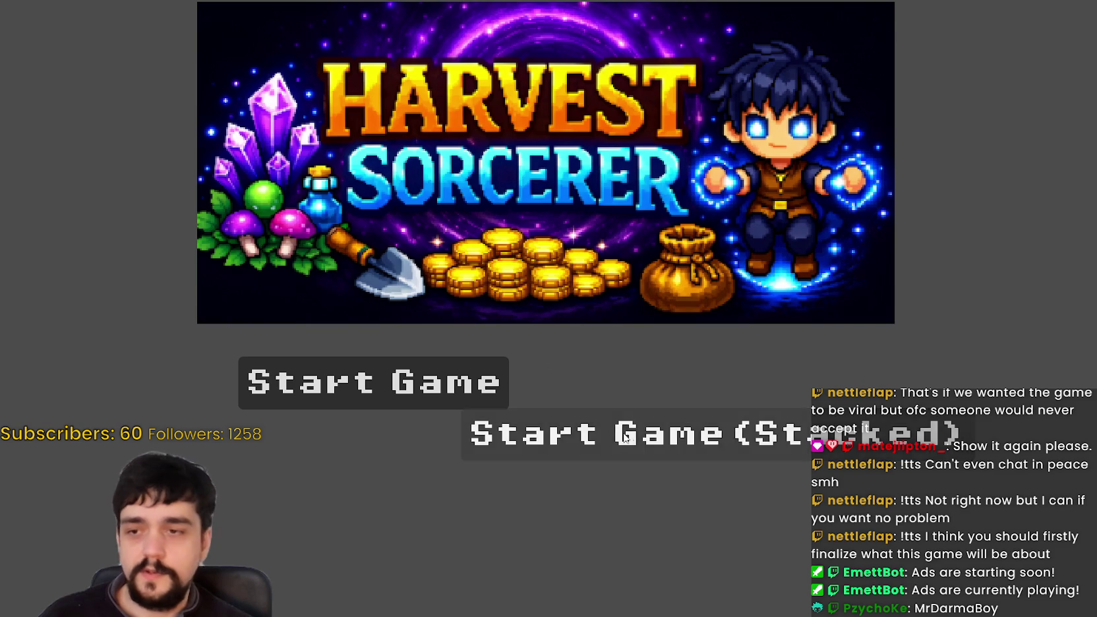
Step: Start the stacked game, walk to the tower and unlock the top Skill Board node
left_click(775, 432)
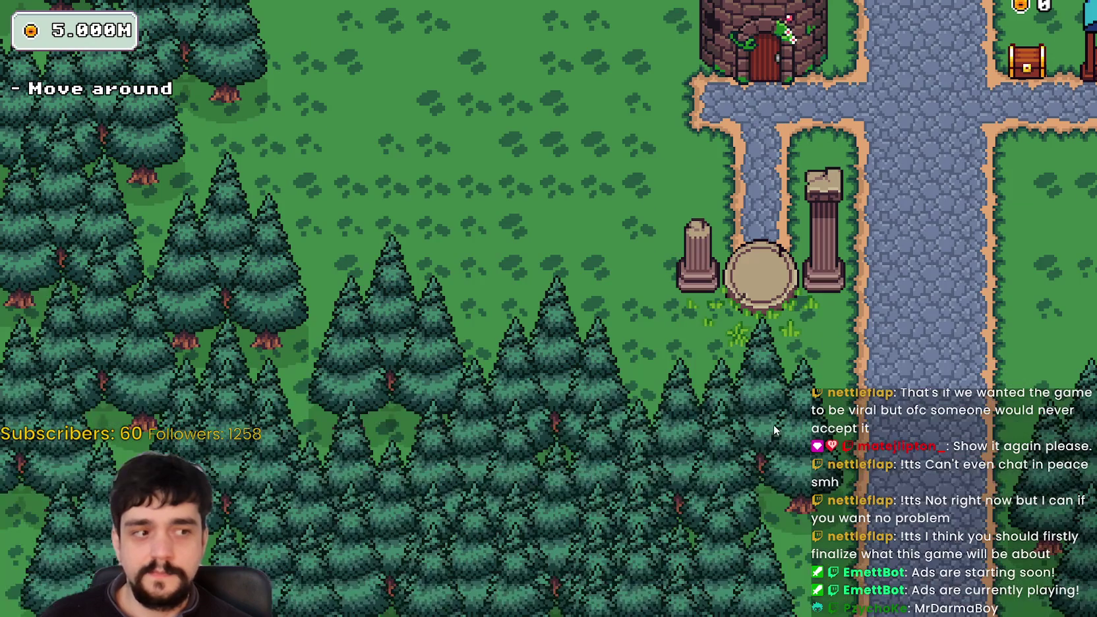
key("d")
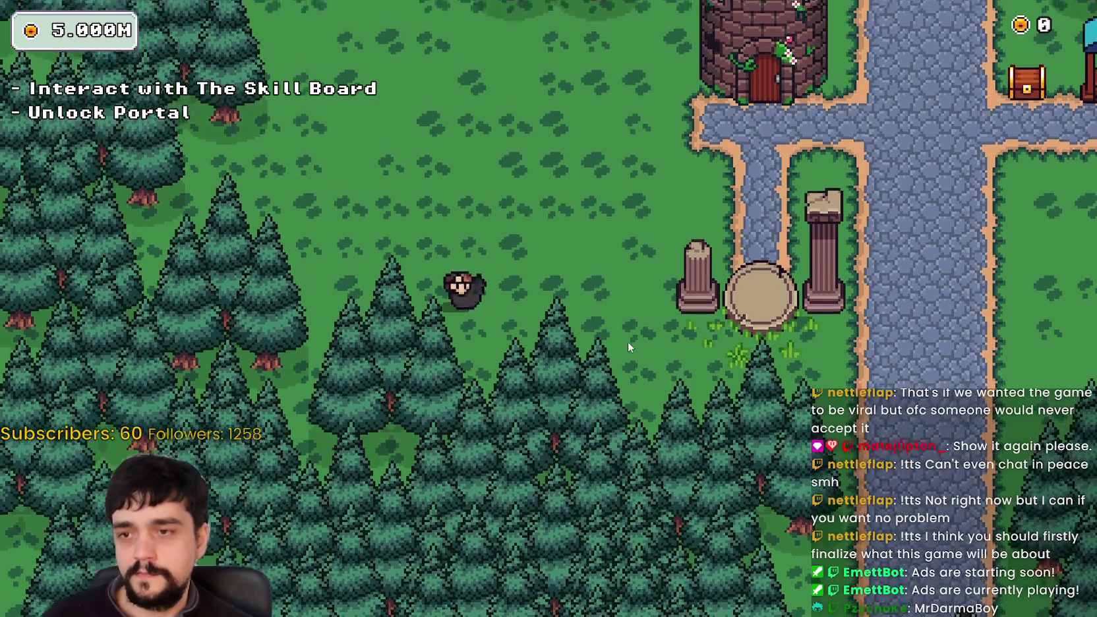
key("d")
key("w")
key("e")
scroll(527, 301, "down", 5)
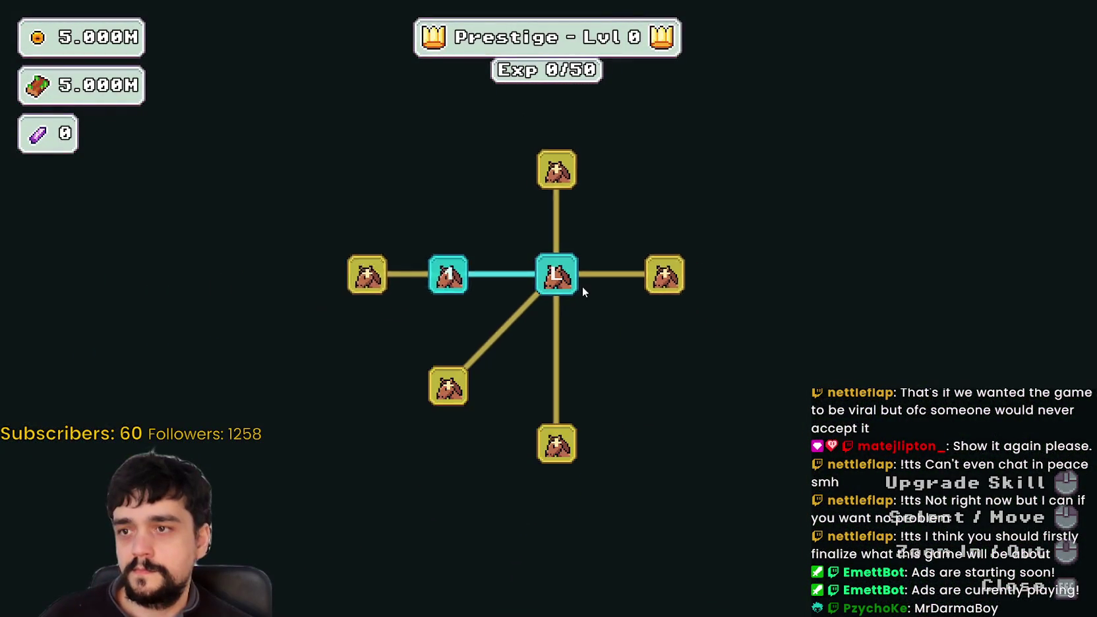
left_click(567, 190)
key("Escape")
Step: Walk past the outline-free bag vendor up to the portal pillars, then stop the game
key("a")
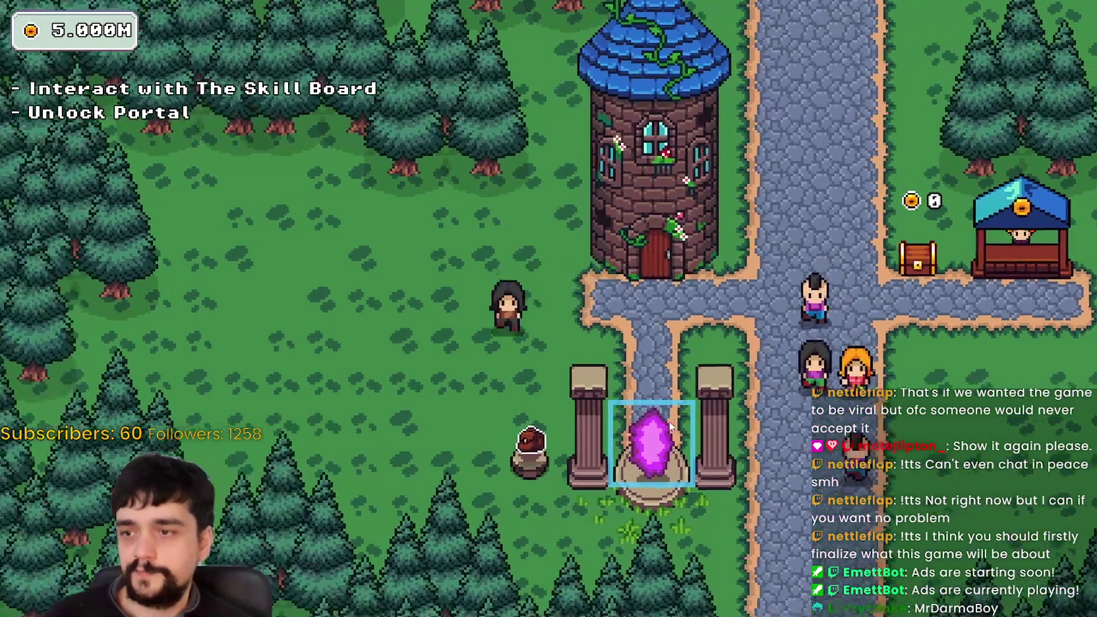
key("s")
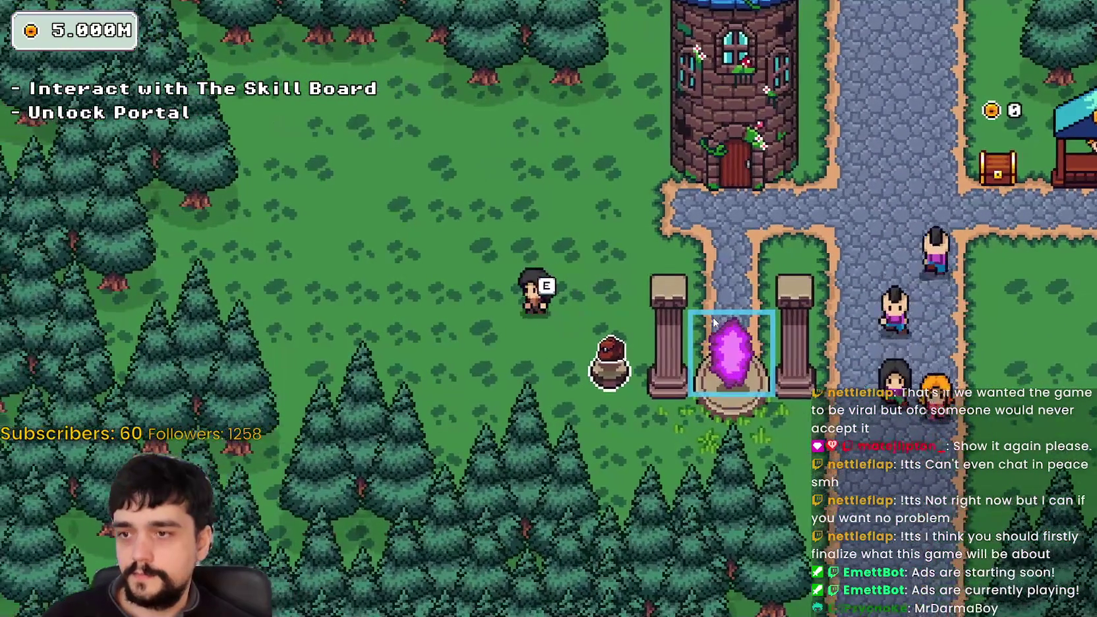
key("w")
key("s")
key("d")
key("w")
key("s")
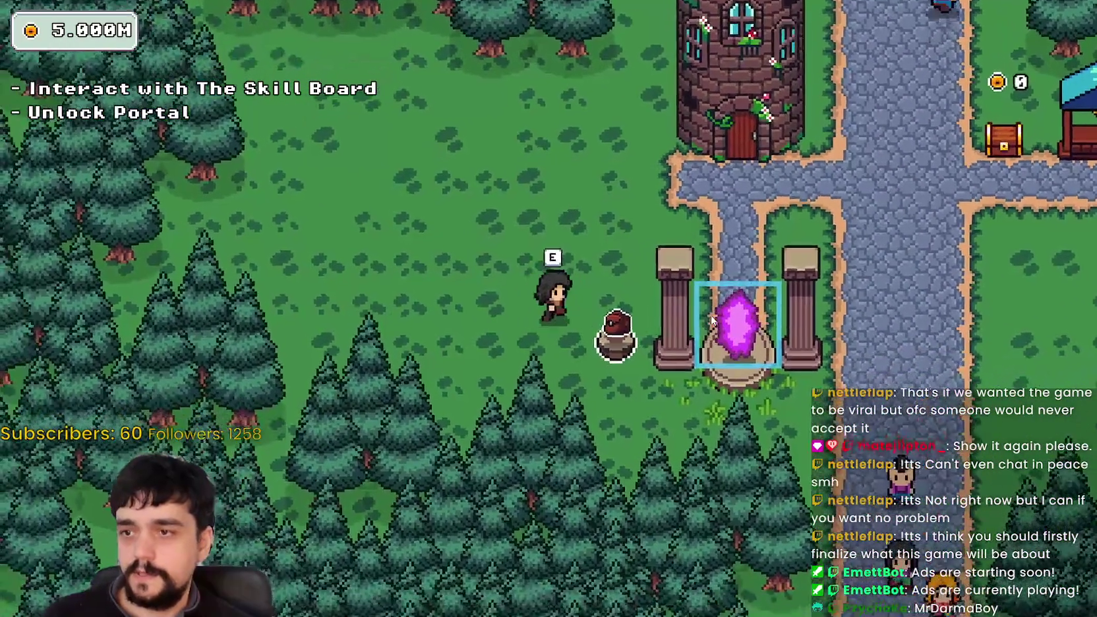
key("w")
key("d")
key("d")
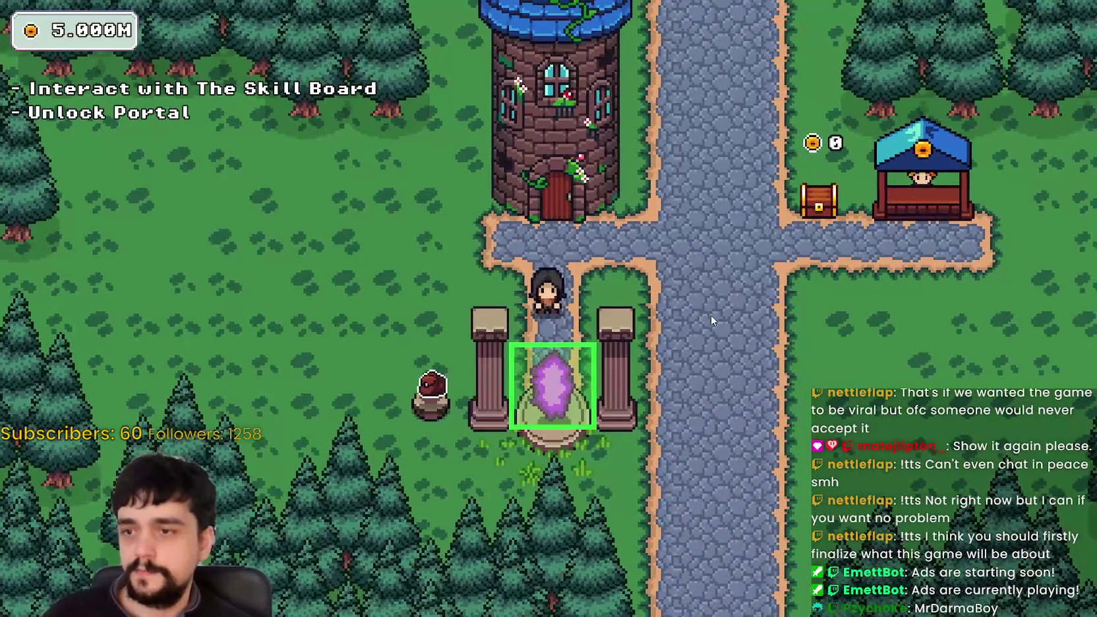
key("a")
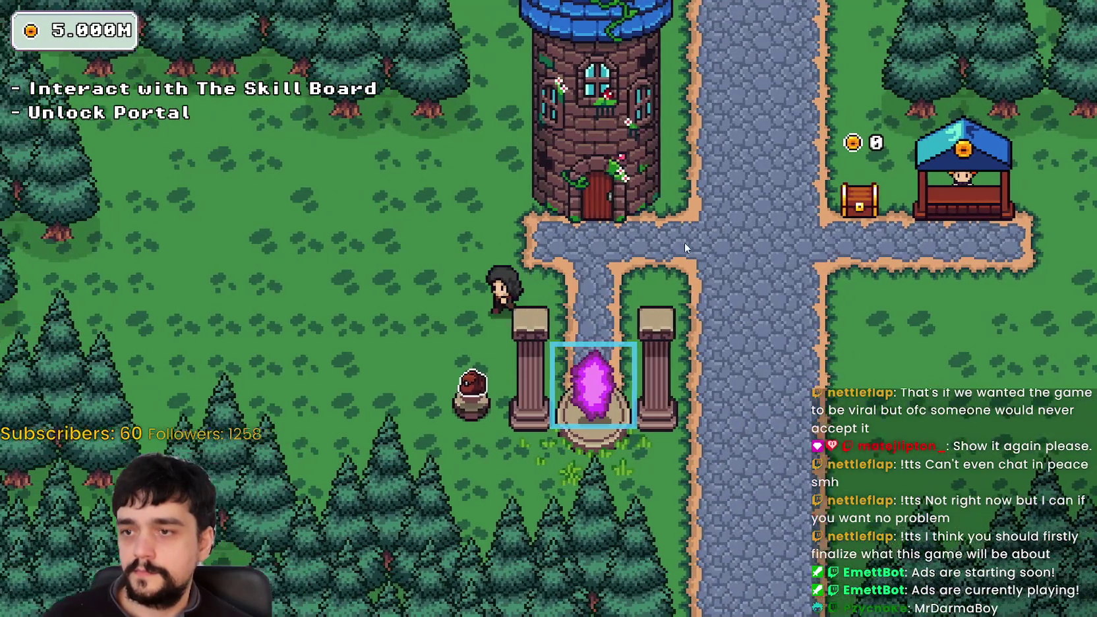
key("F8")
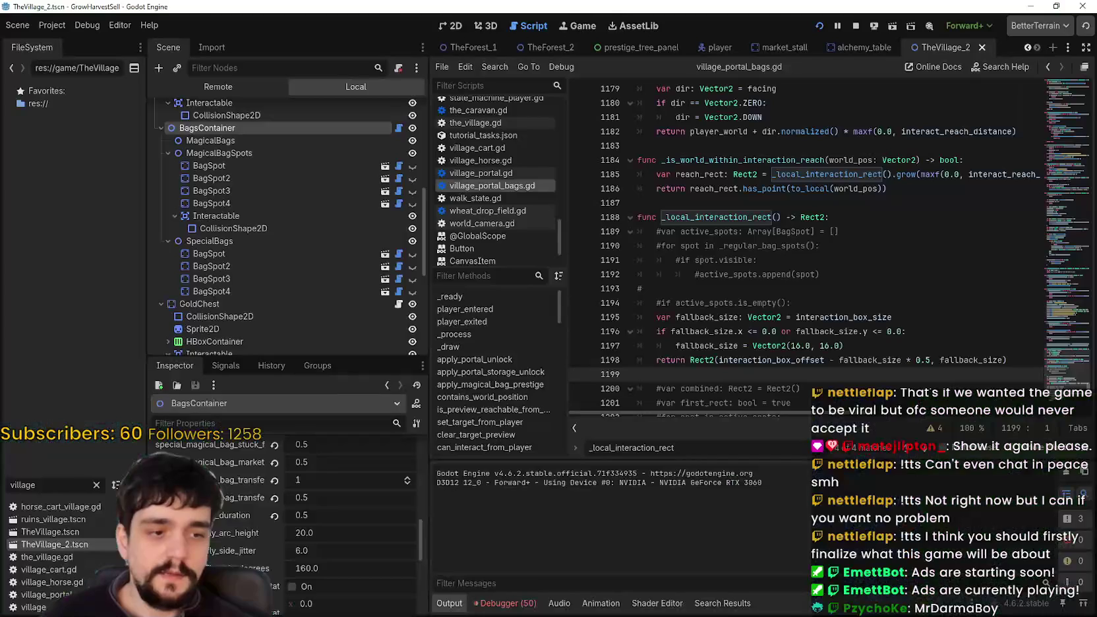
Step: Select the Portal Interactable's CollisionShape2D in the TheVillage_2 scene
left_click(455, 26)
scroll(707, 212, "down", 5)
left_click(695, 264)
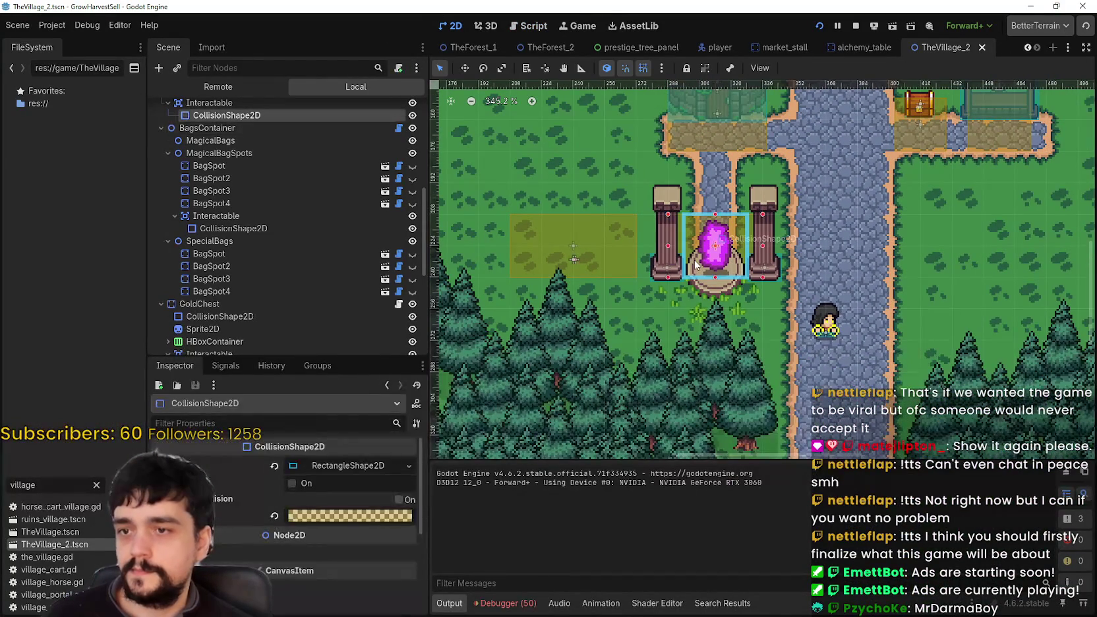
scroll(257, 161, "up", 4)
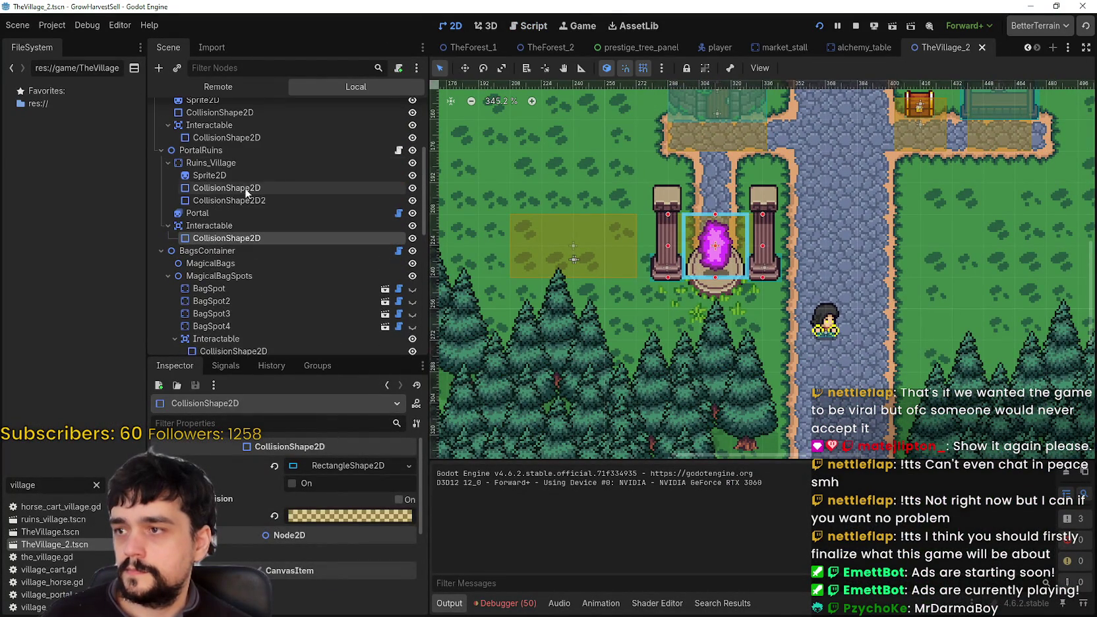
left_click(242, 162)
left_click(198, 213)
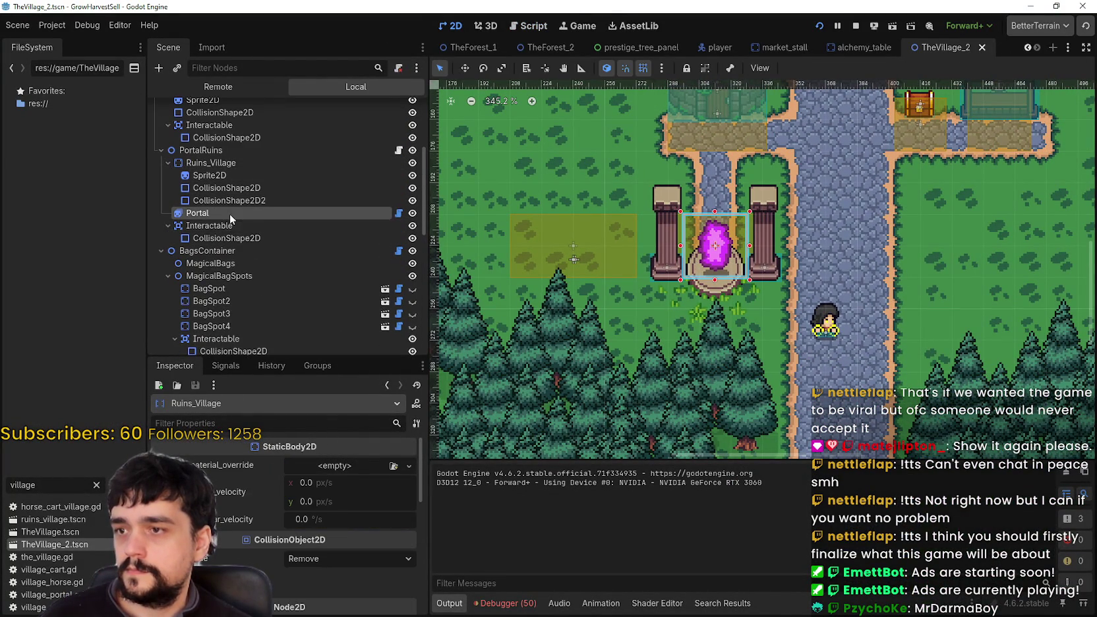
scroll(303, 564, "down", 3)
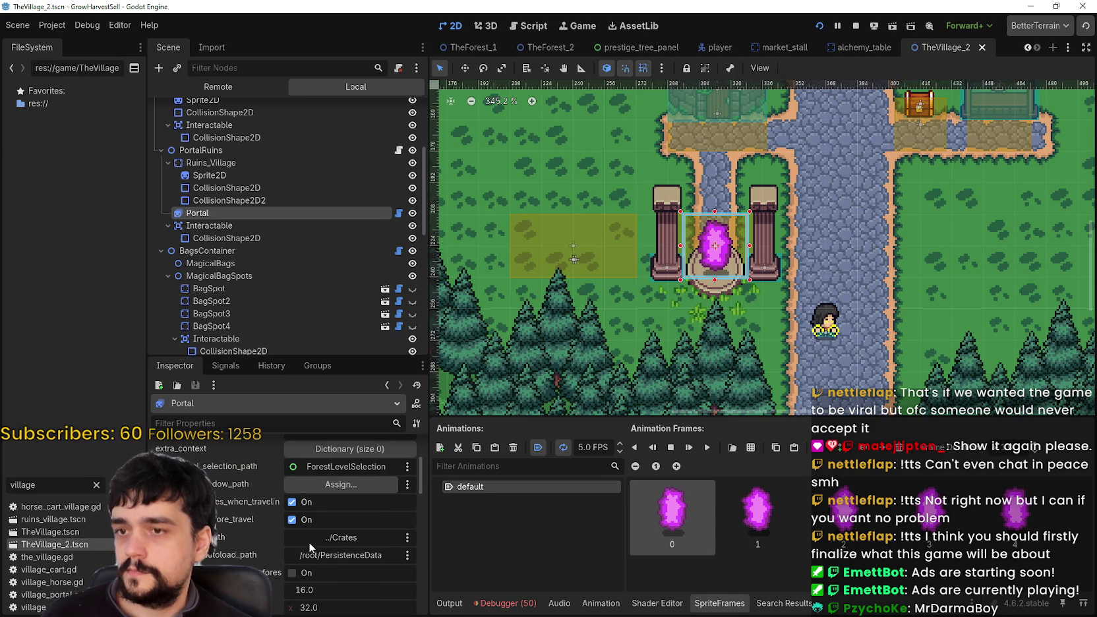
scroll(723, 215, "up", 4)
scroll(722, 216, "up", 3)
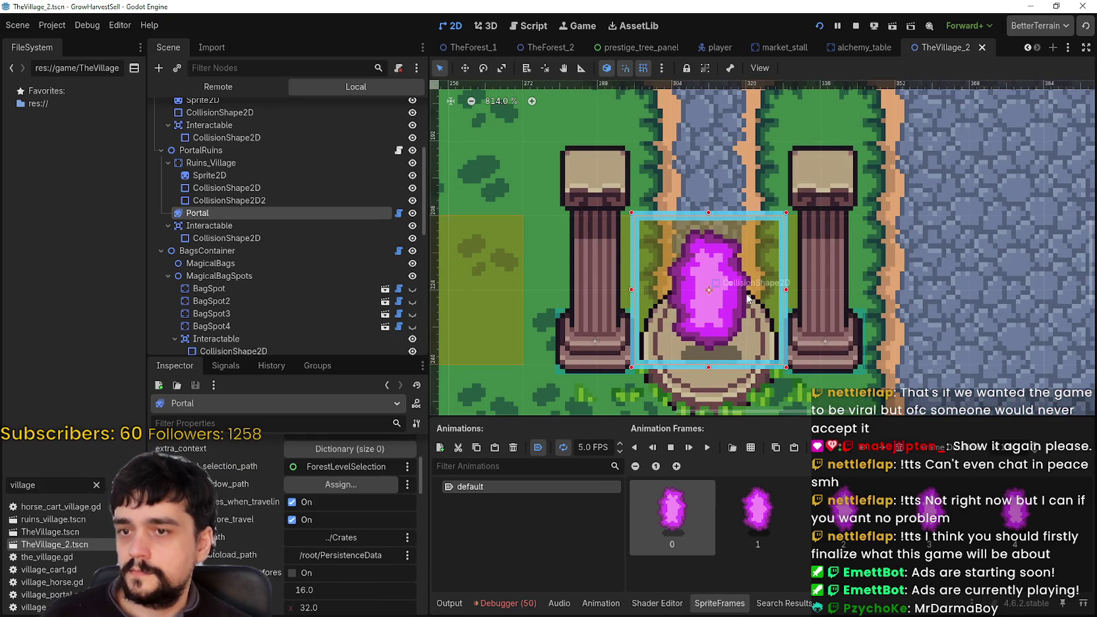
scroll(747, 298, "down", 1)
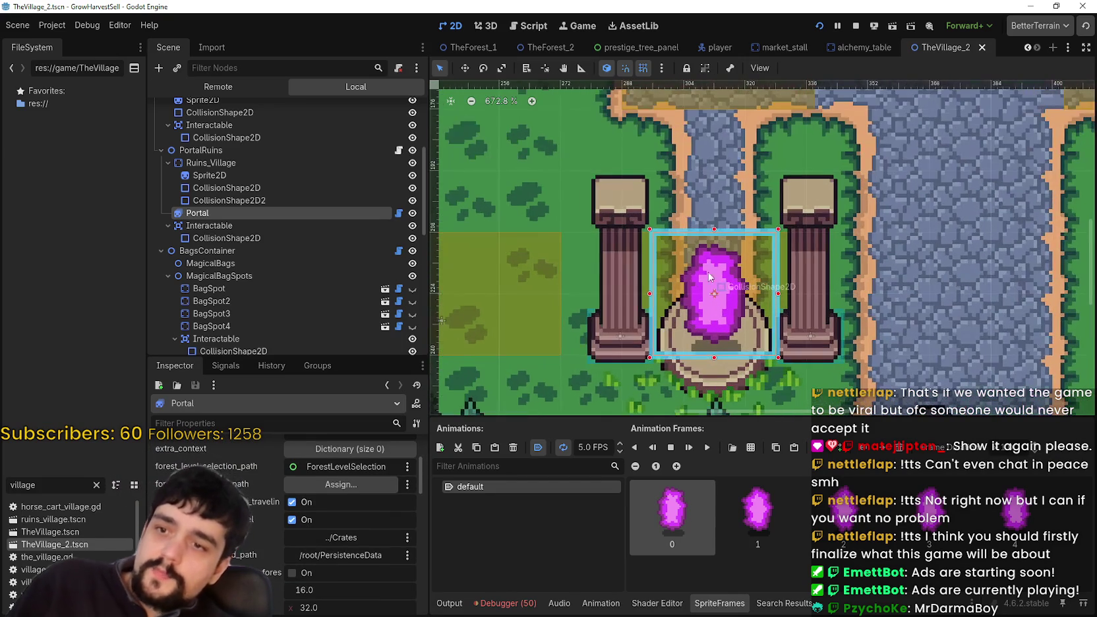
left_click(250, 238)
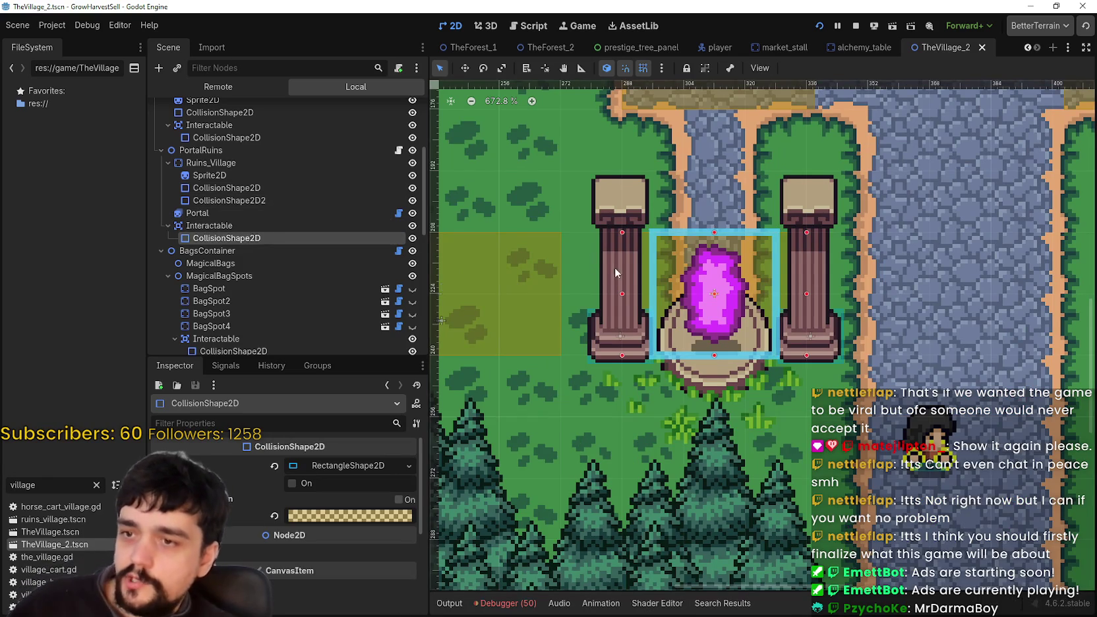
Step: Drag the collision rectangle's left edge out to the left pillar, nudging it slightly further
scroll(619, 285, "up", 1)
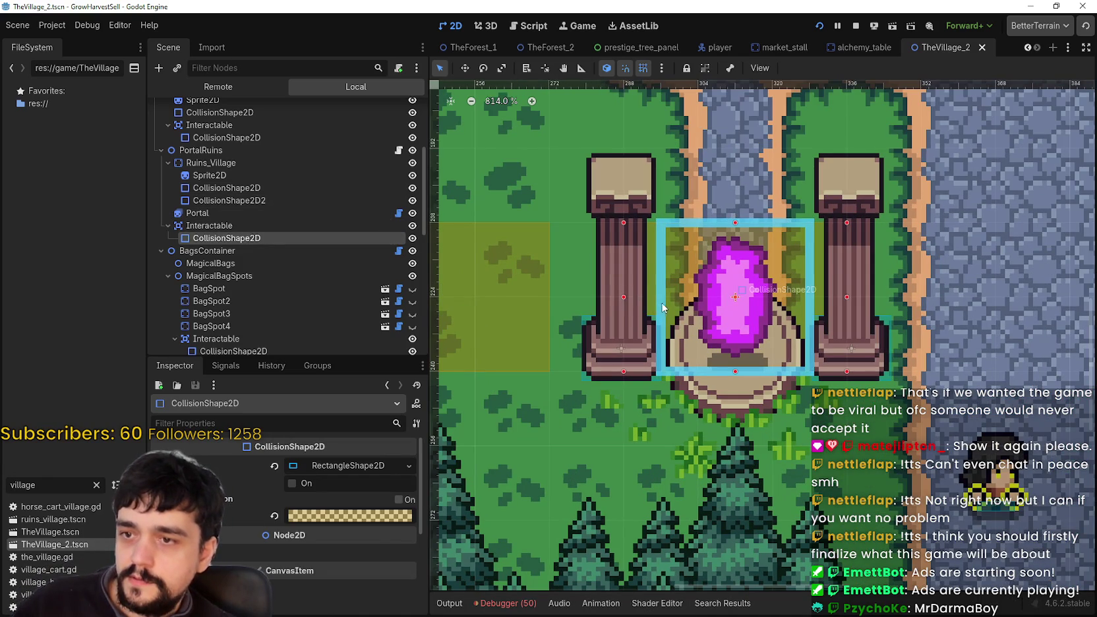
left_click_drag(664, 303, 647, 304)
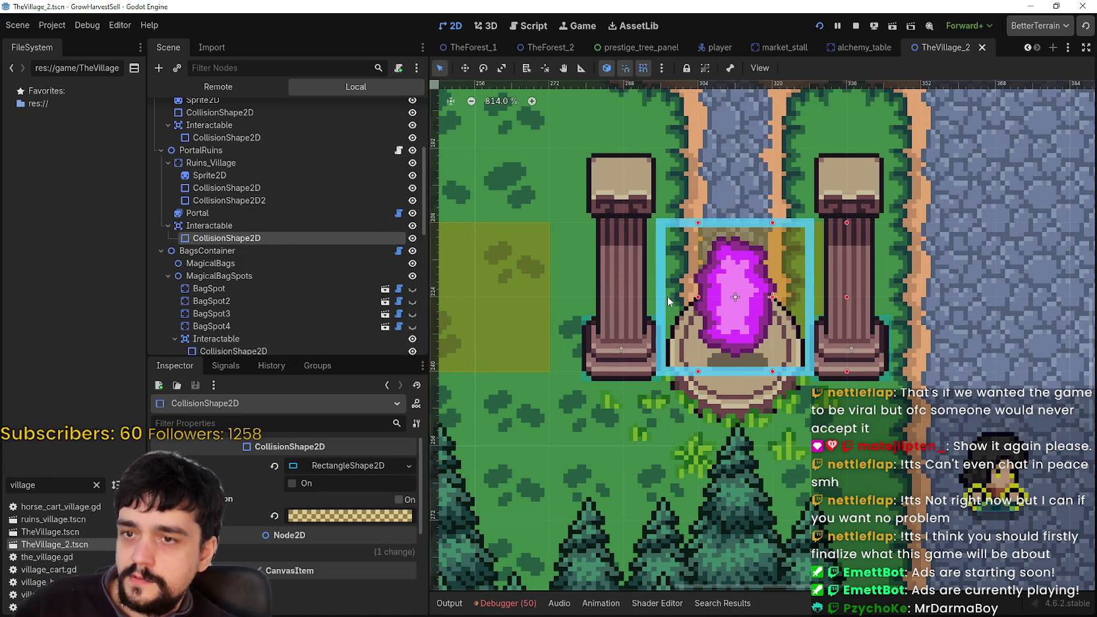
scroll(680, 263, "up", 2)
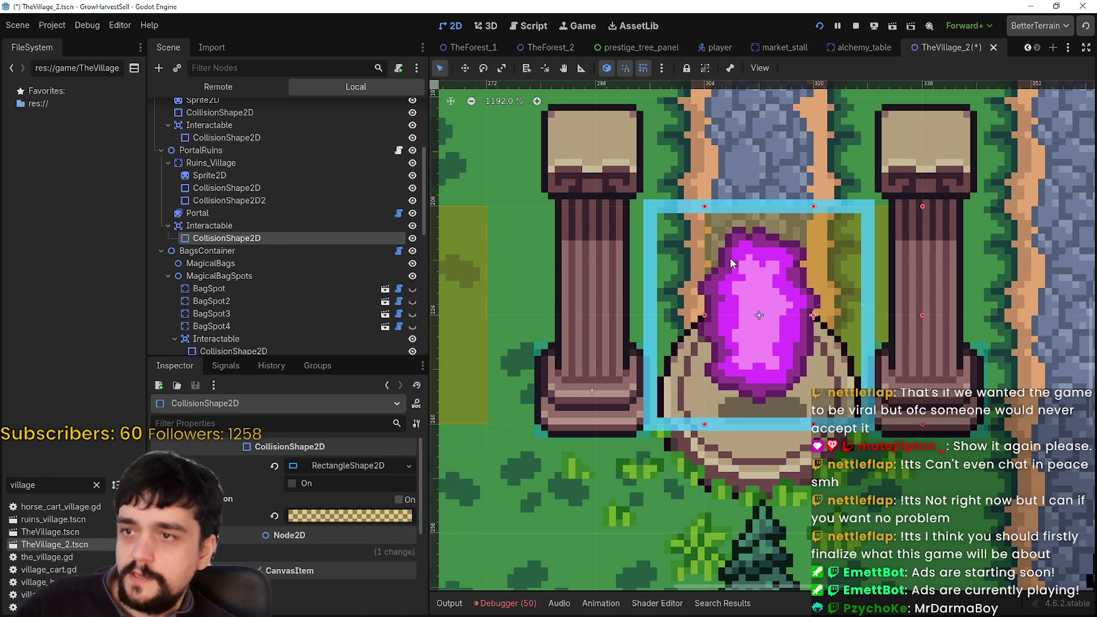
scroll(712, 228, "down", 1)
scroll(701, 228, "down", 1)
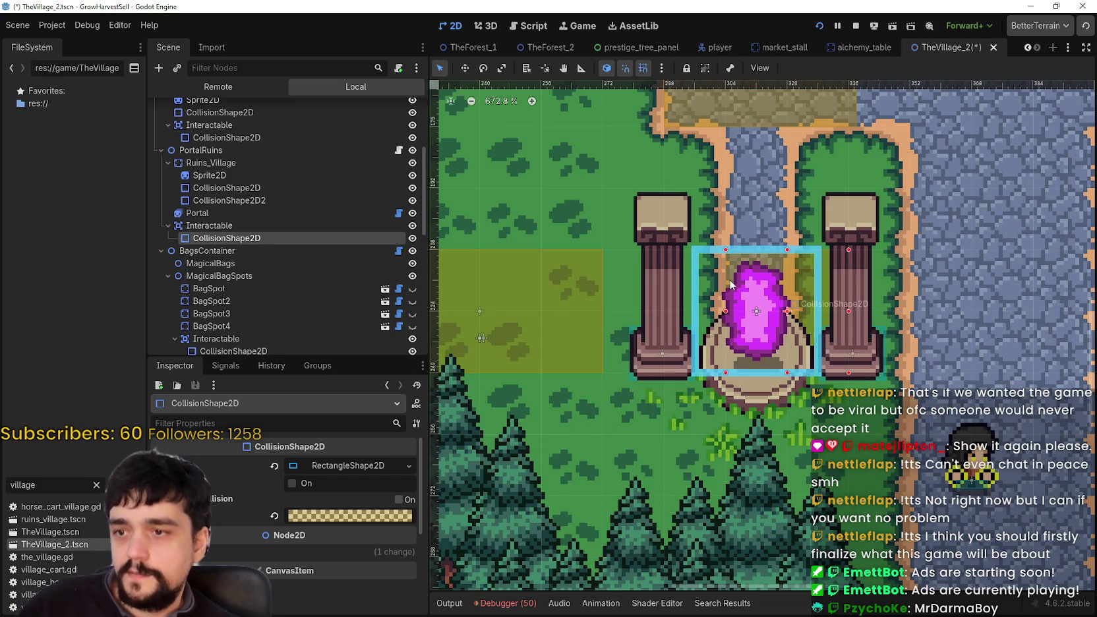
scroll(716, 319, "up", 2)
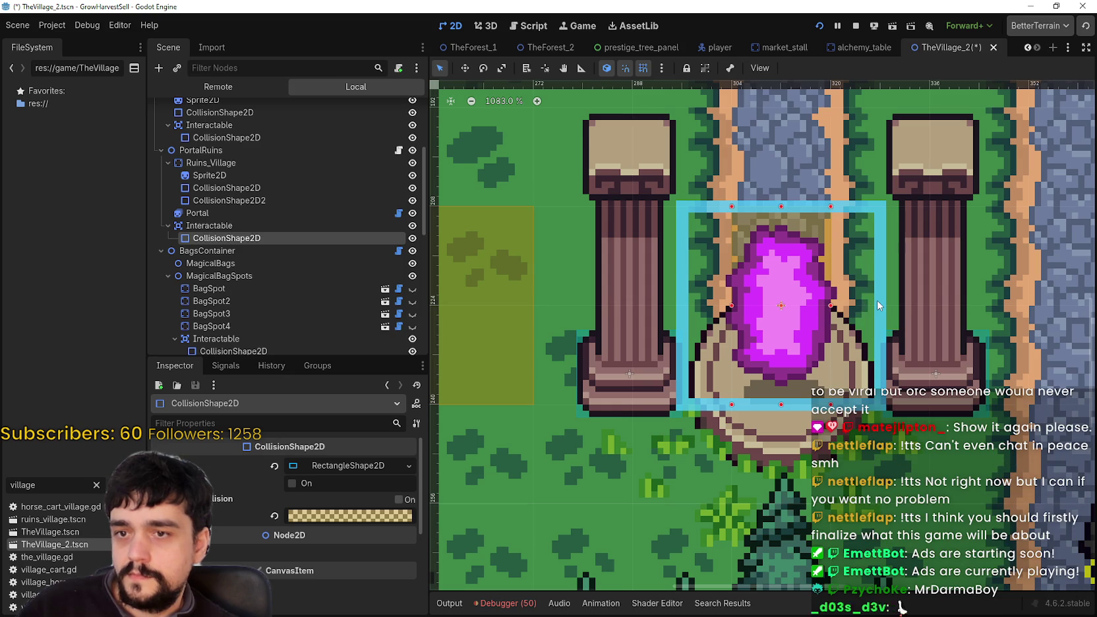
scroll(811, 298, "down", 3)
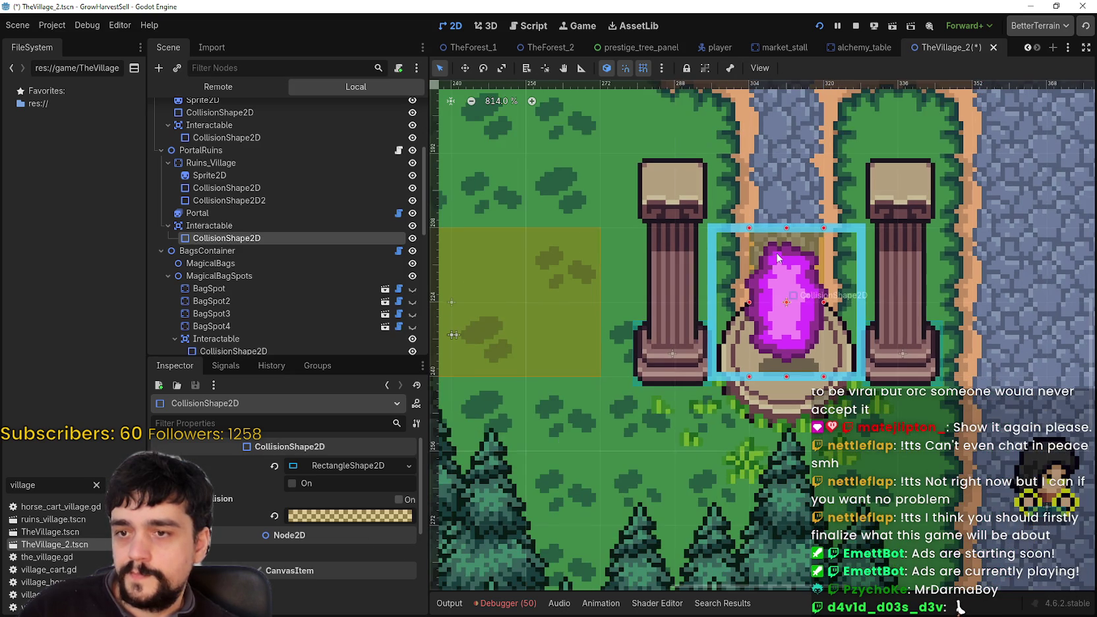
scroll(758, 251, "down", 2)
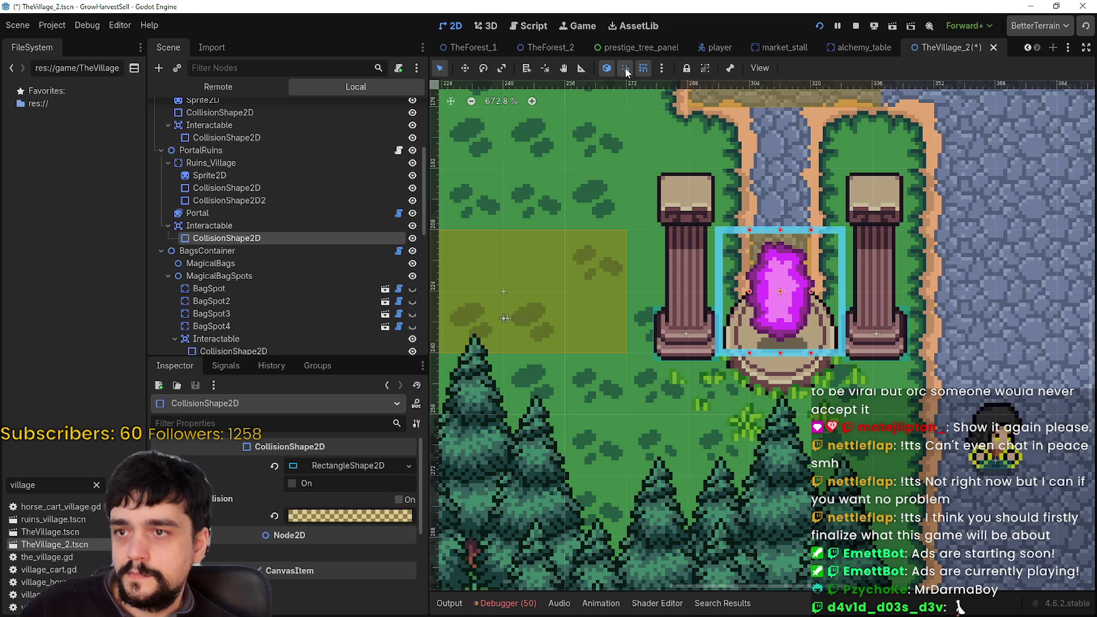
scroll(720, 275, "up", 2)
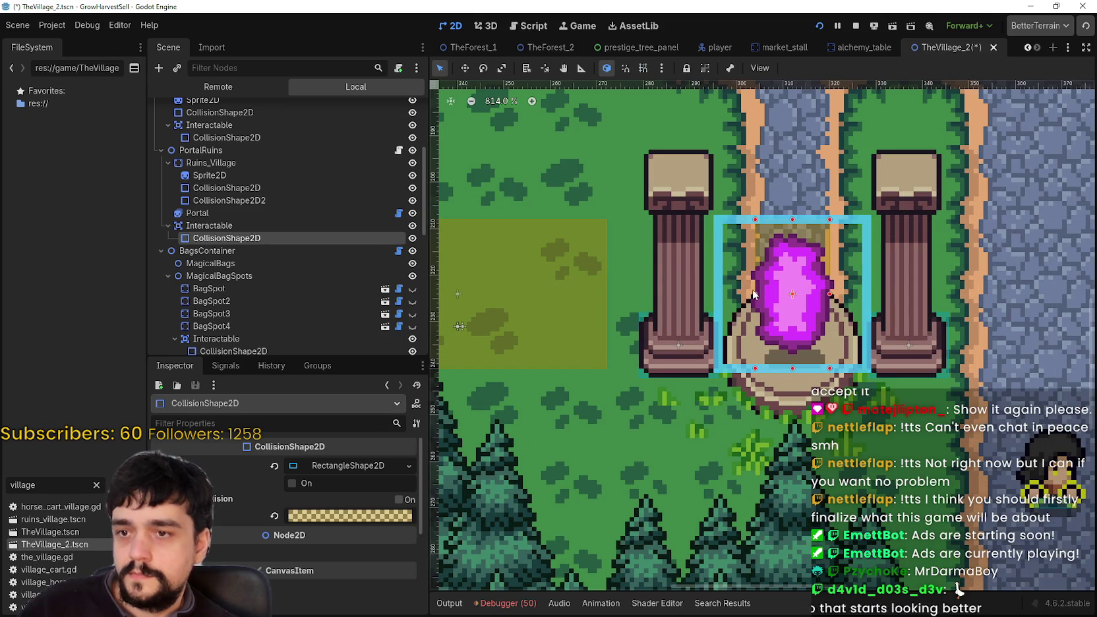
left_click_drag(715, 289, 712, 289)
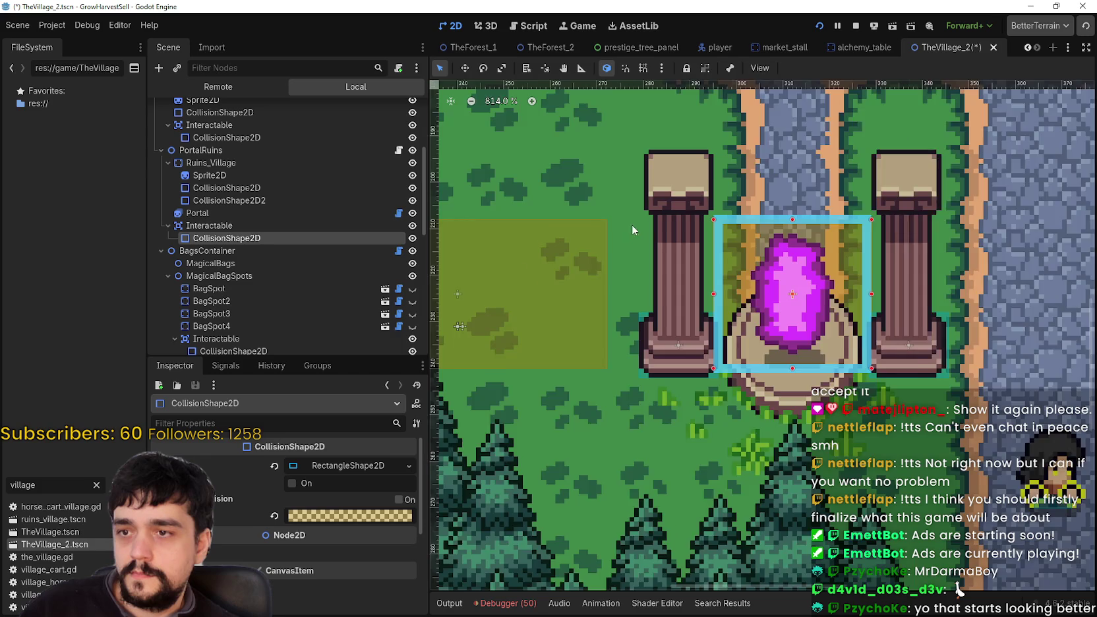
Step: Recentre the view on the portal and save the village scene
scroll(634, 224, "up", 9)
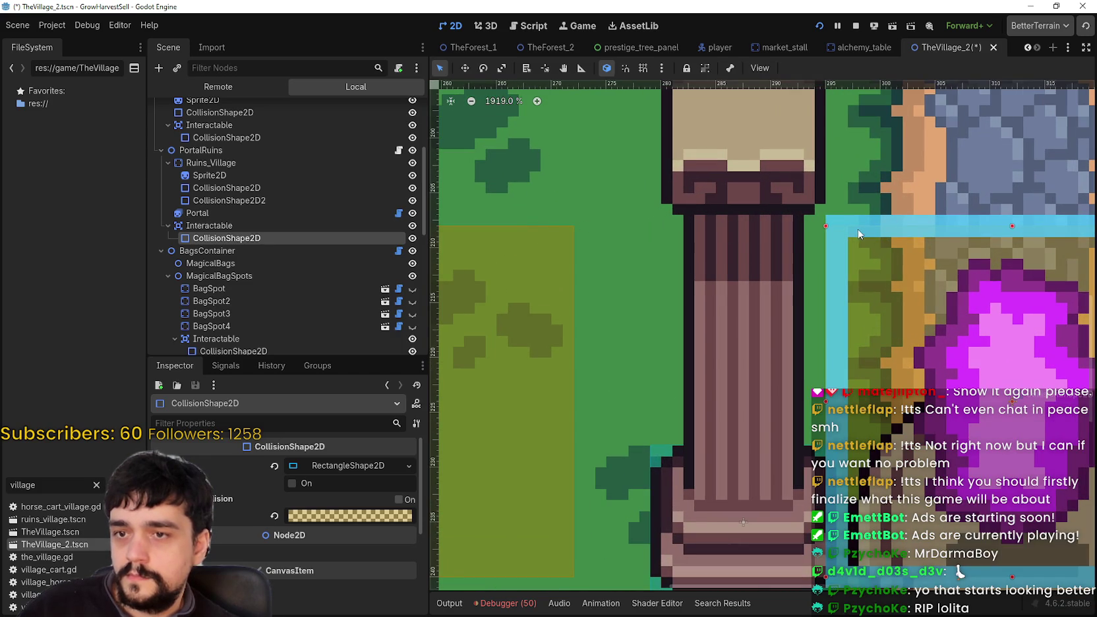
scroll(858, 228, "down", 2)
scroll(942, 434, "down", 8)
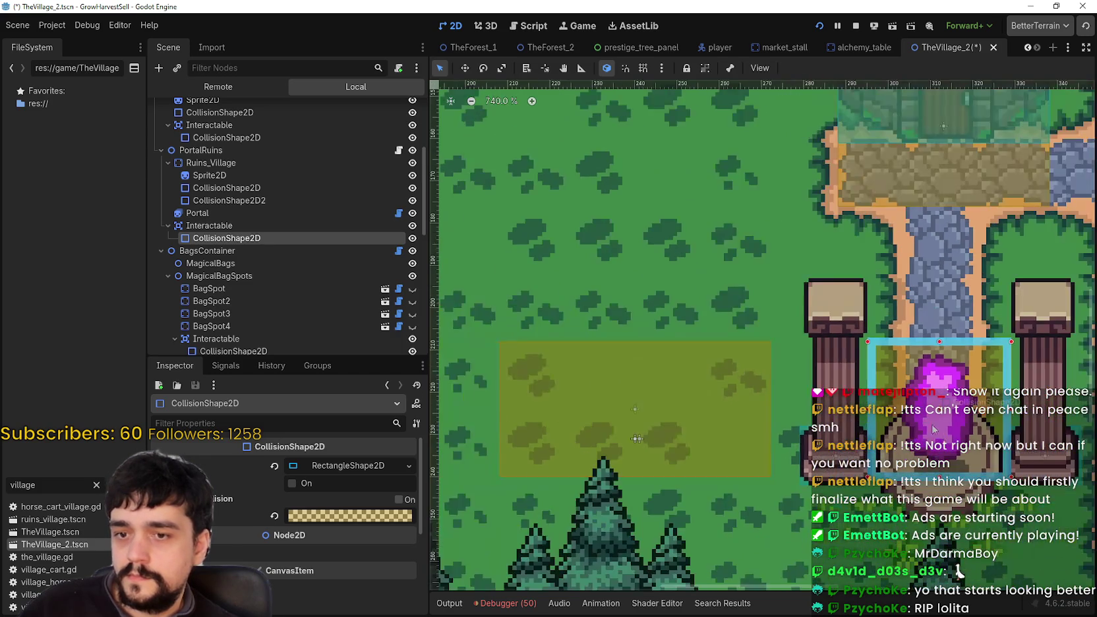
left_click_drag(942, 434, 811, 383)
scroll(811, 384, "down", 2)
key("ctrl+s")
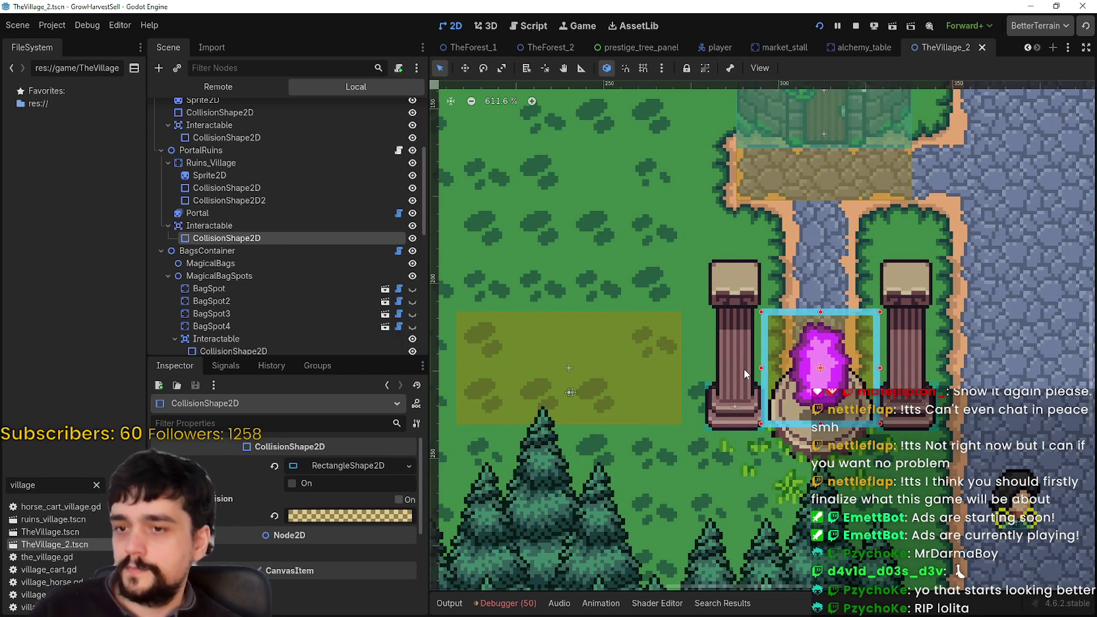
scroll(746, 373, "down", 2)
scroll(837, 445, "up", 2)
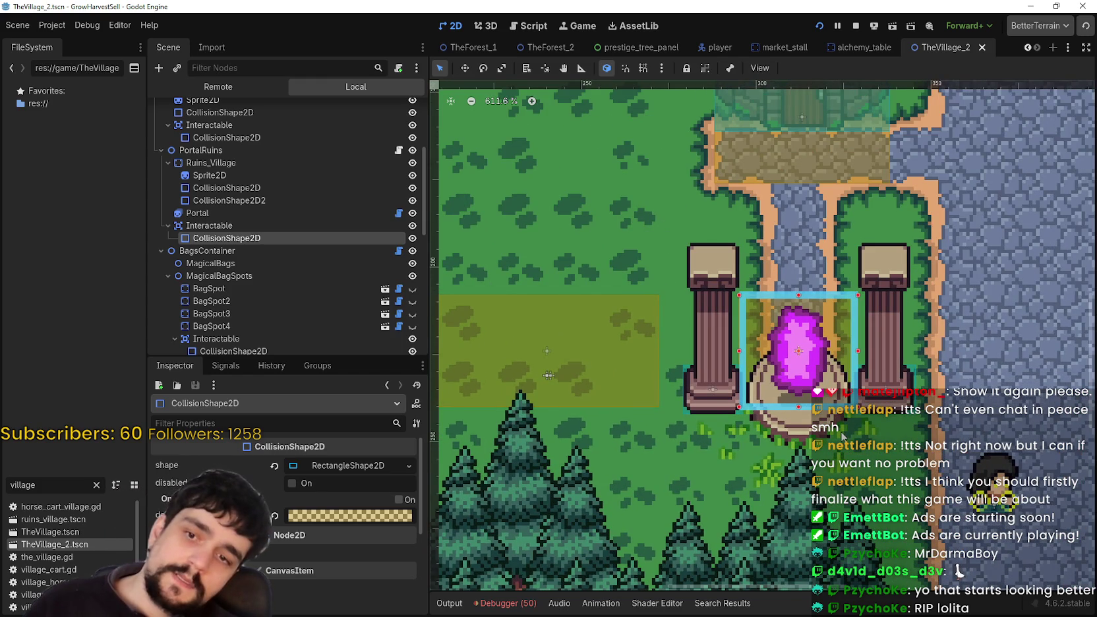
scroll(843, 436, "down", 4)
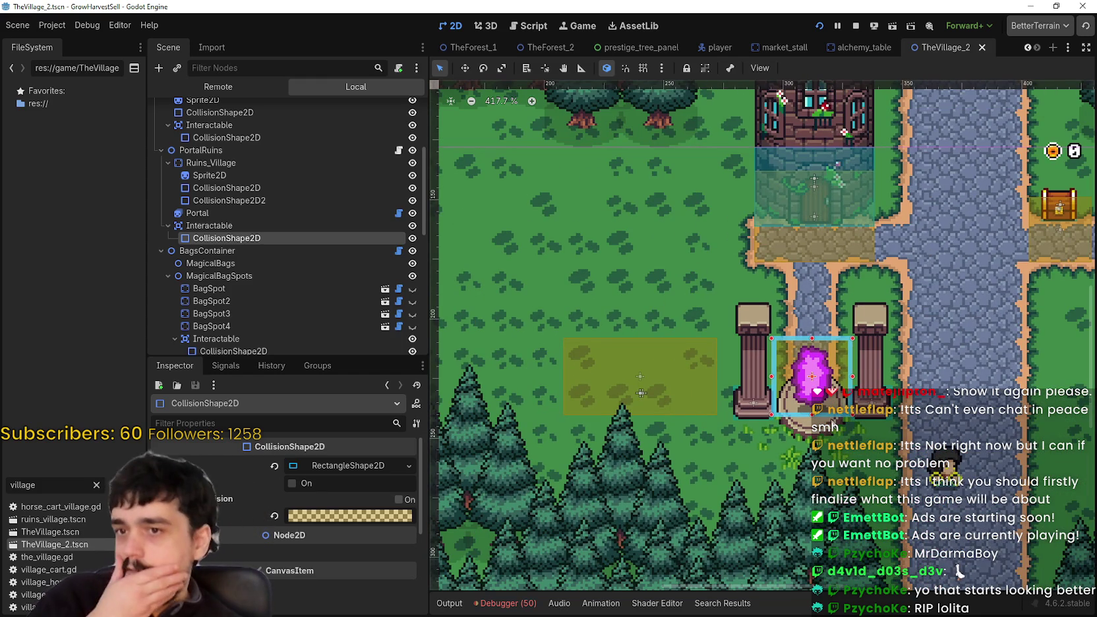
Step: Uncheck the Portal's show_interaction_bounds, save the village scene, and run the game
left_click(231, 215)
scroll(322, 589, "down", 5)
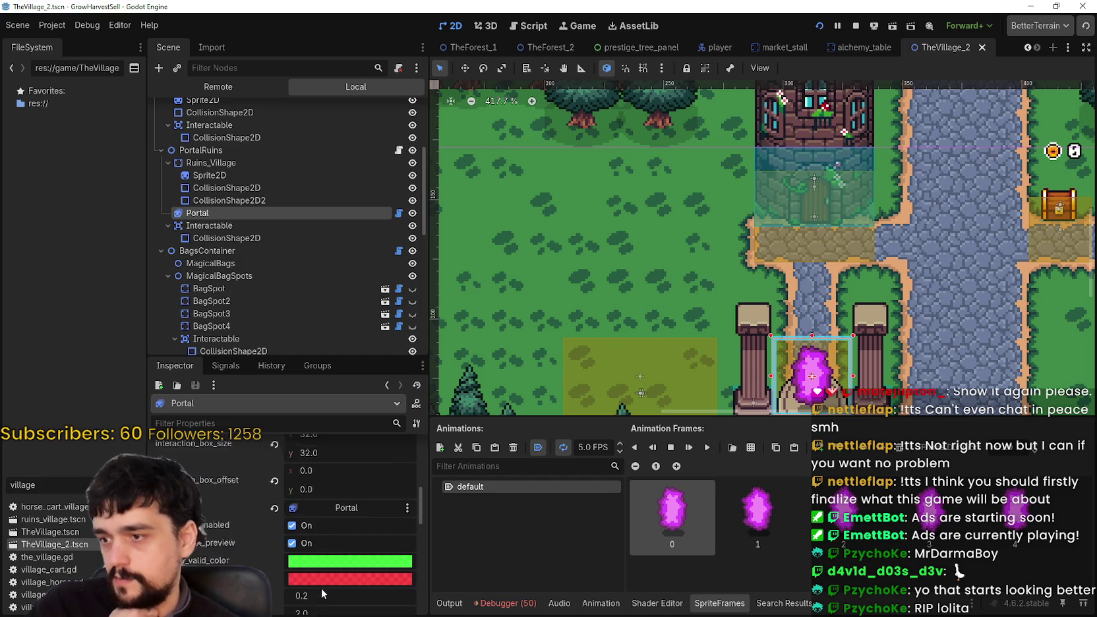
scroll(322, 588, "down", 3)
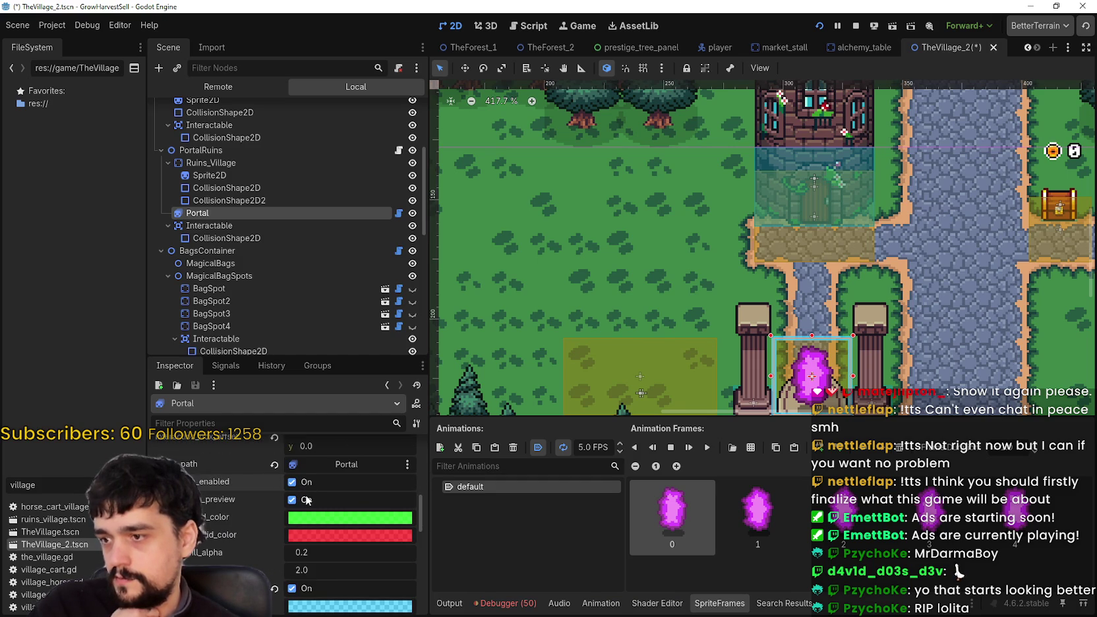
scroll(347, 519, "down", 1)
left_click(299, 545)
scroll(339, 534, "up", 3)
key("ctrl+s")
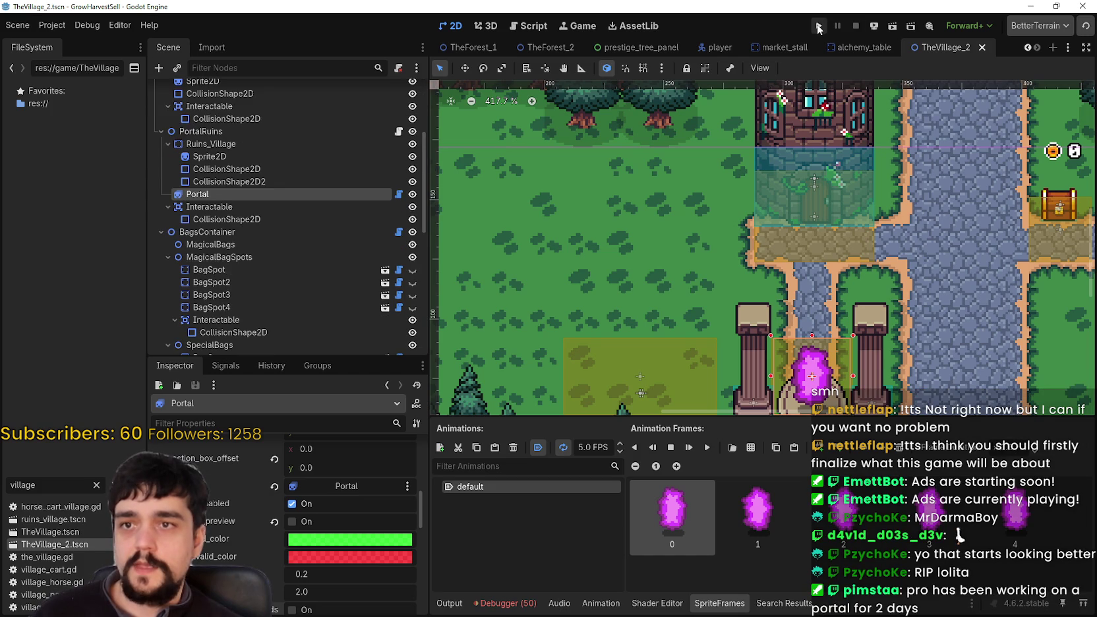
scroll(868, 253, "down", 3)
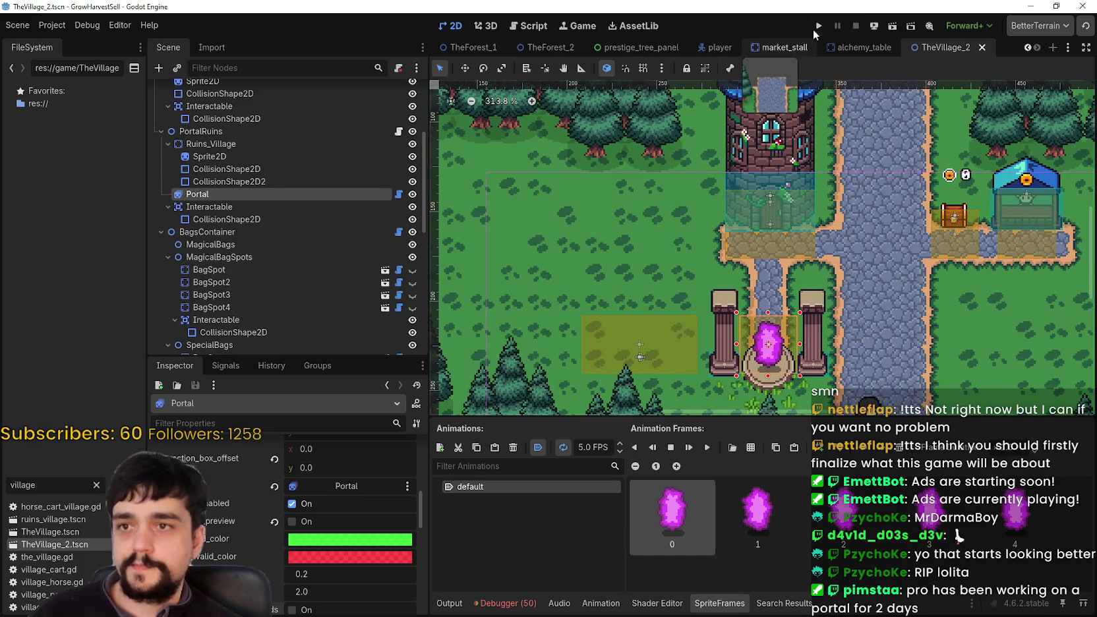
left_click(817, 26)
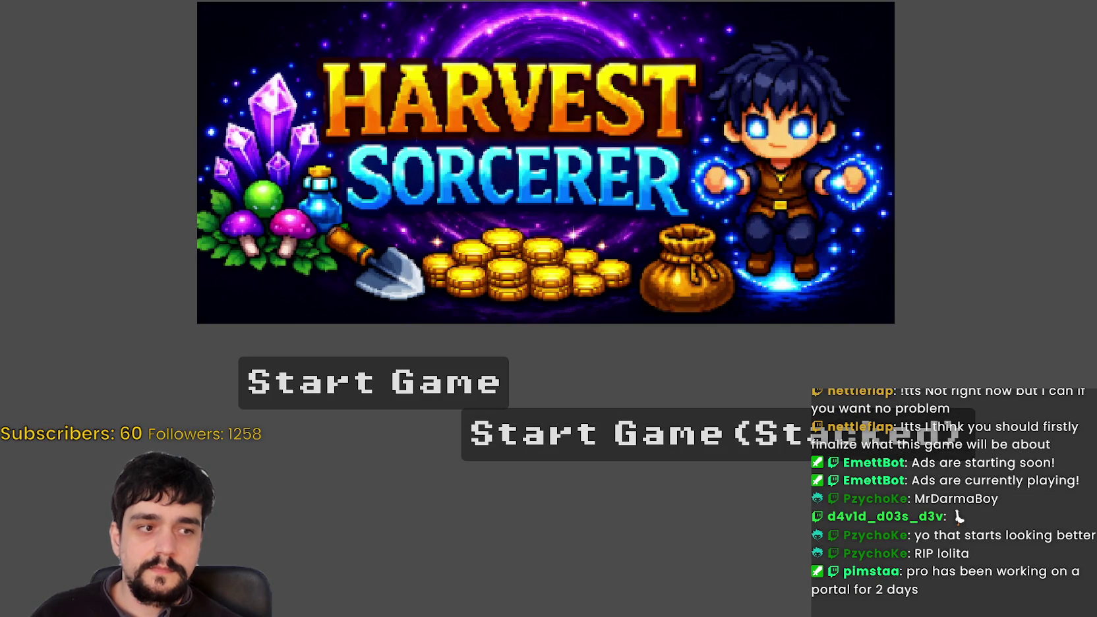
Step: Start the stacked game and walk up the village road to the crossroads beside the chest
left_click(634, 420)
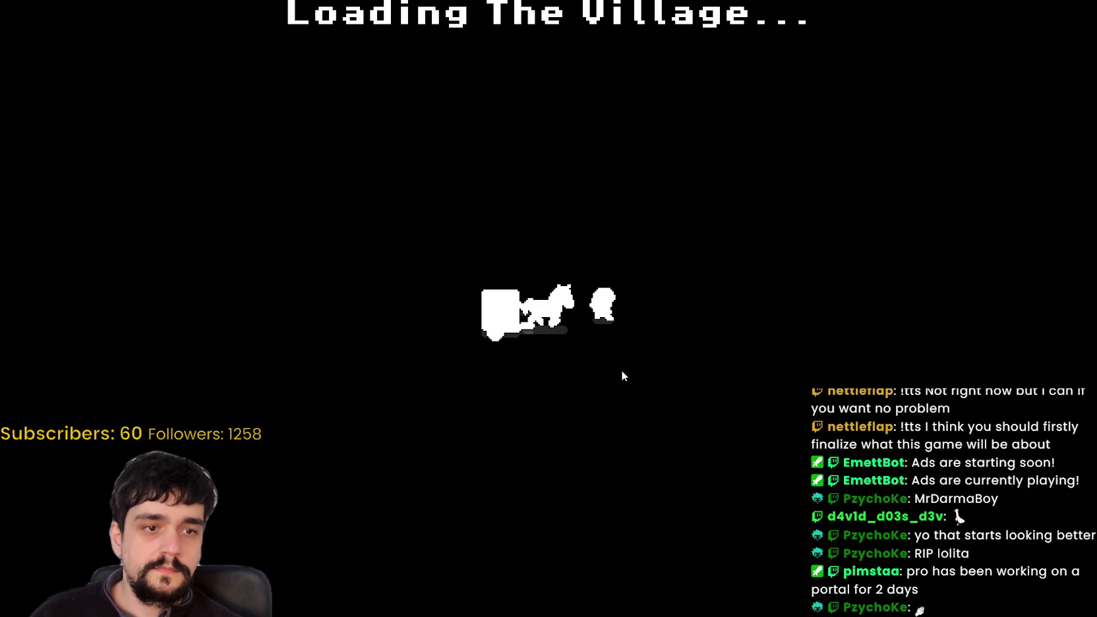
key("d")
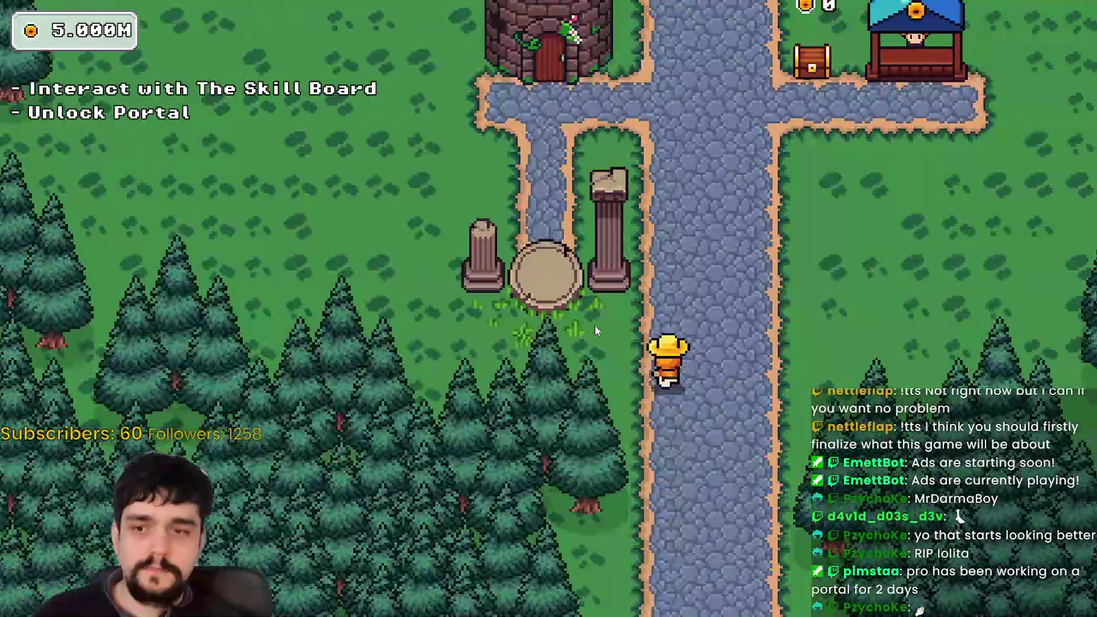
key("w")
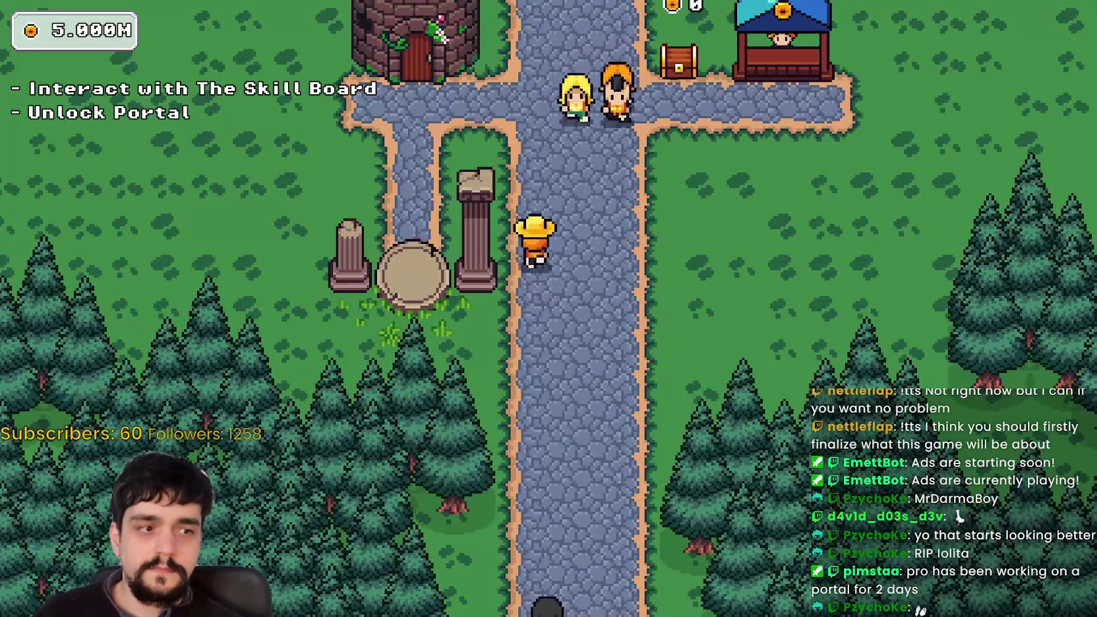
key("w")
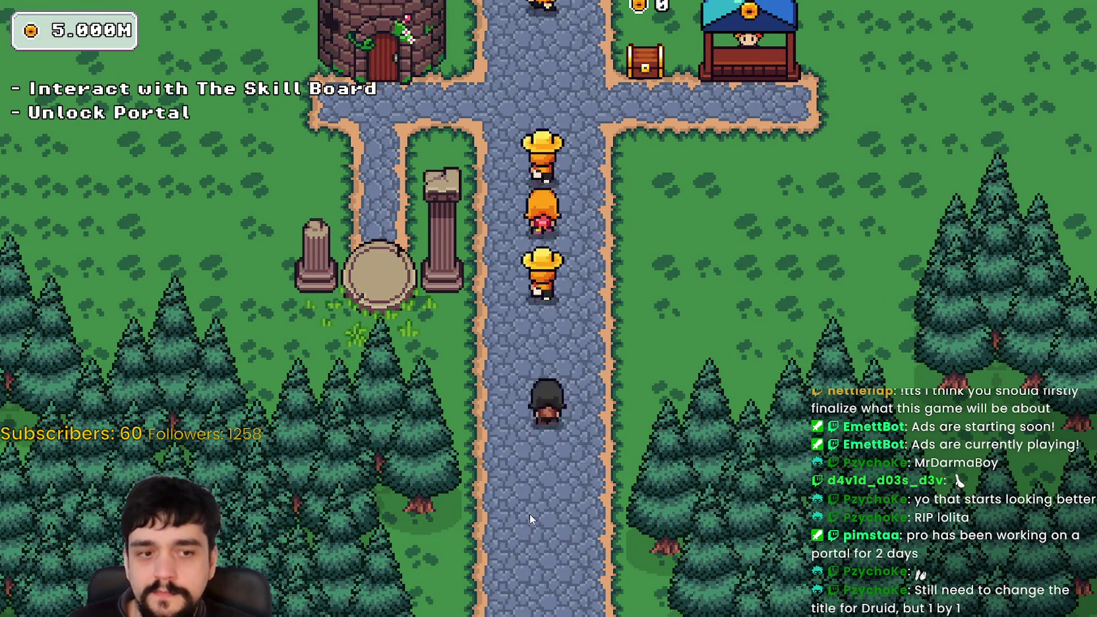
key("w")
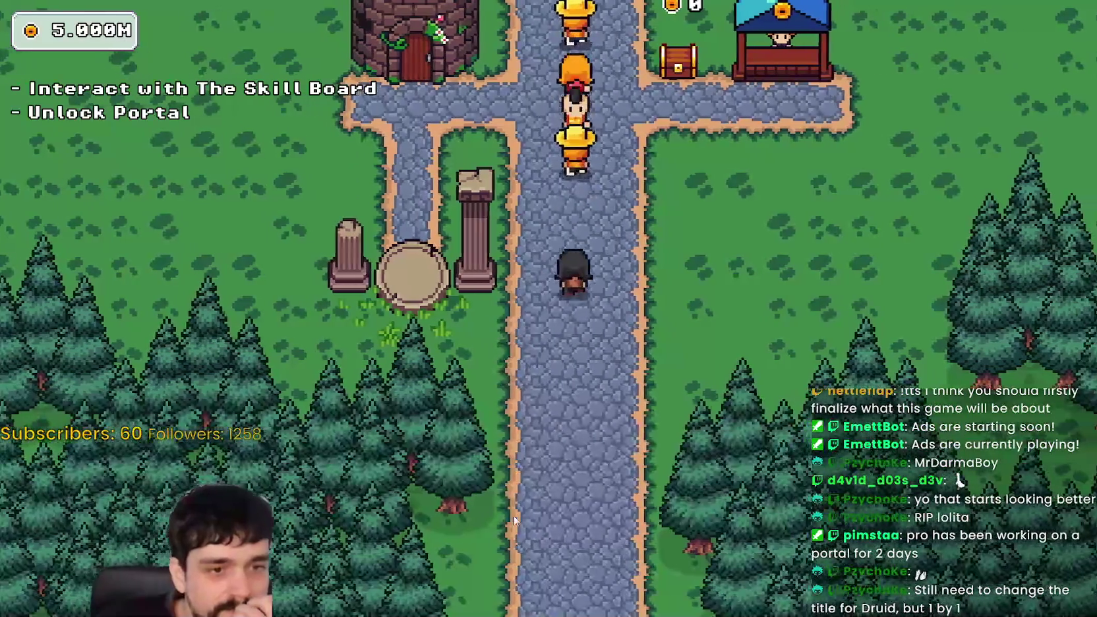
key("w")
key("a")
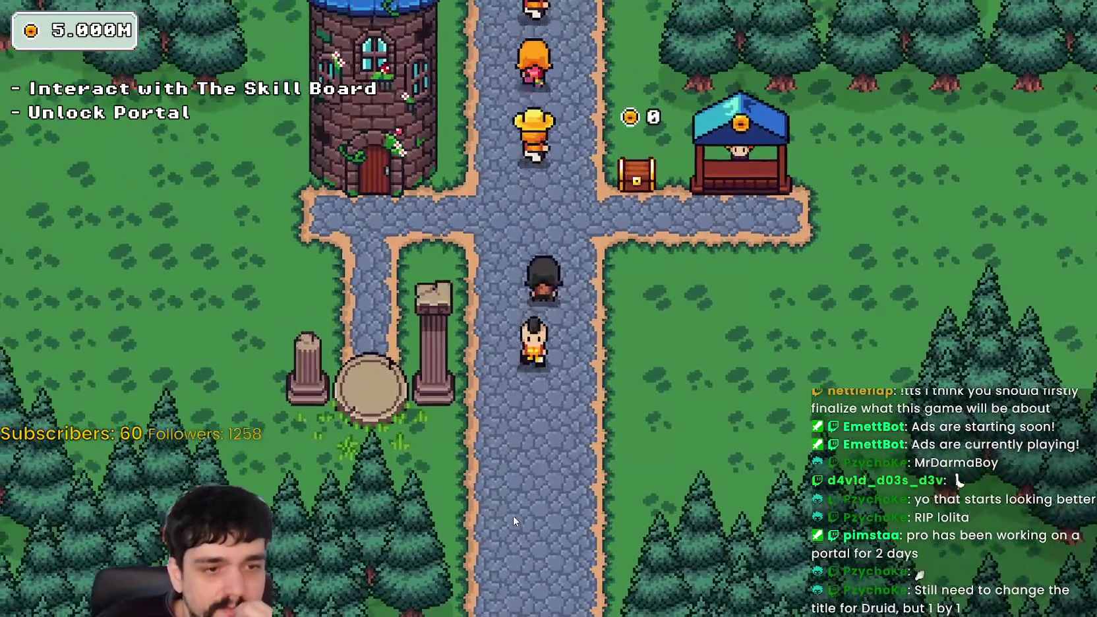
key("w")
key("s")
key("w")
key("d")
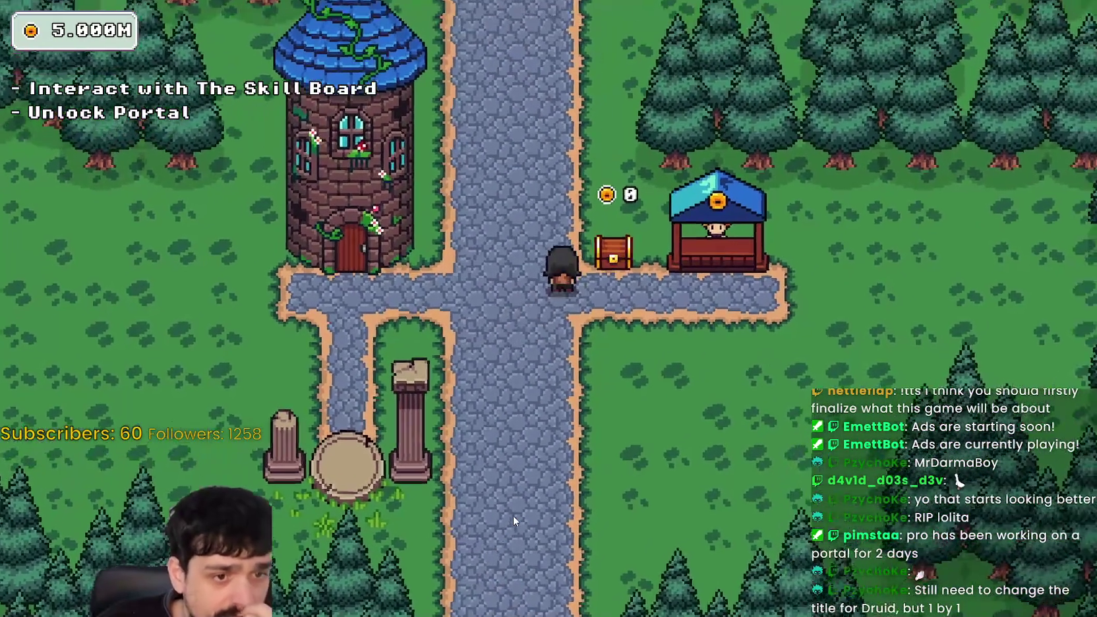
Step: Walk by the market stall and down the side path to the portal pedestal between the pillars
key("s")
key("a")
key("w")
key("a")
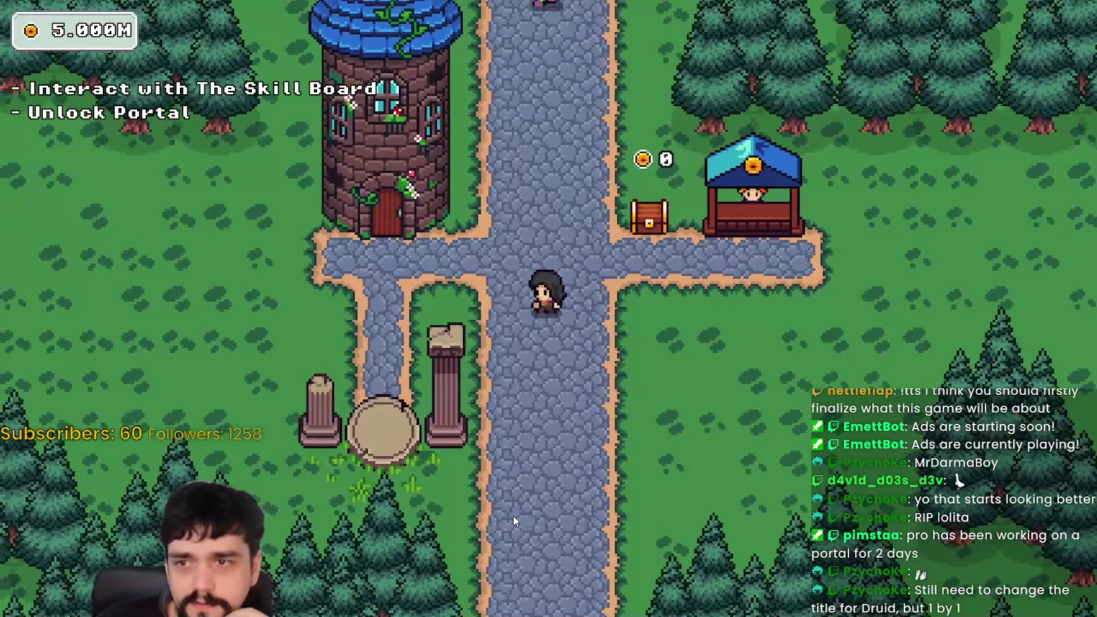
key("w")
key("s")
key("a")
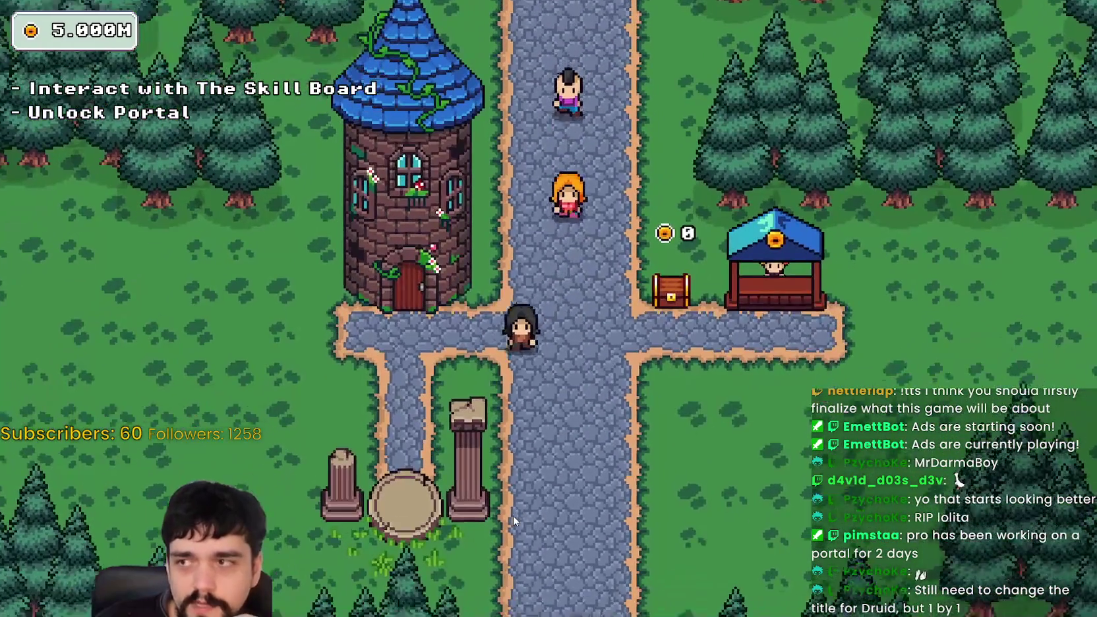
key("s")
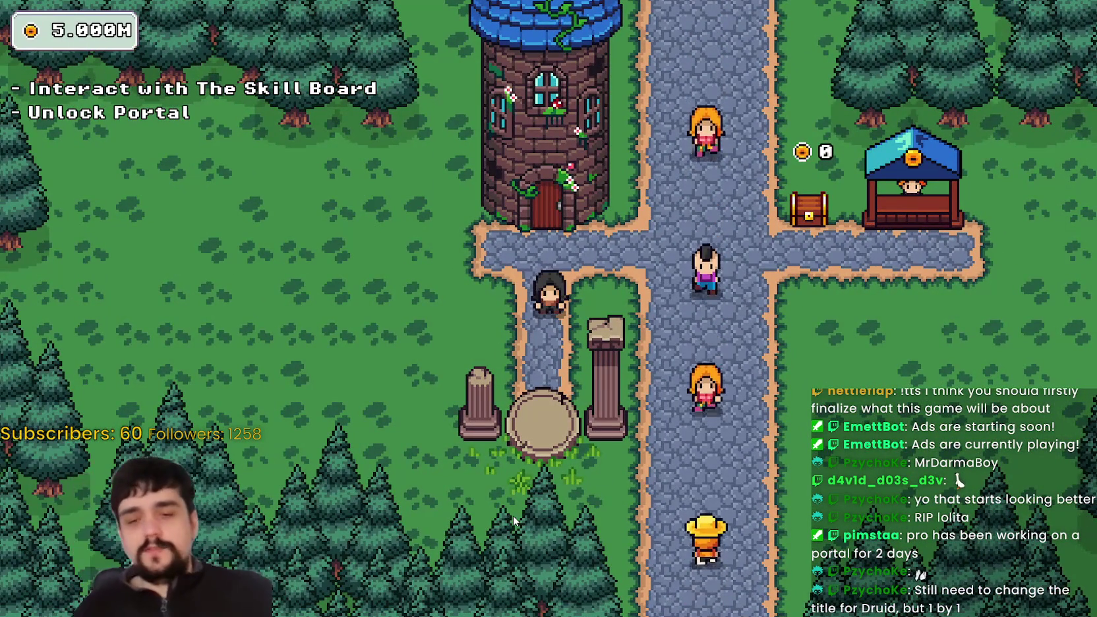
key("d")
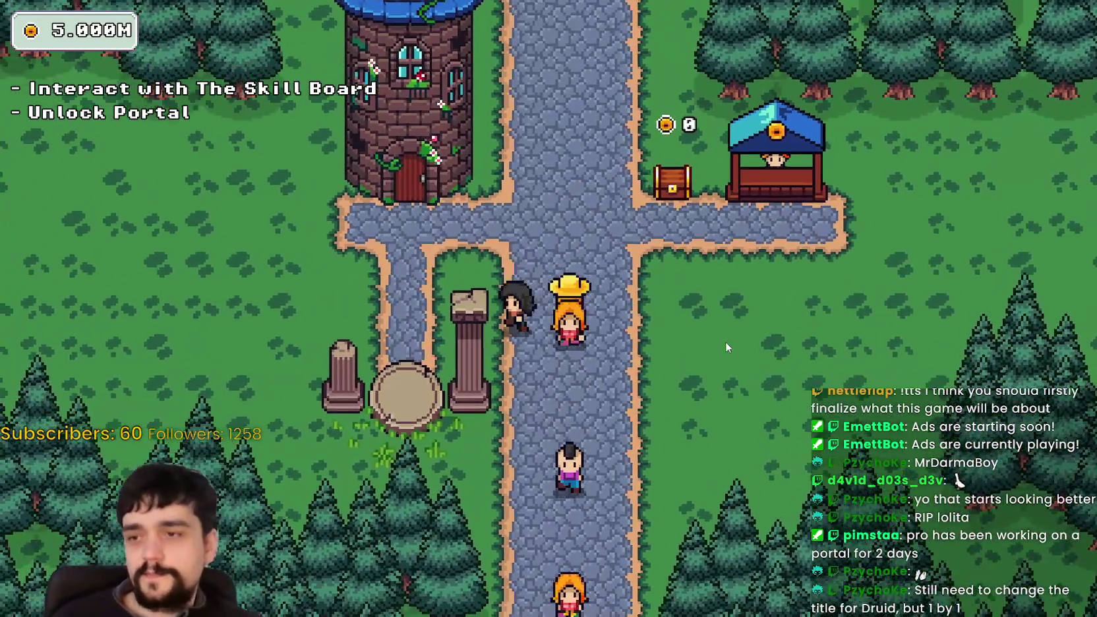
key("w")
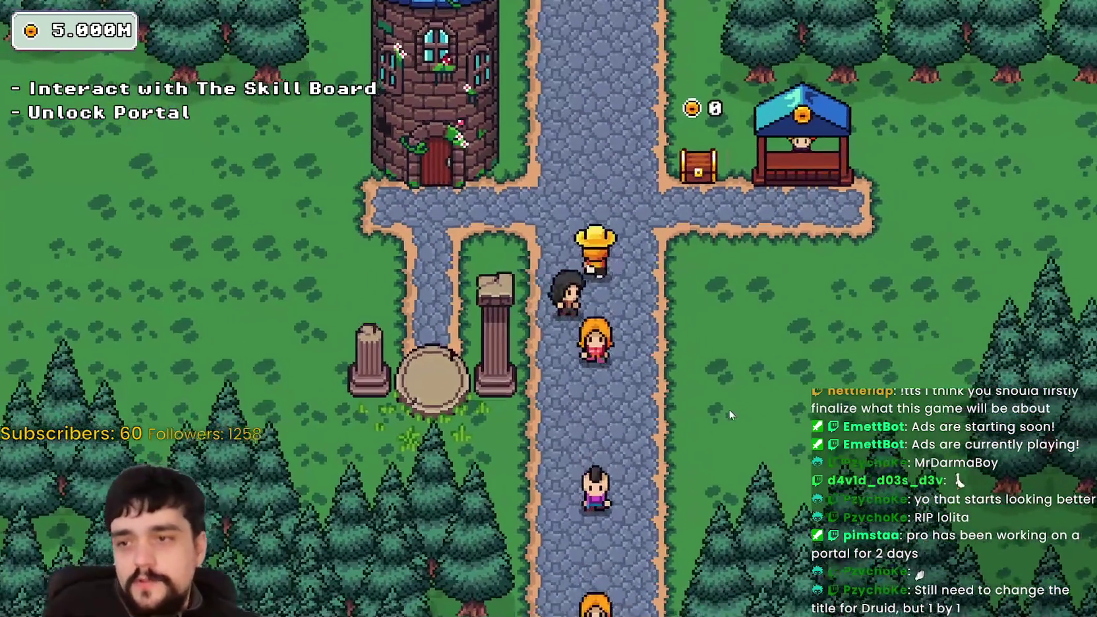
key("d")
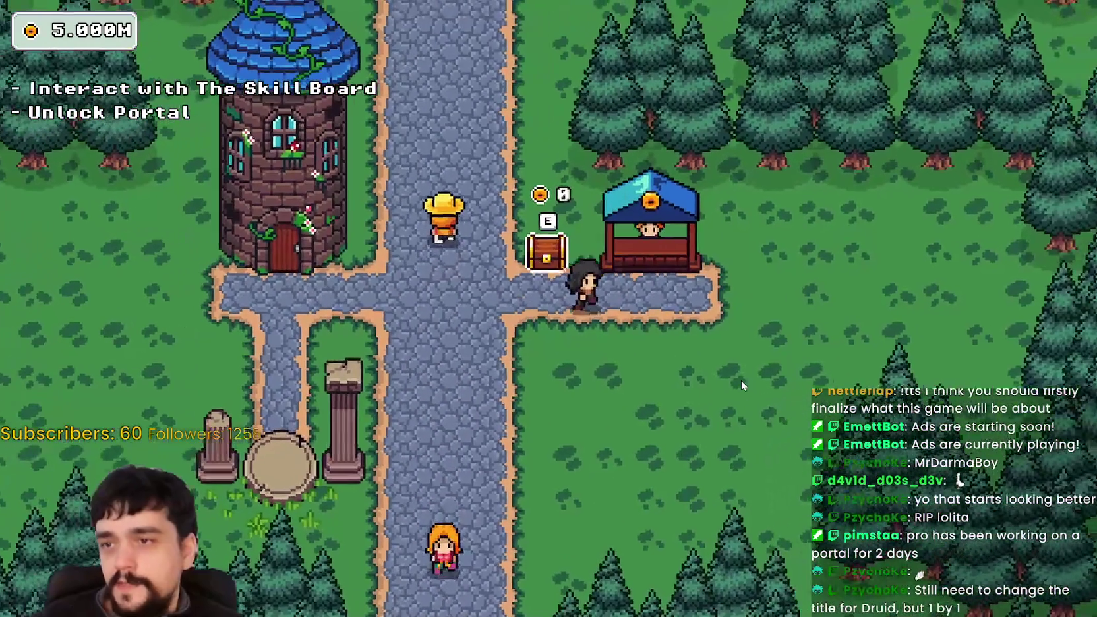
key("a")
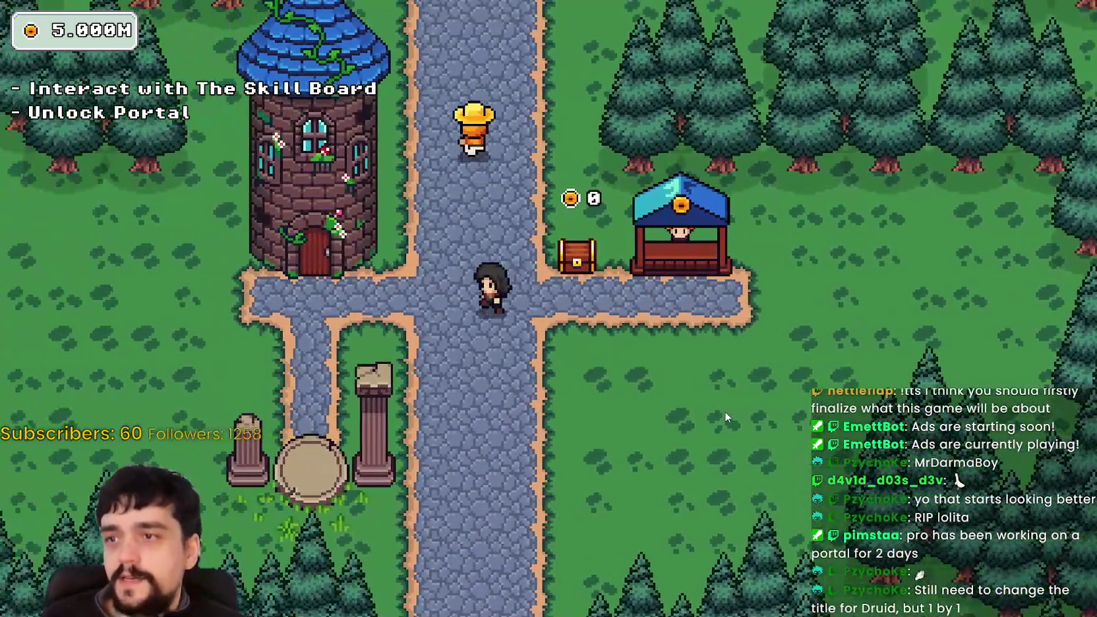
key("a")
key("s")
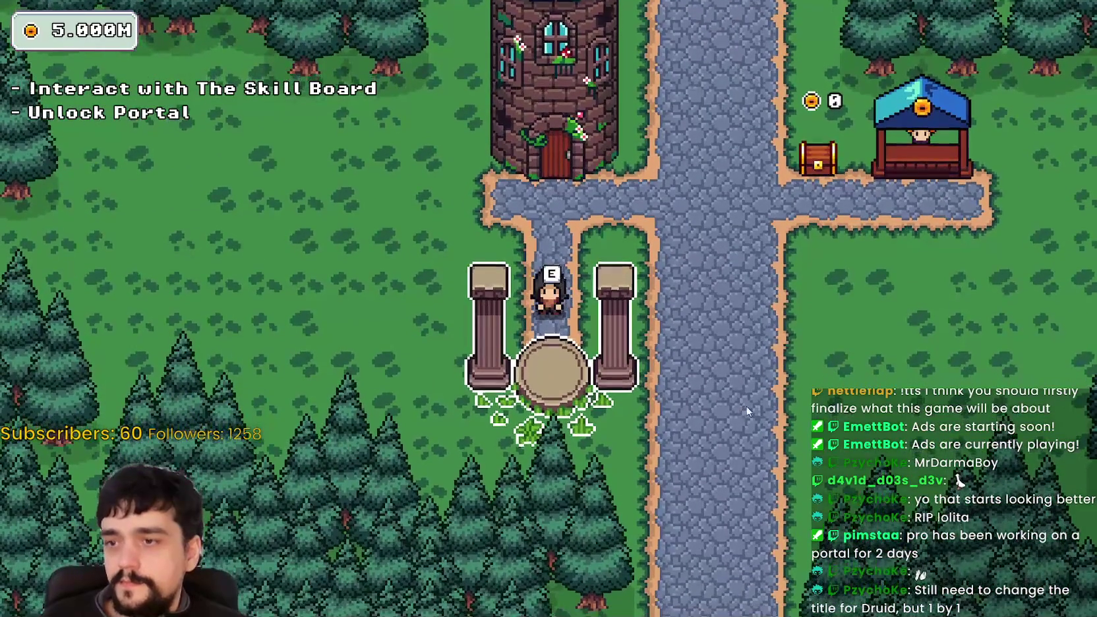
Step: Unlock the Portal skill on the tower's skill board
key("w")
key("e")
left_click(552, 306)
key("Escape")
Step: Walk onto the purple portal between the pillars and travel to Stage 1 in the forest
key("s")
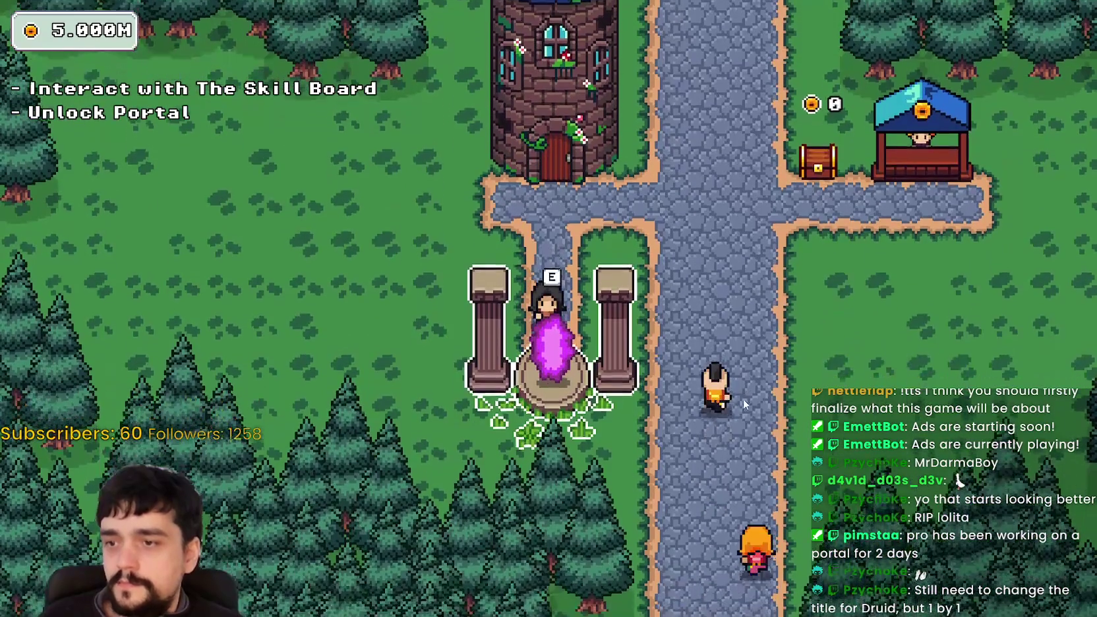
key("w")
key("s")
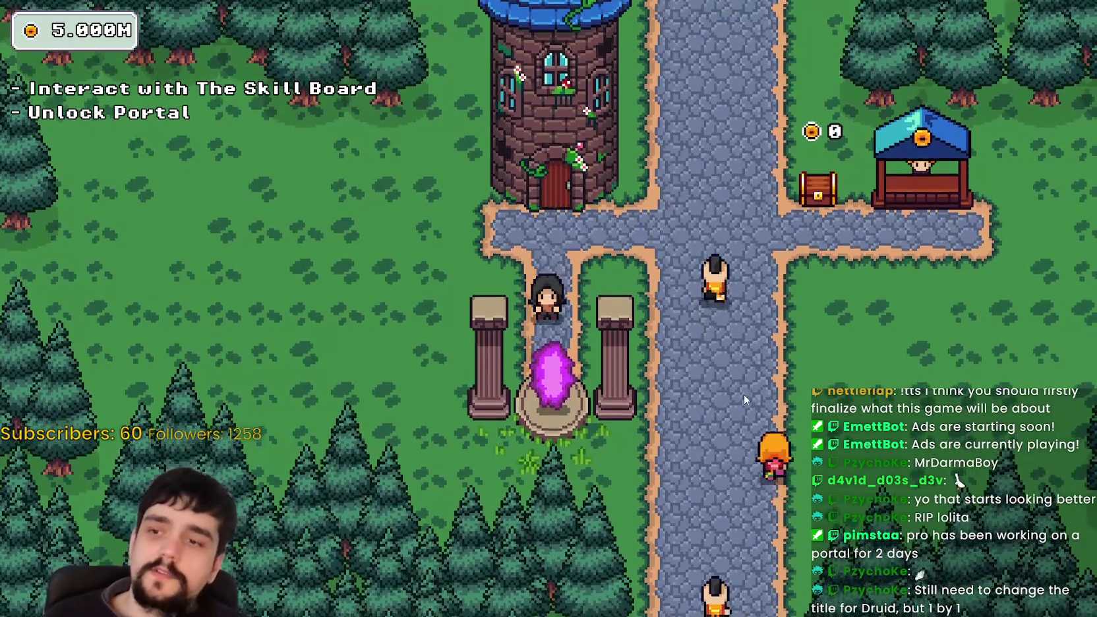
key("e")
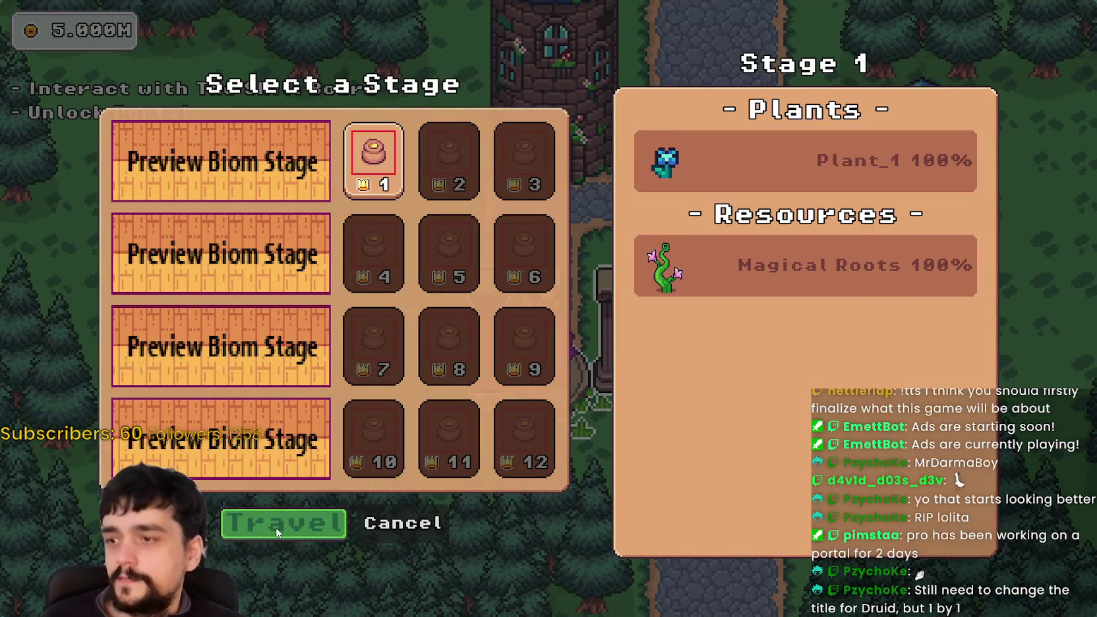
left_click(270, 528)
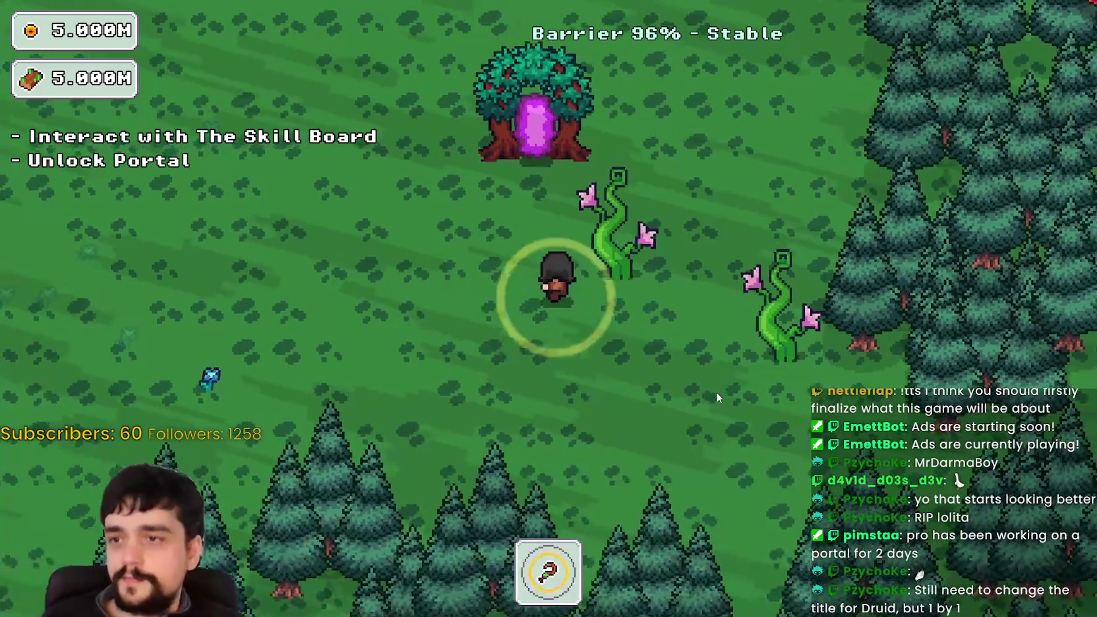
Step: Cross the forest clearing to the portal tree and return to the village
key("a")
key("s")
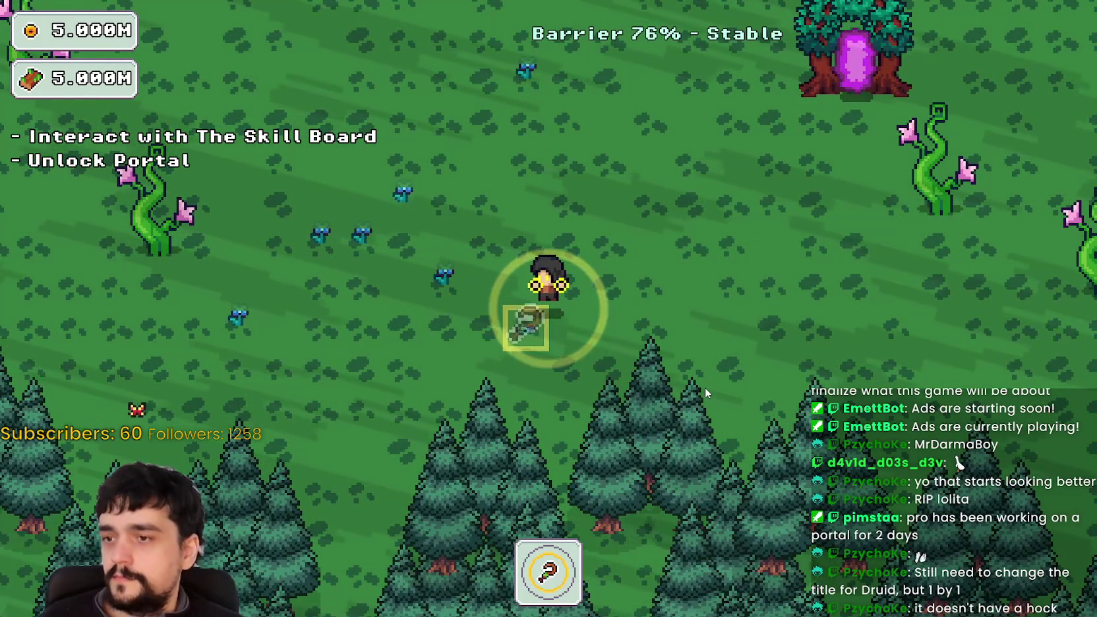
key("d")
key("w")
key("d")
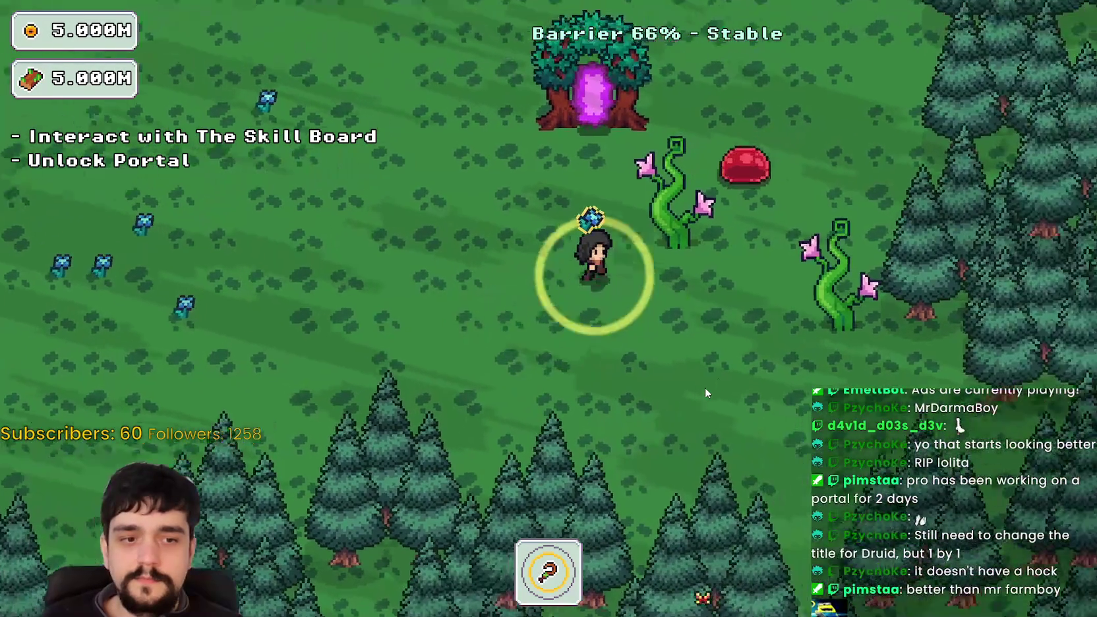
key("e")
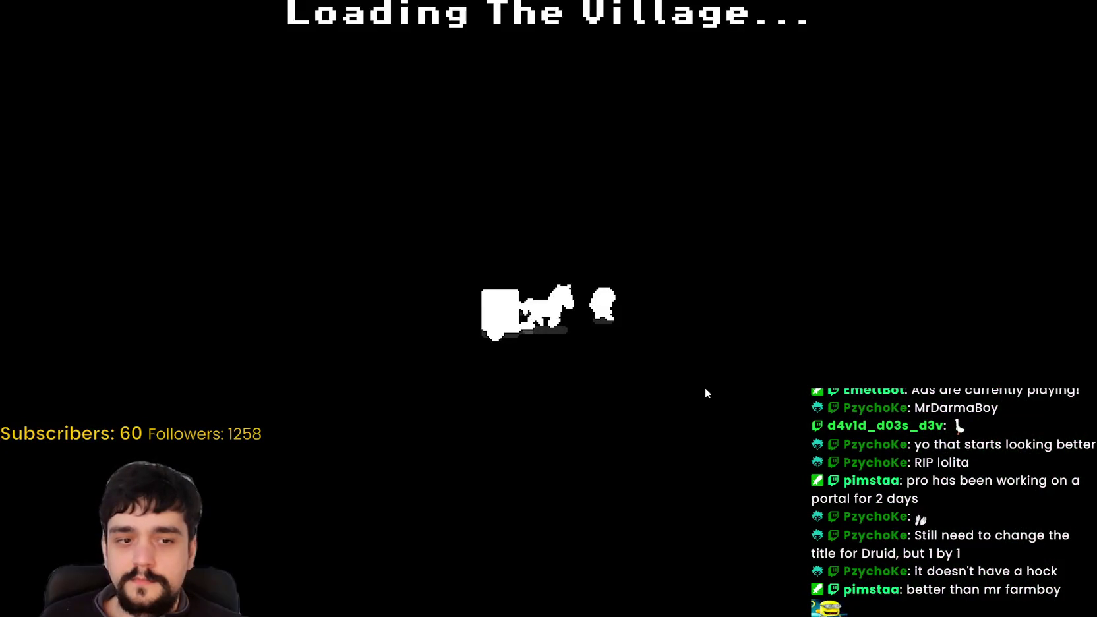
Step: Walk toward the market stall, then back to the tower to view the Prestige skill tree
key("w")
key("d")
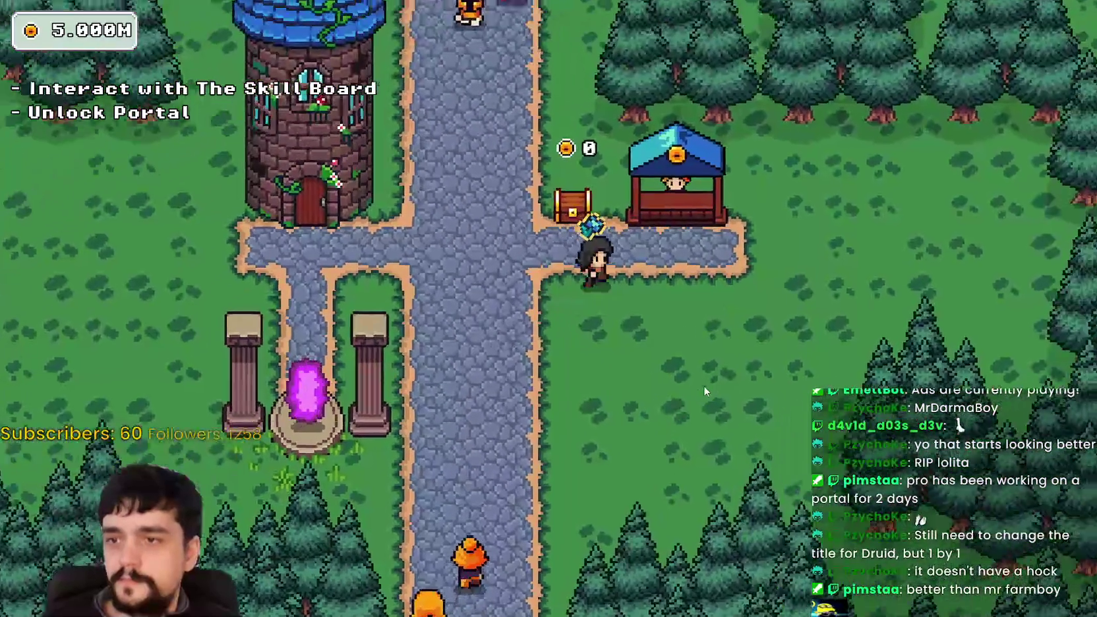
key("a")
key("s")
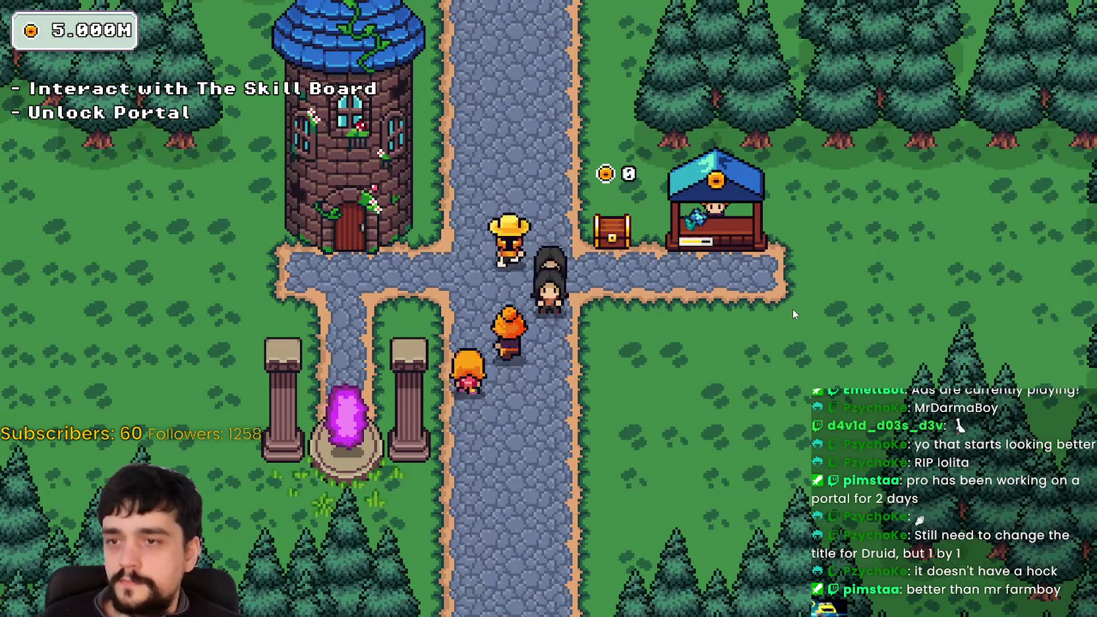
key("a")
key("e")
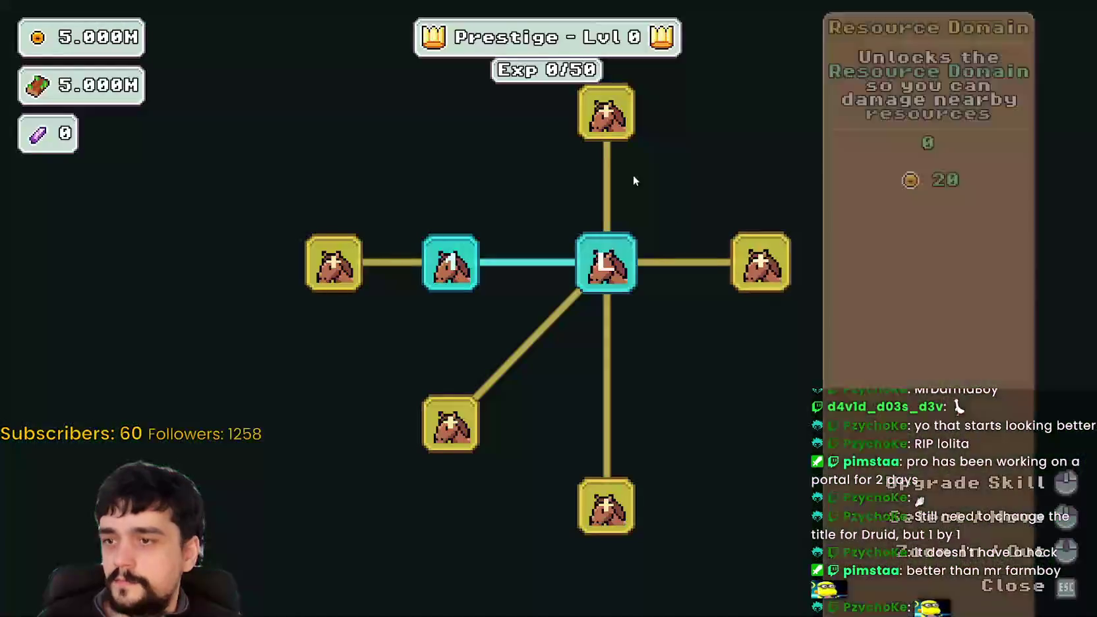
key("Escape")
Step: Walk down onto the village portal and travel to the forest's Stage 1
key("a")
key("s")
key("w")
key("s")
key("d")
key("w")
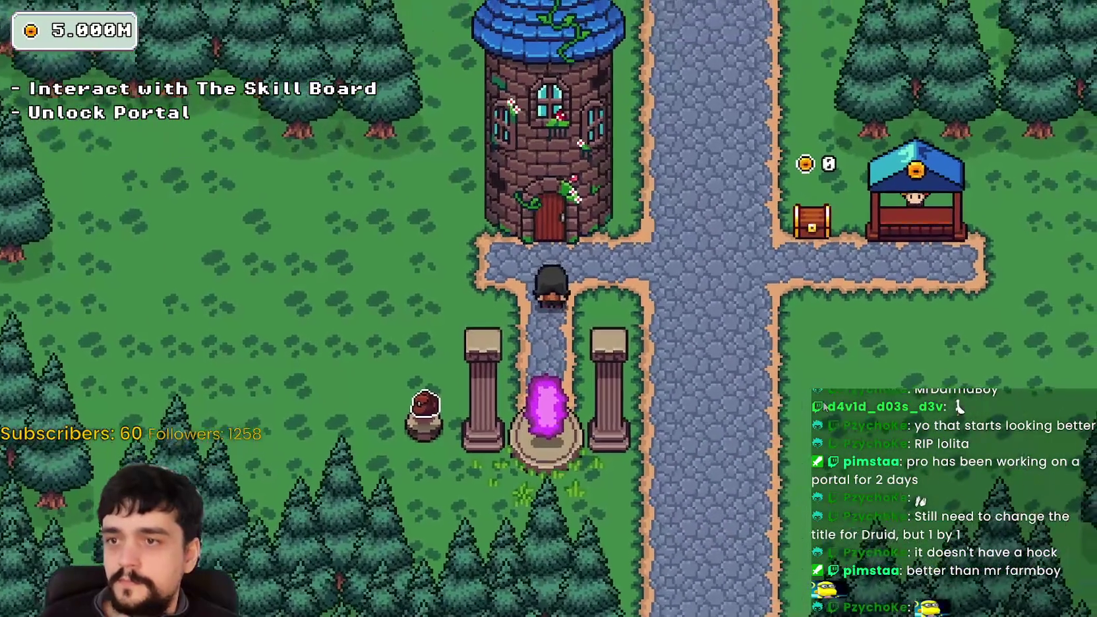
key("s")
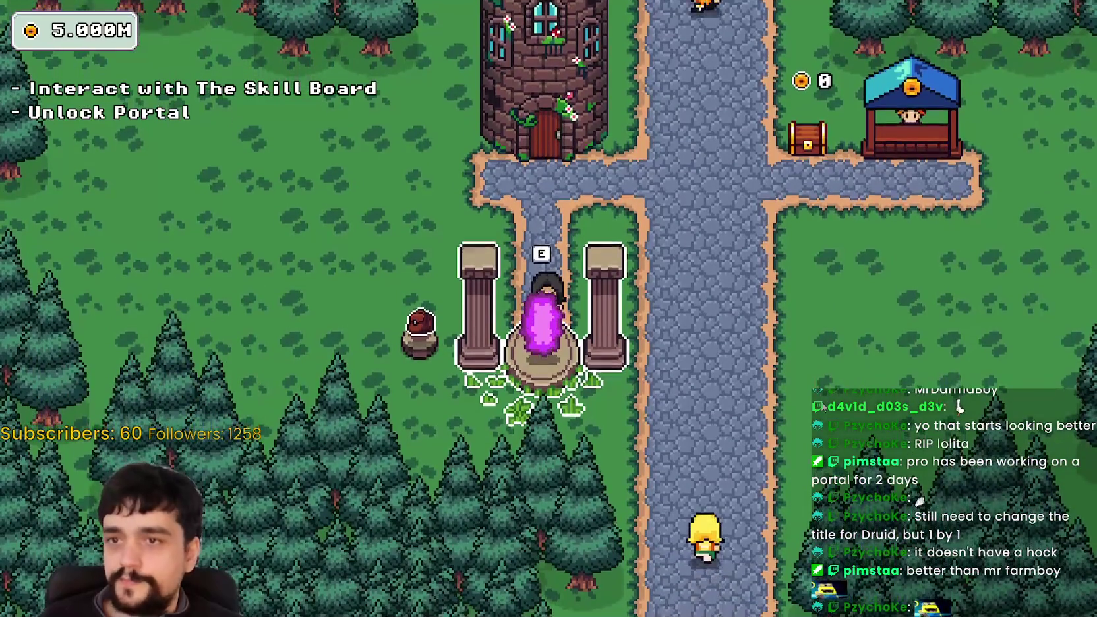
key("e")
left_click(306, 522)
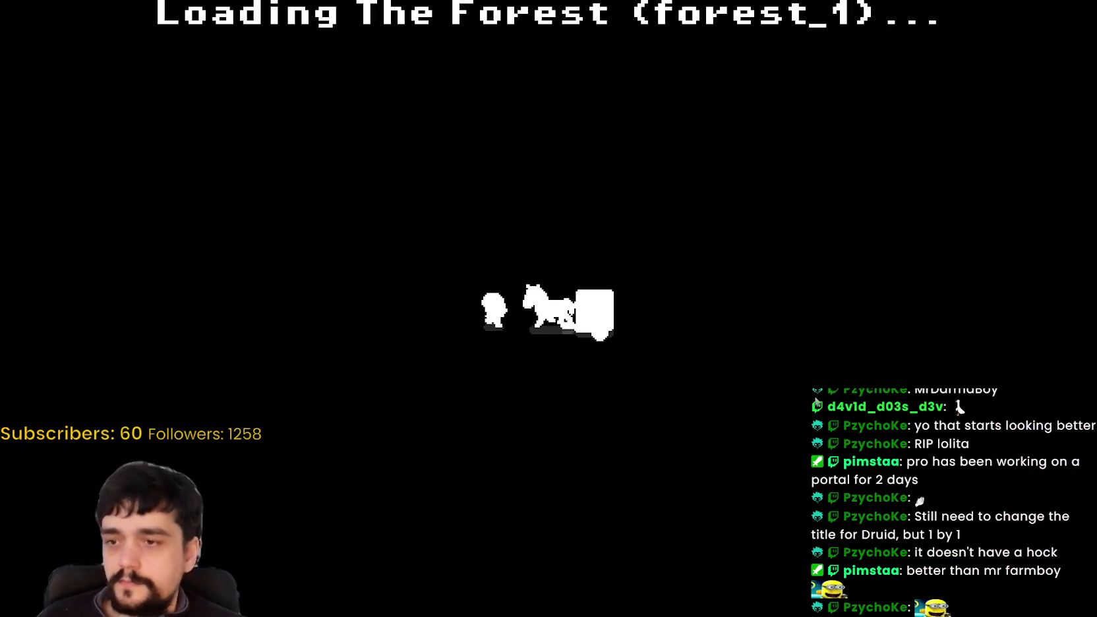
Step: Harvest the blue flower plants near the portal tree and go back to the village
key("w")
key("a")
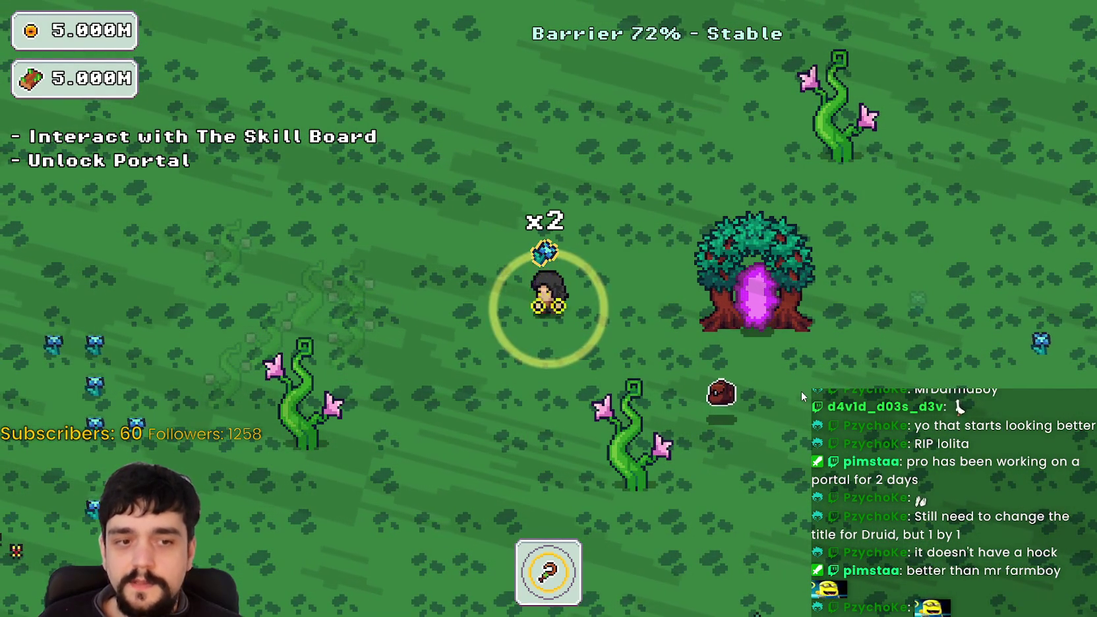
key("s")
key("d")
key("a")
key("w")
key("e")
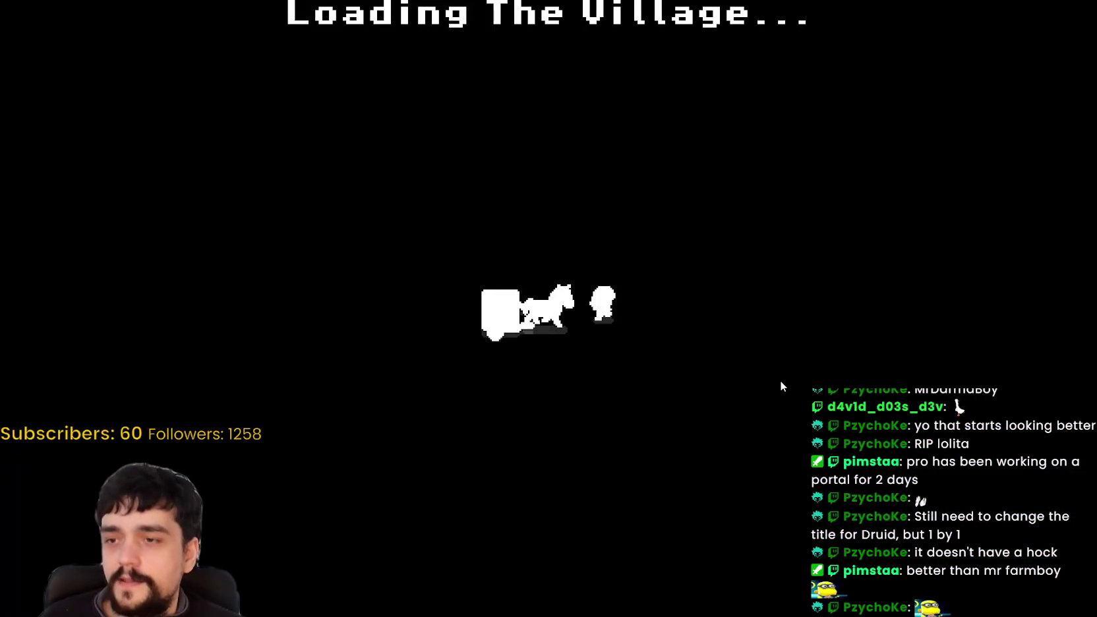
Step: Walk past the pillars and along the crossroad to drop the plants at the market stall
key("w")
key("a")
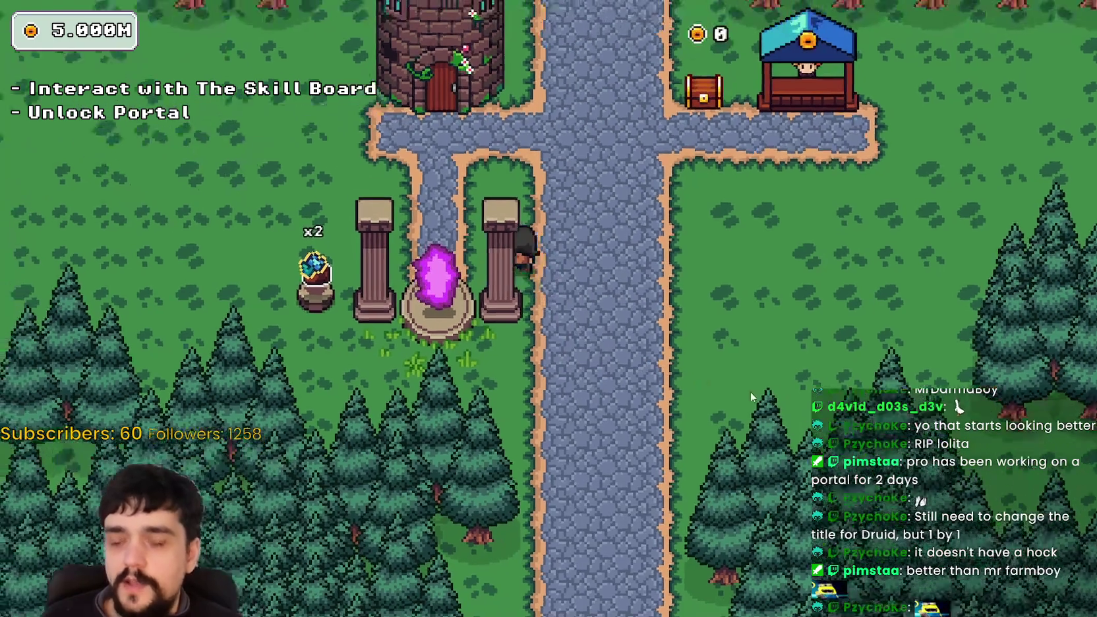
key("a")
key("e")
key("d")
key("w")
key("w")
key("d")
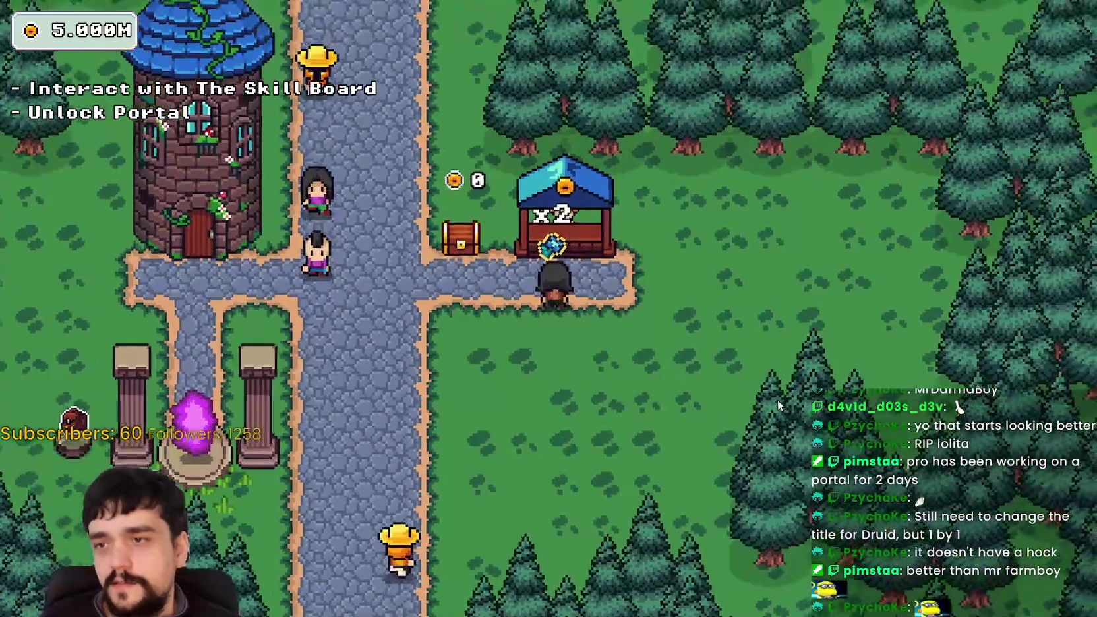
Step: Walk from the stall past the tower and down the main road
key("a")
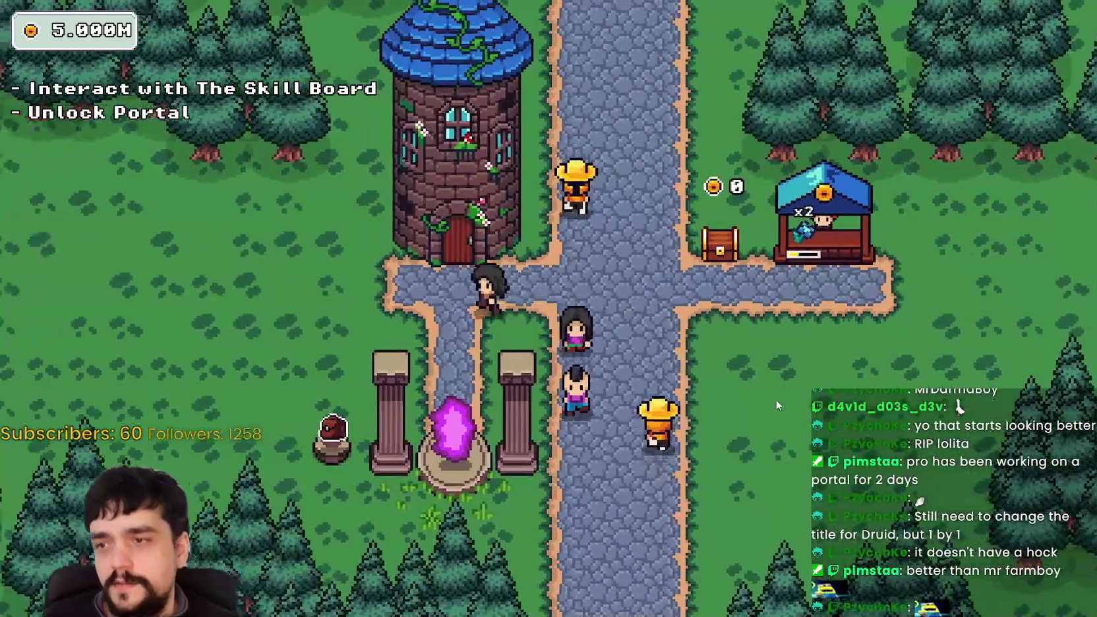
key("s")
key("d")
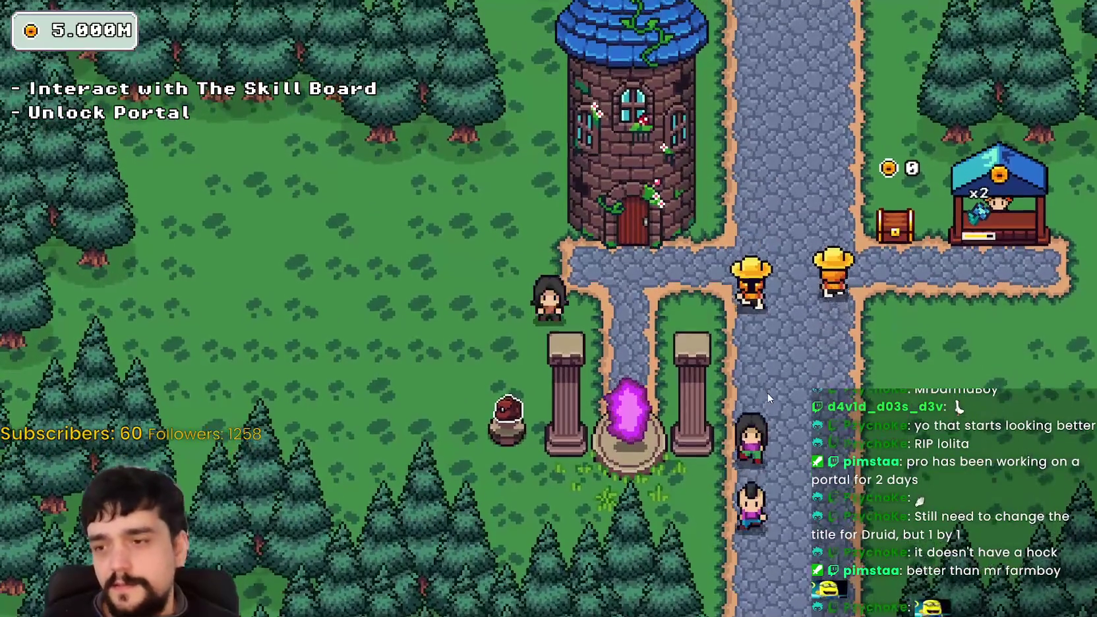
key("d")
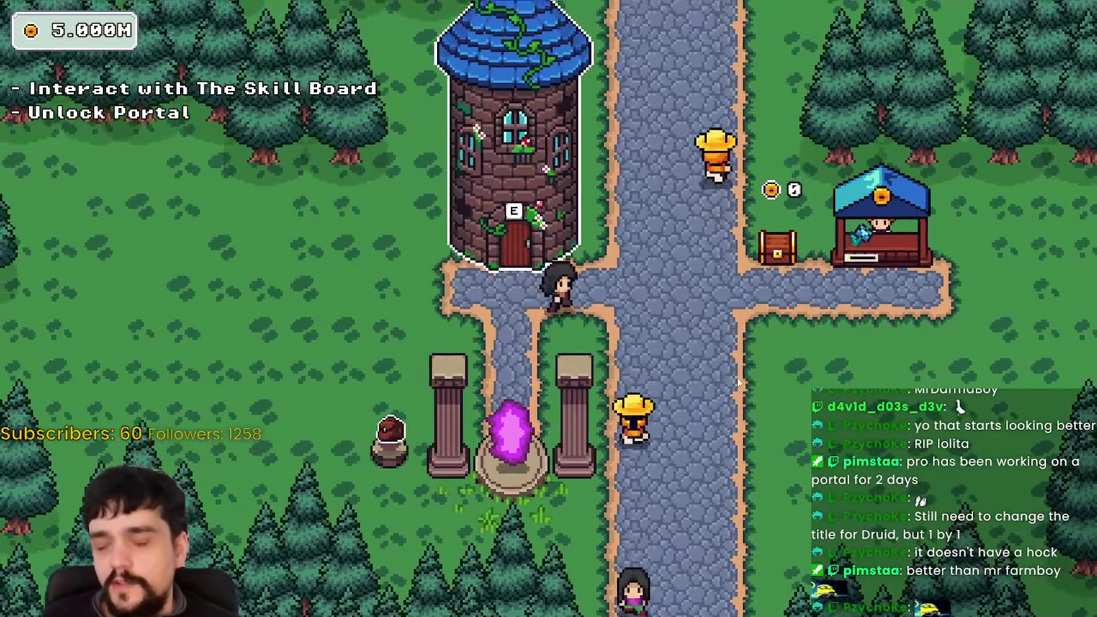
key("s")
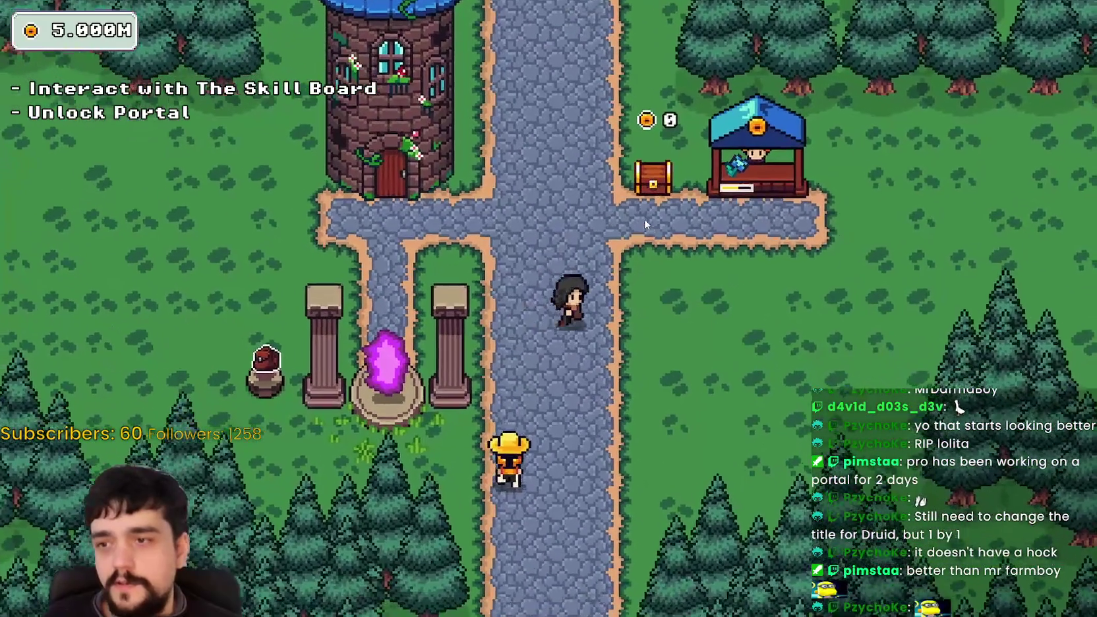
key("a")
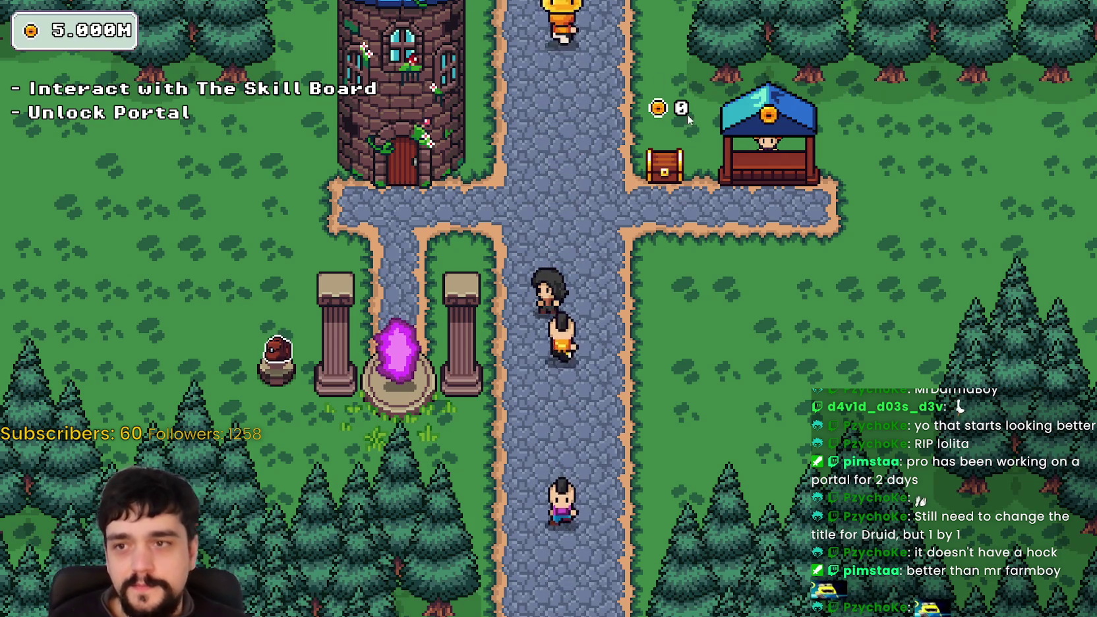
Step: Collect coins from the gold chest, then walk to the tower's Prestige skill board
key("w")
key("d")
key("e")
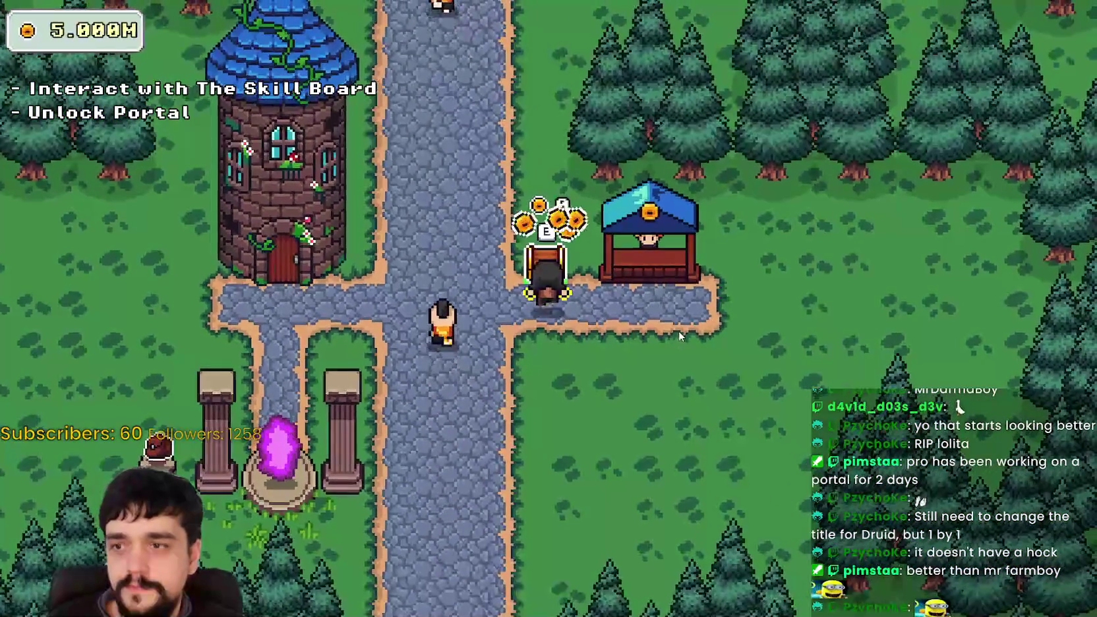
key("s")
key("a")
key("s")
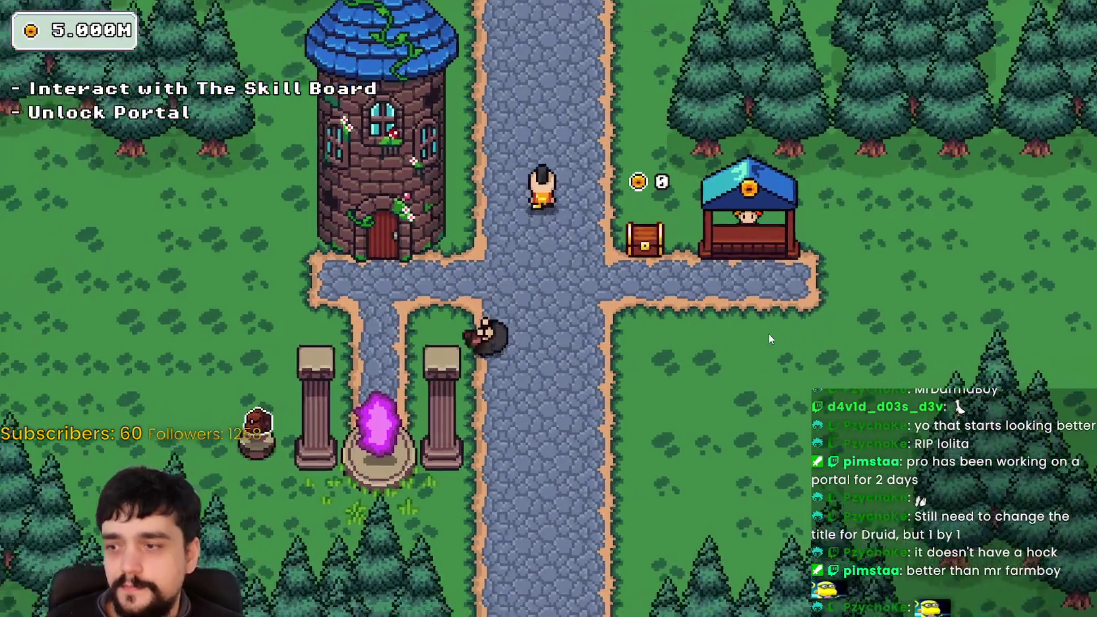
key("e")
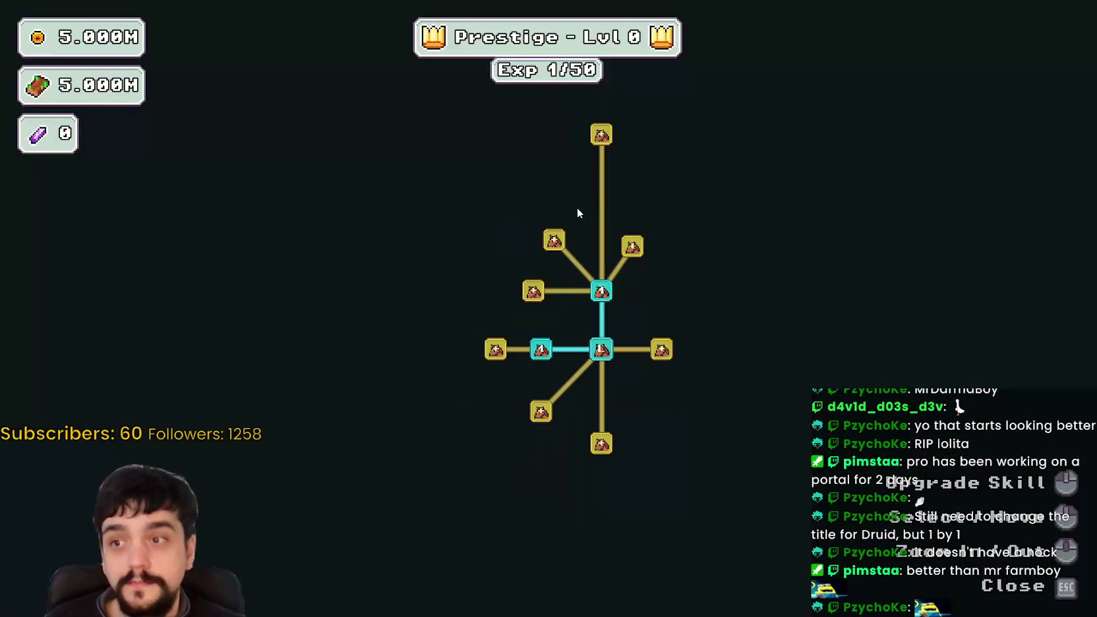
Step: Upgrade Magical Bags twice and unlock Resource Domain, Plant Domain and neighbouring nodes
left_click(555, 241)
left_click(520, 209)
left_click(662, 356)
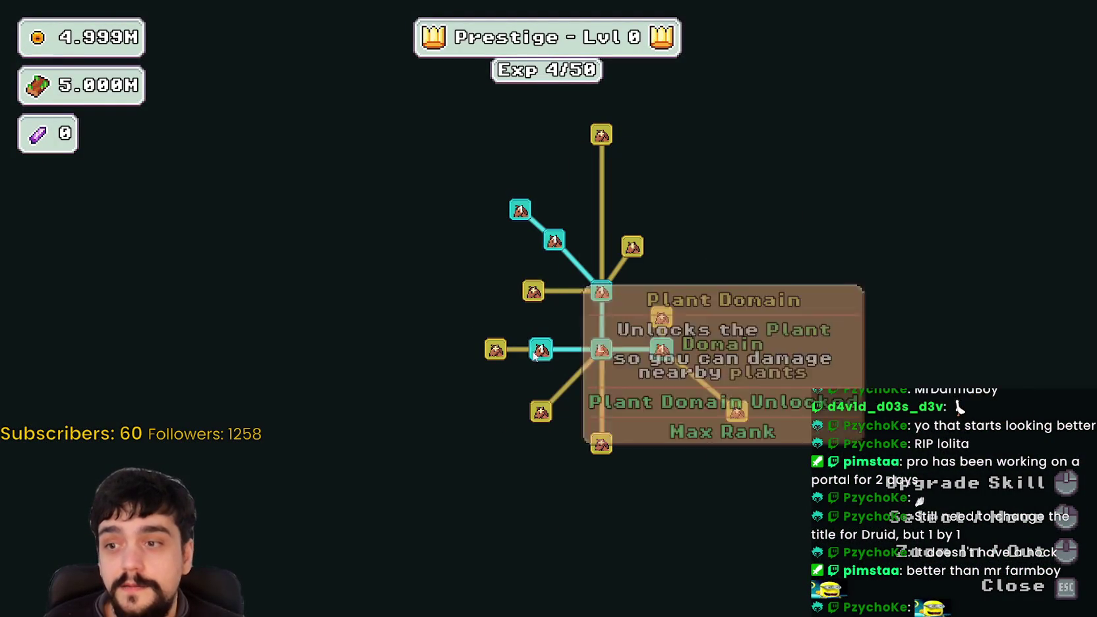
left_click(496, 349)
left_click(531, 293)
left_click(494, 237)
left_click(496, 321)
left_click(496, 379)
left_click(450, 349)
Step: Buy the lower skill nodes and Resource Domain upgrades, including Resource Domain Capacity
left_click(601, 444)
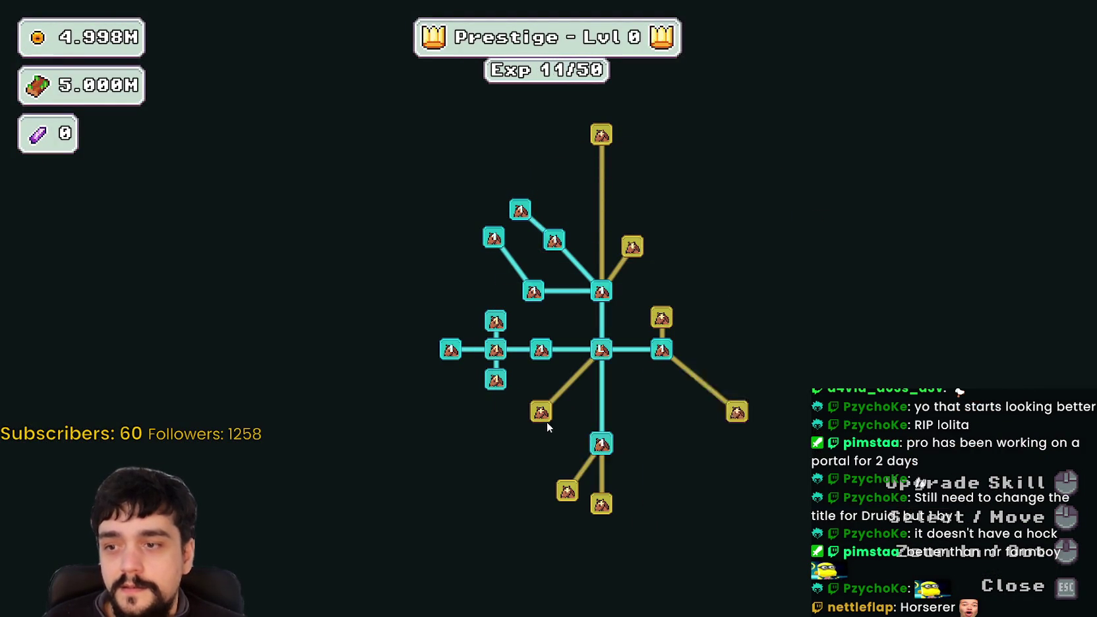
left_click(542, 414)
left_click(564, 495)
left_click(602, 505)
left_click(738, 410)
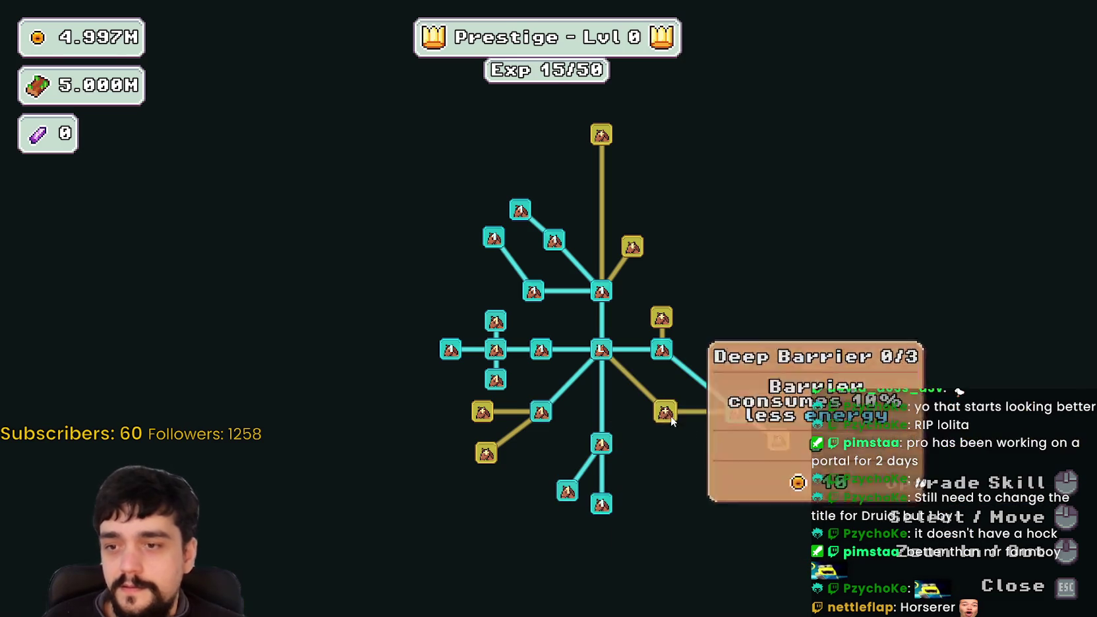
left_click(665, 412)
left_click(665, 455)
left_click(715, 453)
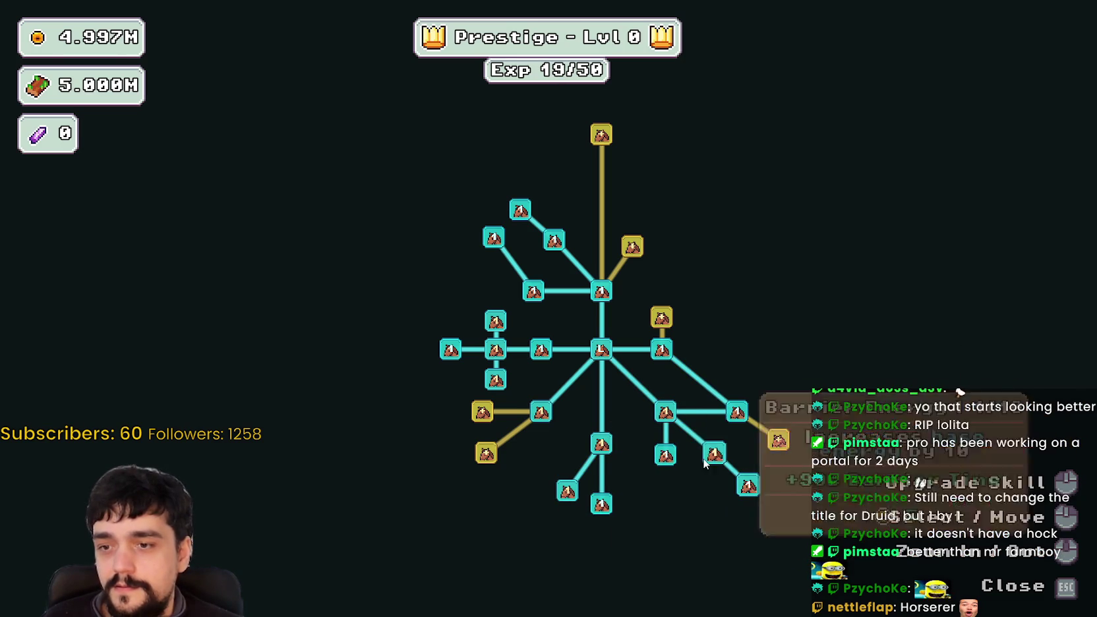
left_click(749, 485)
left_click(778, 440)
Step: Unlock Resource Domain Damage and buy more gold skill nodes before closing the board
left_click(661, 318)
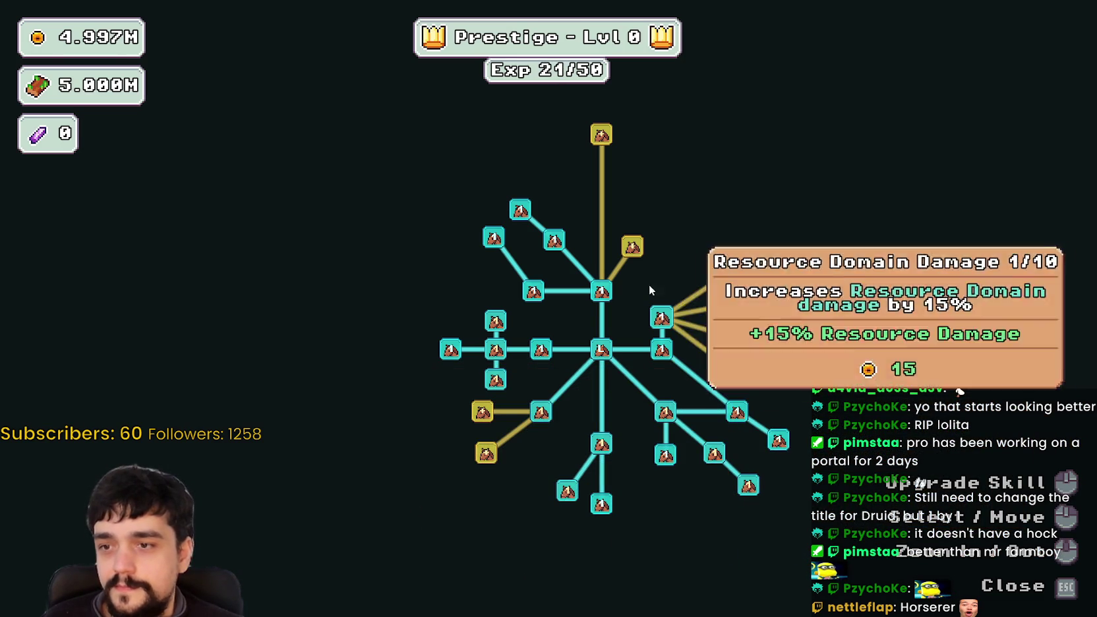
left_click(724, 276)
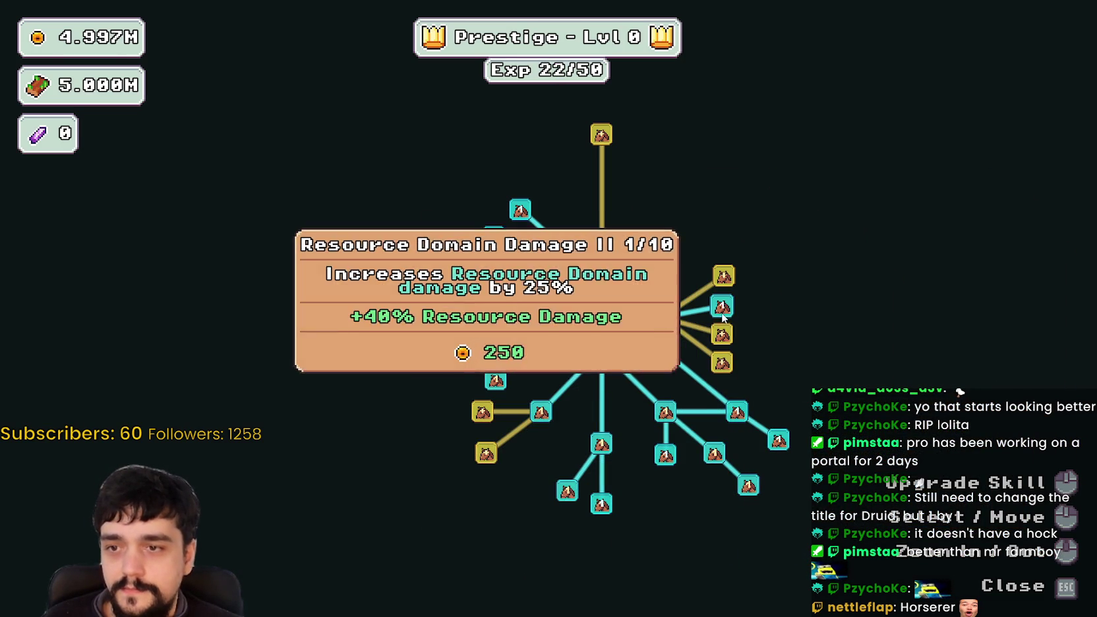
left_click(722, 363)
left_click(722, 306)
key("Escape")
Step: Walk to the portal and dismiss its stage selection without travelling
key("s")
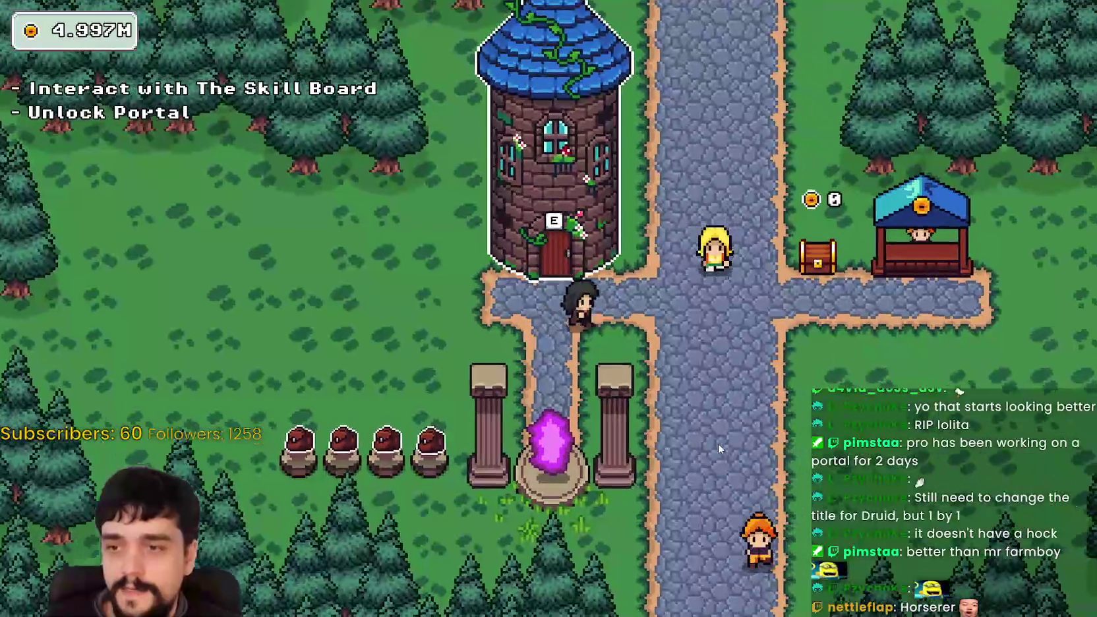
key("a")
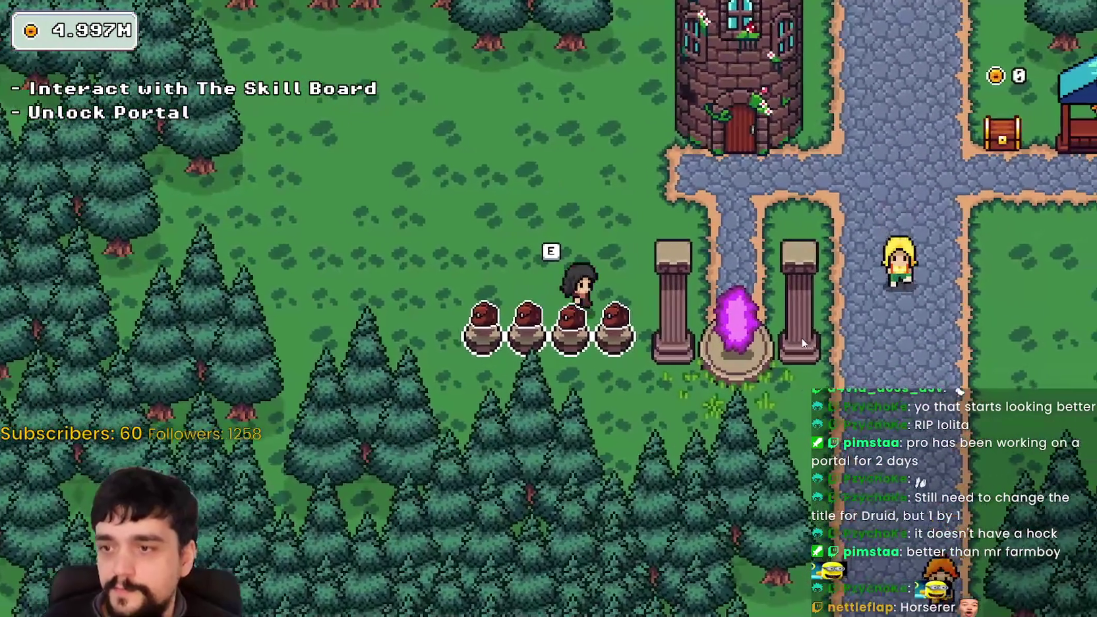
key("w")
key("s")
key("d")
key("e")
left_click(444, 523)
Step: Max Plant Domain Damage II at 10/10 and upgrade Plant Domain Damage in the Prestige tree
key("Tab")
left_click(409, 312)
left_click(408, 313)
left_click(408, 313)
left_click(409, 313)
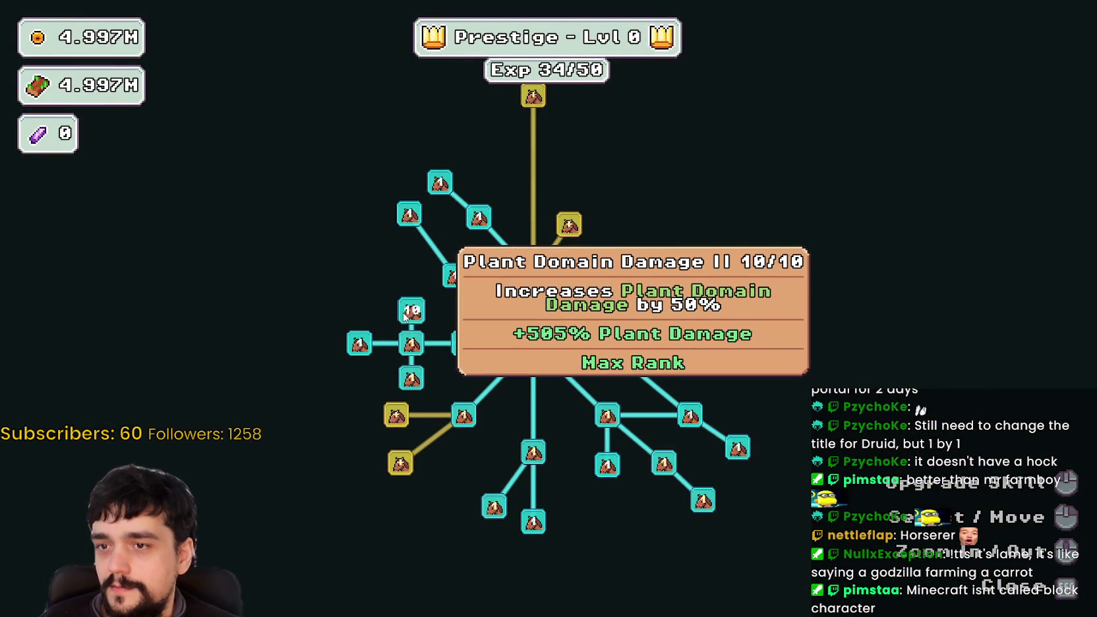
left_click(412, 343)
left_click(410, 378)
left_click(410, 378)
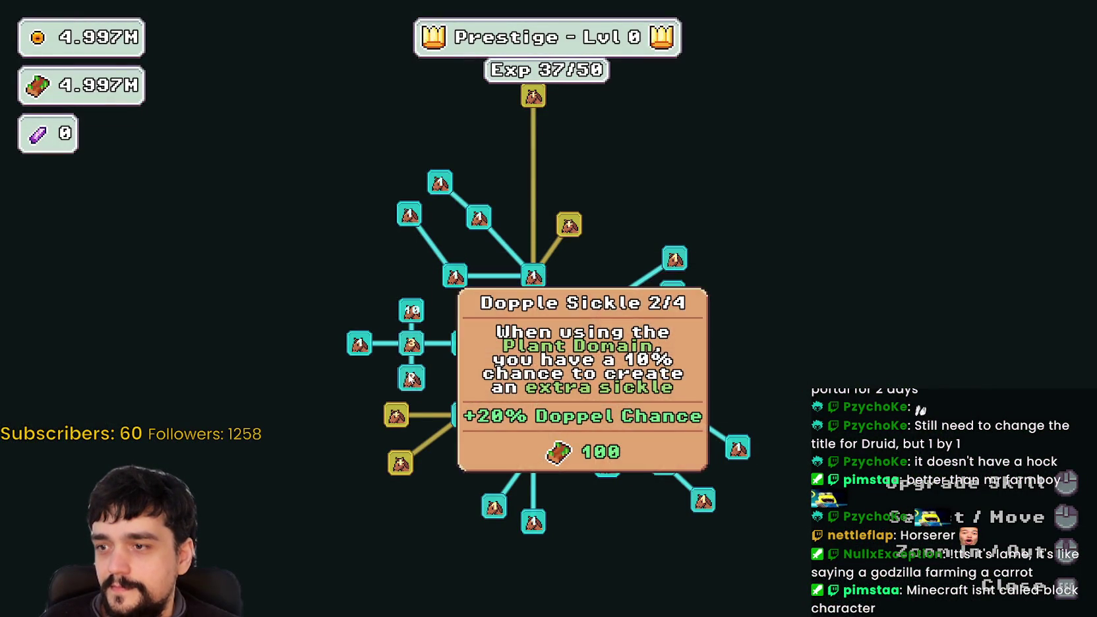
left_click(413, 346)
left_click(413, 346)
key("Escape")
Step: Walk down onto the village portal and travel to The Forest's Stage 1
key("s")
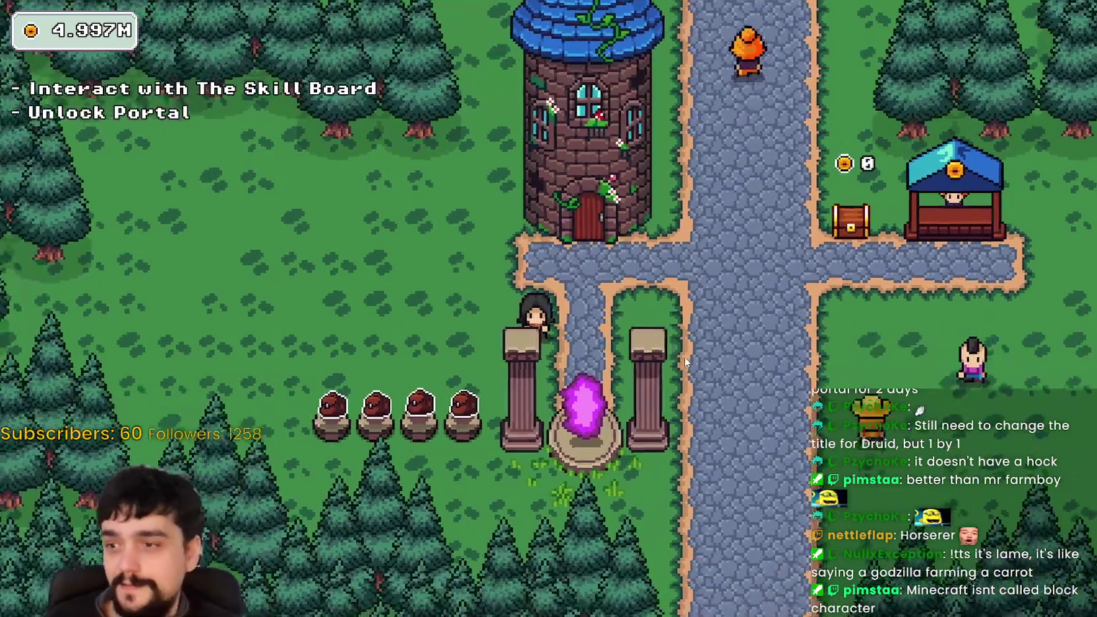
key("e")
left_click(314, 527)
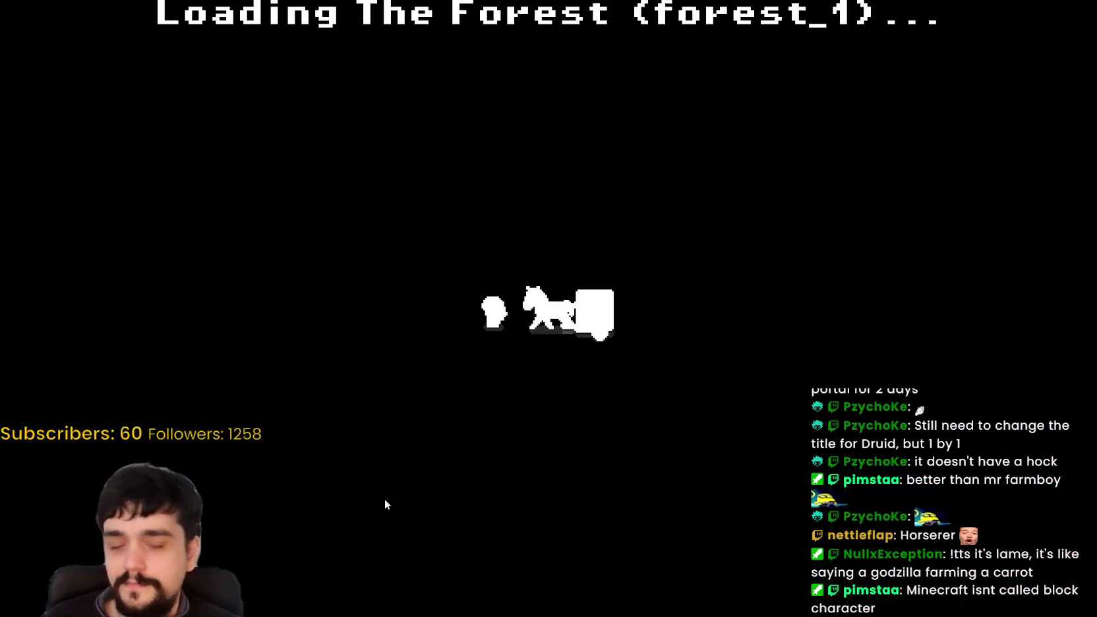
Step: Harvest the plants around the portal tree, swapping between hoe and axe to chop a beanstalk
key("a")
key("w")
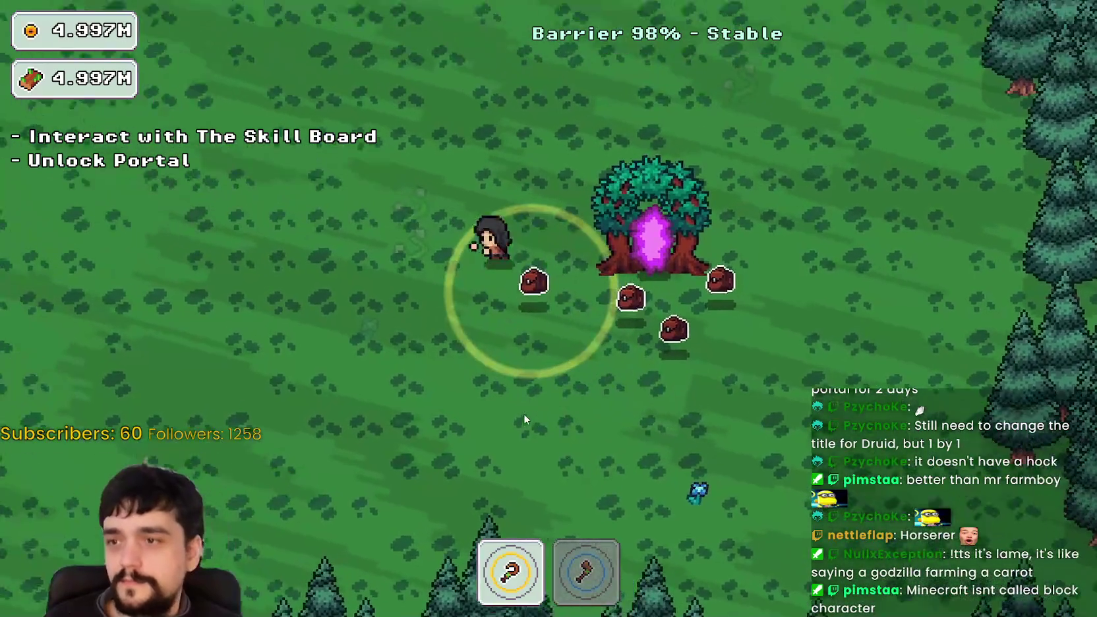
key("a")
key("w")
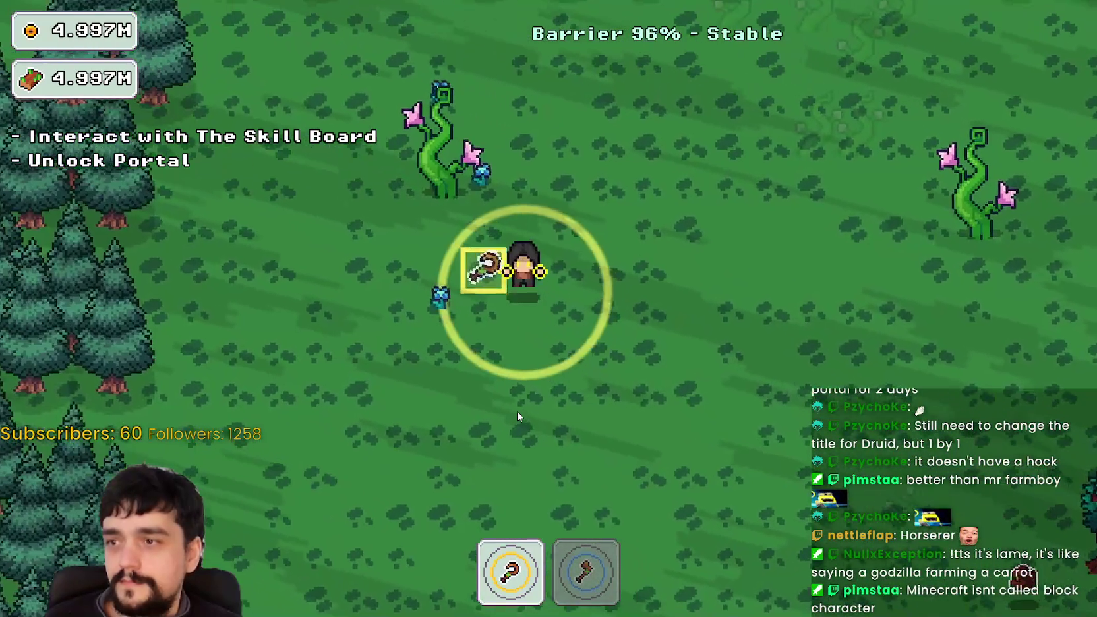
key("w")
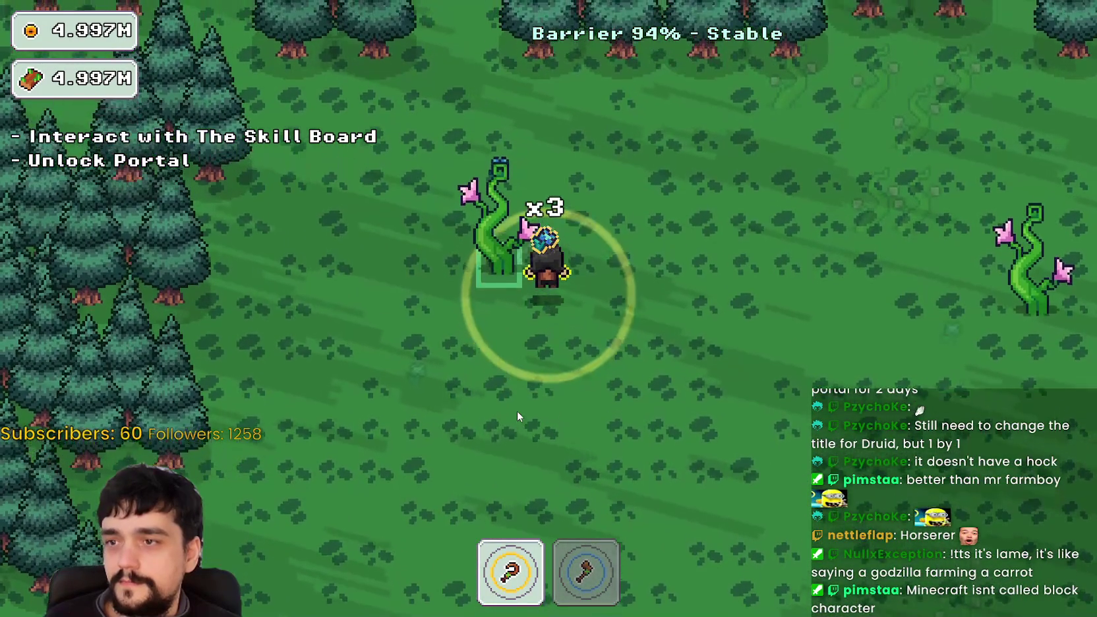
key("s")
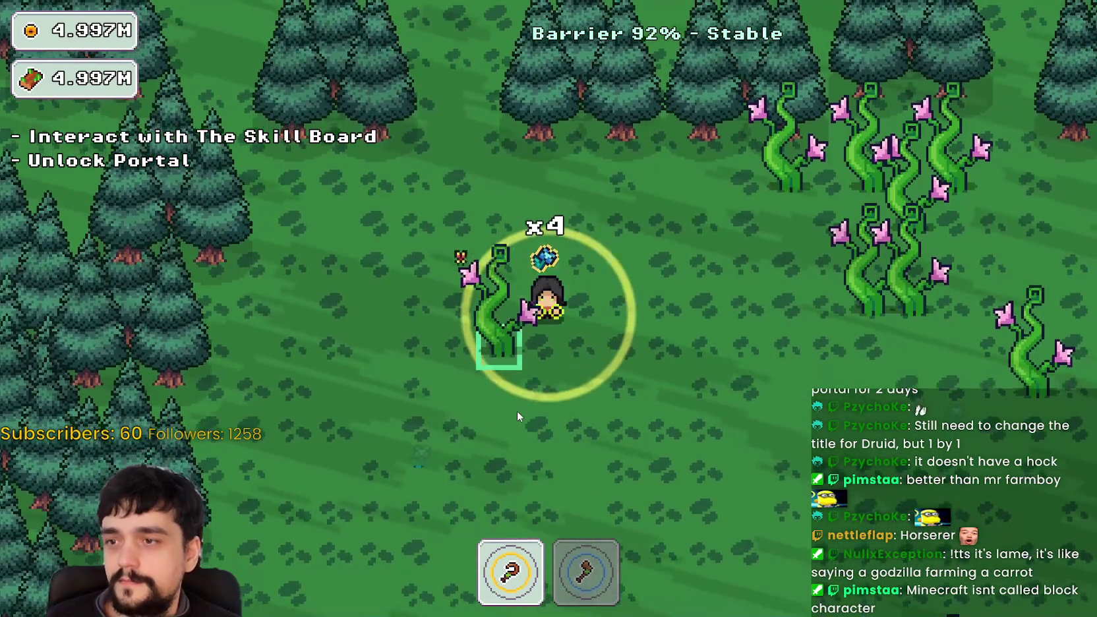
key("2")
key("w")
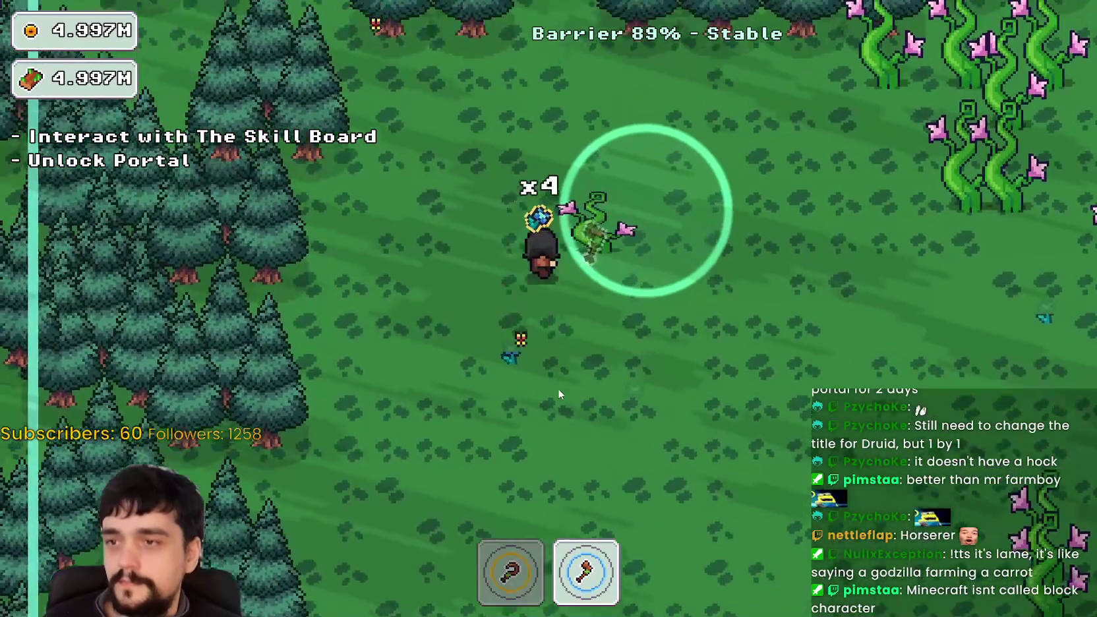
key("d")
key("d")
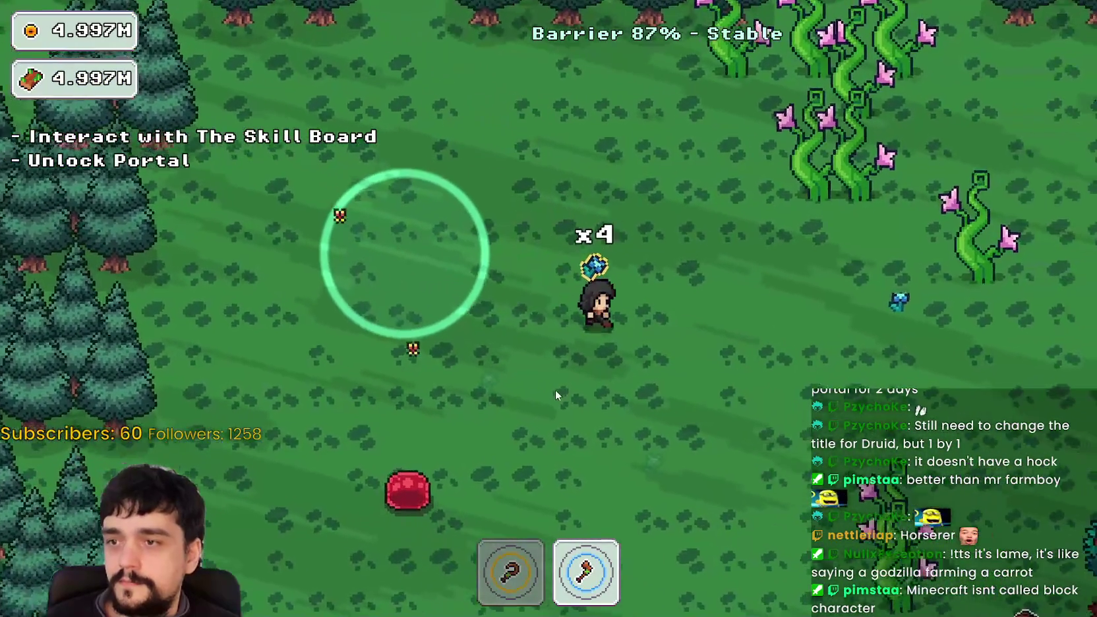
key("s")
key("1")
key("s")
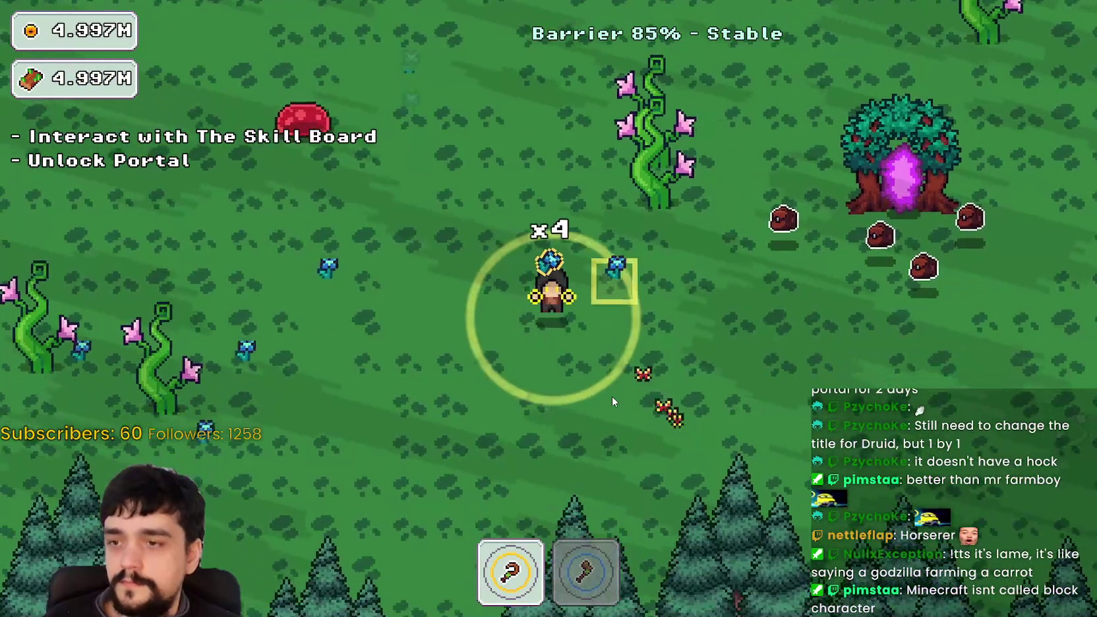
key("d")
key("d")
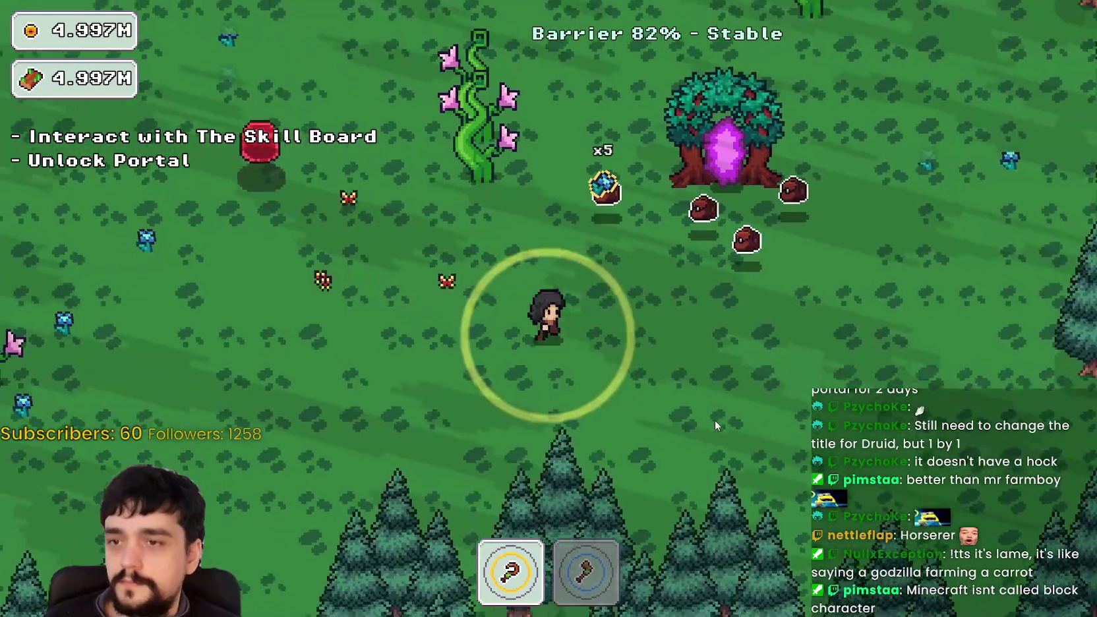
key("w")
key("w")
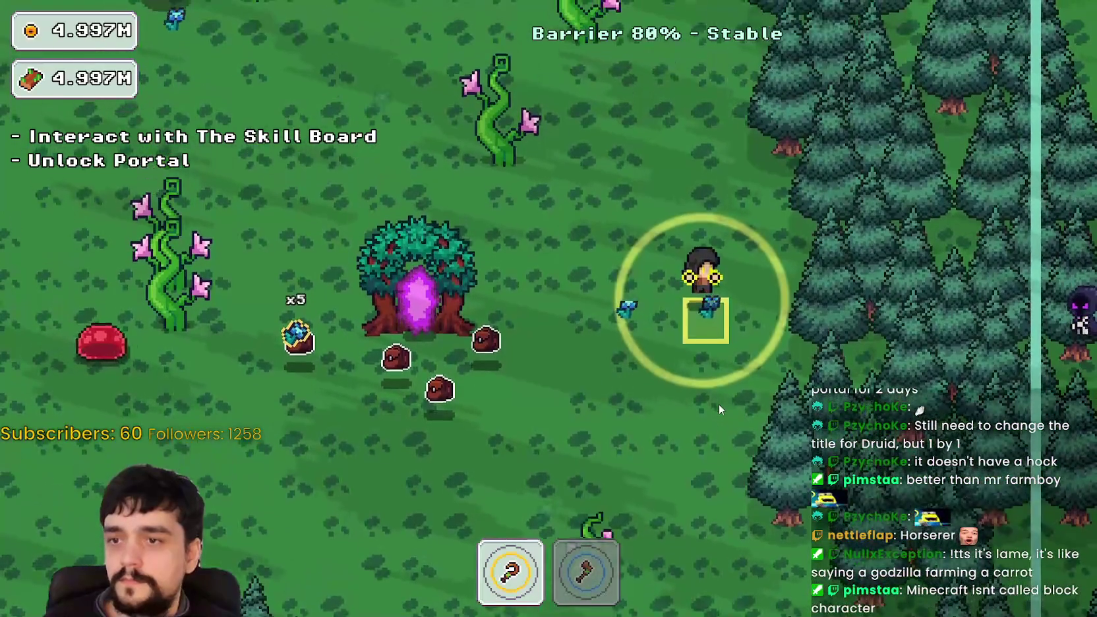
key("a")
key("s")
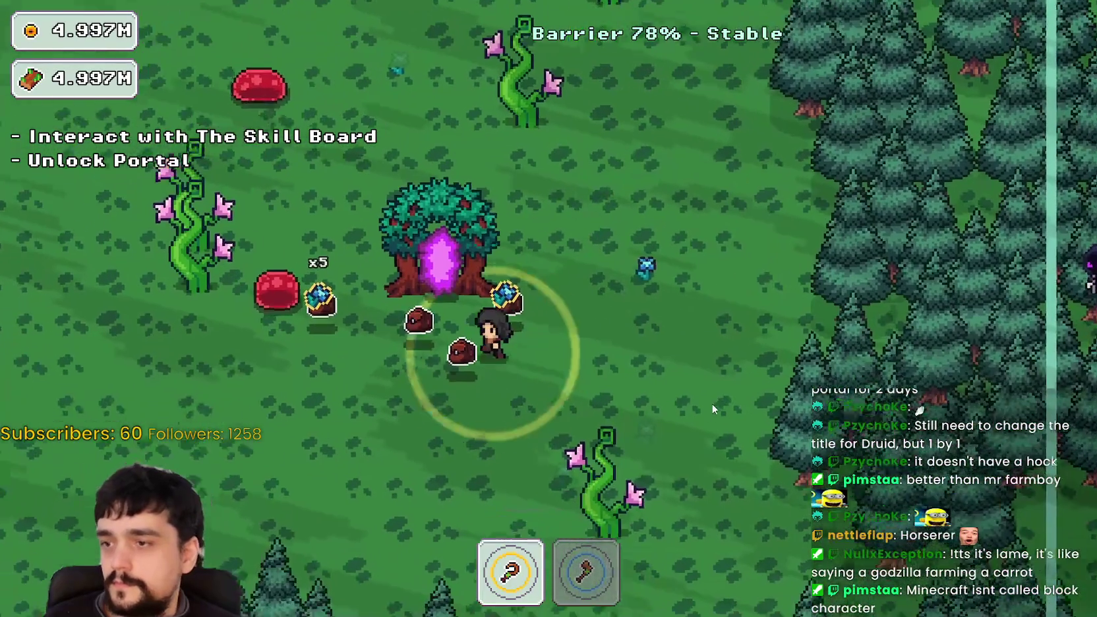
key("d")
key("2")
key("a")
key("d")
key("s")
key("s")
key("a")
Step: Head to the slimes for gems and clear the beanstalk cluster with the axe
key("1")
key("w")
key("a")
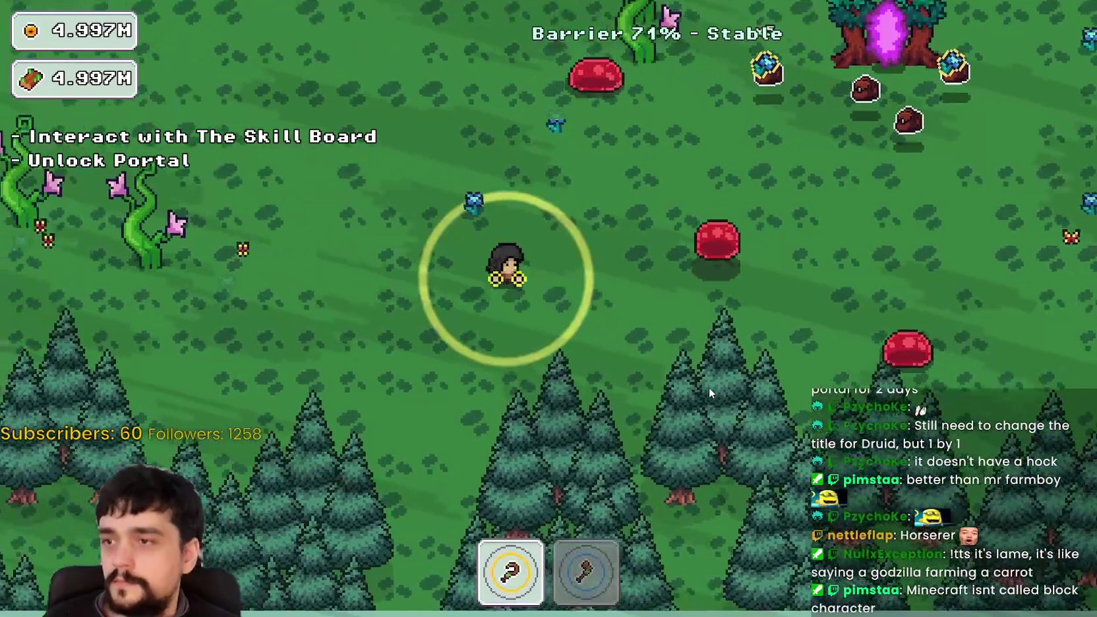
key("d")
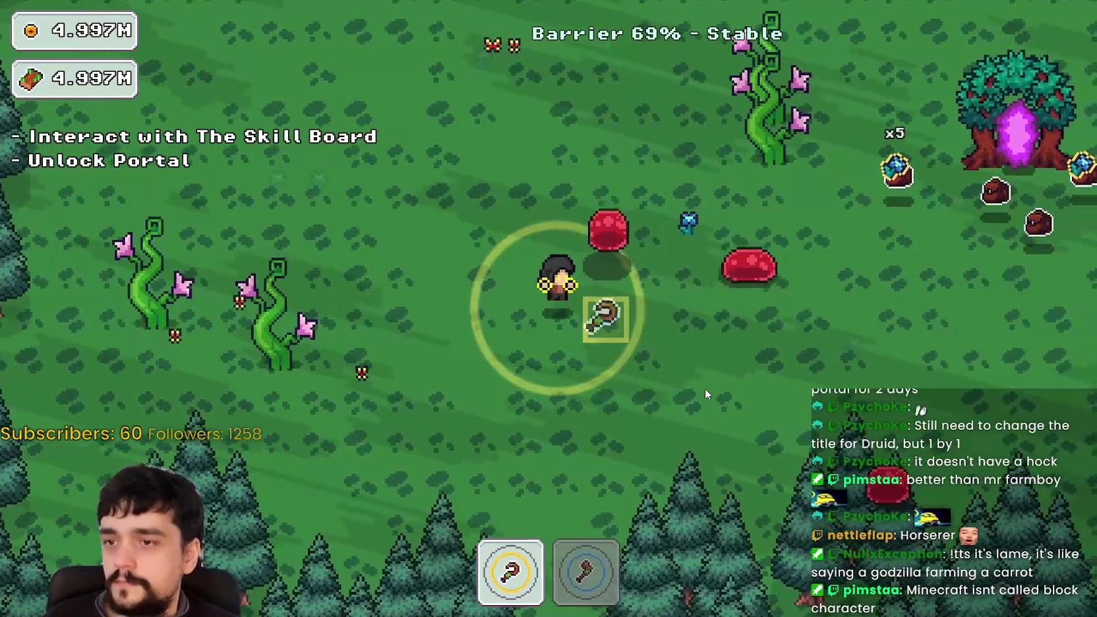
key("w")
key("a")
key("d")
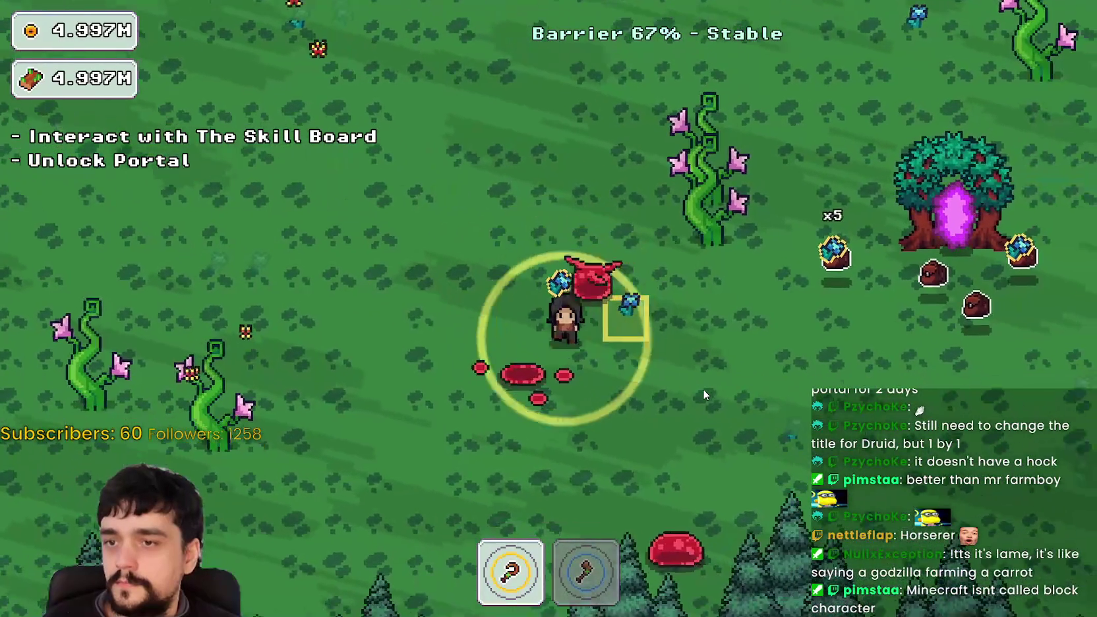
key("s")
key("d")
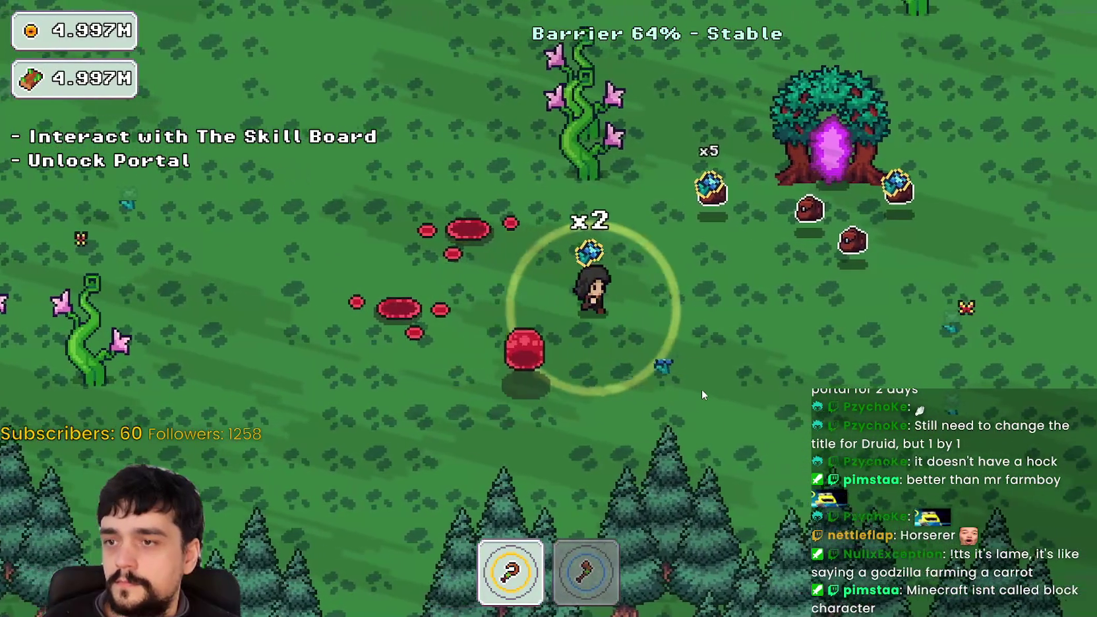
key("w")
key("w")
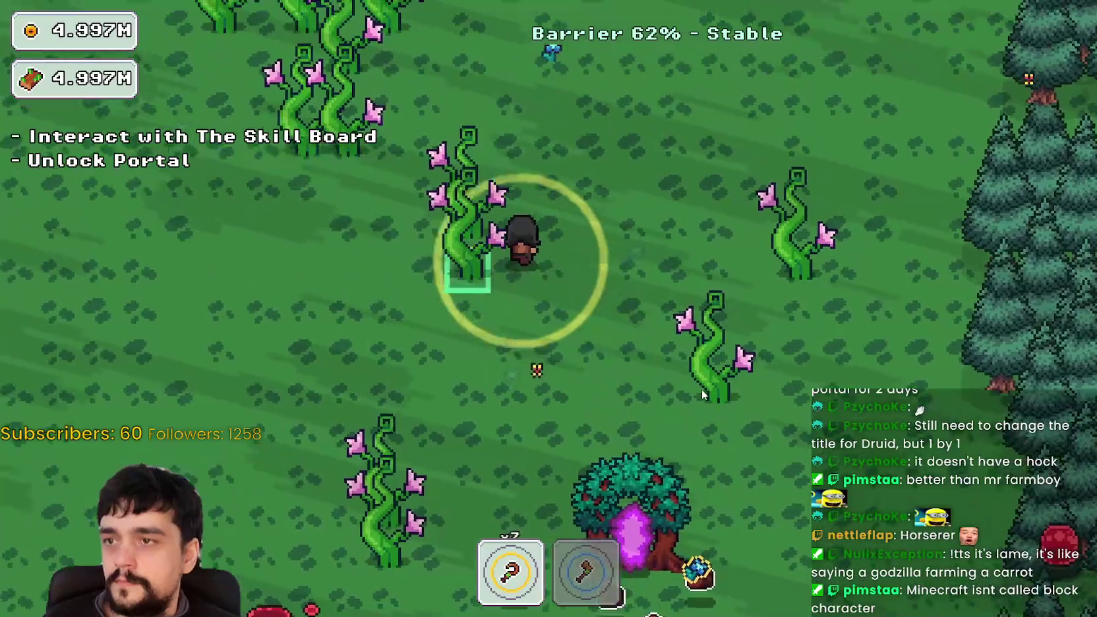
key("2")
key("a")
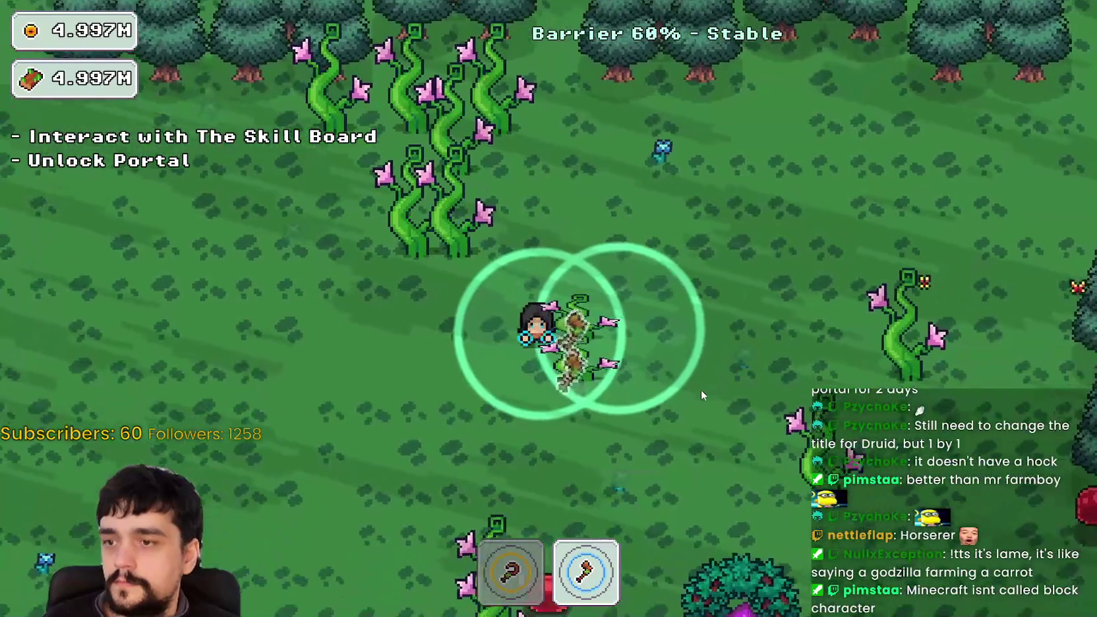
key("s")
key("w")
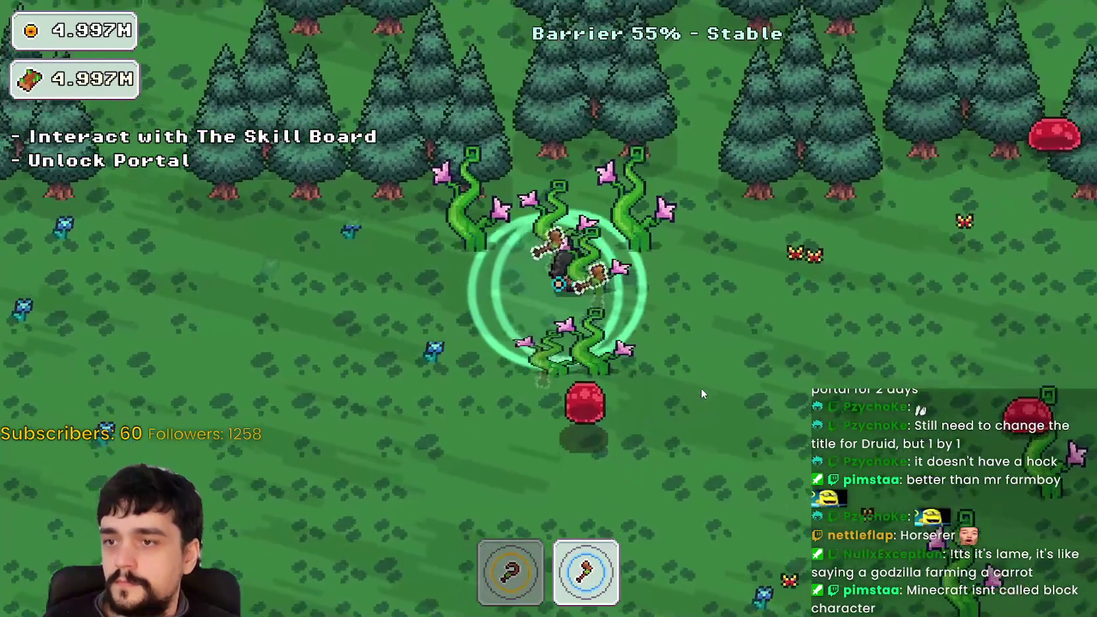
key("s")
key("a")
key("w")
key("d")
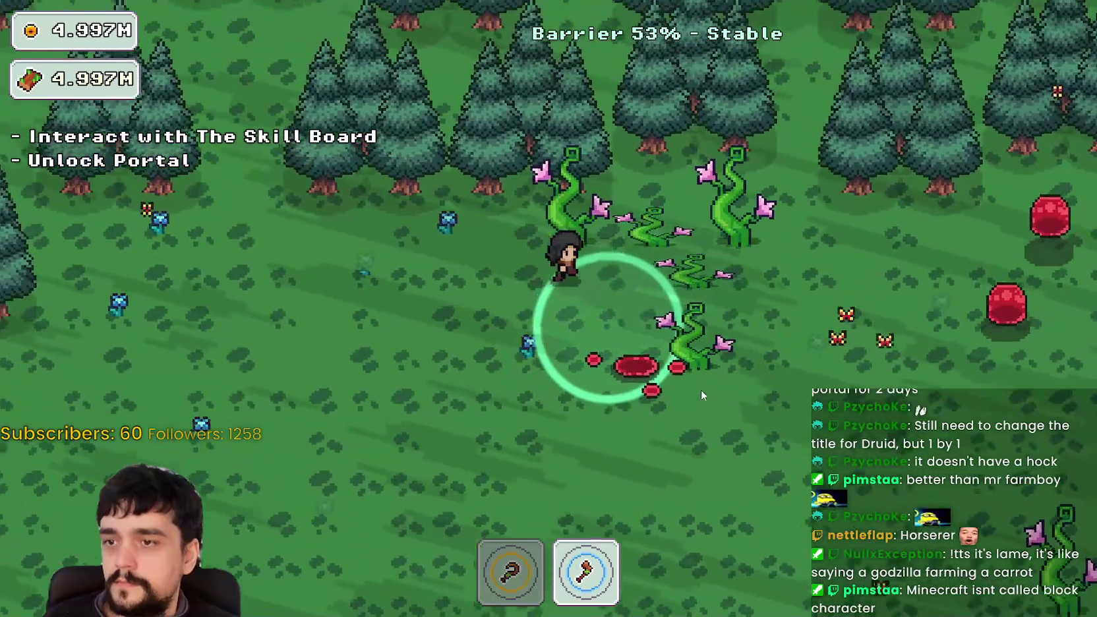
key("w")
key("d")
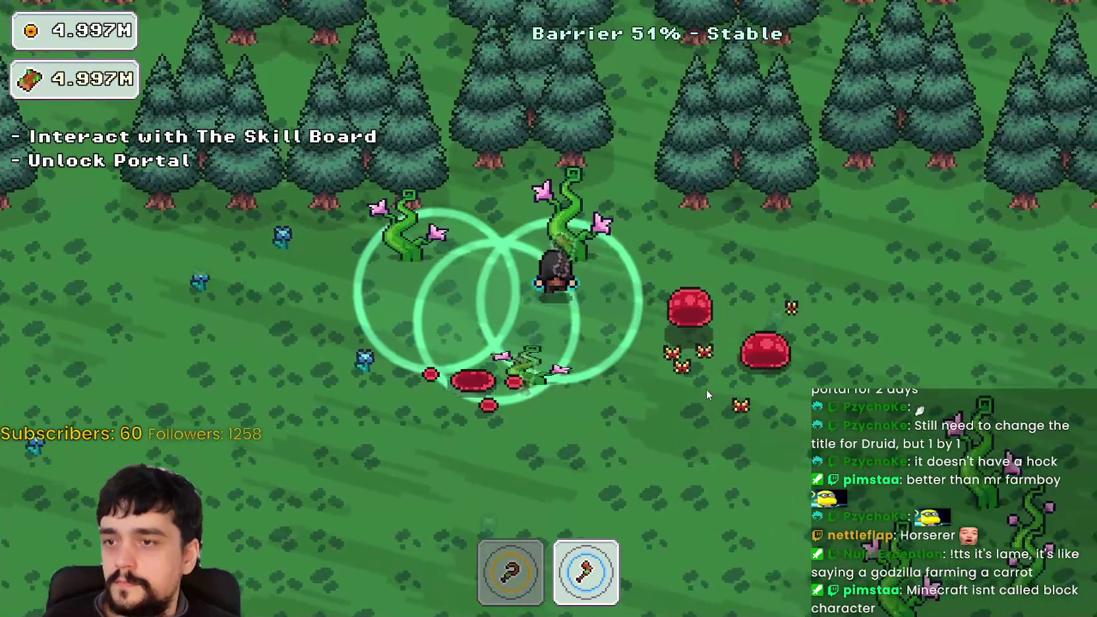
Step: Switch back to the hoe, walk past the slimes to the portal tree and enter it
key("a")
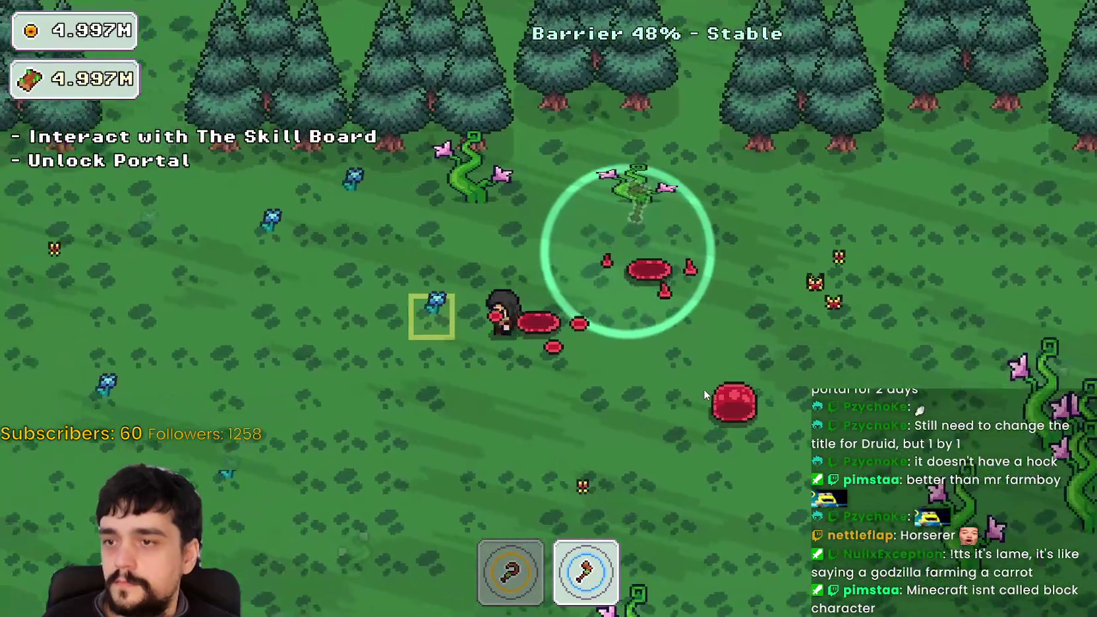
key("1")
key("s")
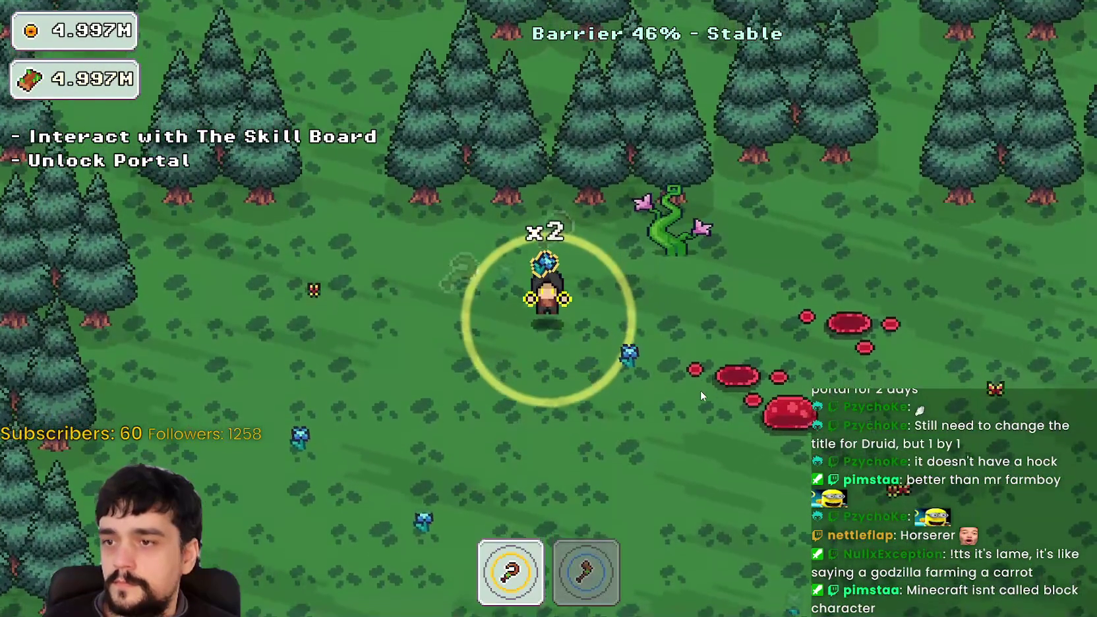
key("d")
key("a")
key("s")
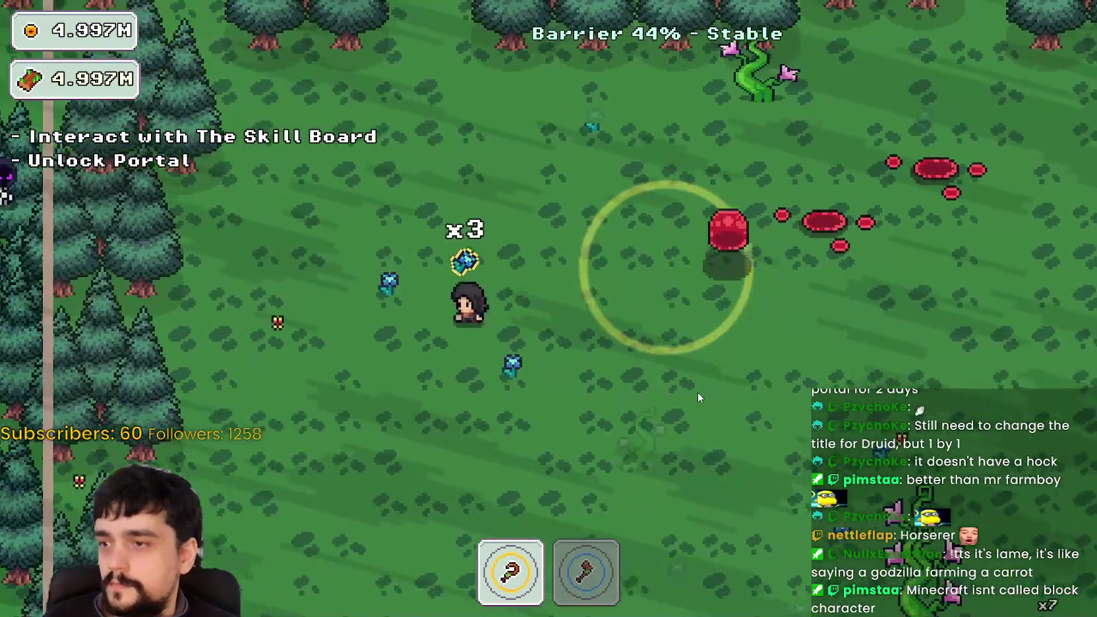
key("s")
key("d")
key("d")
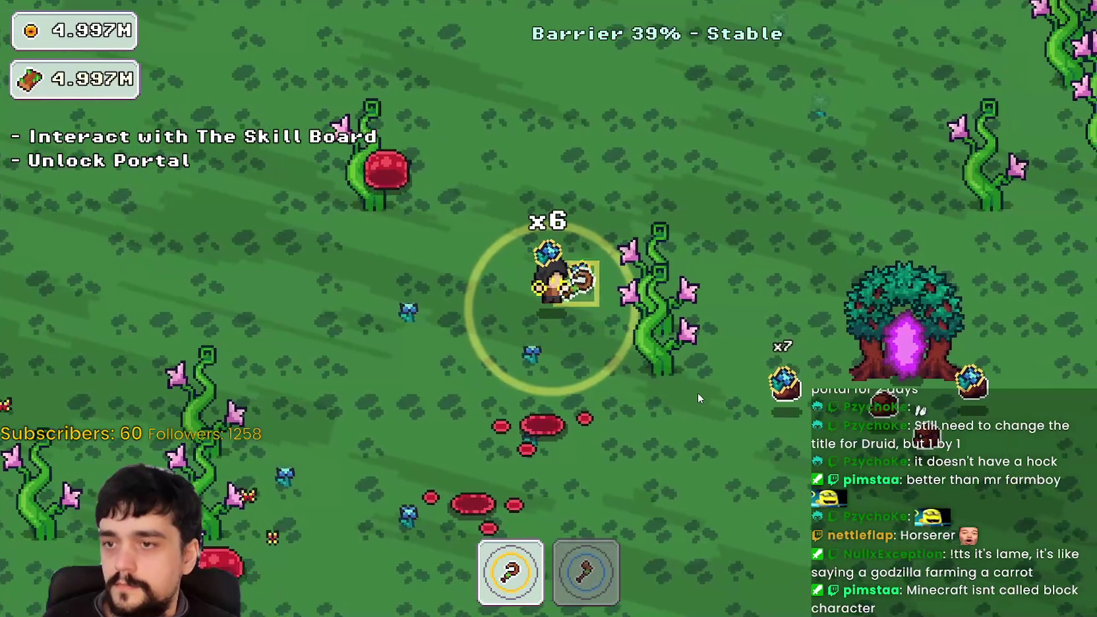
key("s")
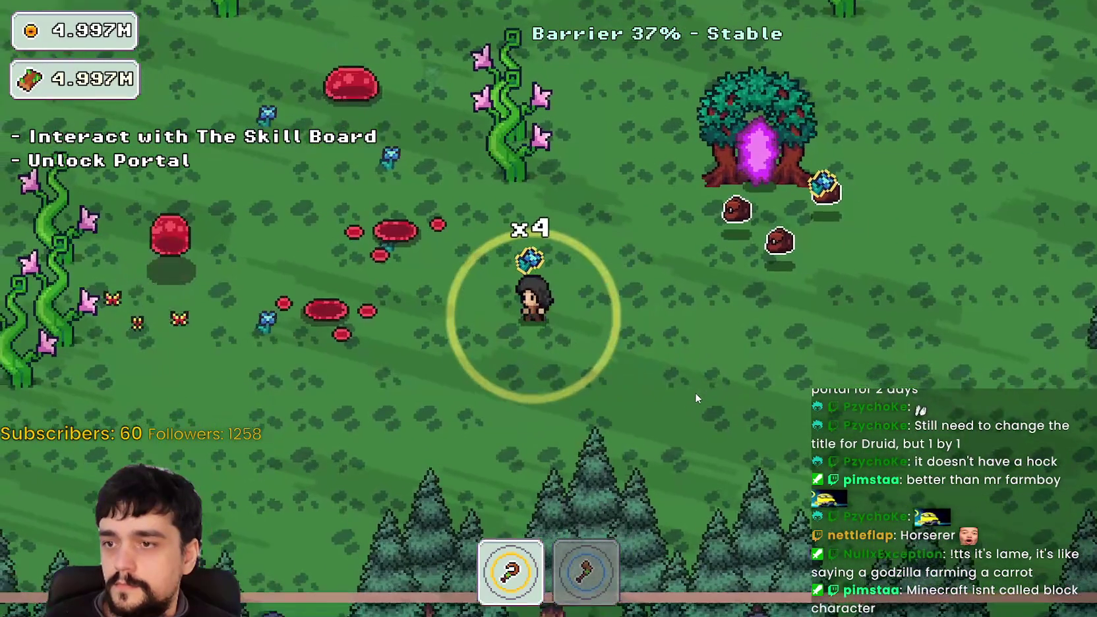
key("d")
key("w")
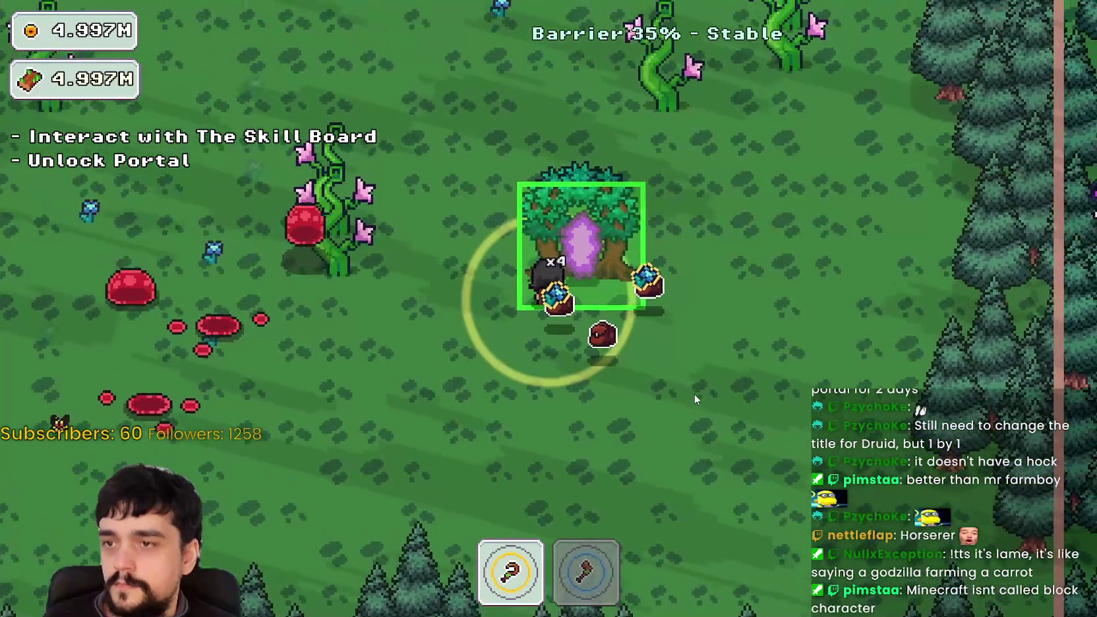
key("e")
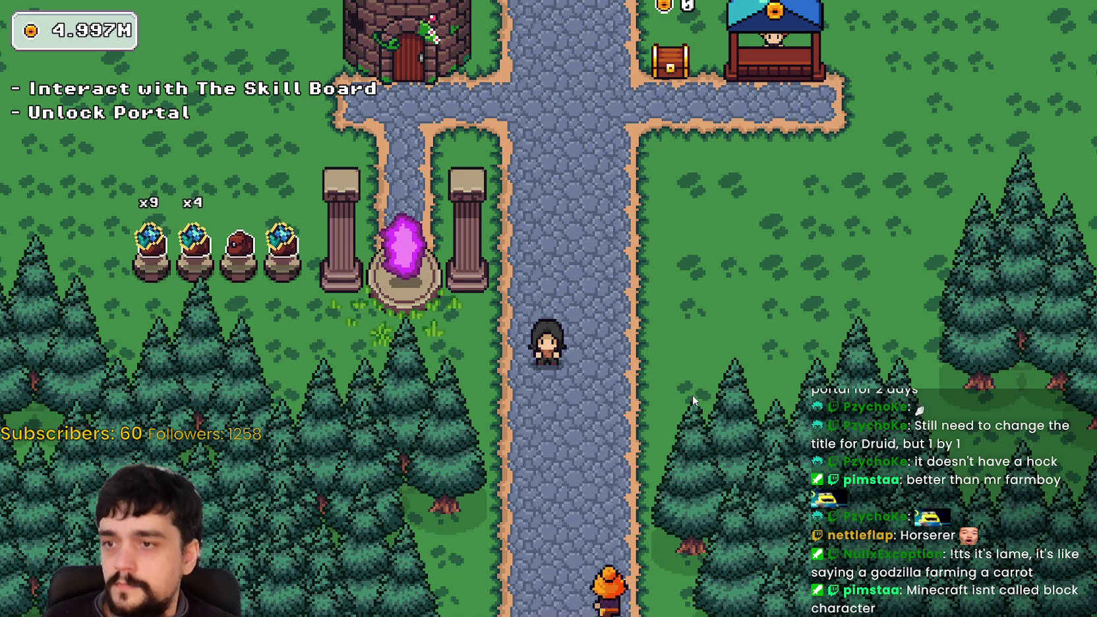
Step: Walk up the village road past the item pedestals to the shop stall and chest
key("w")
key("a")
key("a")
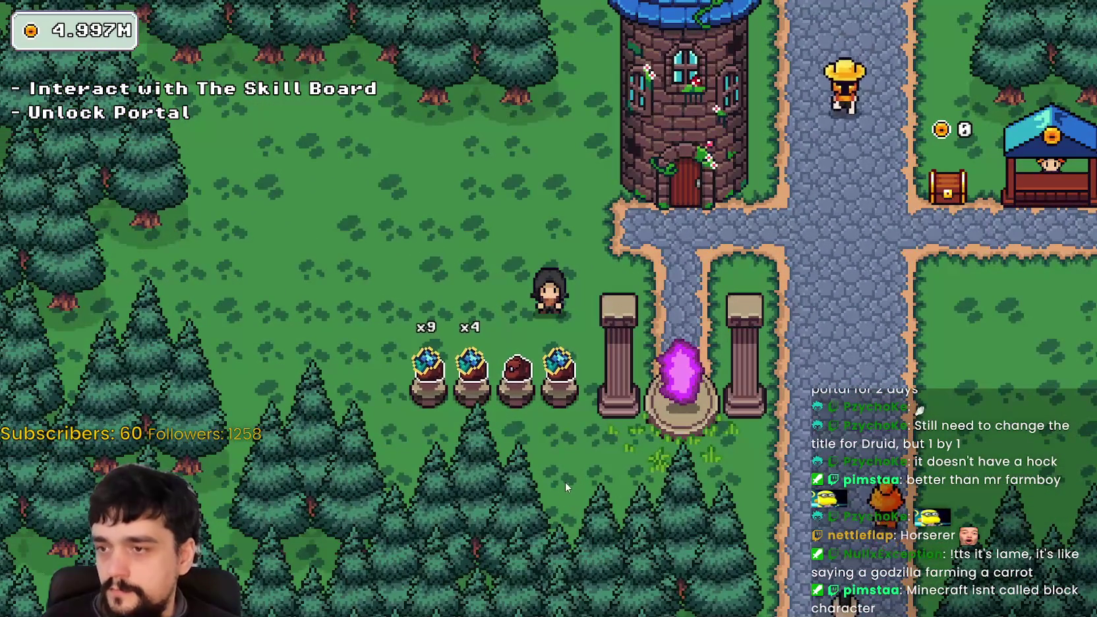
key("a")
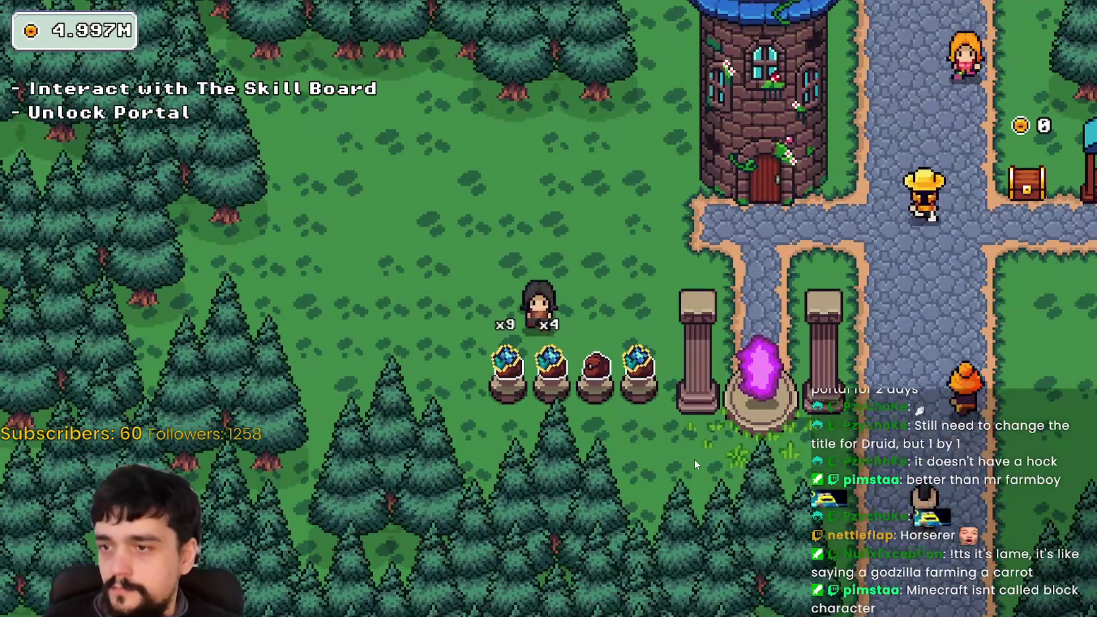
key("d")
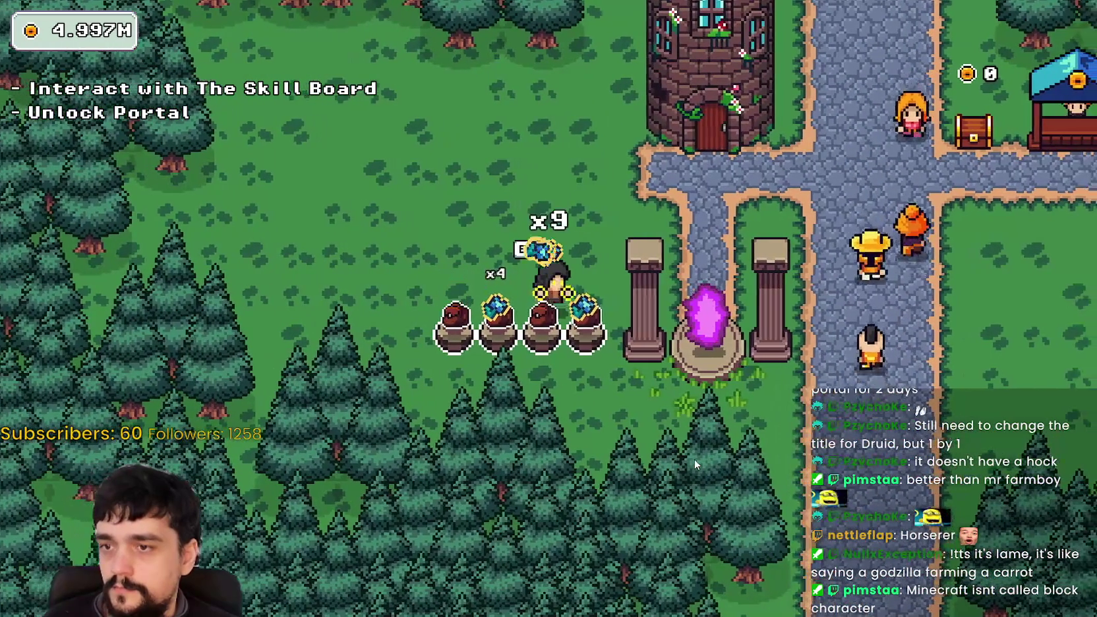
key("d")
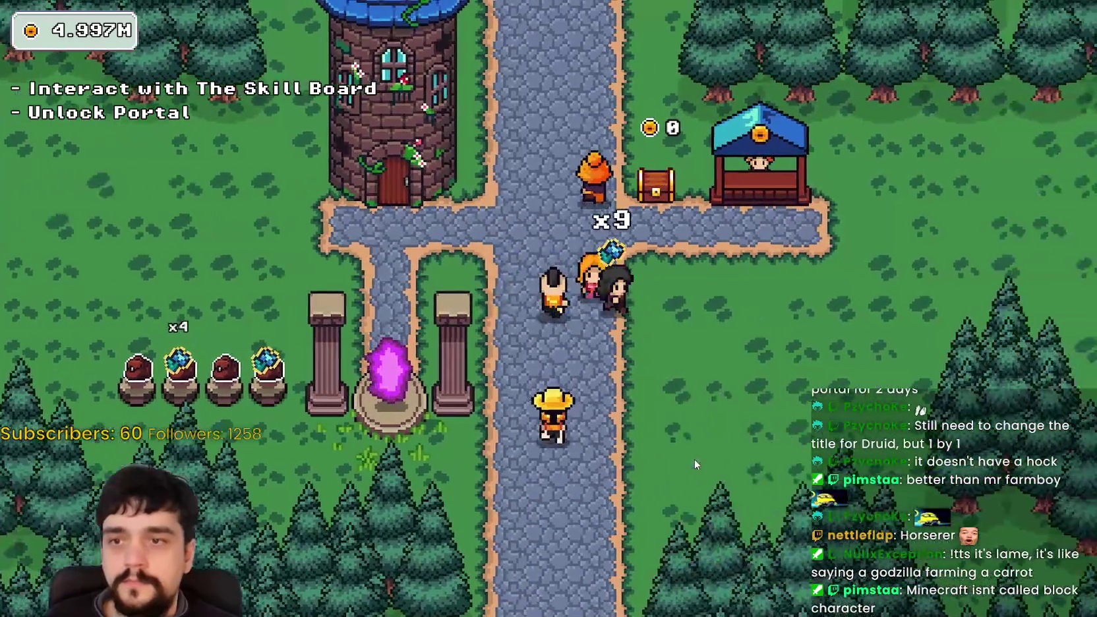
key("d")
key("w")
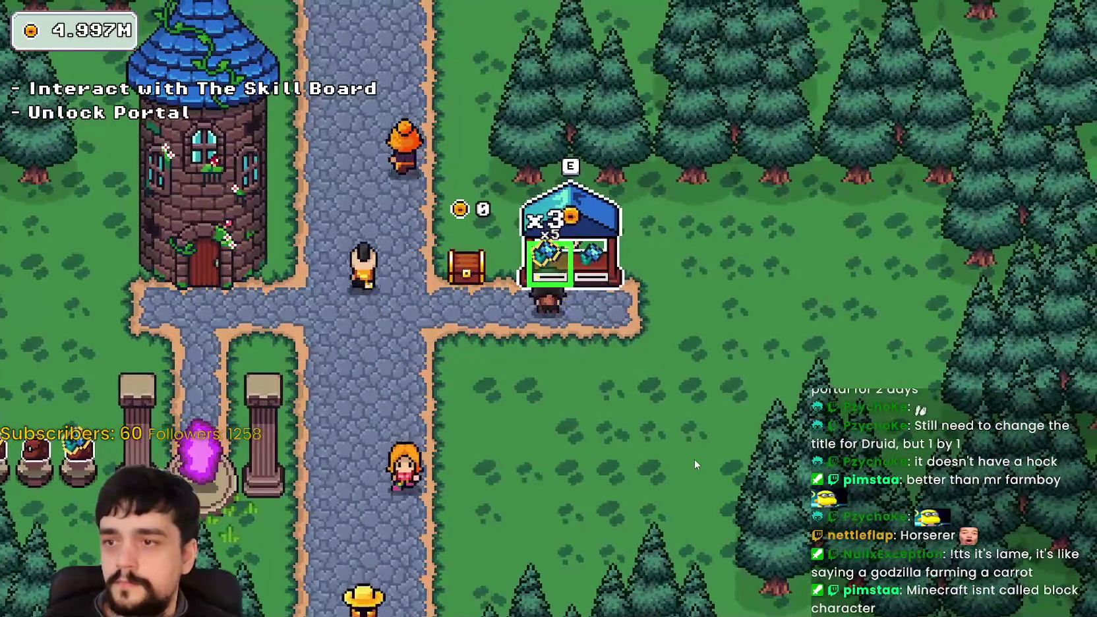
key("a")
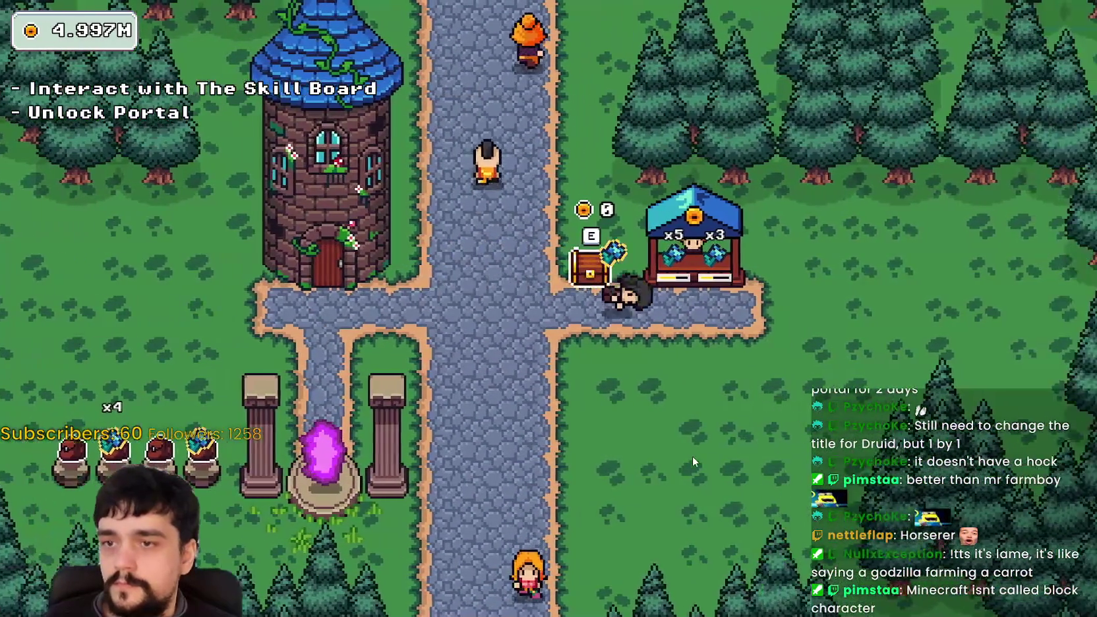
key("a")
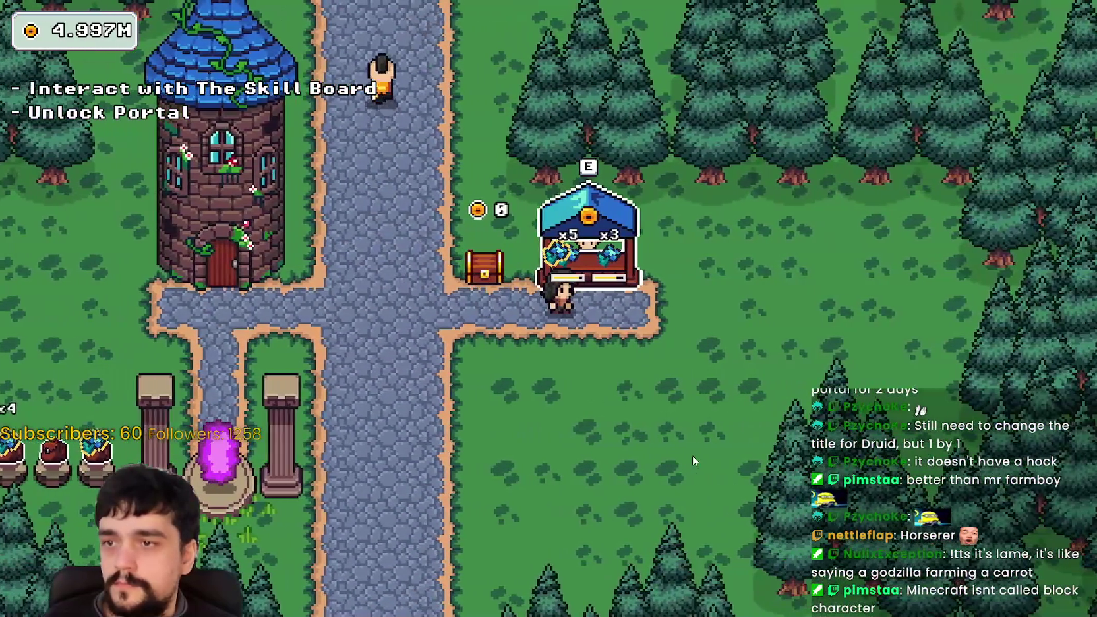
key("d")
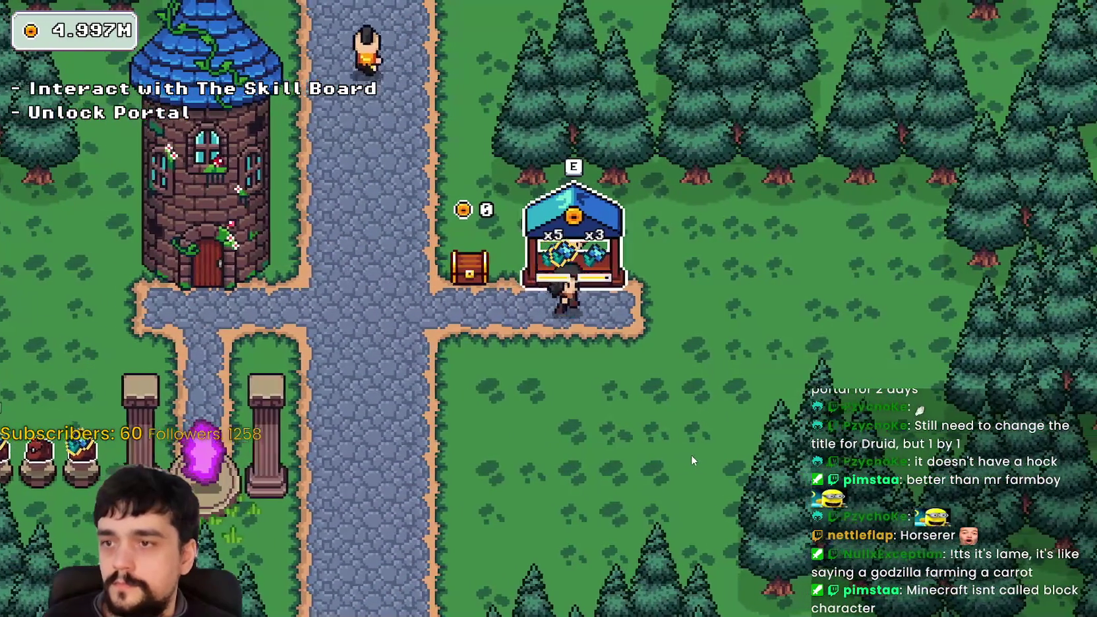
Step: Check the pots beside the portal, then trigger the gem stall's interaction prompt
key("a")
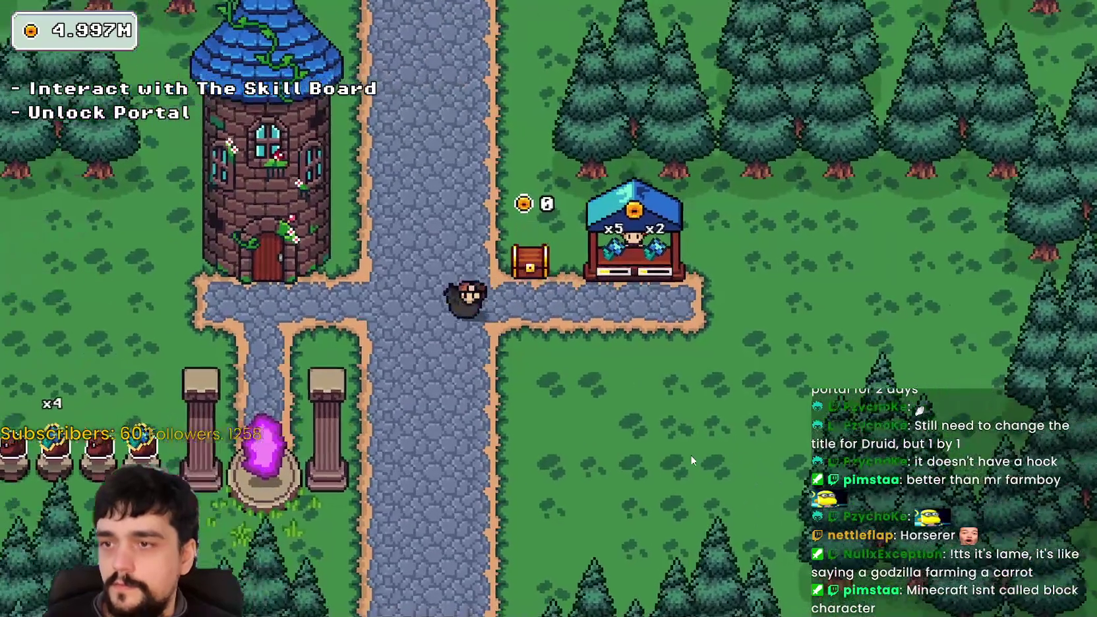
key("s")
key("w")
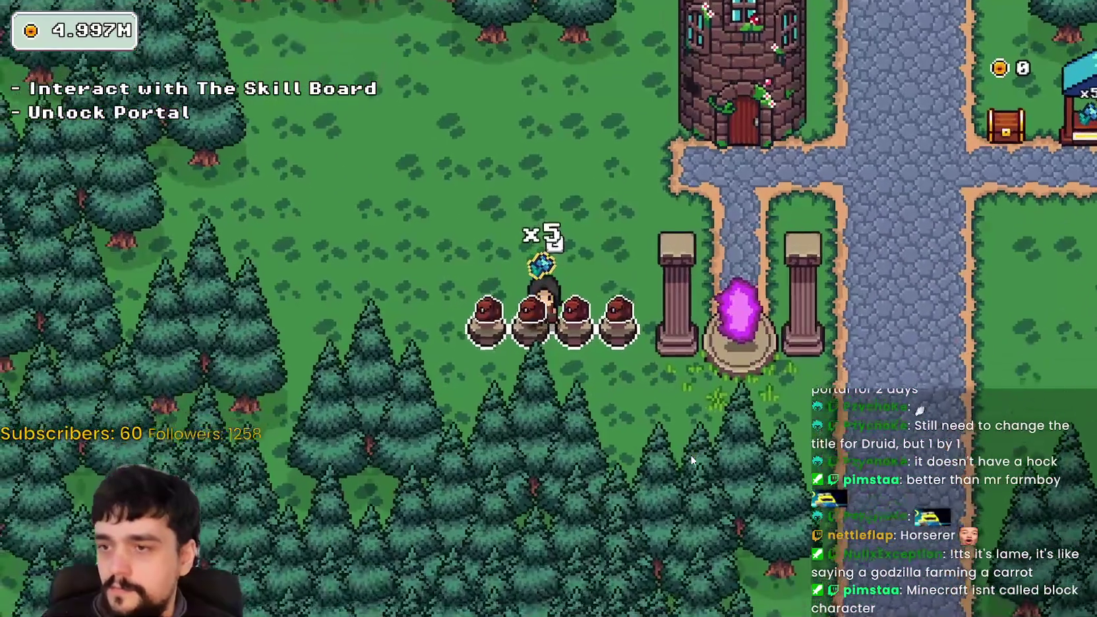
key("d")
key("d")
key("w")
key("a")
key("a")
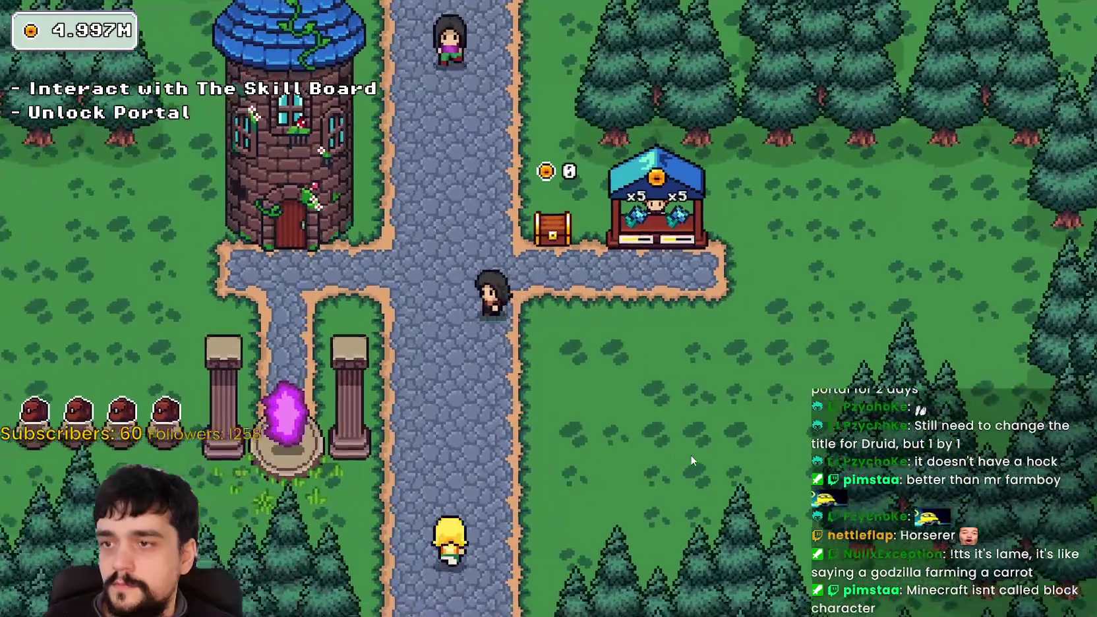
key("d")
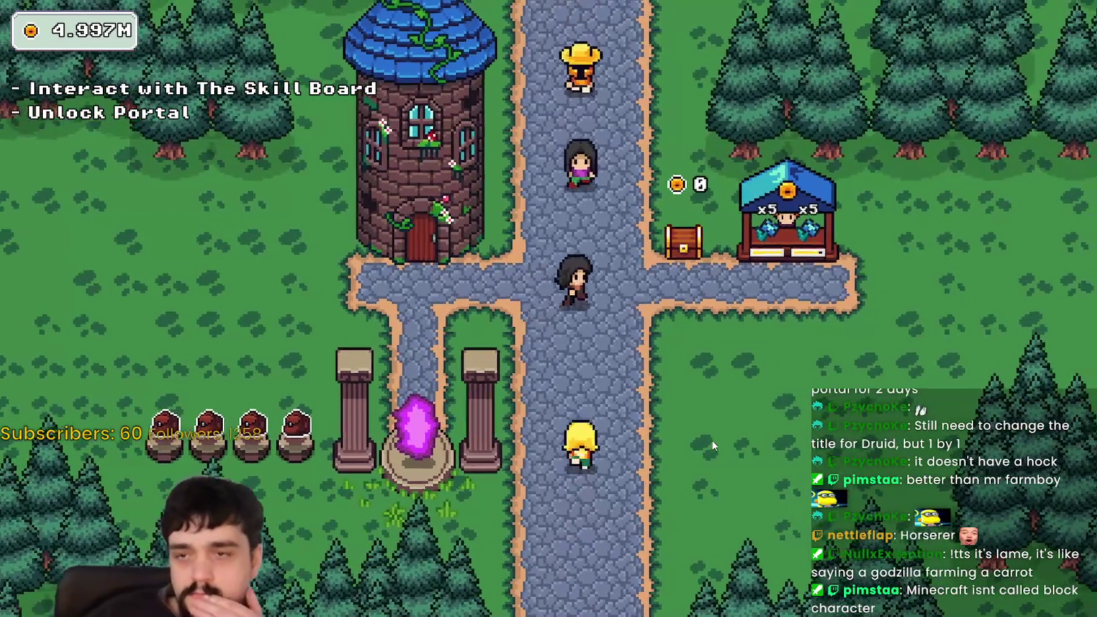
key("a")
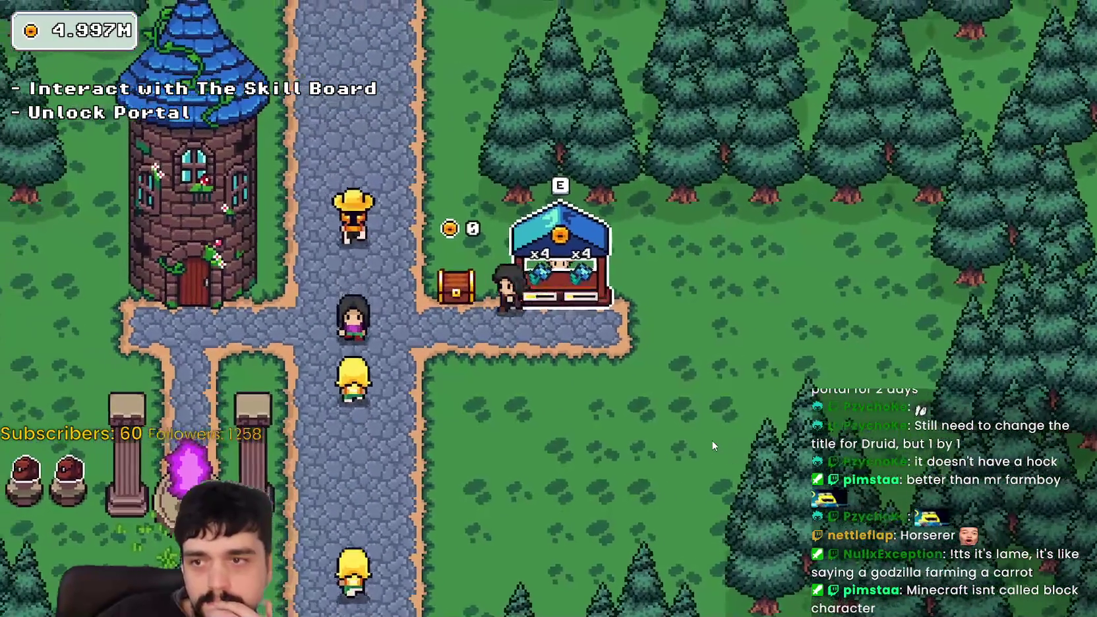
Step: Visit the jars past the pillars and the tower door, checking their prompts
key("a")
key("s")
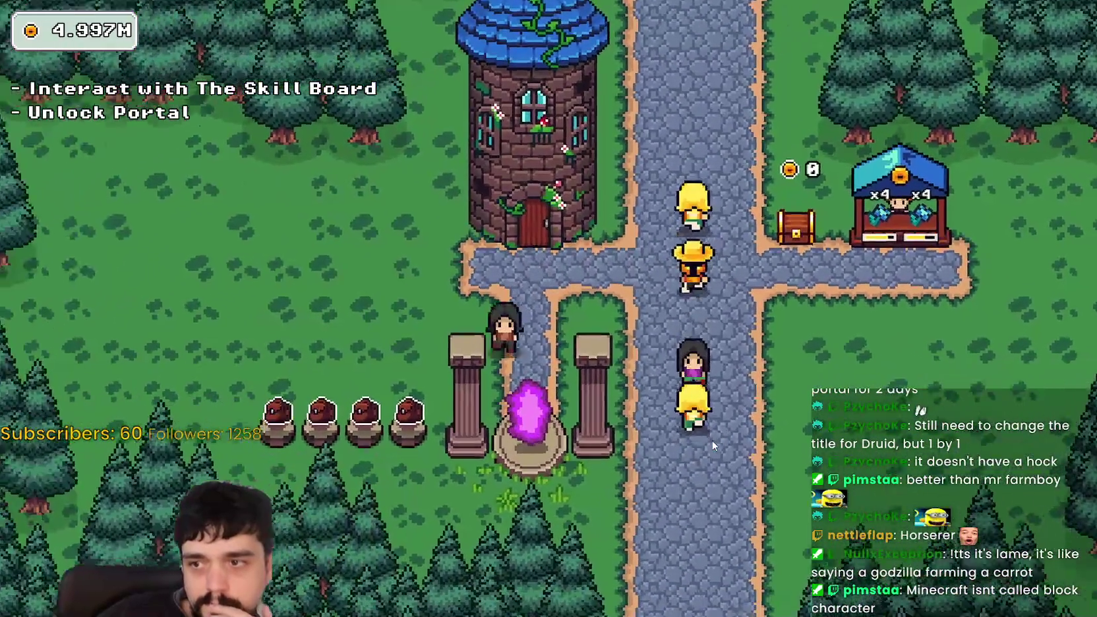
key("w")
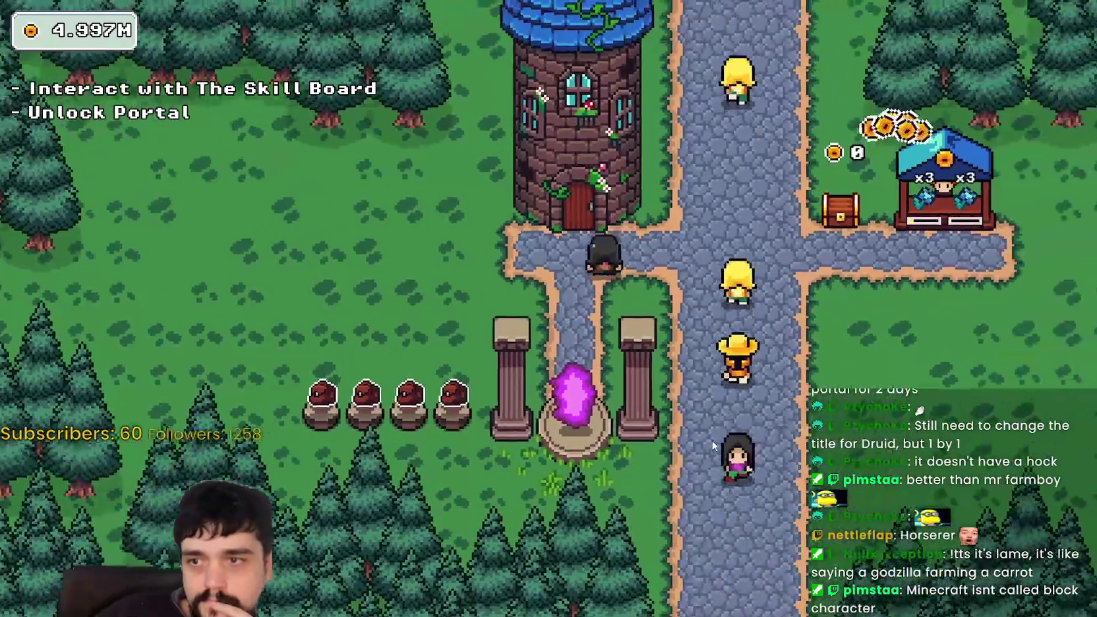
key("a")
key("s")
key("a")
key("d")
key("w")
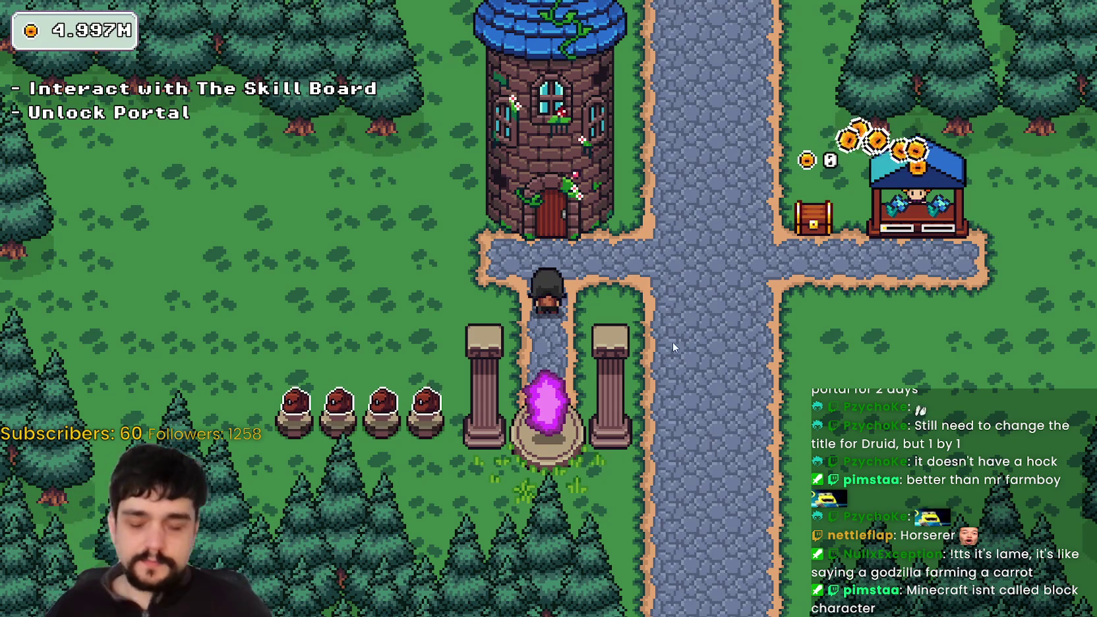
Step: Walk from the portal to the treasure chest by the stall and test its E prompt twice
key("s")
key("w")
key("a")
key("s")
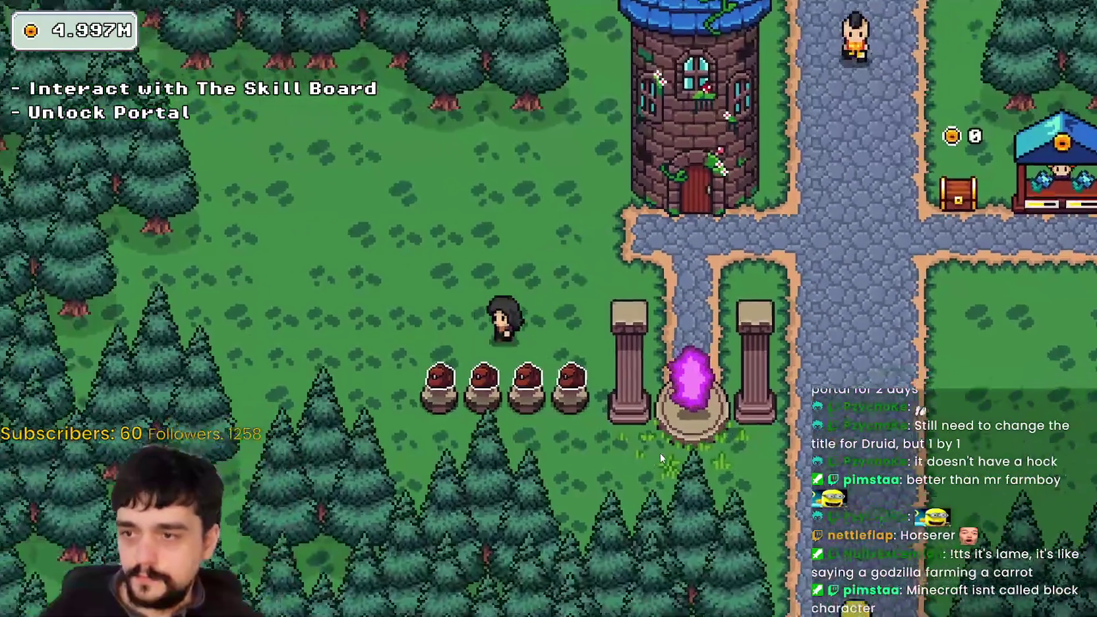
key("d")
key("w")
key("a")
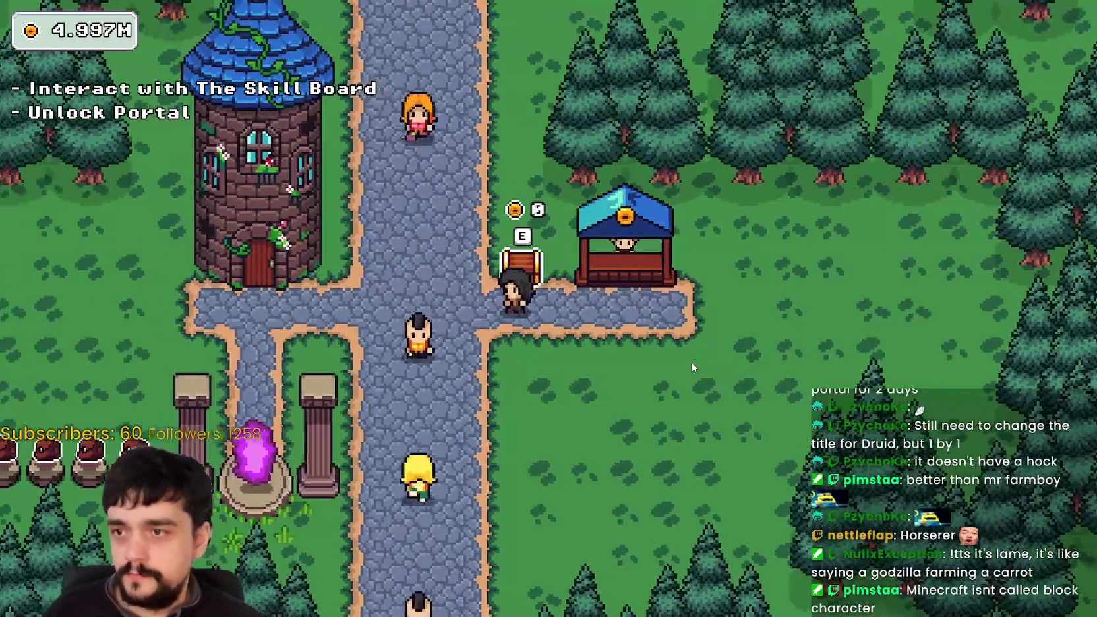
key("a")
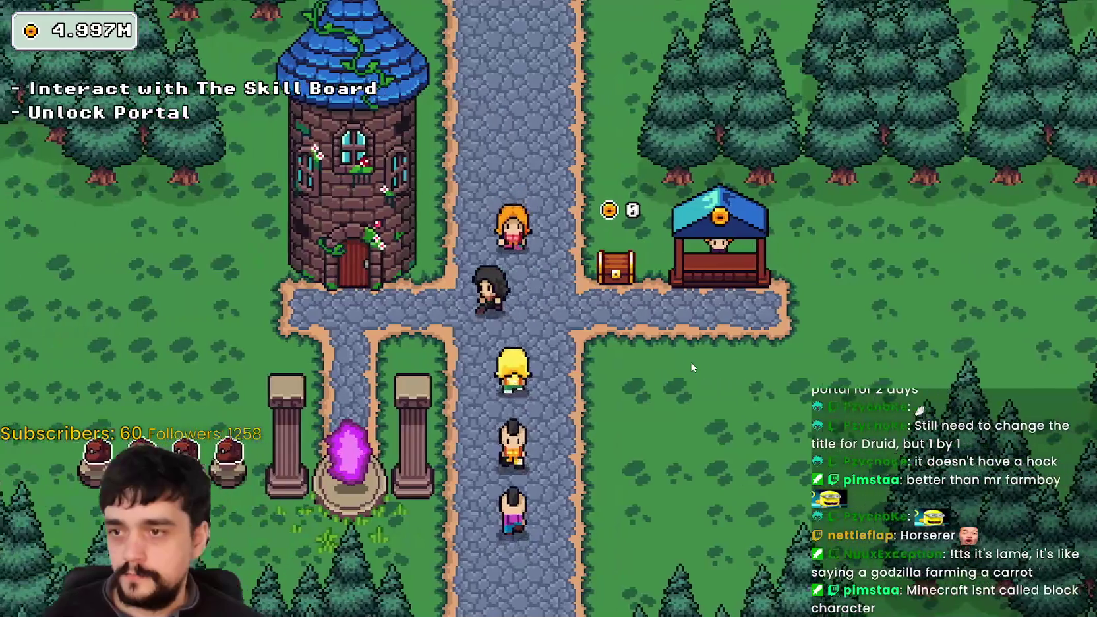
key("d")
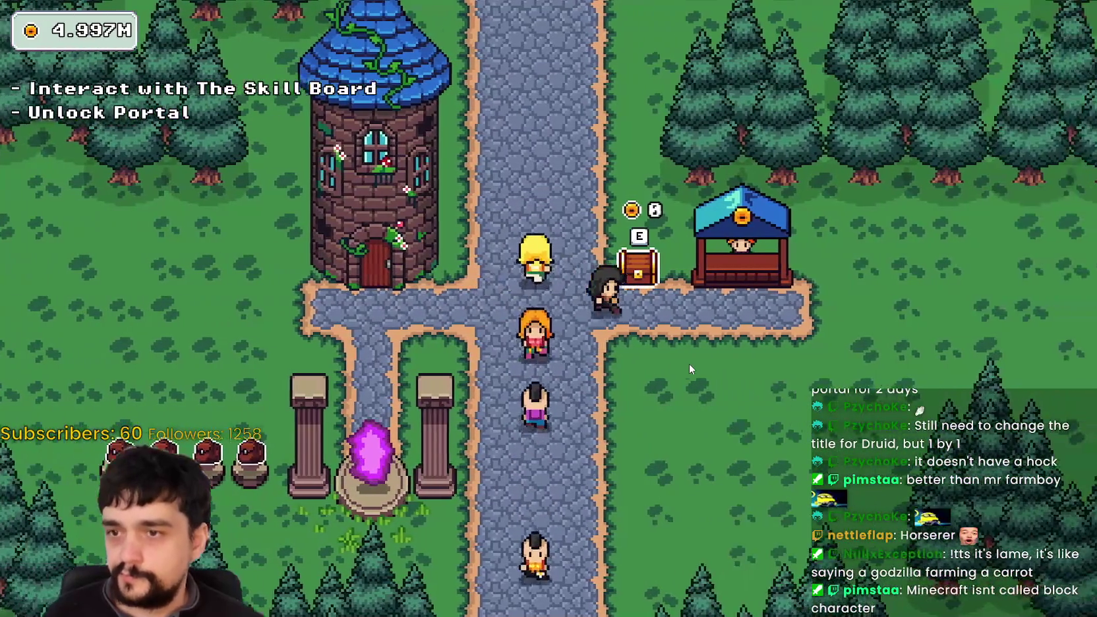
key("w")
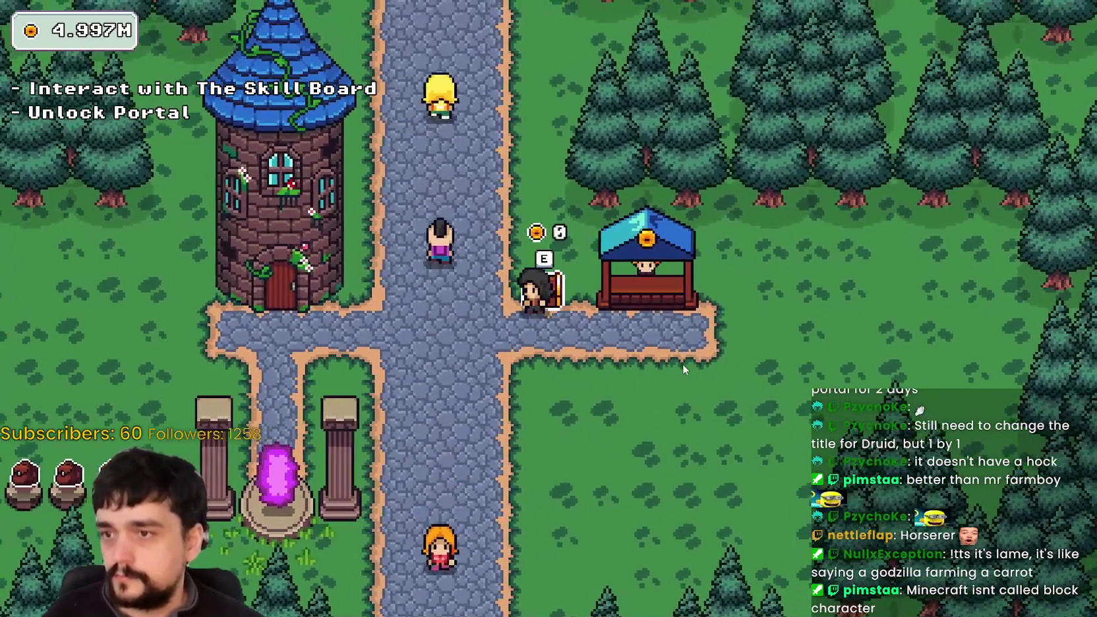
Step: Return along the path to the main crossroads and bring up the YouTube window
key("s")
key("d")
key("a")
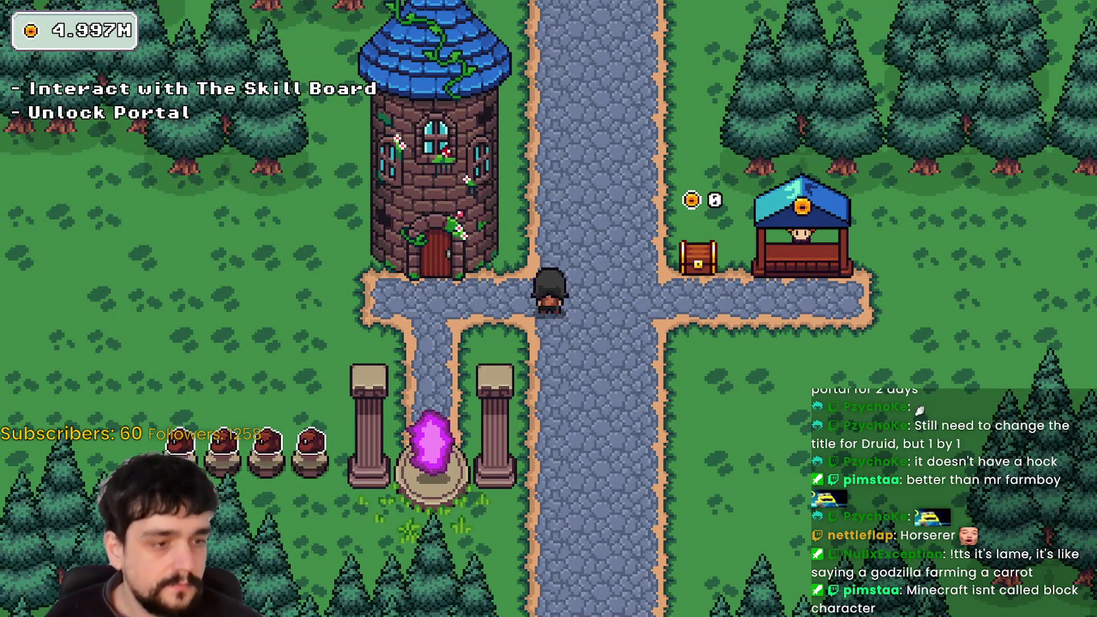
key("alt+Tab")
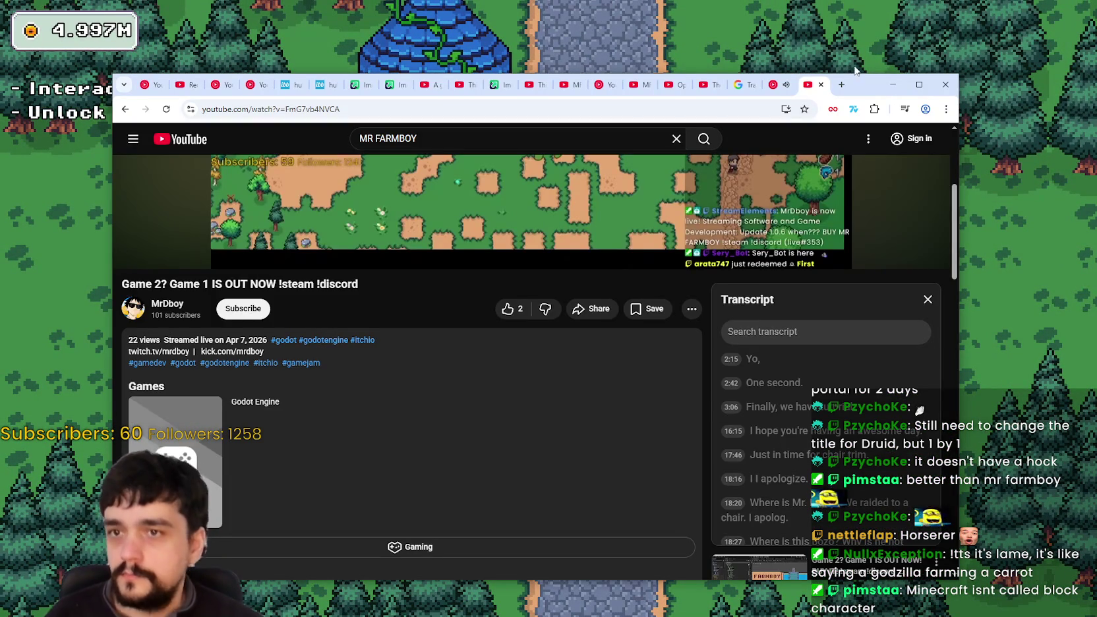
Step: Minimize the Chrome YouTube window to reveal the village game
left_click(894, 84)
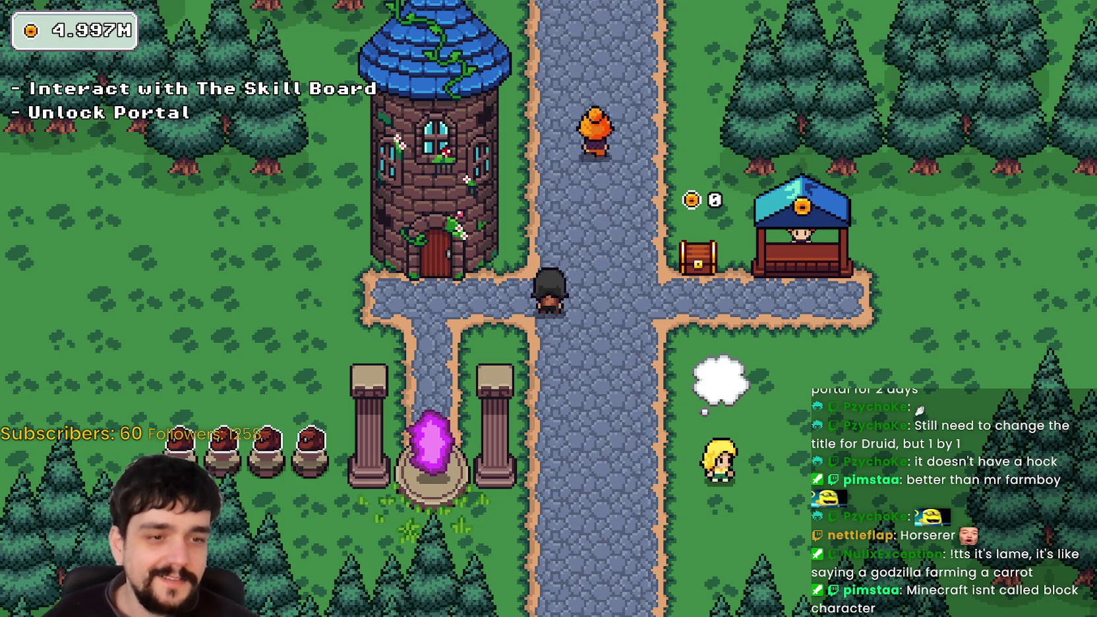
Step: Back in the Godot editor, pan to the chest area and select BagsContainer
key("alt+Tab")
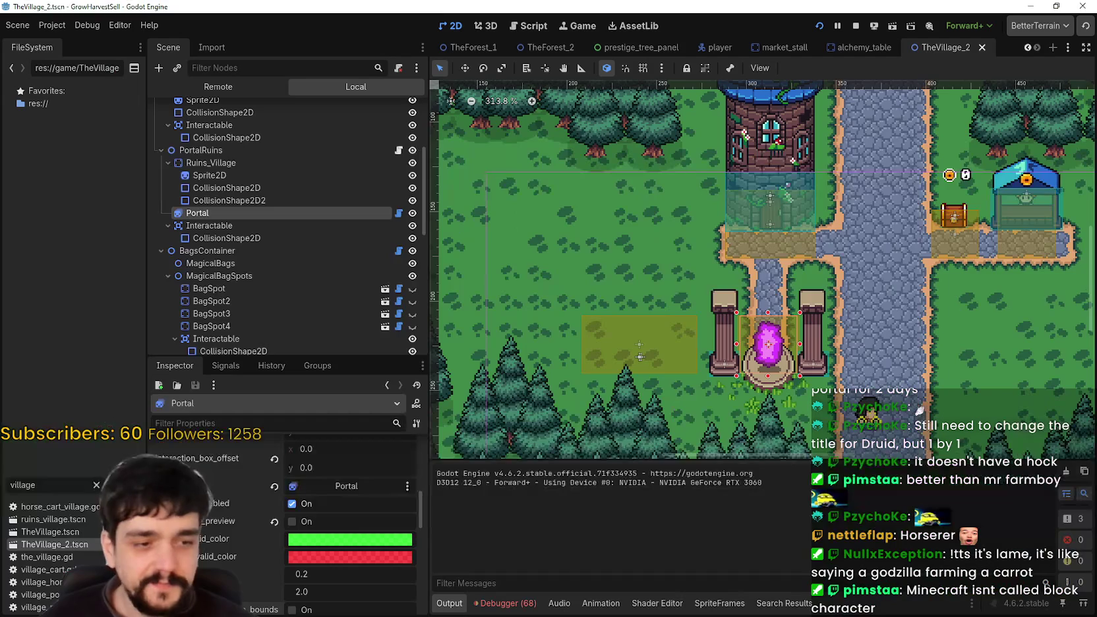
scroll(841, 284, "up", 2)
left_click_drag(856, 283, 678, 311)
scroll(851, 260, "up", 3)
scroll(242, 293, "up", 3)
scroll(231, 224, "down", 3)
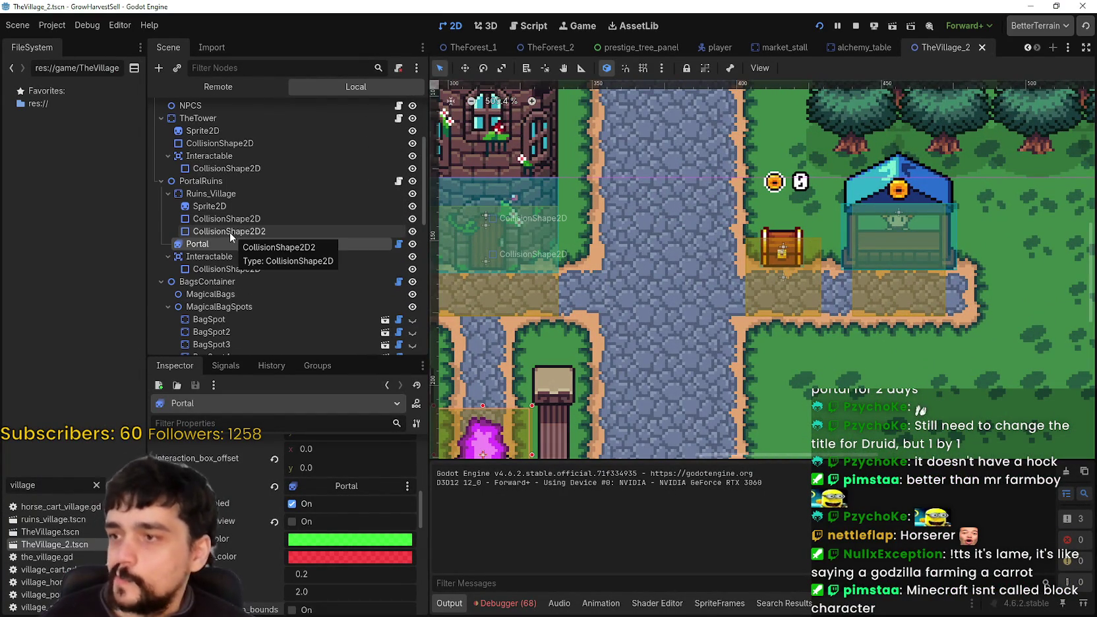
scroll(224, 217, "down", 3)
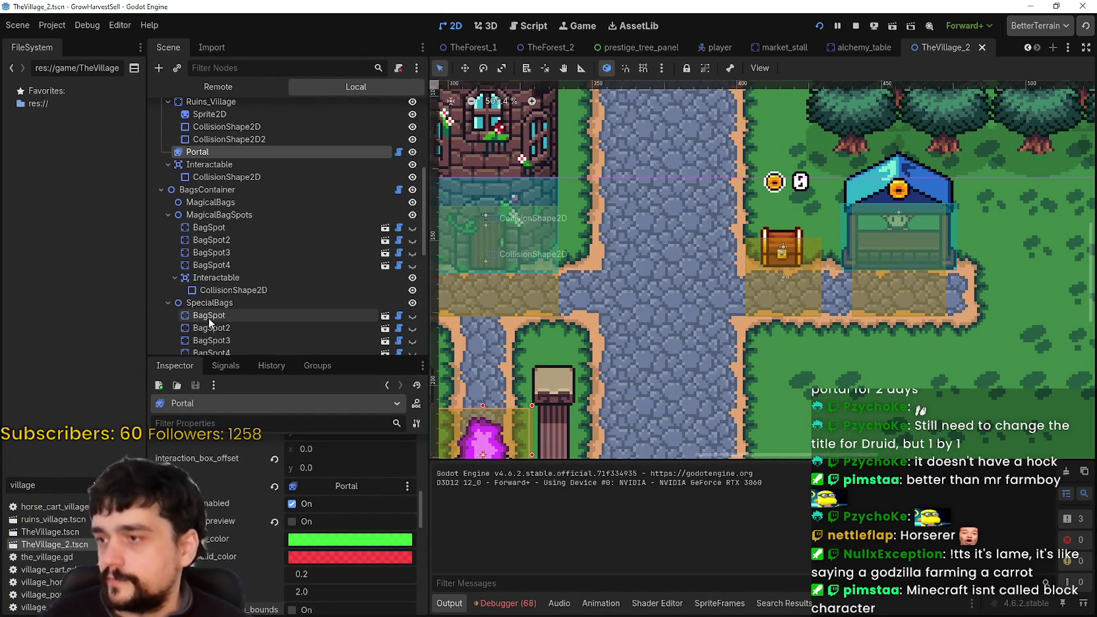
left_click(221, 189)
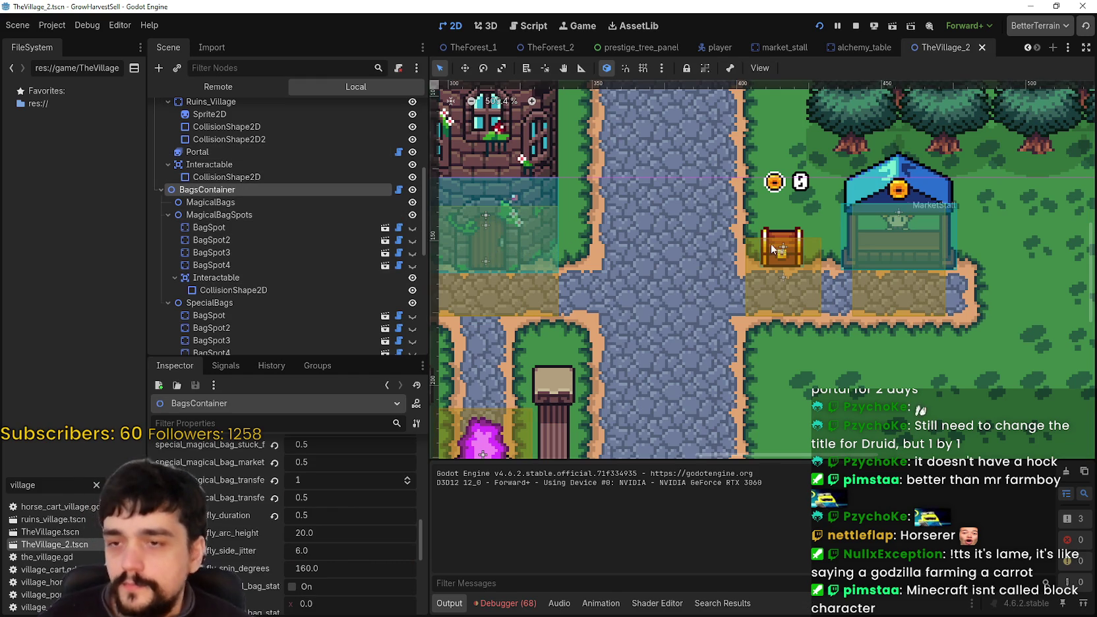
Step: Select GoldChest and toggle its use_collision_shape_for_interaction setting in the Inspector
scroll(264, 228, "up", 5)
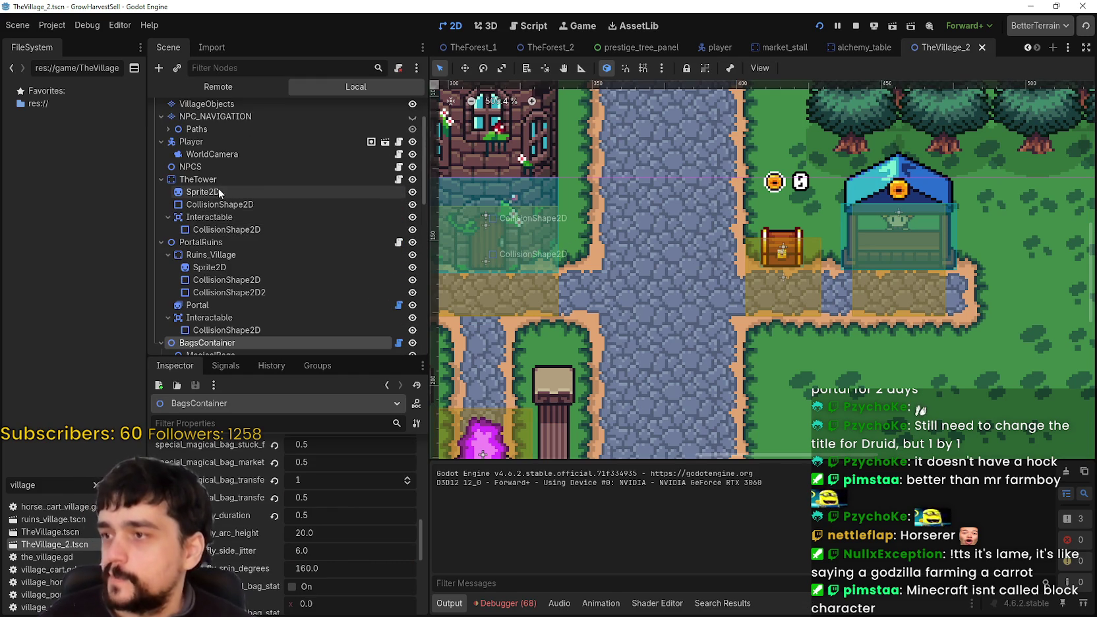
scroll(228, 300, "down", 8)
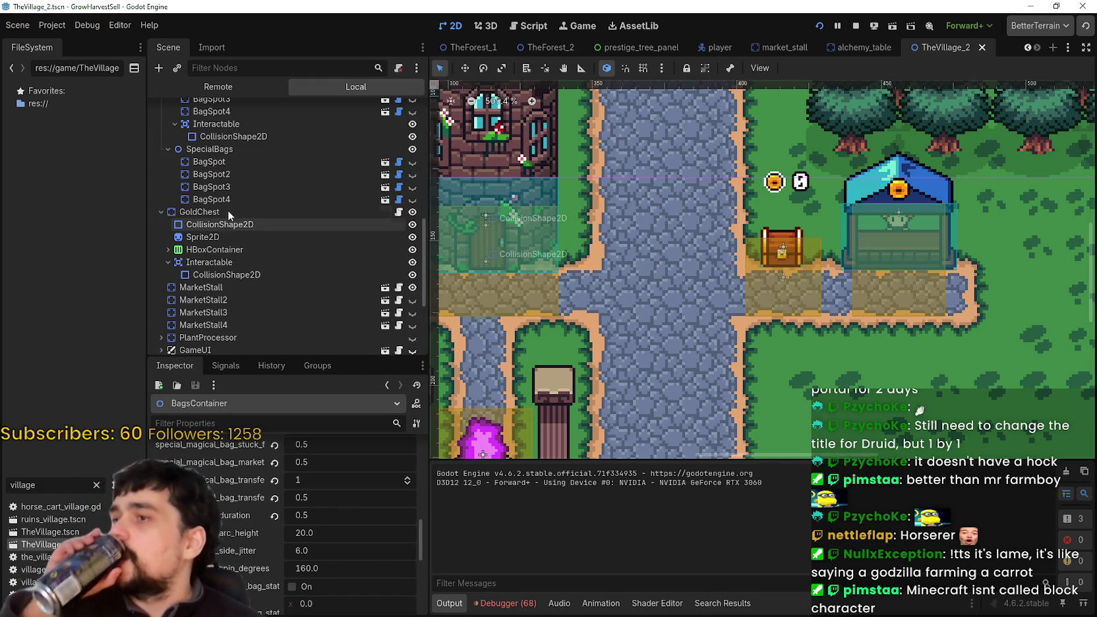
left_click(228, 210)
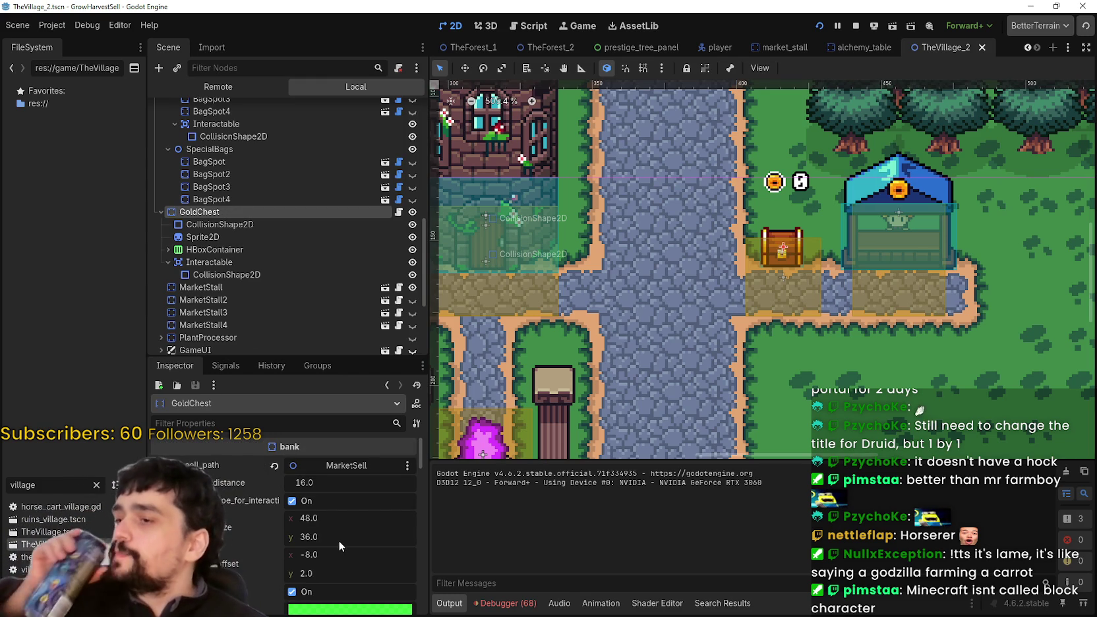
scroll(890, 232, "up", 5)
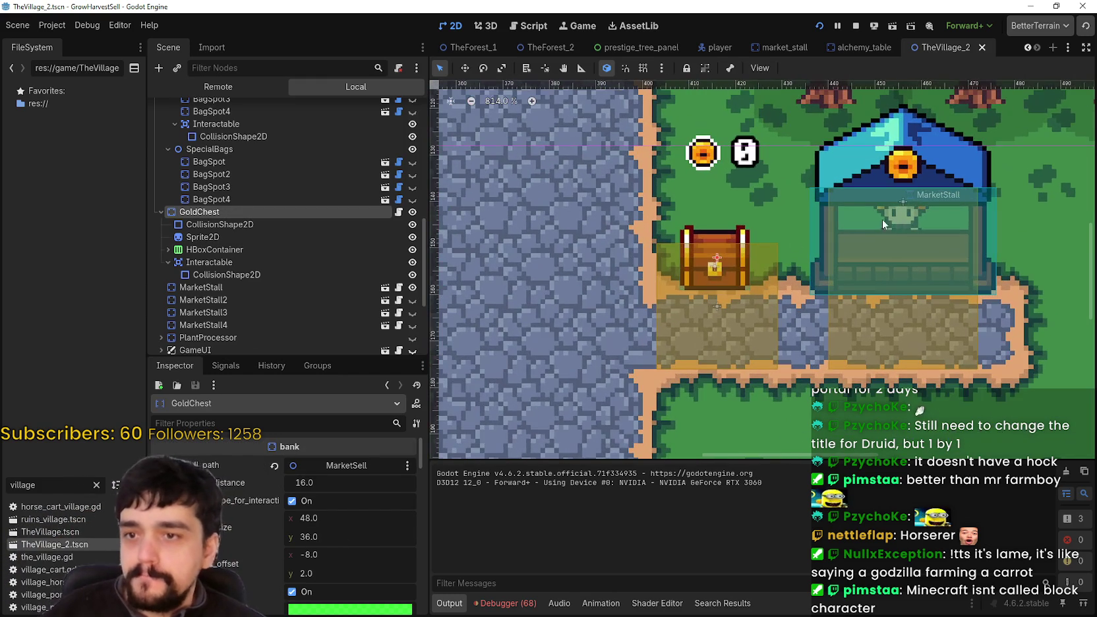
scroll(277, 543, "down", 3)
scroll(327, 521, "up", 3)
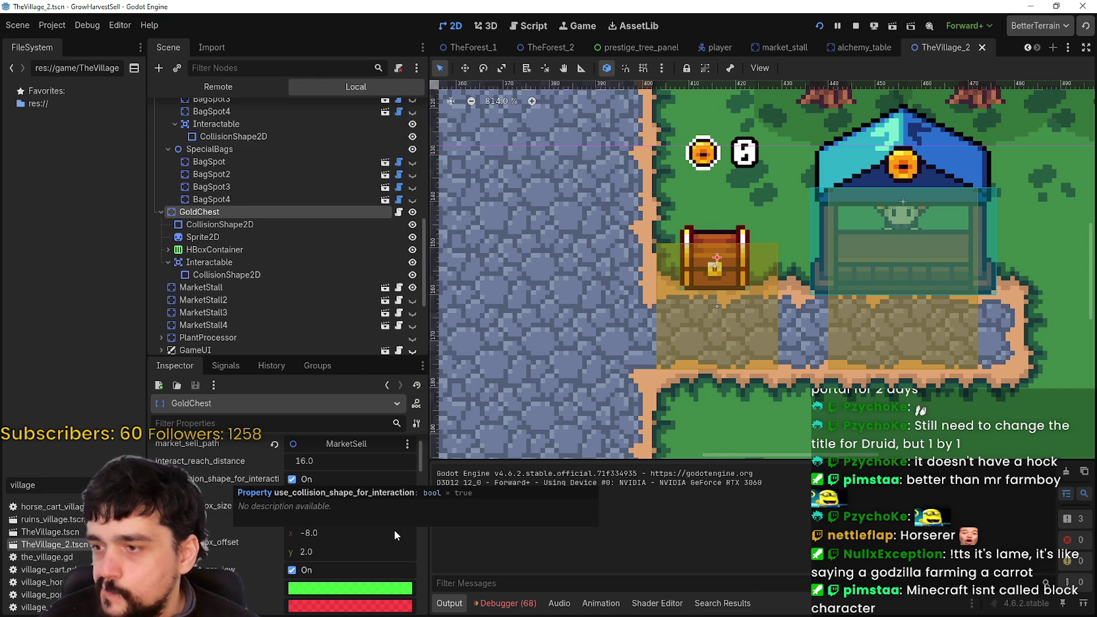
scroll(341, 508, "up", 1)
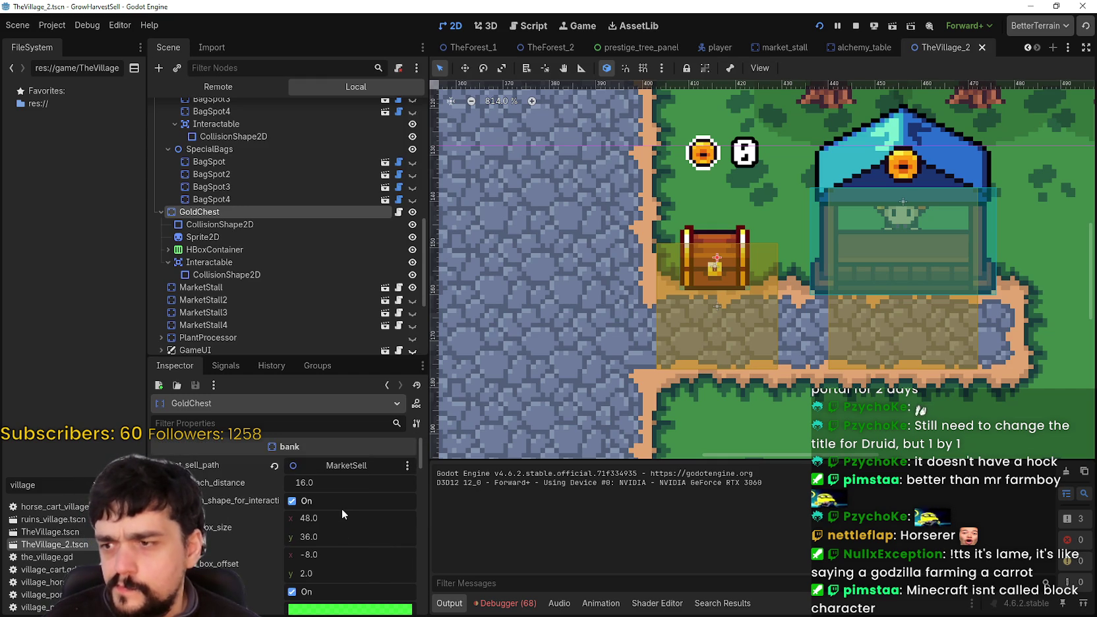
left_click(332, 501)
Step: Turn use_collision_shape_for_interaction back on and review the chest's collision shape
left_click(332, 500)
scroll(343, 527, "down", 1)
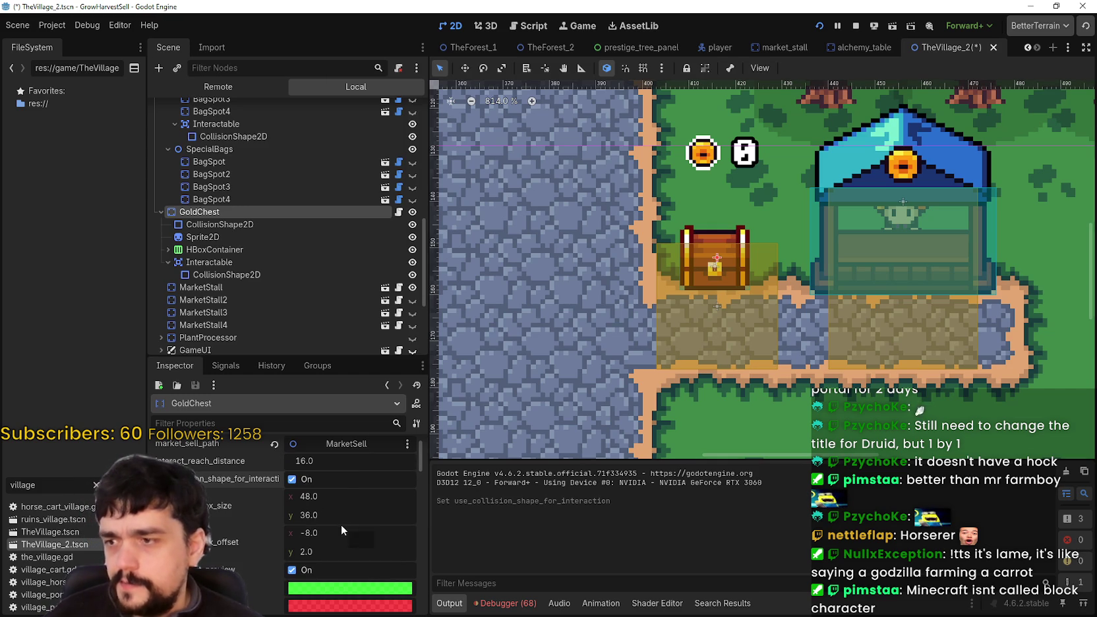
scroll(712, 272, "up", 2)
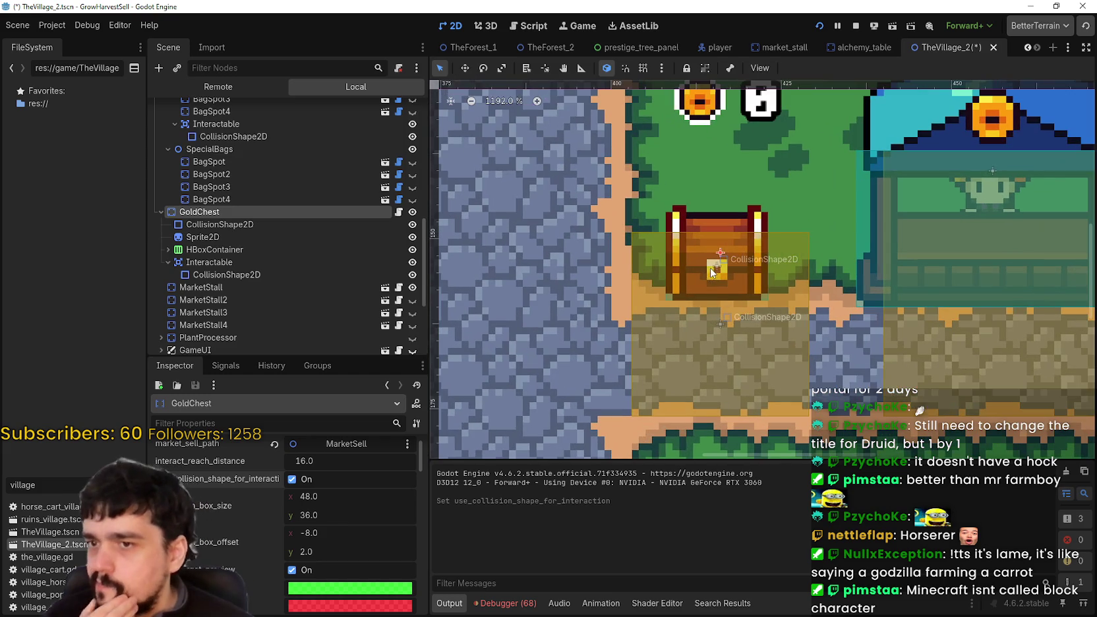
left_click(272, 225)
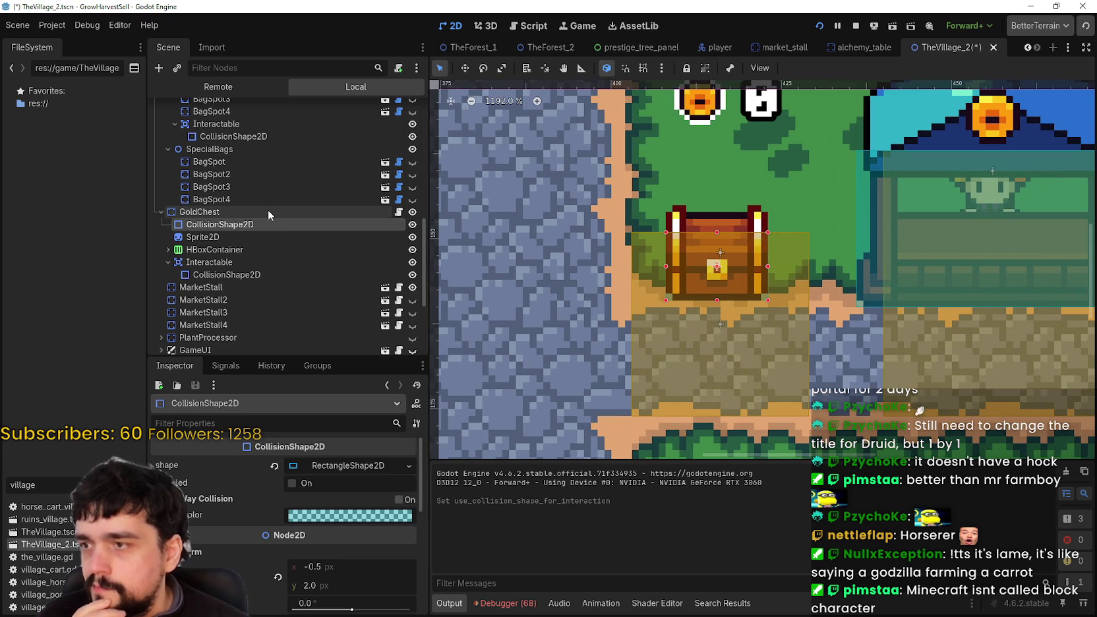
left_click(268, 211)
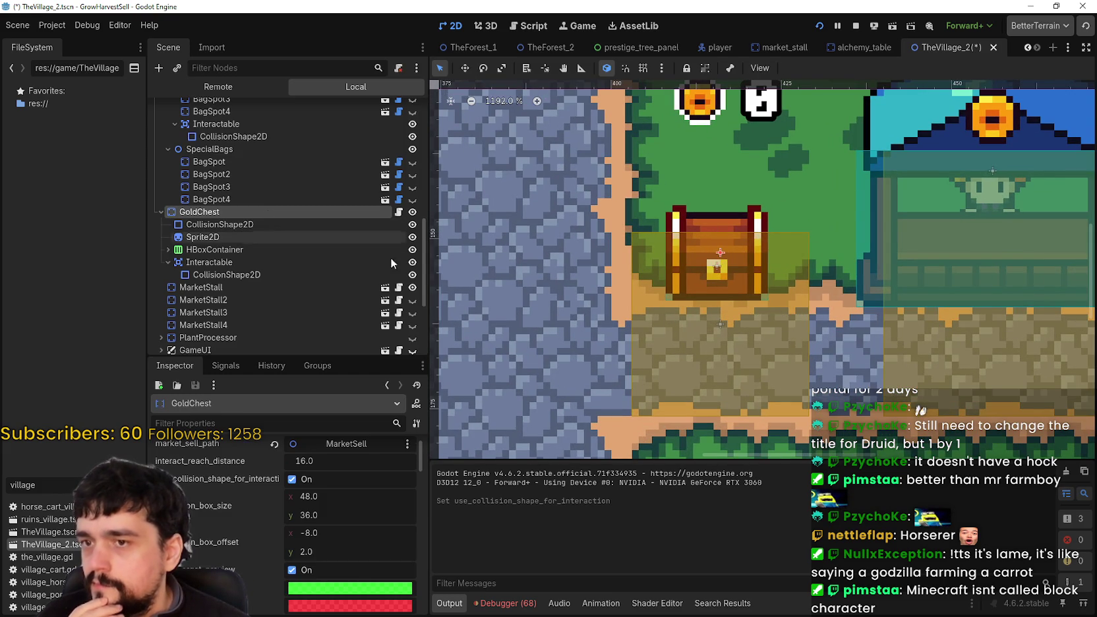
scroll(305, 526, "down", 2)
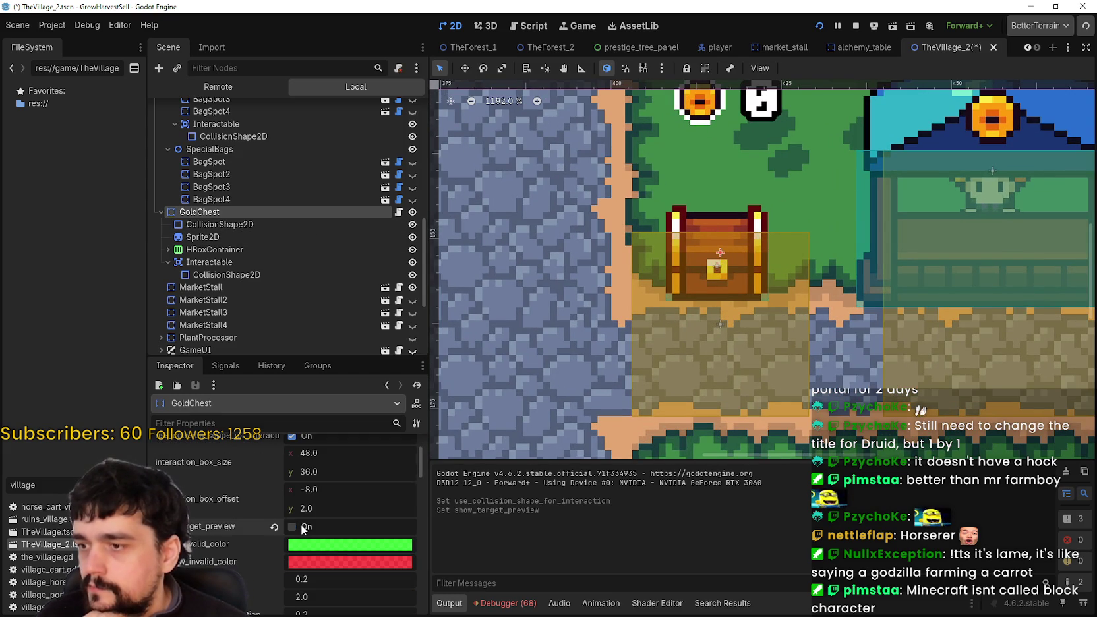
scroll(307, 527, "down", 8)
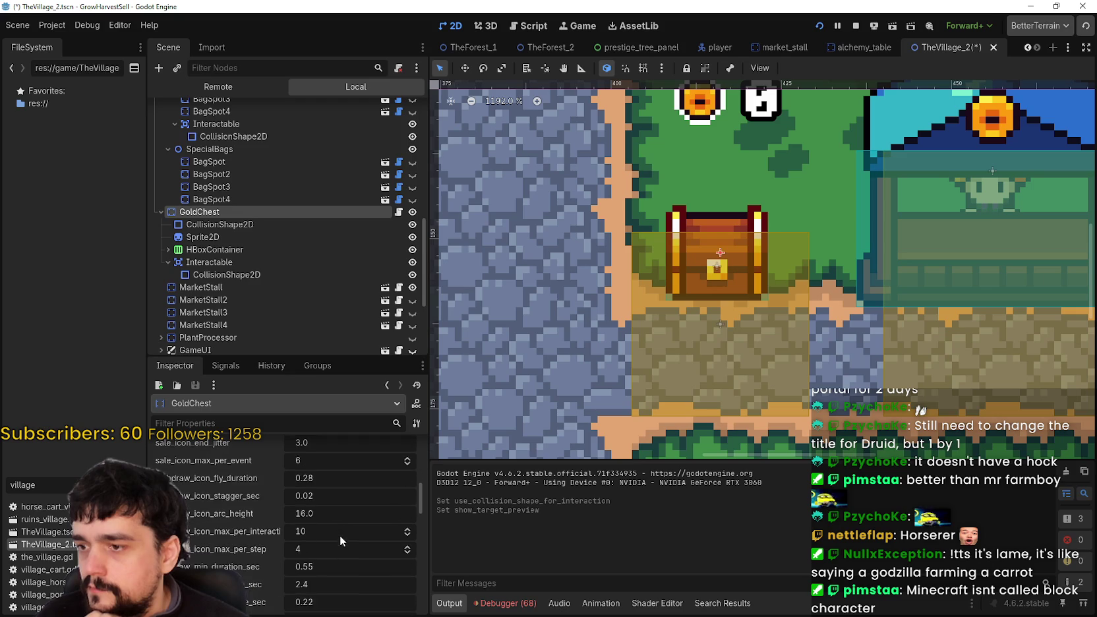
scroll(339, 532, "up", 8)
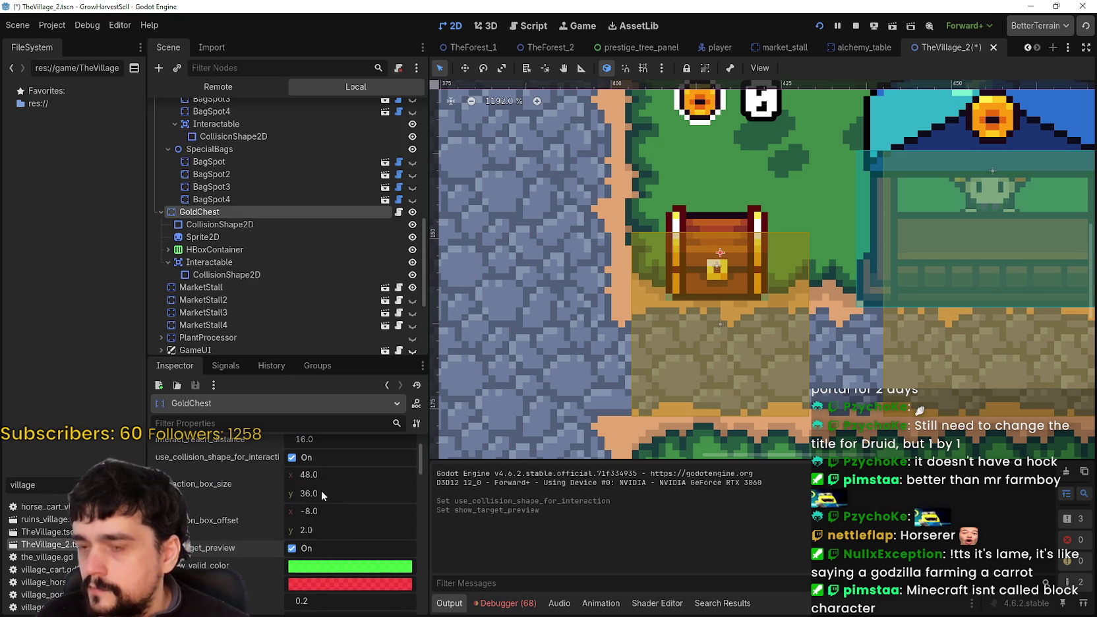
scroll(785, 238, "down", 3)
scroll(330, 480, "up", 2)
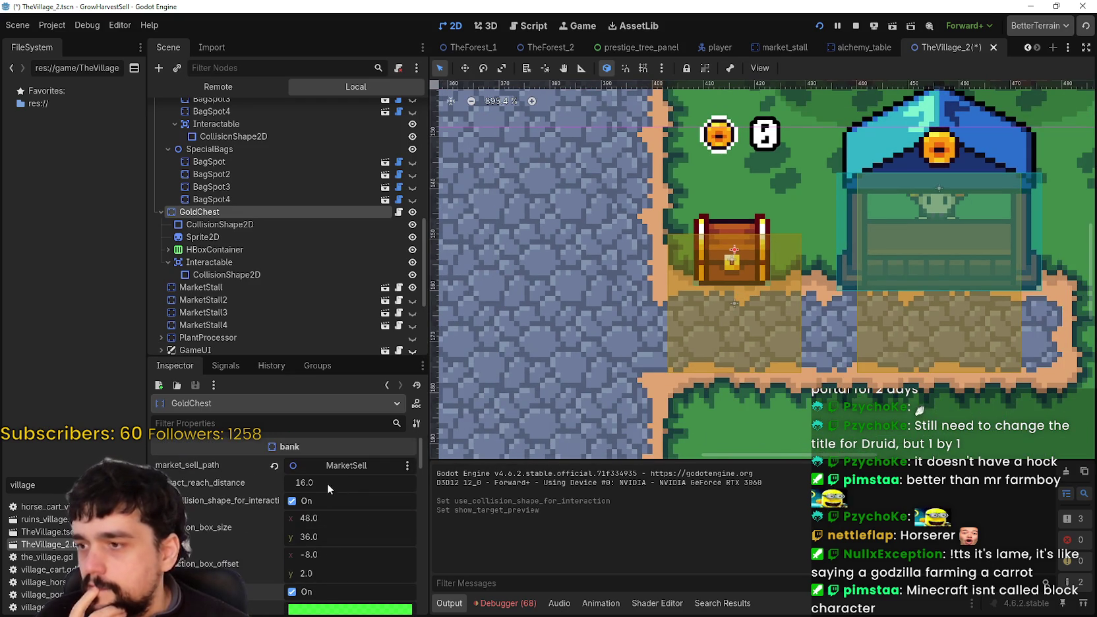
Step: Save the TheVillage_2 scene with Ctrl+S
key("ctrl+s")
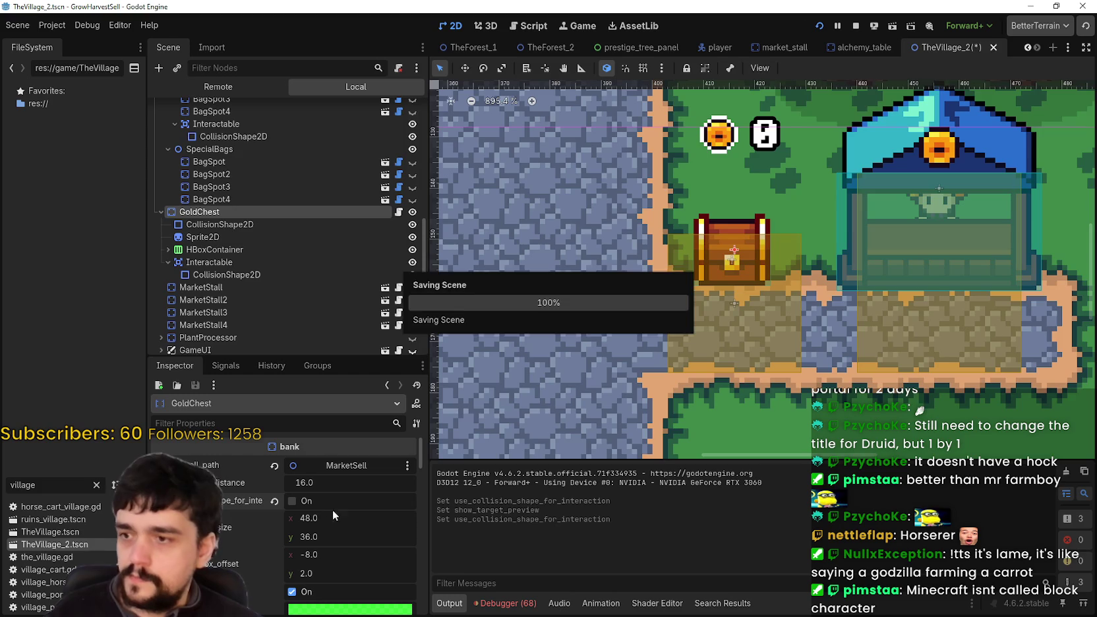
scroll(560, 358, "right", 2)
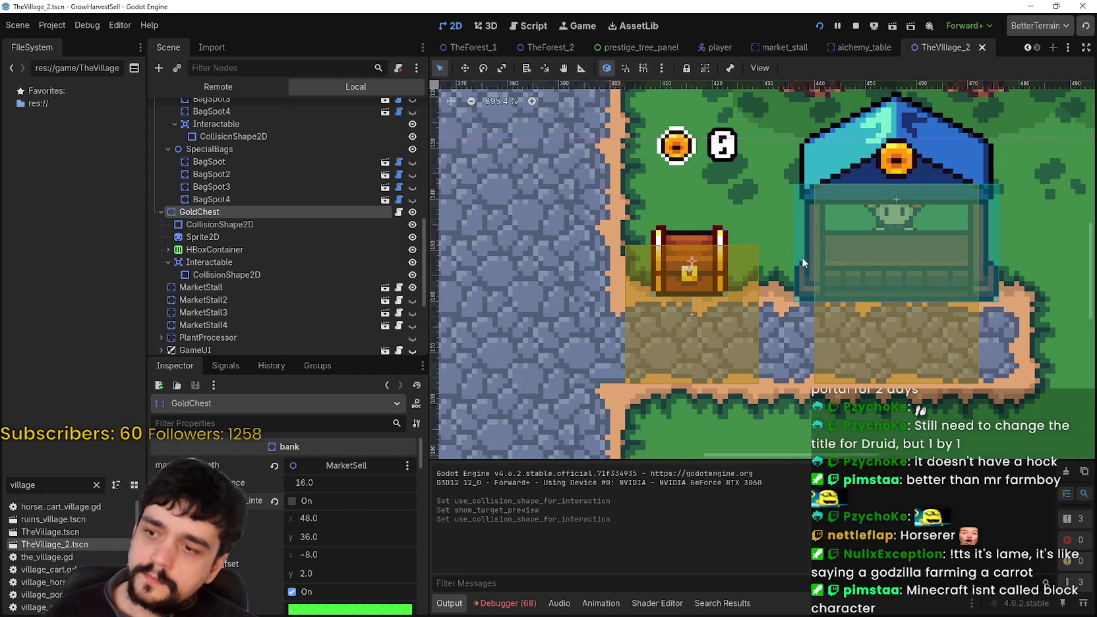
scroll(651, 338, "down", 3)
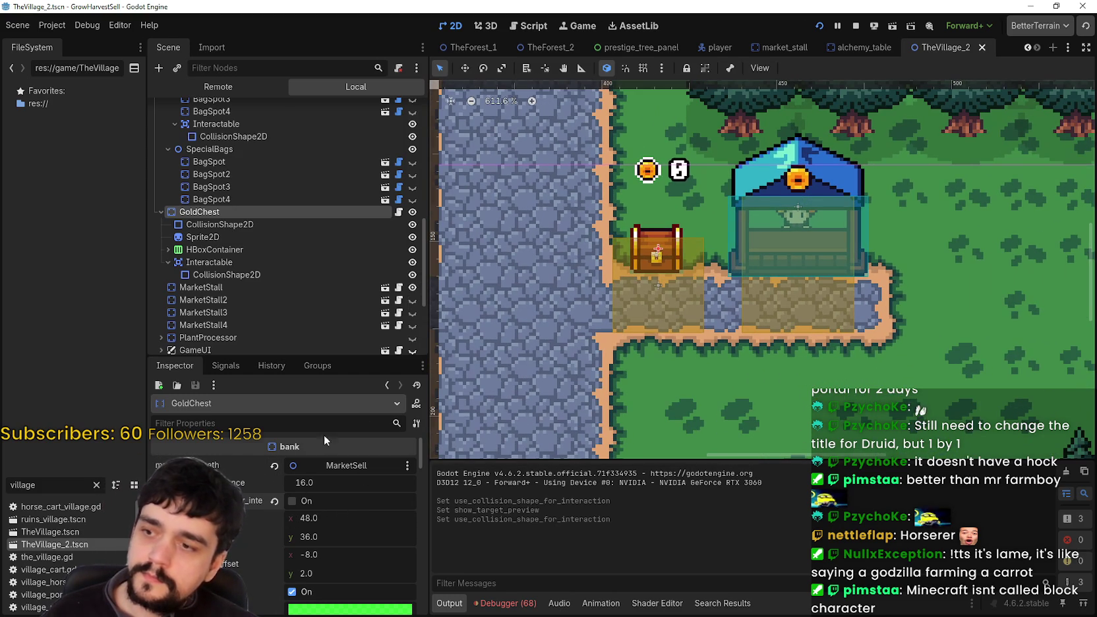
scroll(709, 301, "down", 5)
scroll(709, 301, "up", 4)
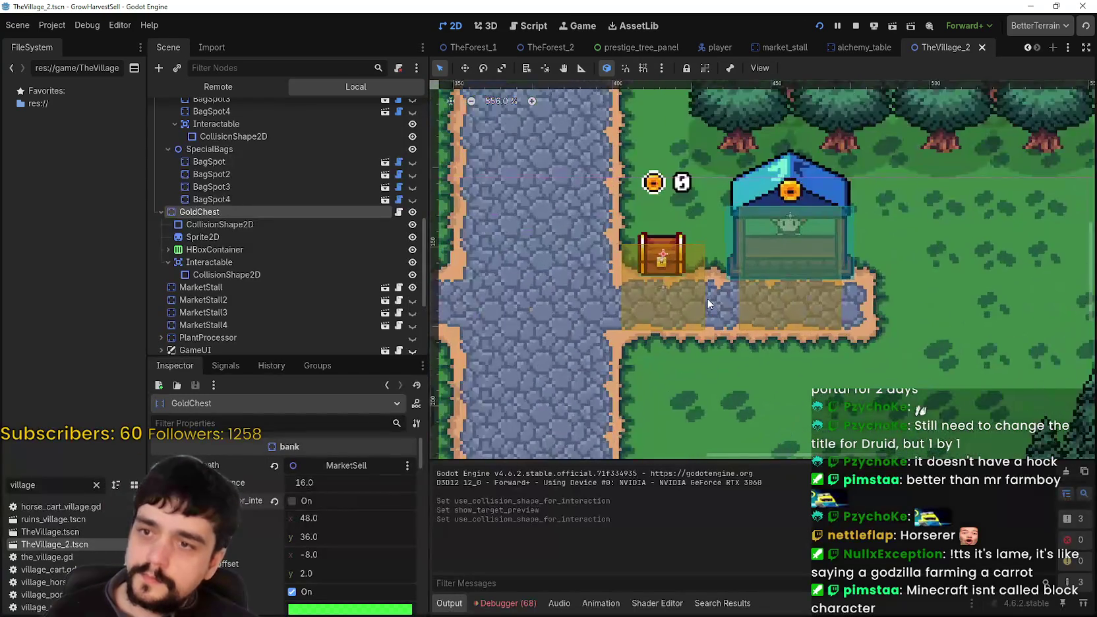
scroll(707, 298, "up", 3)
scroll(363, 476, "down", 1)
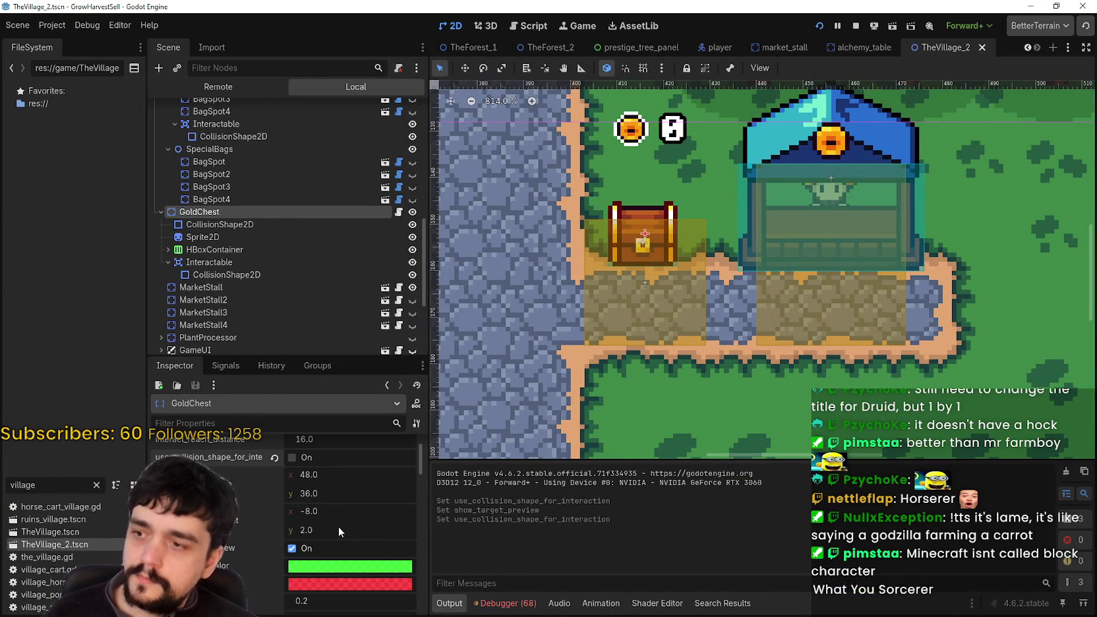
key("ctrl+s")
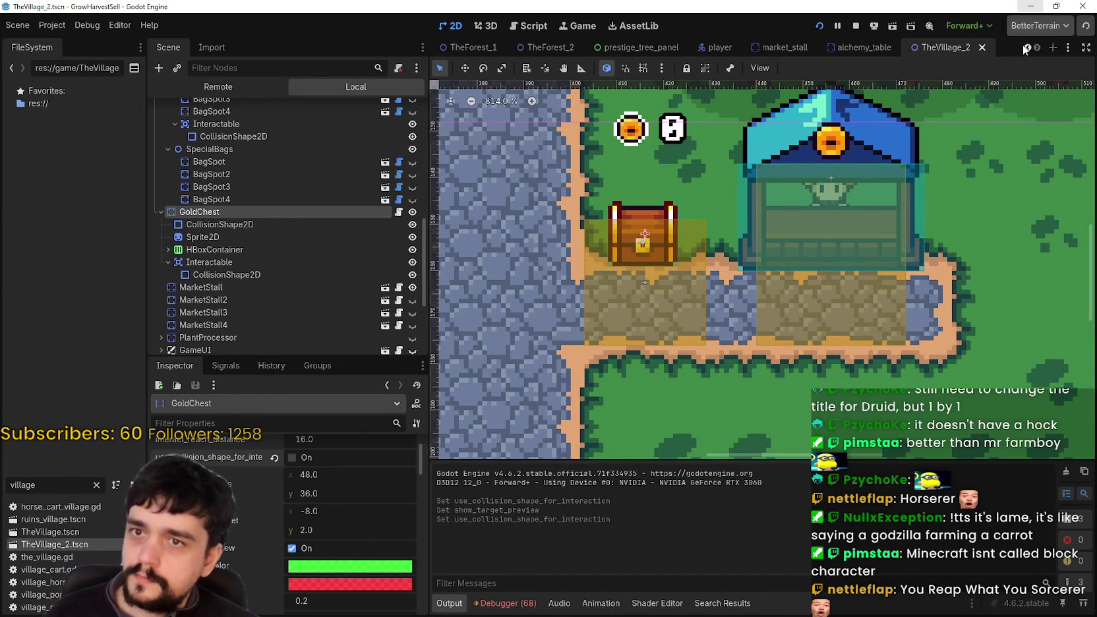
Step: Close the TheVillage_2 tab and reopen TheVillage_2.tscn from the FileSystem dock
left_click(983, 48)
double_click(44, 544)
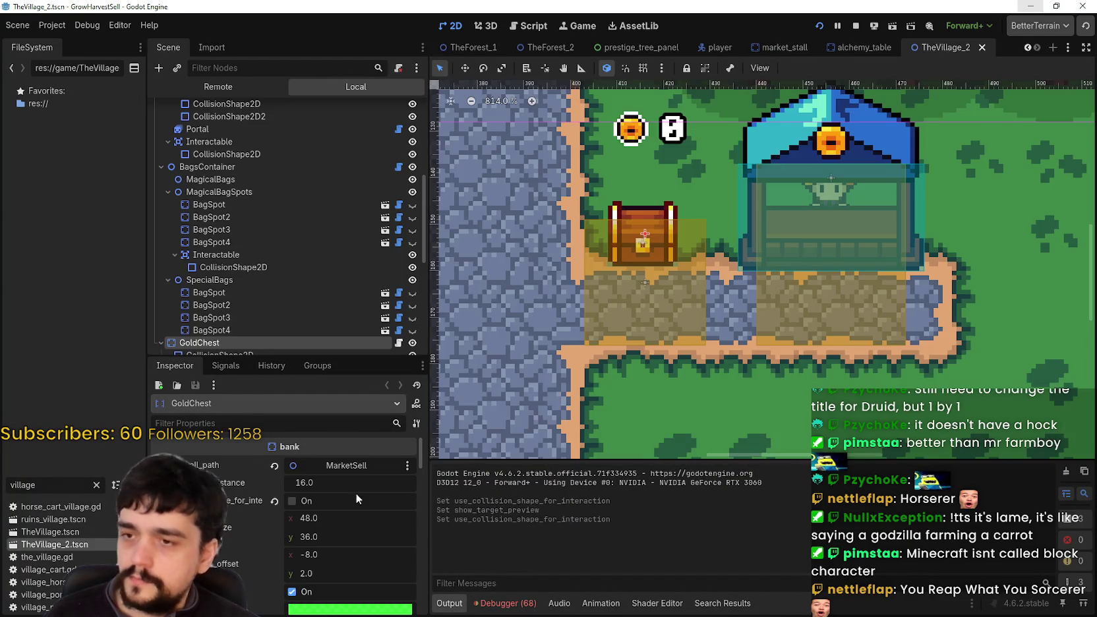
scroll(638, 226, "up", 4)
scroll(305, 330, "down", 3)
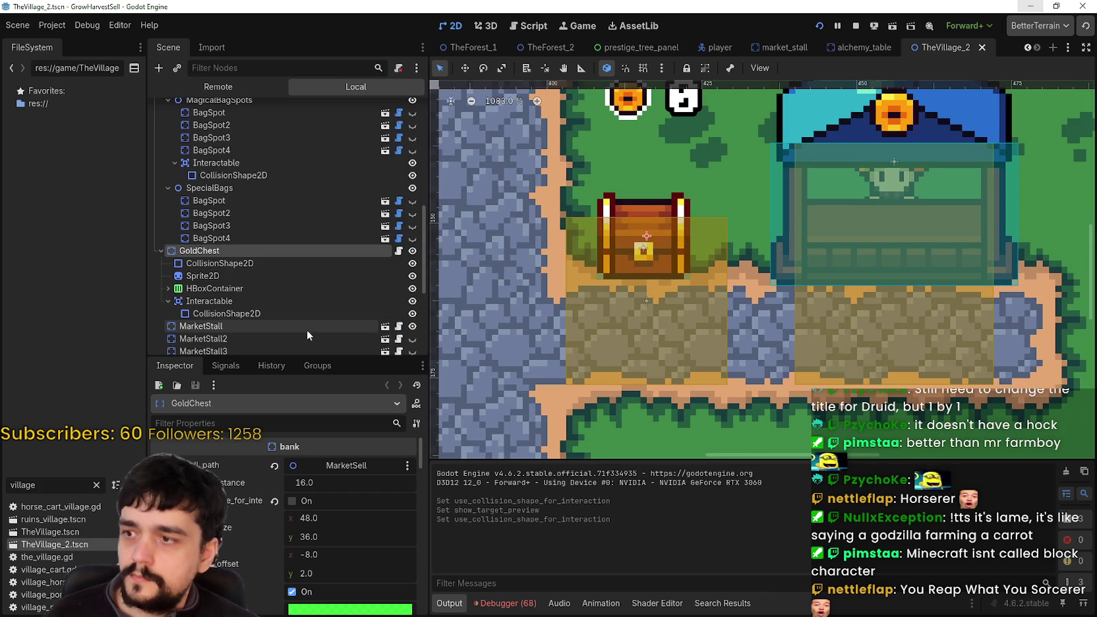
left_click(376, 264)
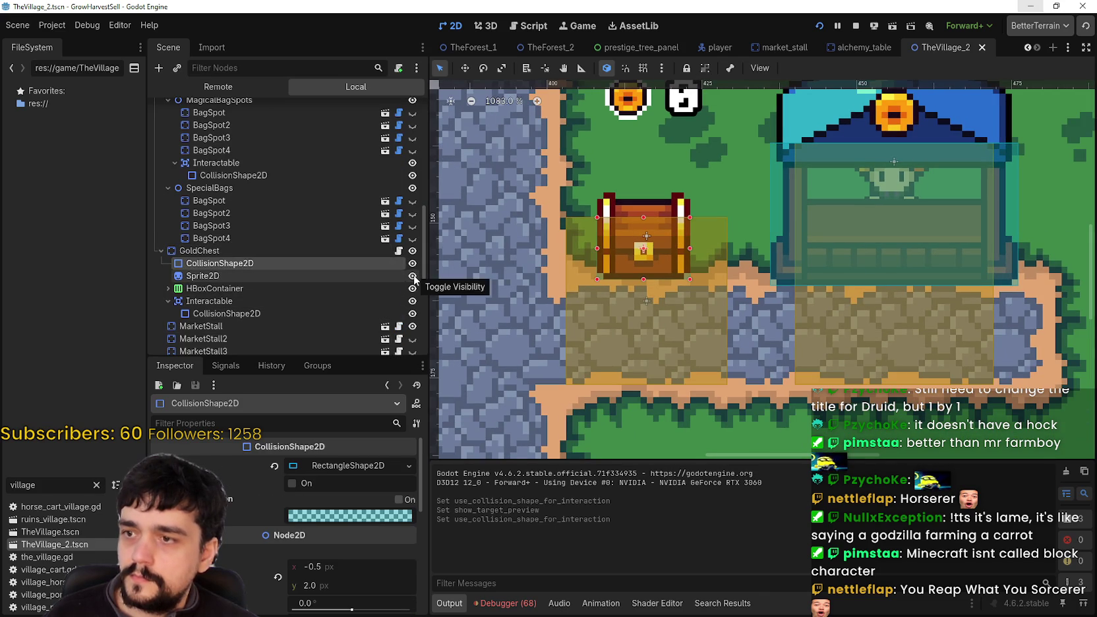
left_click(413, 276)
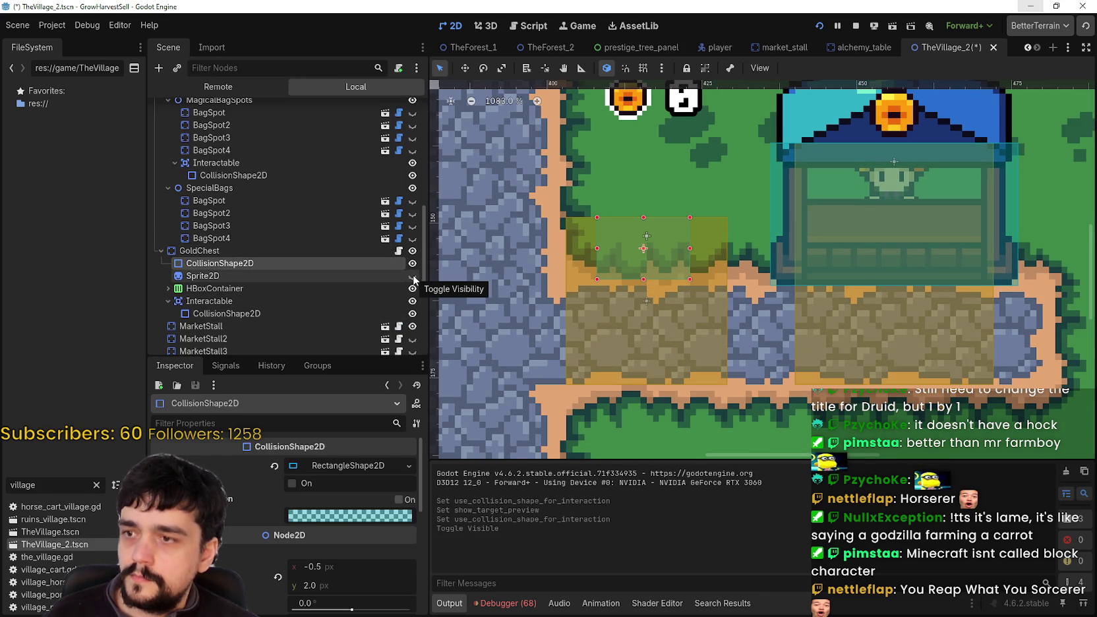
left_click(412, 277)
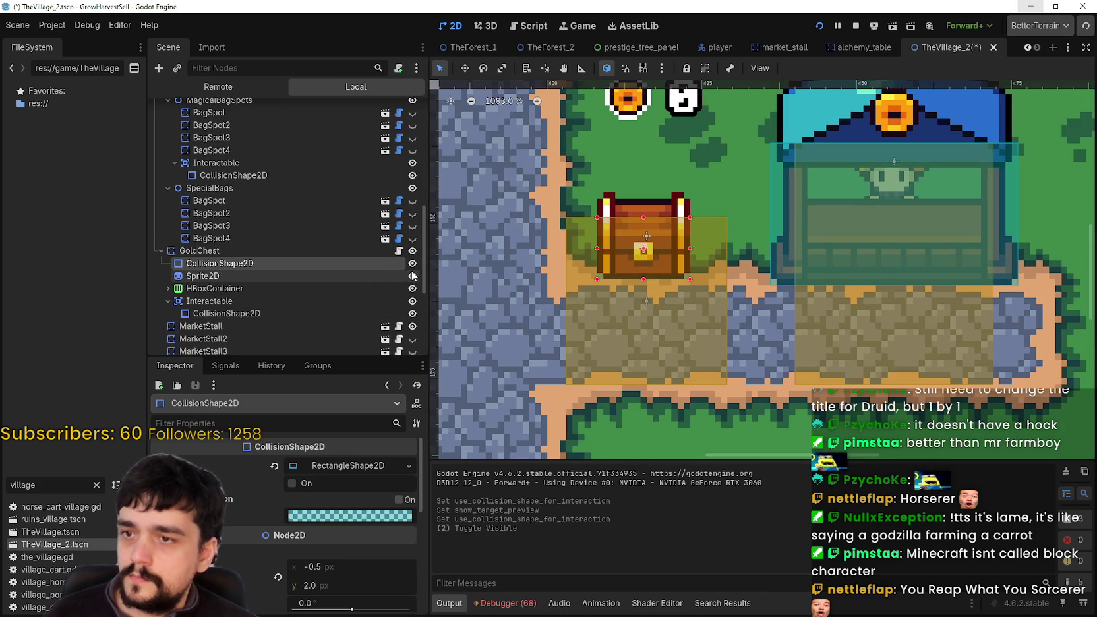
left_click(251, 252)
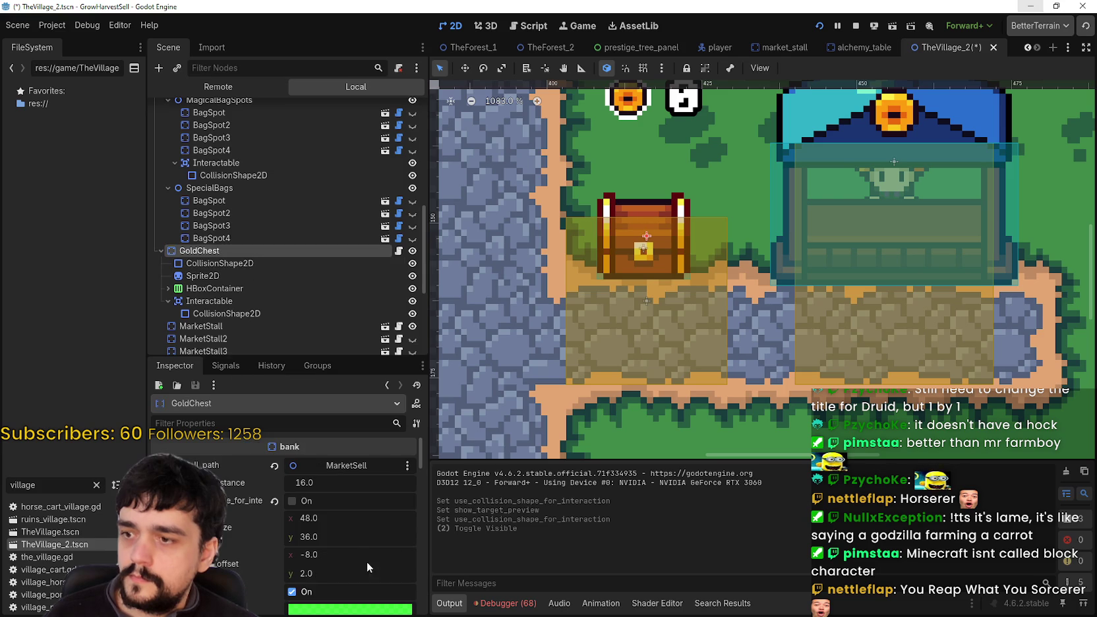
left_click_drag(308, 535, 321, 535)
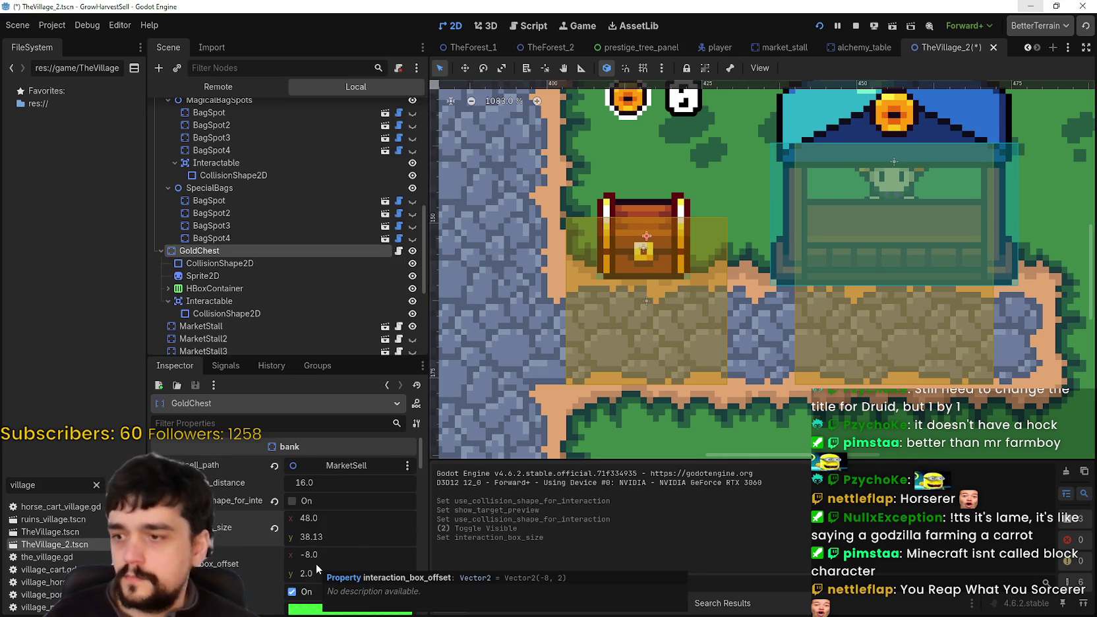
scroll(323, 557, "down", 1)
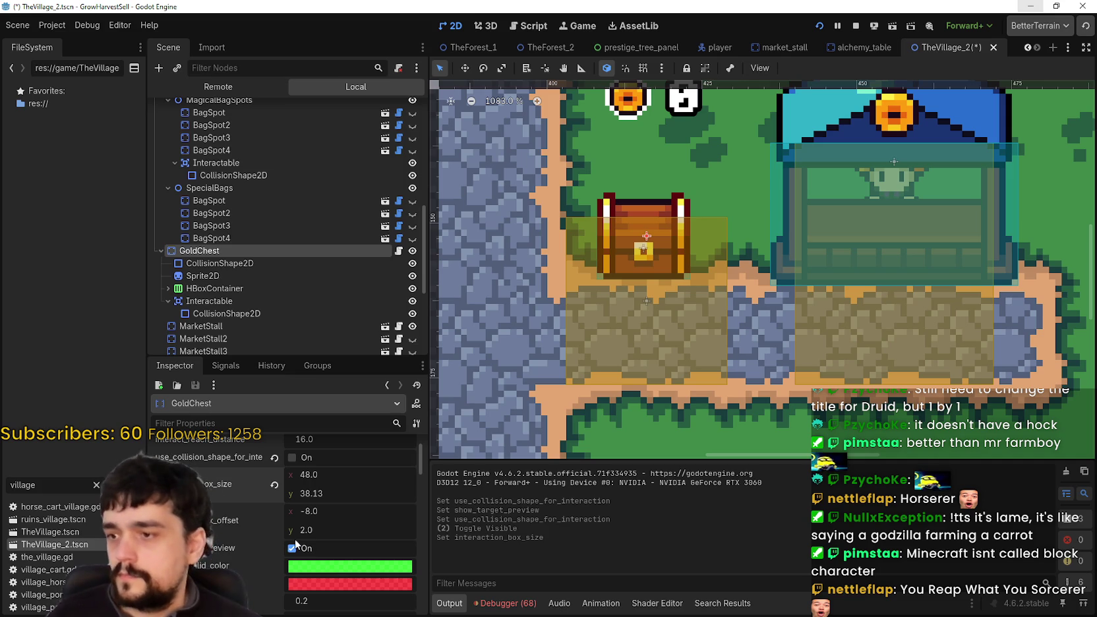
scroll(293, 548, "down", 5)
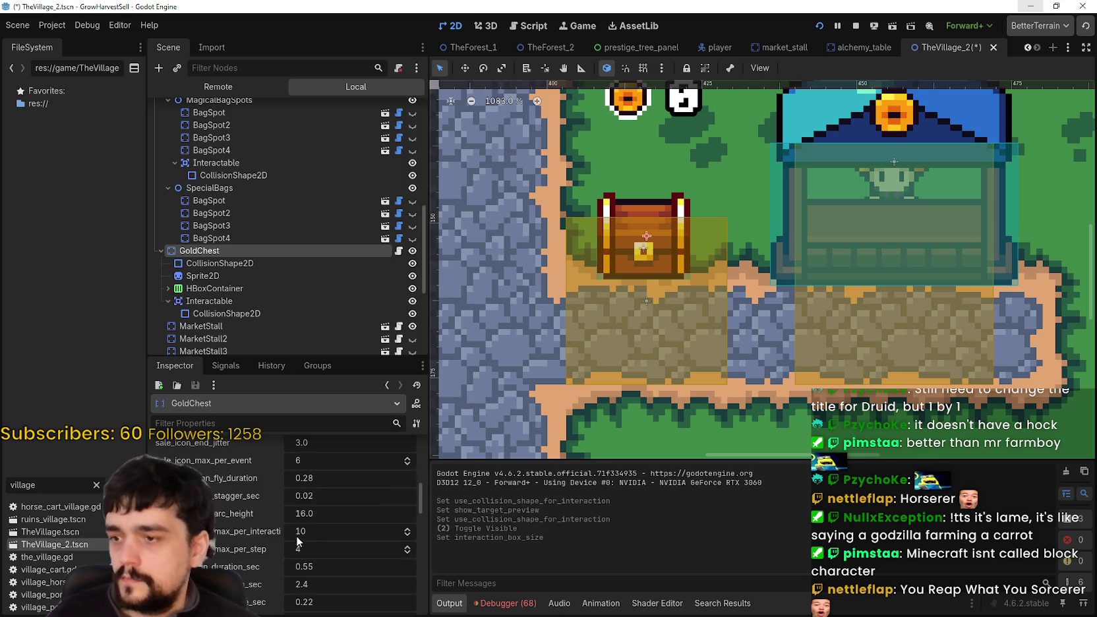
scroll(289, 523, "down", 2)
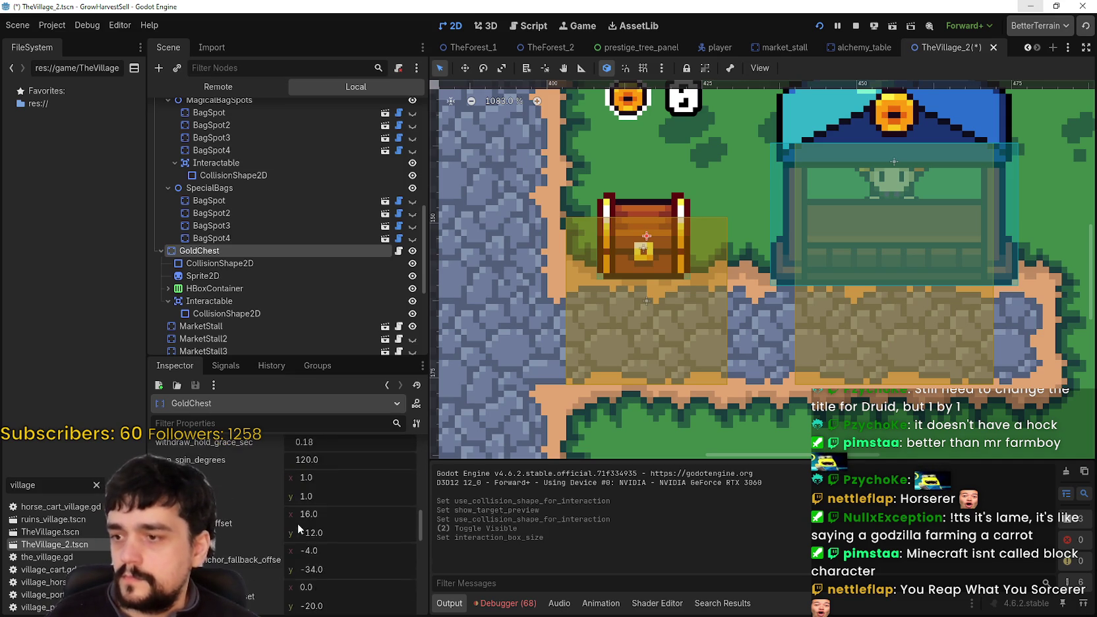
scroll(317, 525, "up", 7)
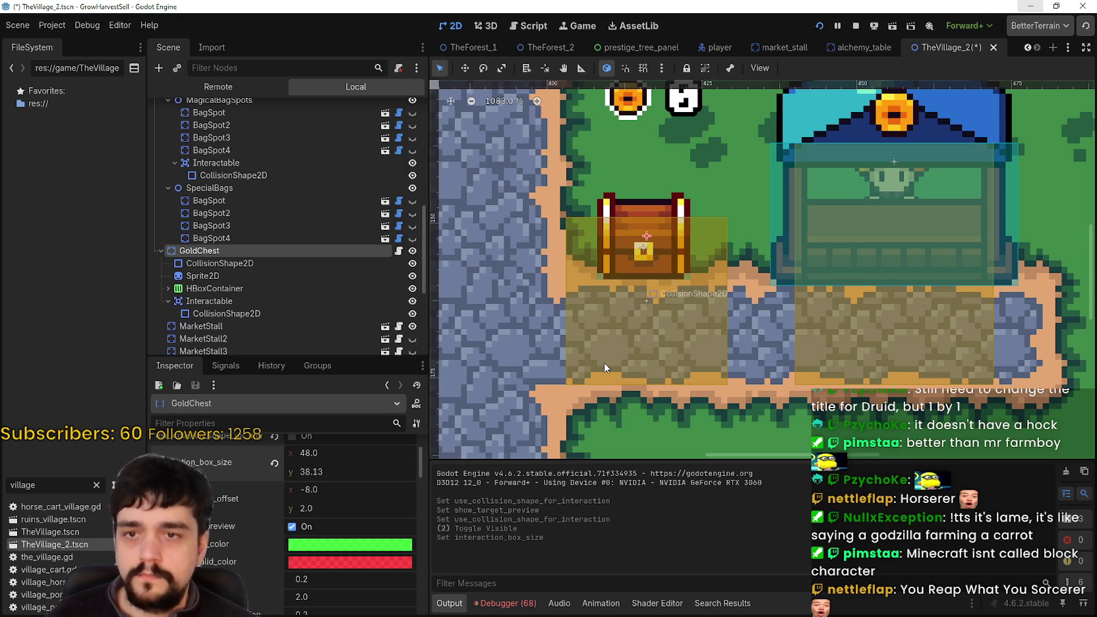
scroll(605, 362, "down", 1)
scroll(602, 352, "down", 4)
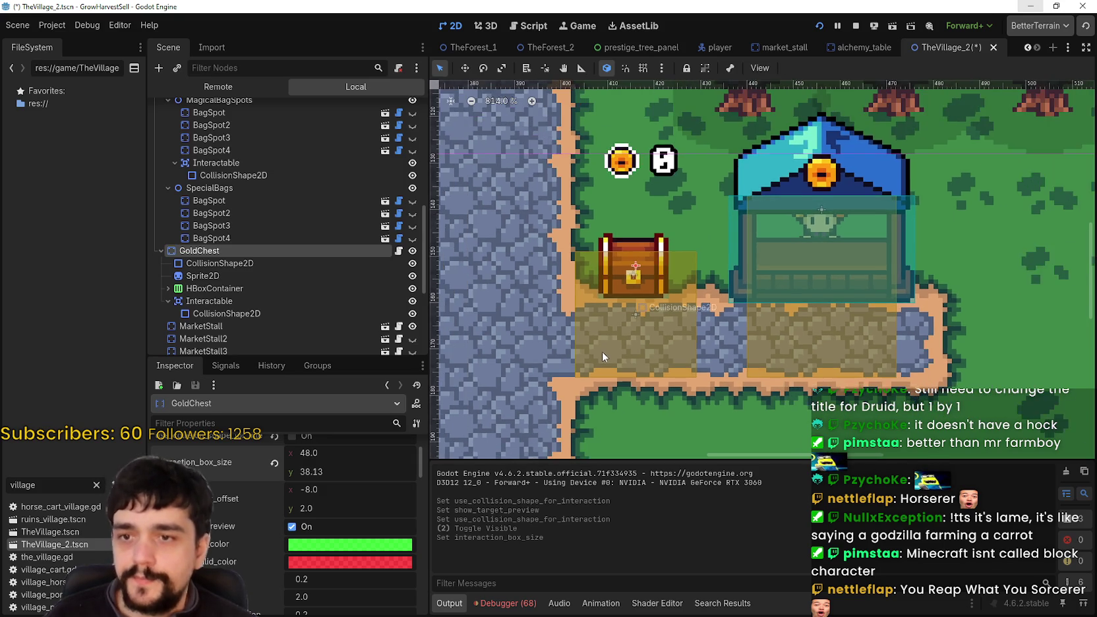
scroll(603, 363, "up", 1)
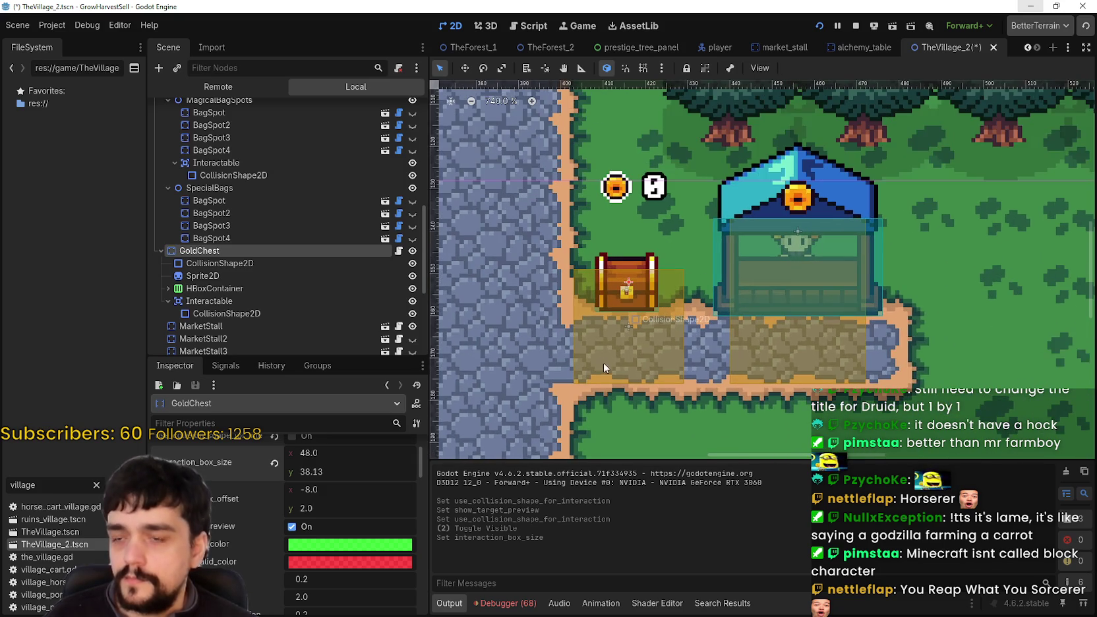
scroll(621, 356, "up", 2)
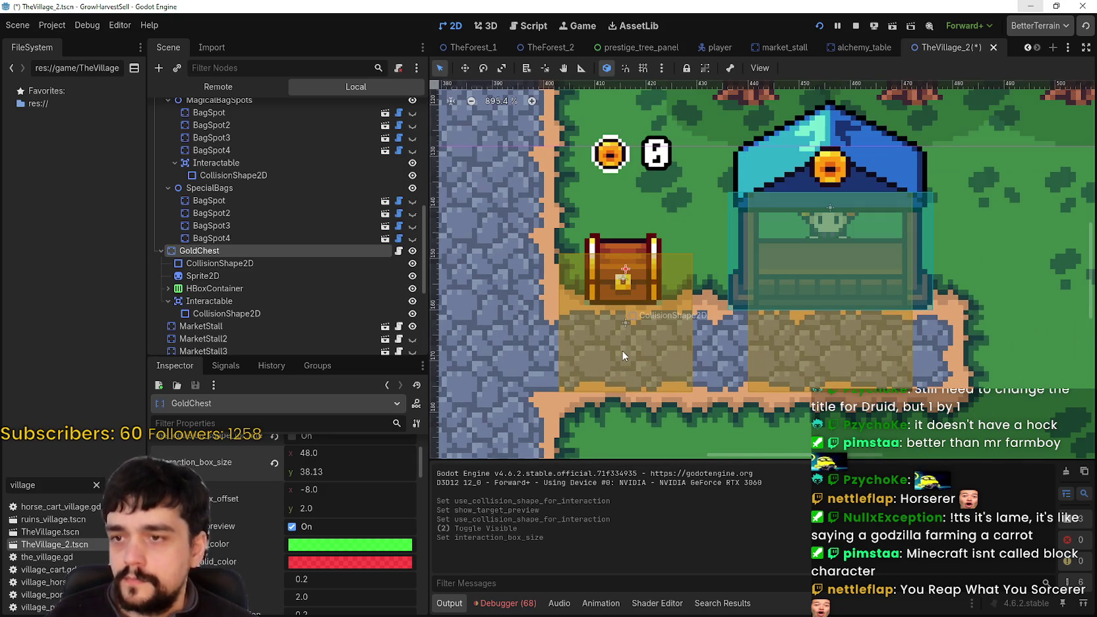
left_click(621, 350)
Step: Drag the Interactable collision rectangle's top edge down to 26 × 26 and save
left_click(343, 465)
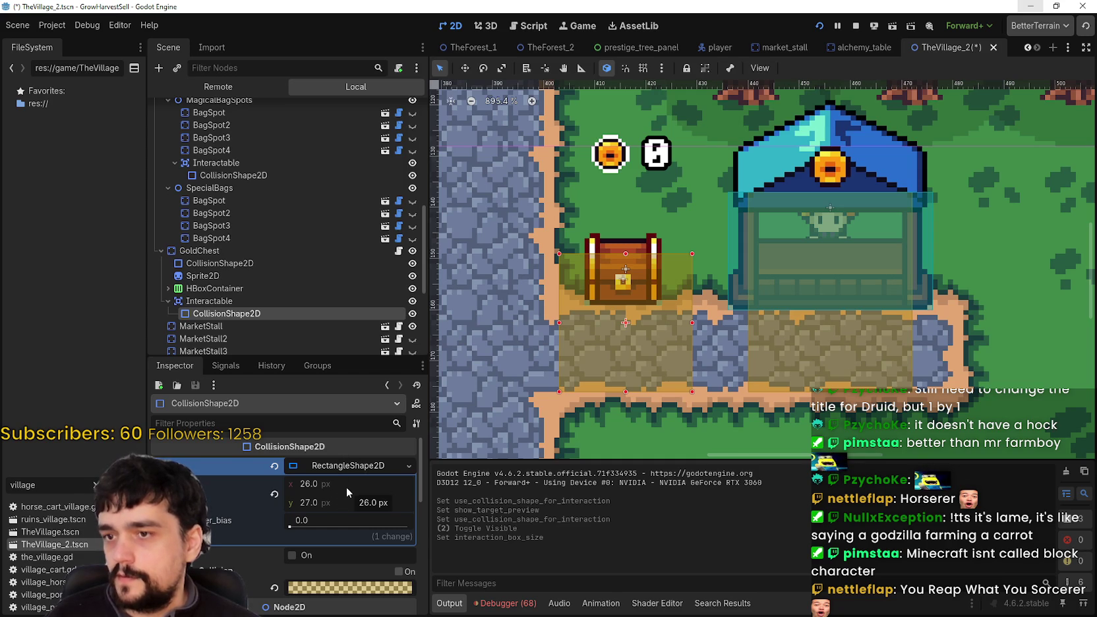
scroll(650, 252, "up", 1)
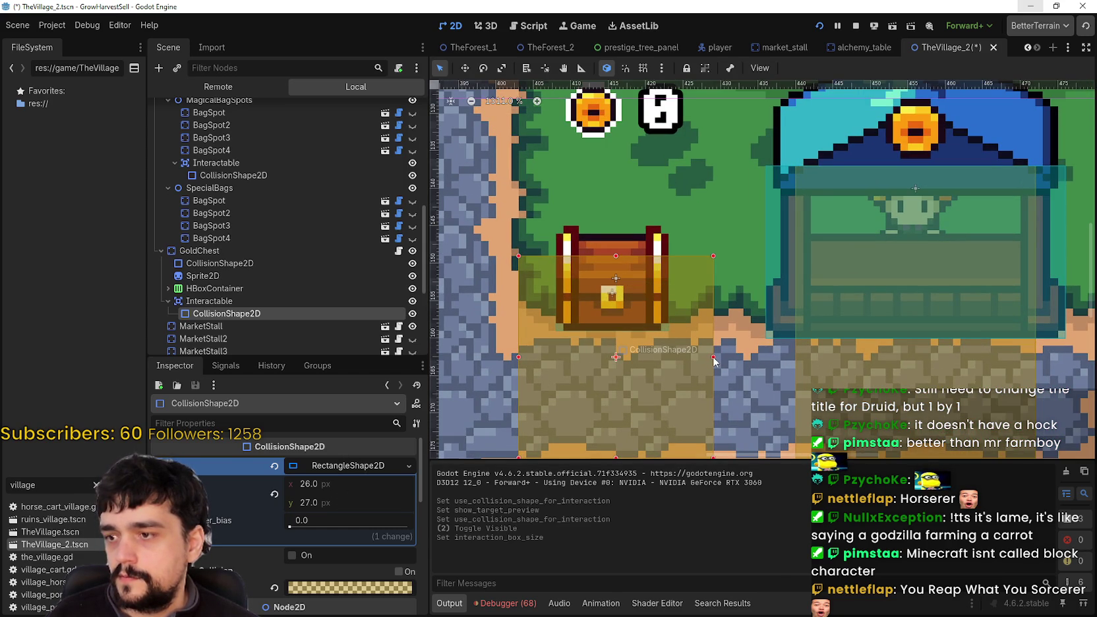
scroll(713, 362, "down", 1)
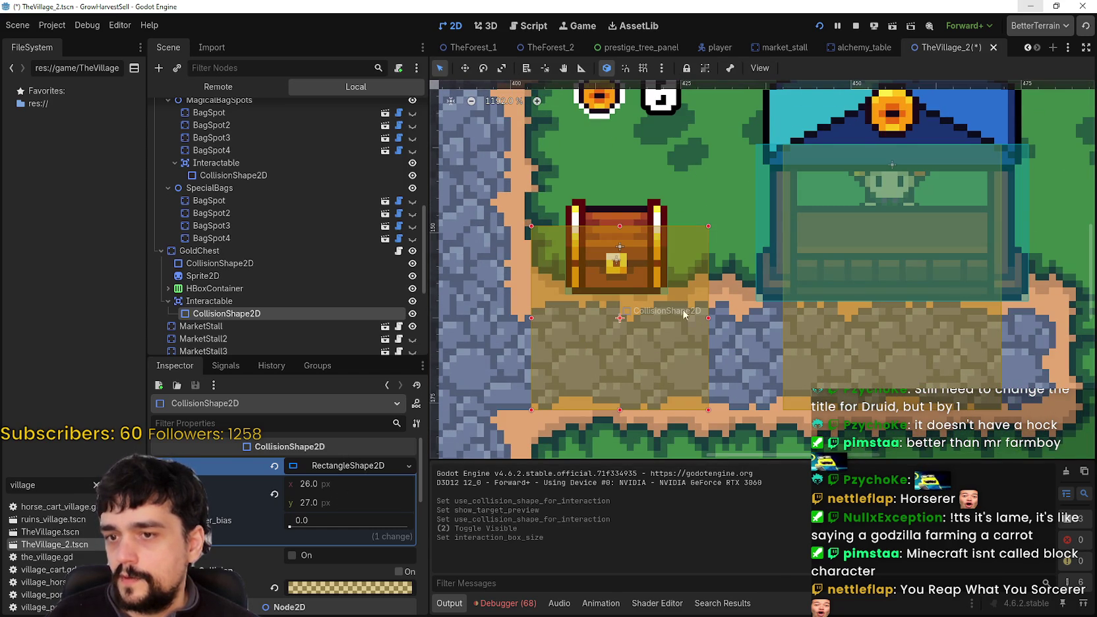
left_click_drag(620, 224, 619, 233)
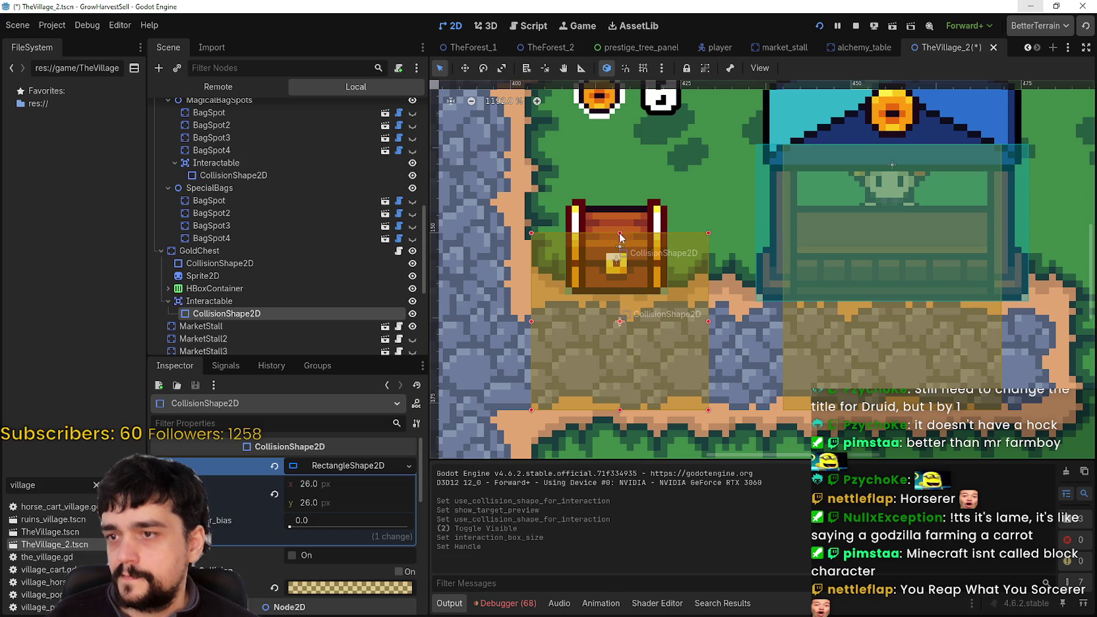
key("ctrl+s")
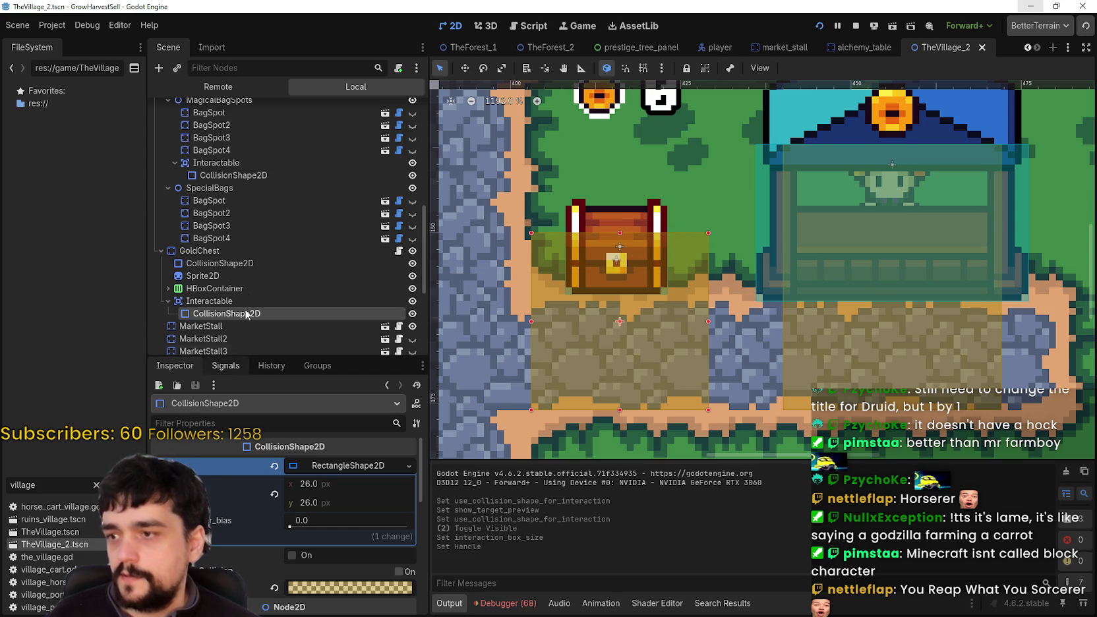
Step: On the GoldChest node, set interact reach distance to 0.0 and save the scene
left_click(257, 252)
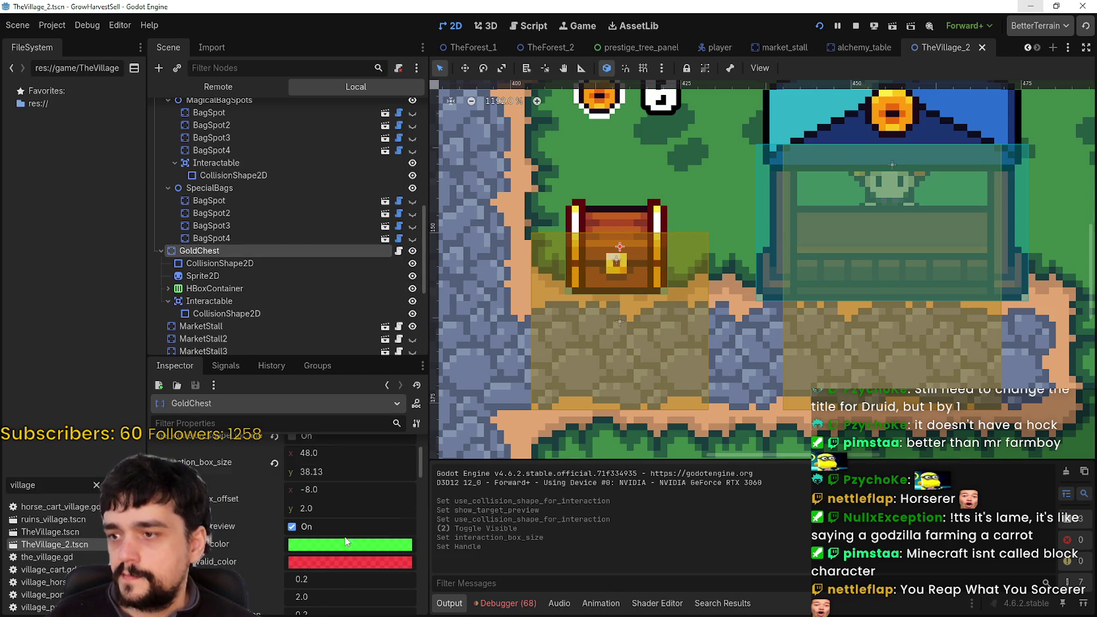
scroll(348, 486, "up", 1)
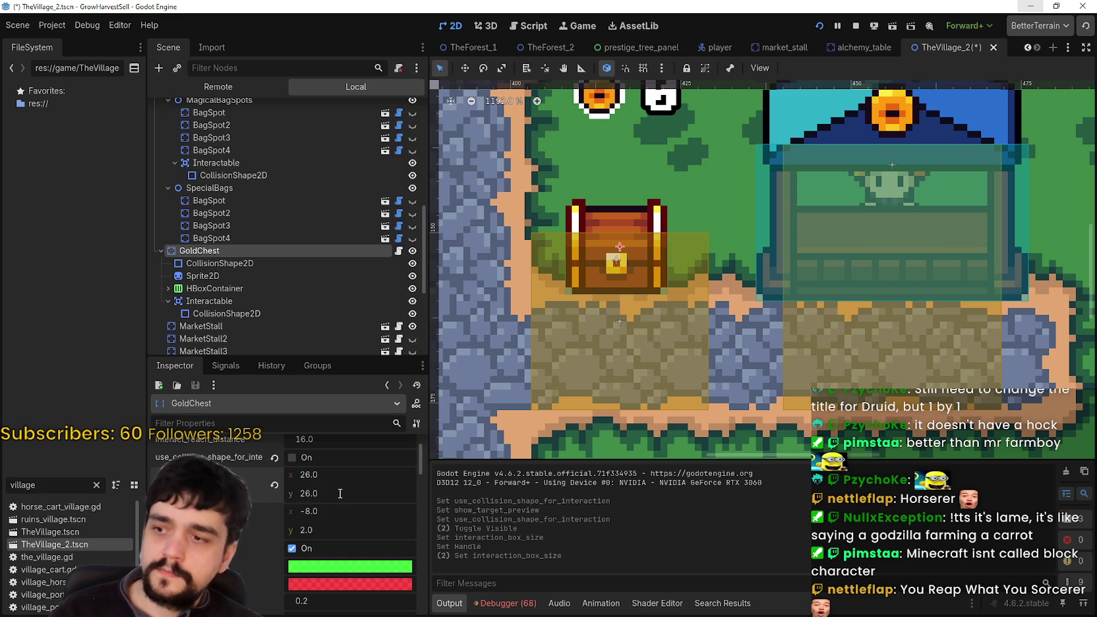
key("ctrl+s")
scroll(338, 486, "up", 1)
left_click(338, 466)
type("0")
key("Return")
key("ctrl+s")
Step: Inspect the collision shape by the portal pillars, then the MagicalBagSpots and BagsContainer nodes
scroll(494, 383, "down", 3)
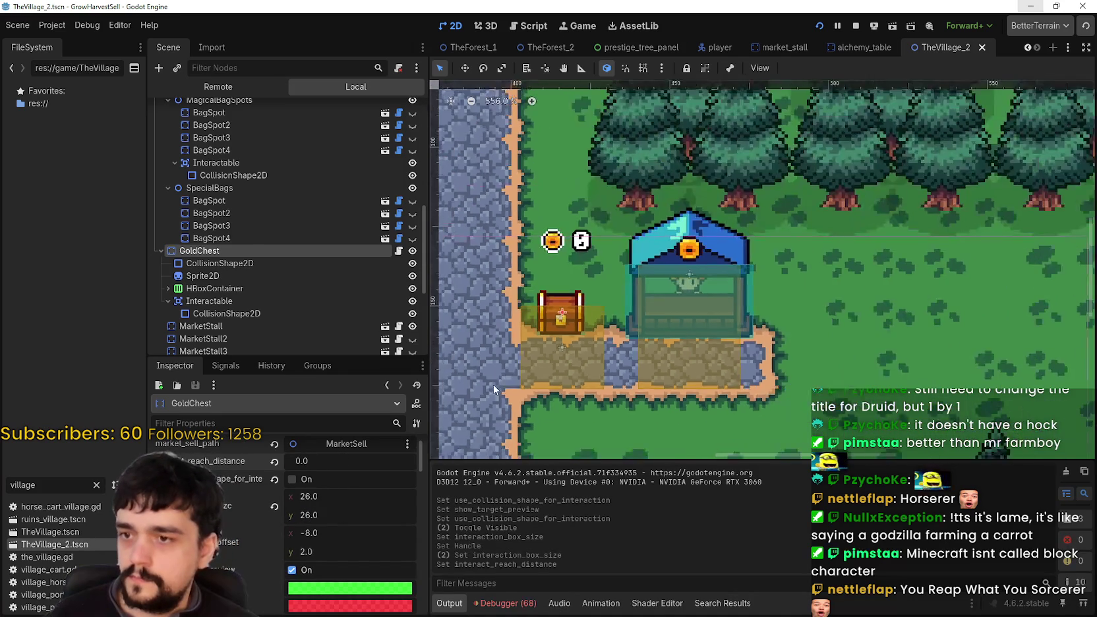
scroll(633, 307, "down", 3)
scroll(775, 305, "left", 5)
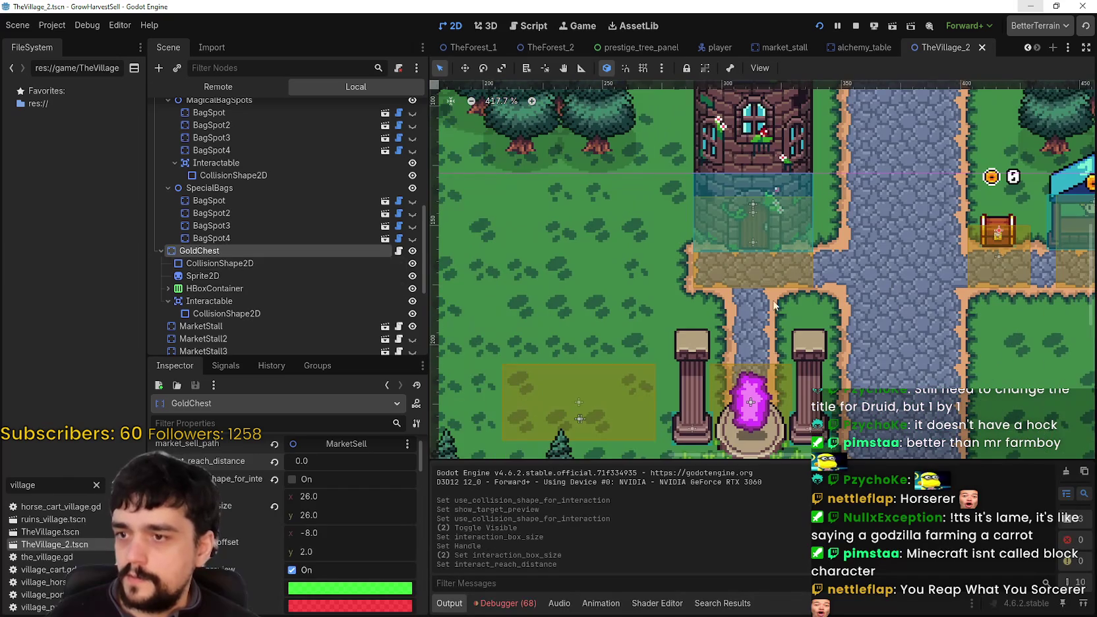
left_click(597, 382)
scroll(268, 174, "up", 3)
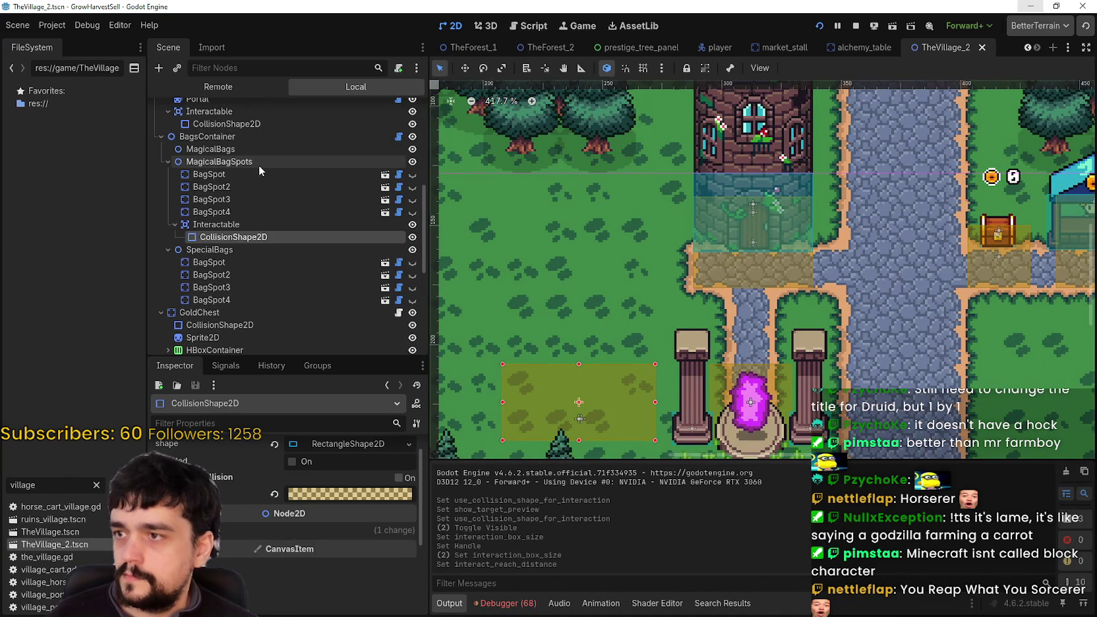
left_click(259, 165)
left_click(267, 136)
Step: Review GoldChest's interaction collision shape and the GoldChest node's Inspector settings
scroll(360, 551, "down", 3)
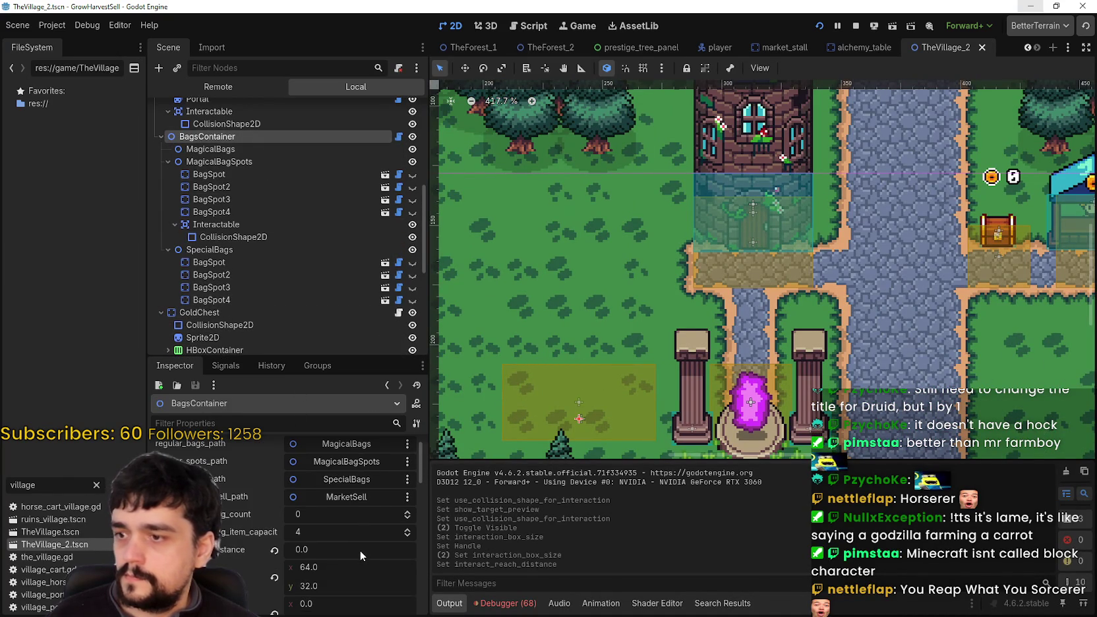
scroll(663, 229, "right", 4)
scroll(725, 254, "right", 1)
left_click(786, 279)
scroll(792, 277, "up", 4)
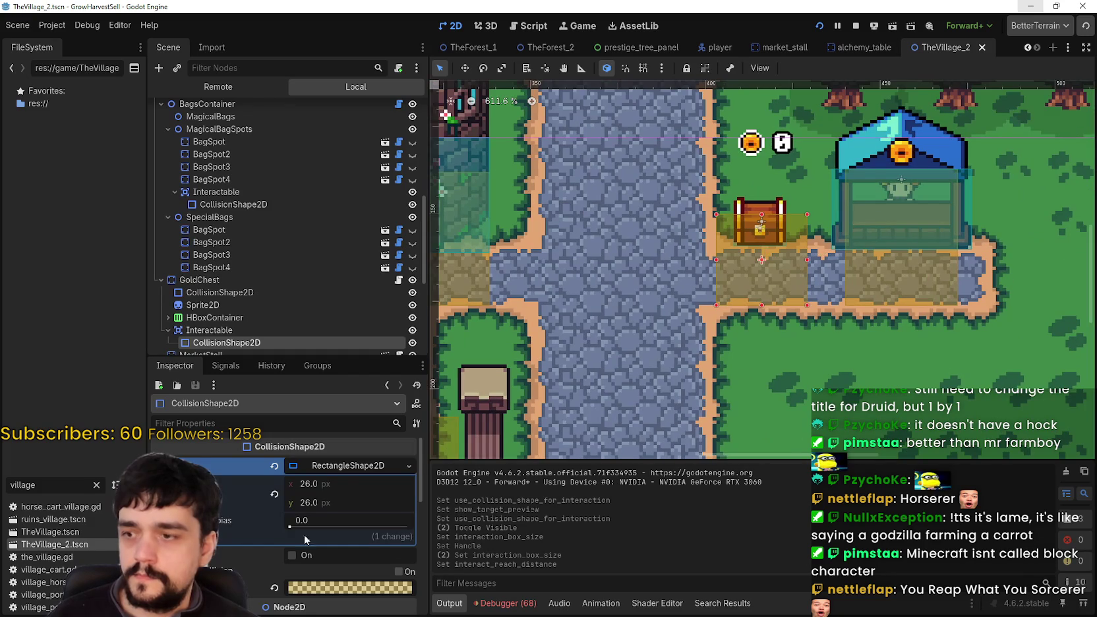
scroll(346, 238, "down", 1)
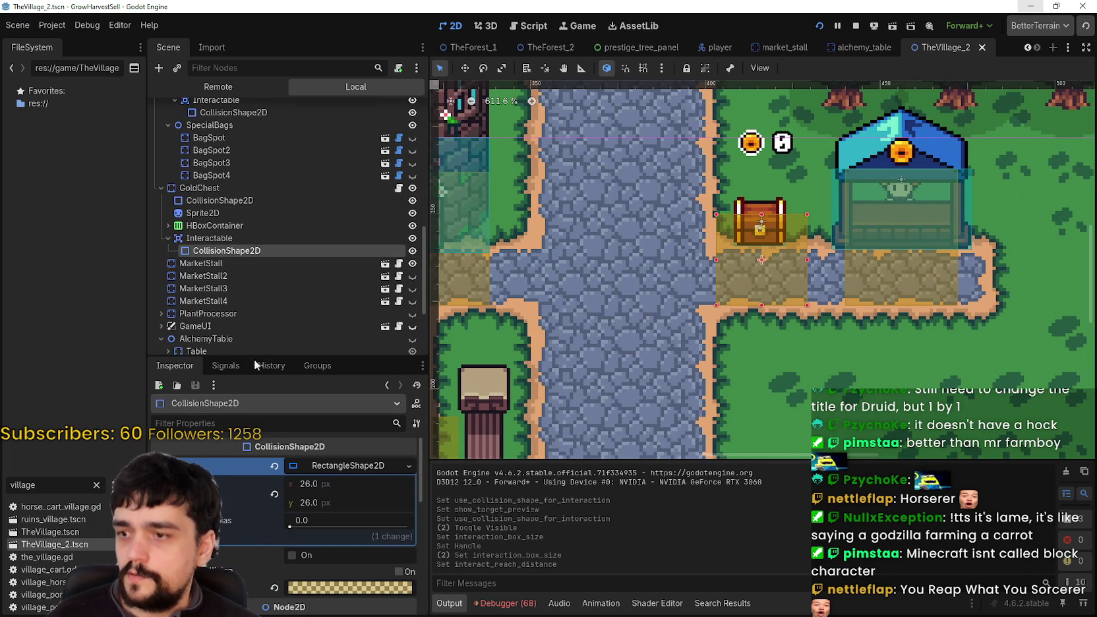
left_click(242, 188)
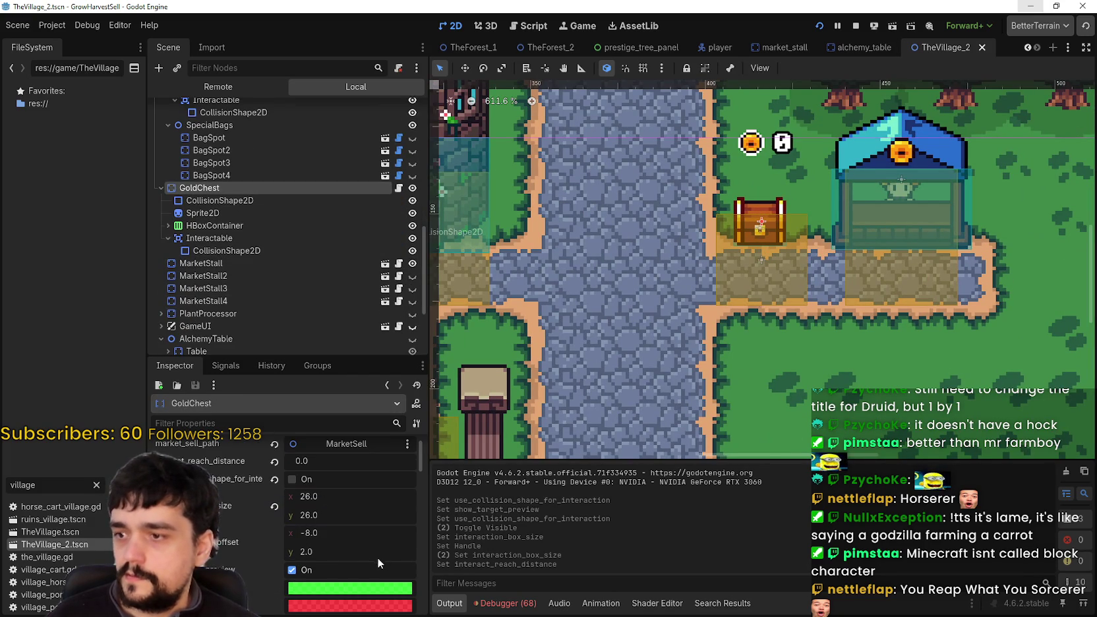
scroll(378, 558, "down", 3)
scroll(375, 558, "down", 3)
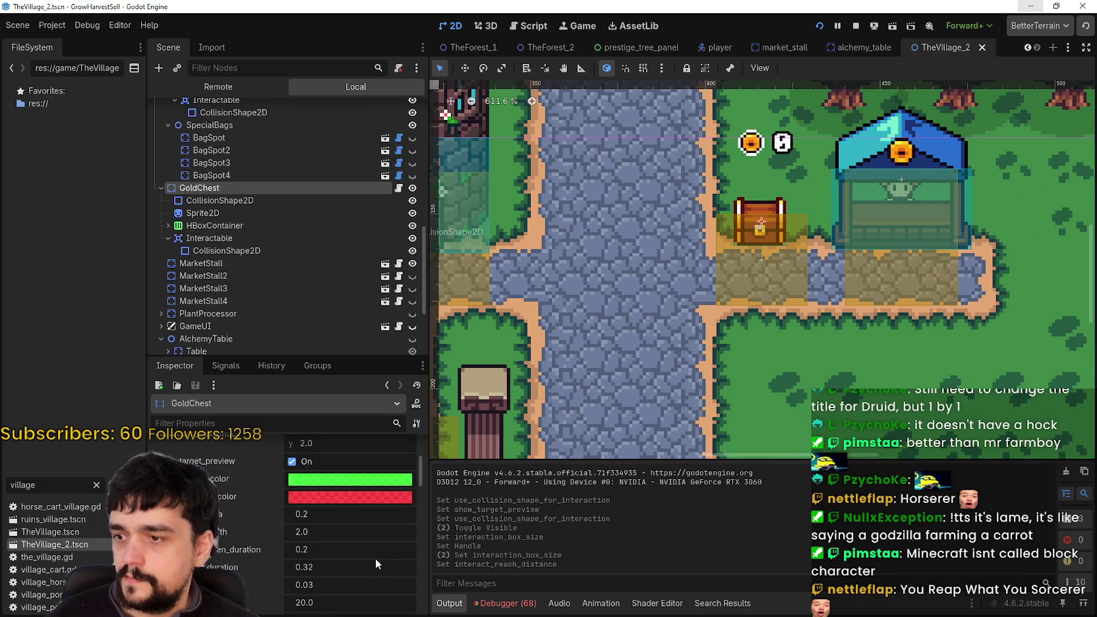
scroll(374, 558, "up", 3)
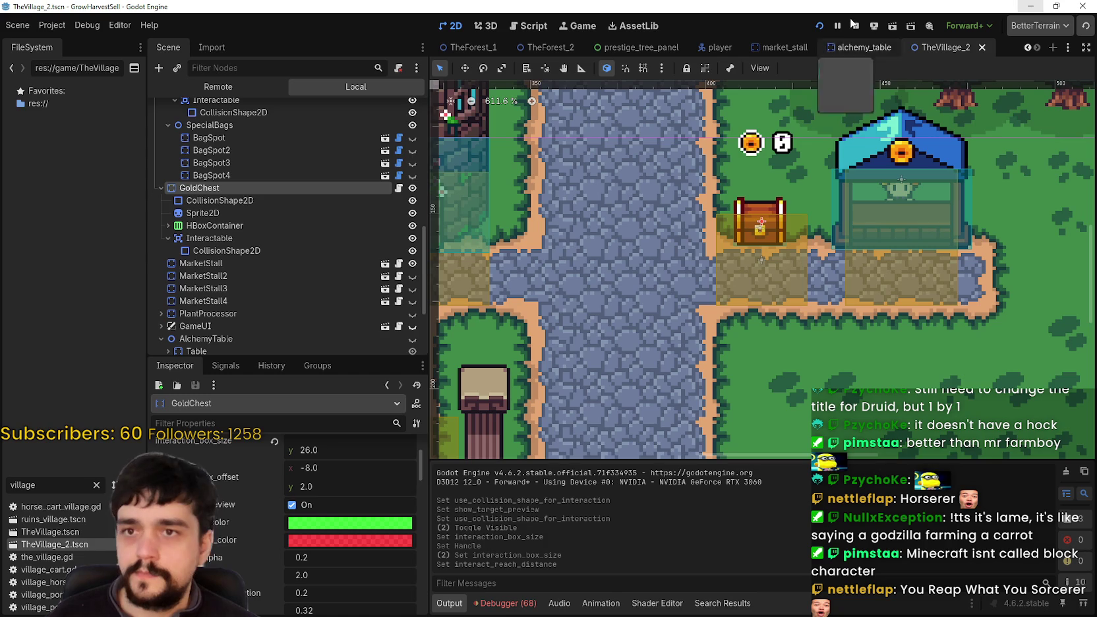
Step: Run the game with F5 and walk the player to the chest beside the market stall
key("F5")
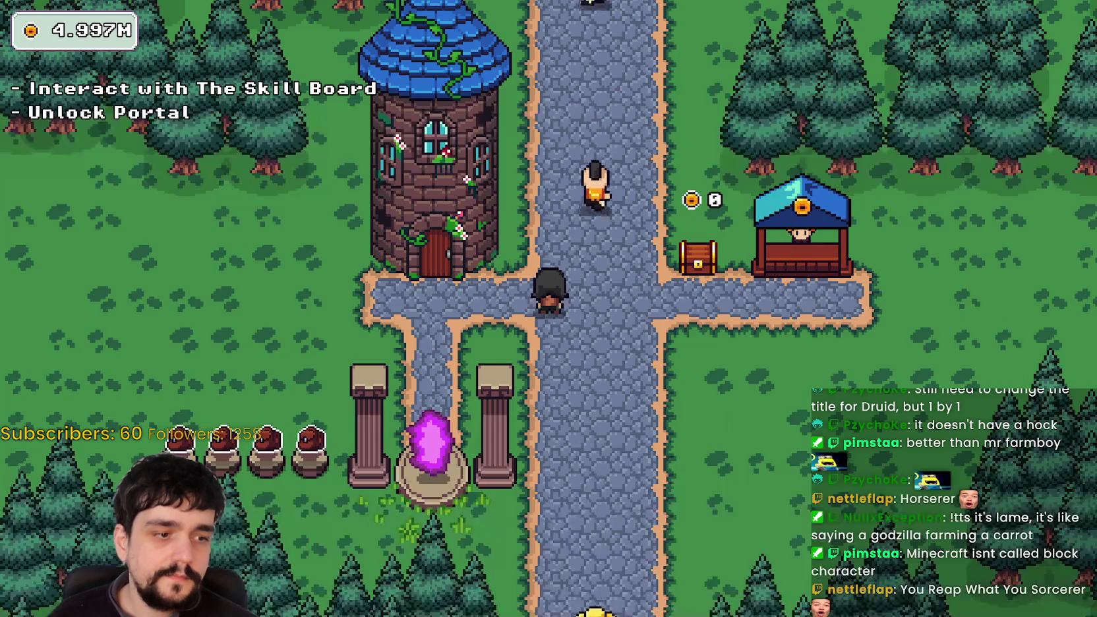
key("d")
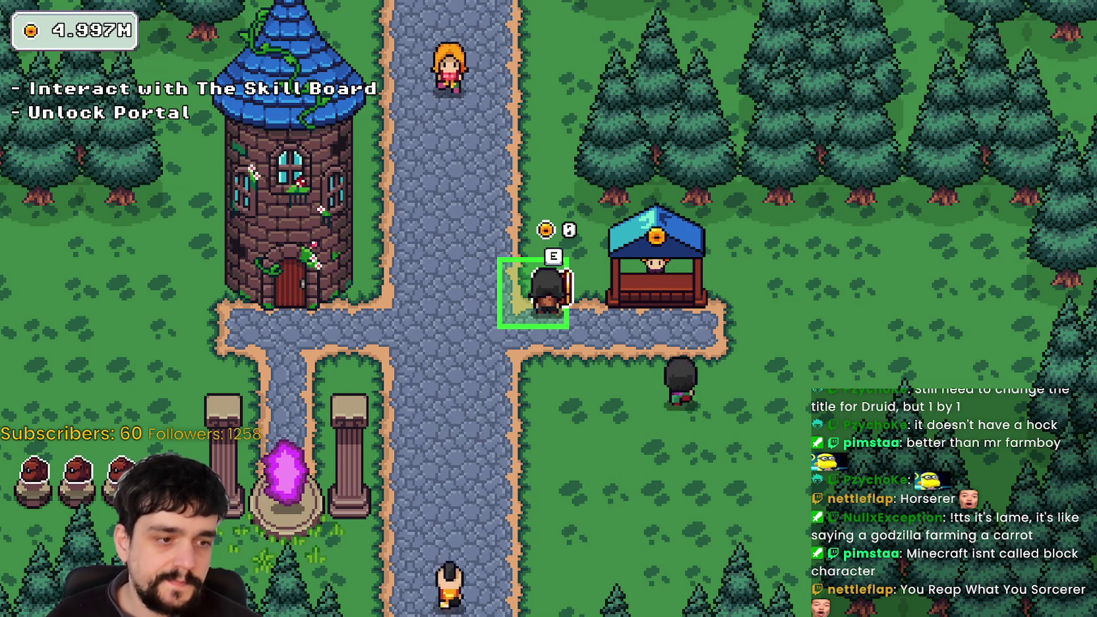
key("alt+Tab")
left_click(1057, 5)
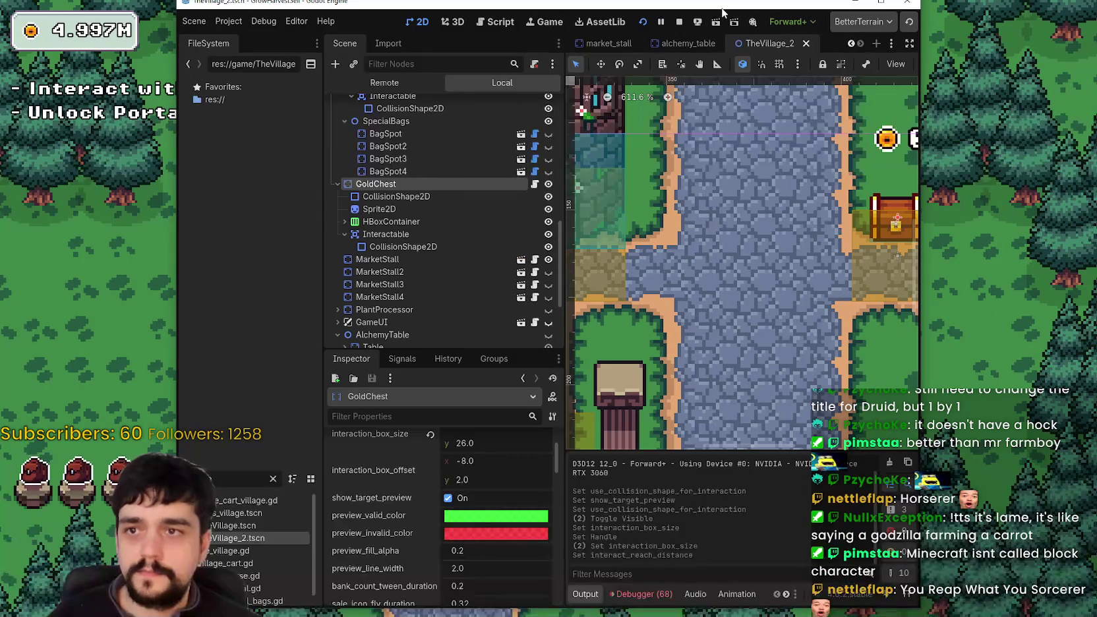
key("alt+Tab")
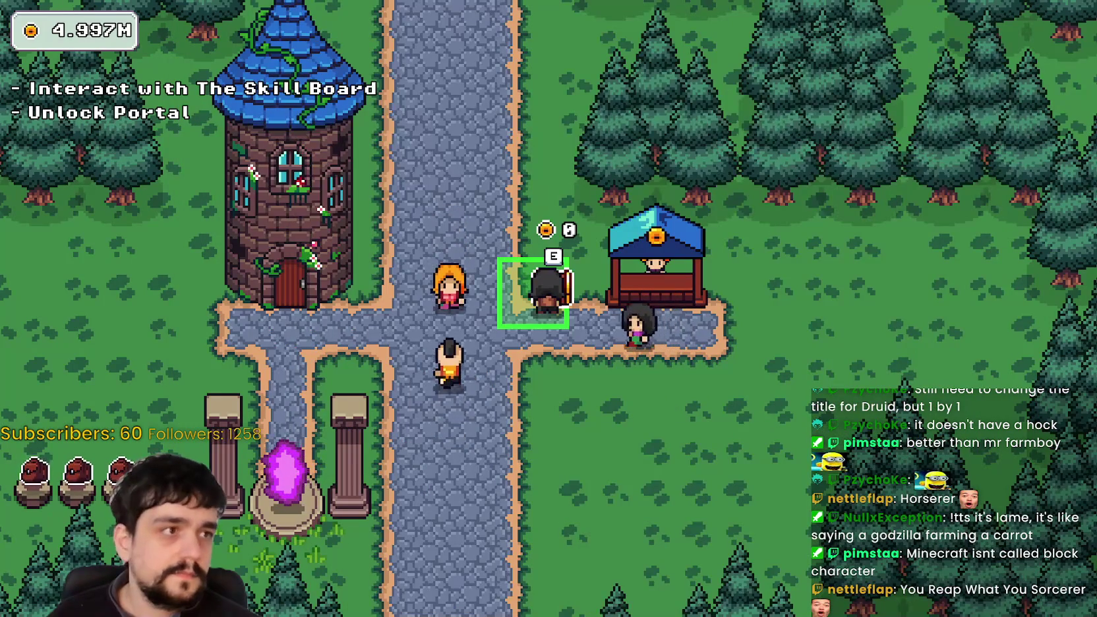
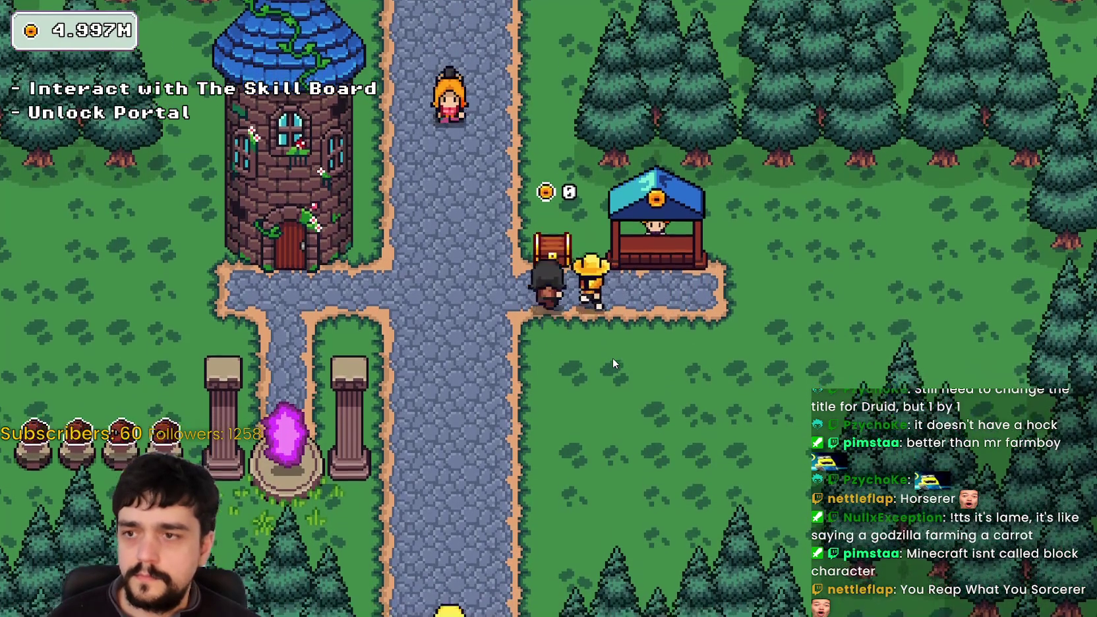
Step: Walk the player up beside the gold chest and back to the crossroads, then leave the game
key("w")
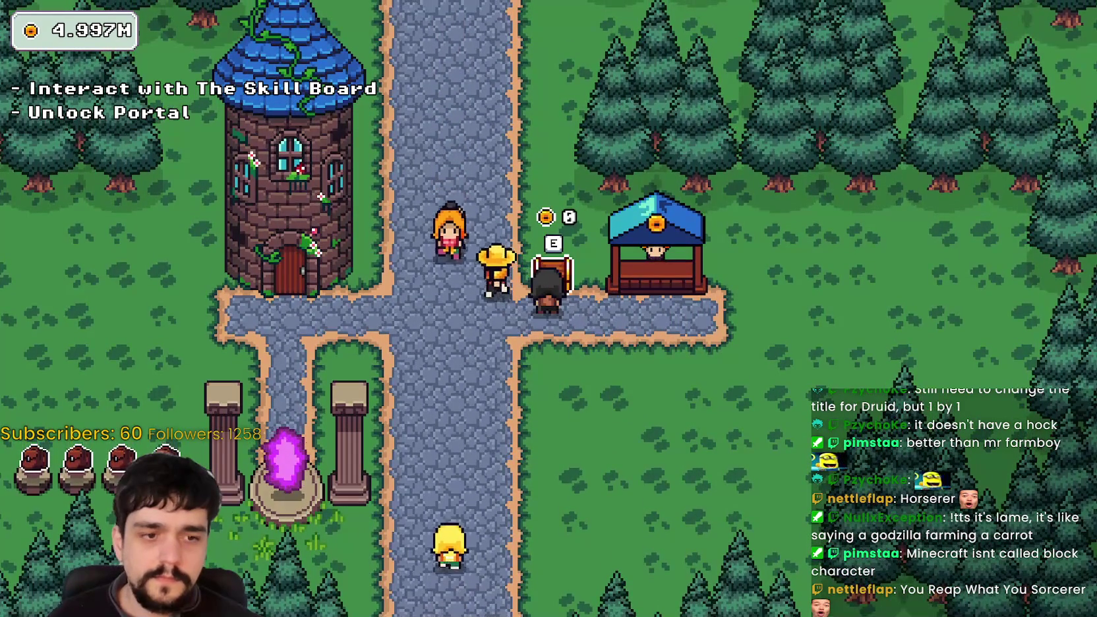
key("s")
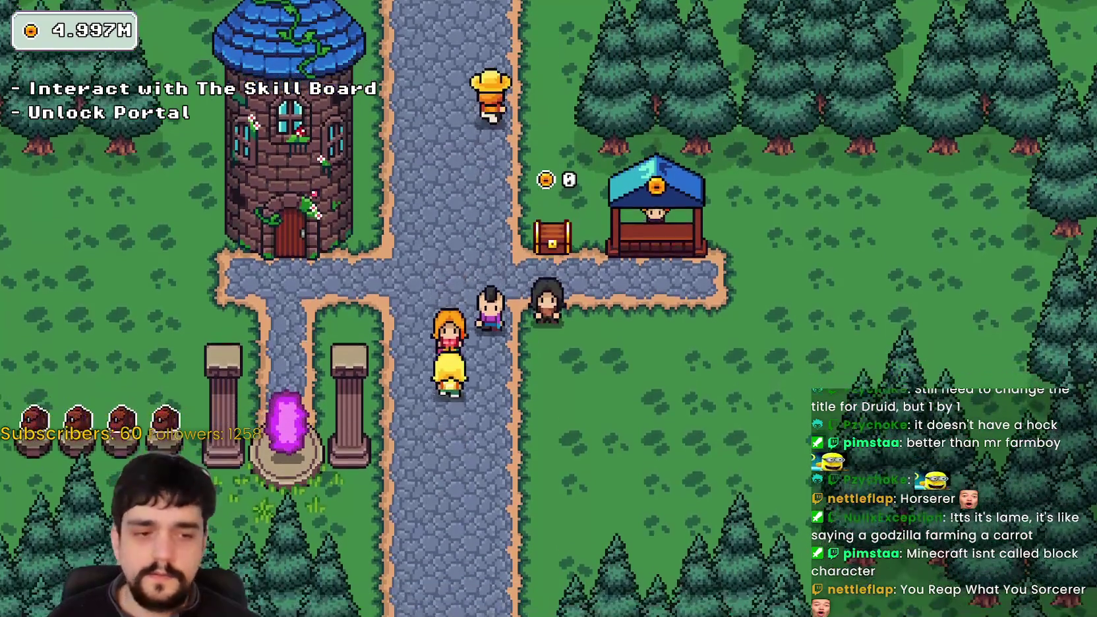
key("s")
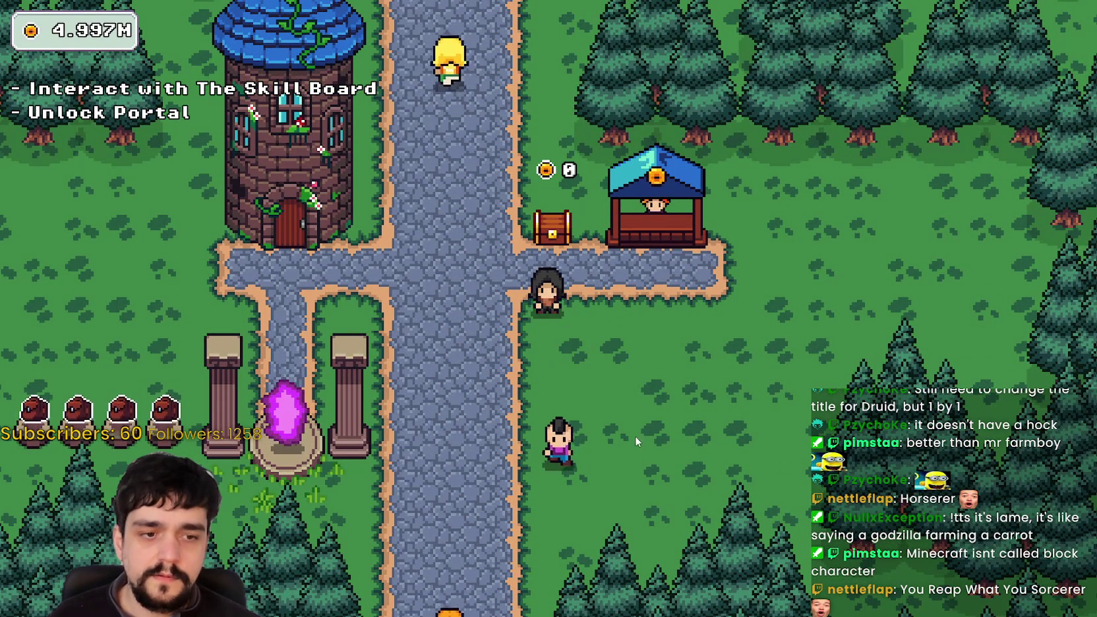
key("w")
key("s")
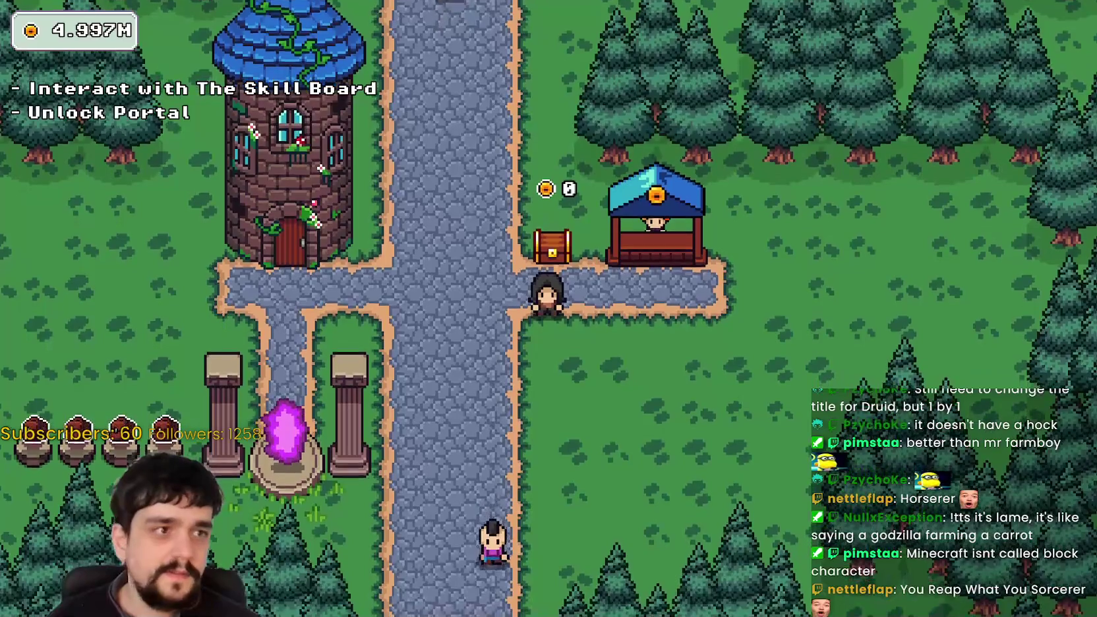
key("alt+Tab")
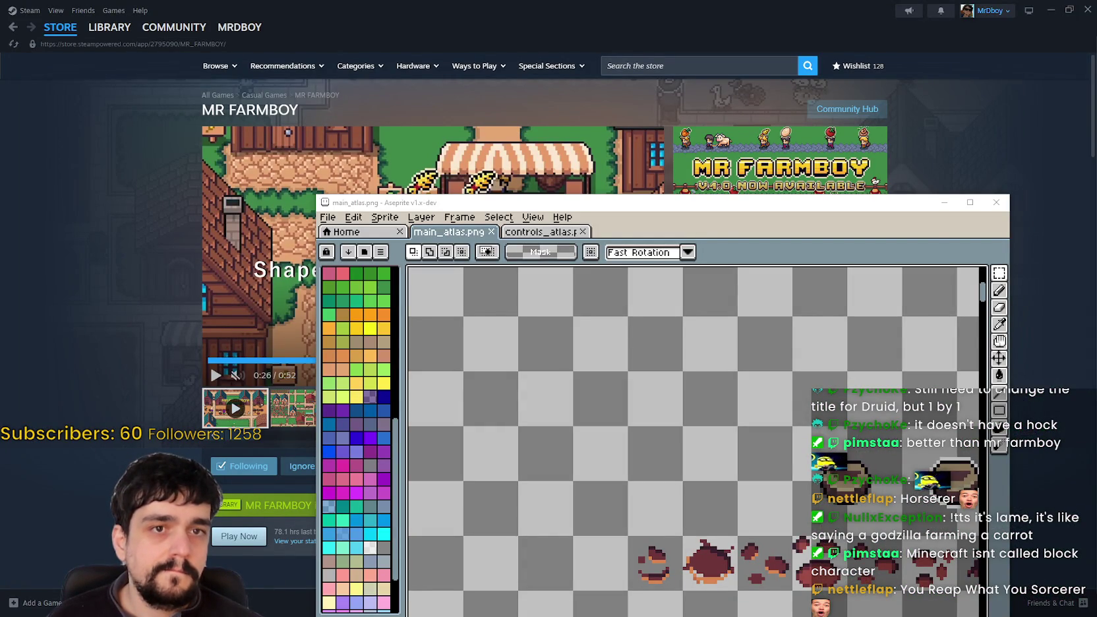
Step: Set the project's window Mode to Windowed and maximize the Godot editor
key("alt+Tab")
left_click(584, 333)
left_click(539, 548)
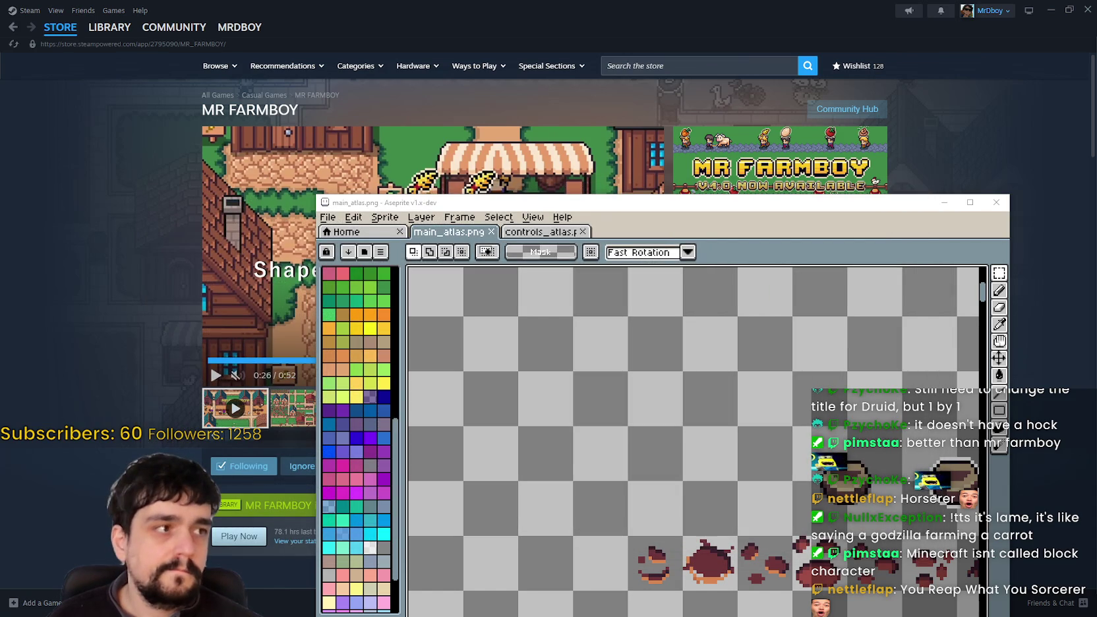
key("alt+Tab")
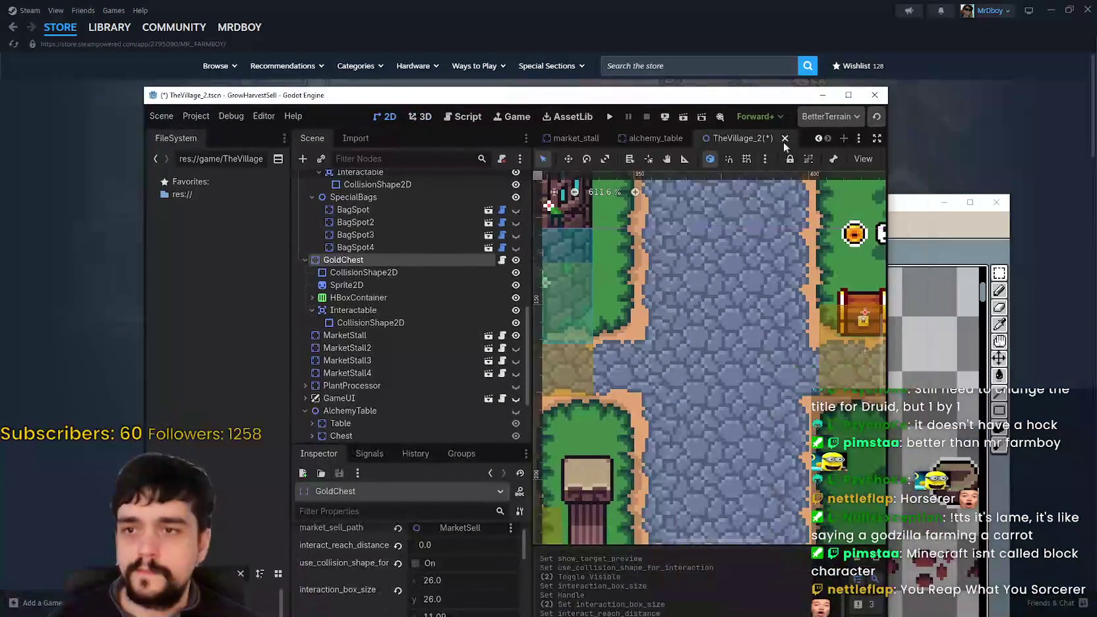
left_click(849, 95)
Step: Run the project, start a new game, and walk the player to the gold chest to interact
left_click(819, 25)
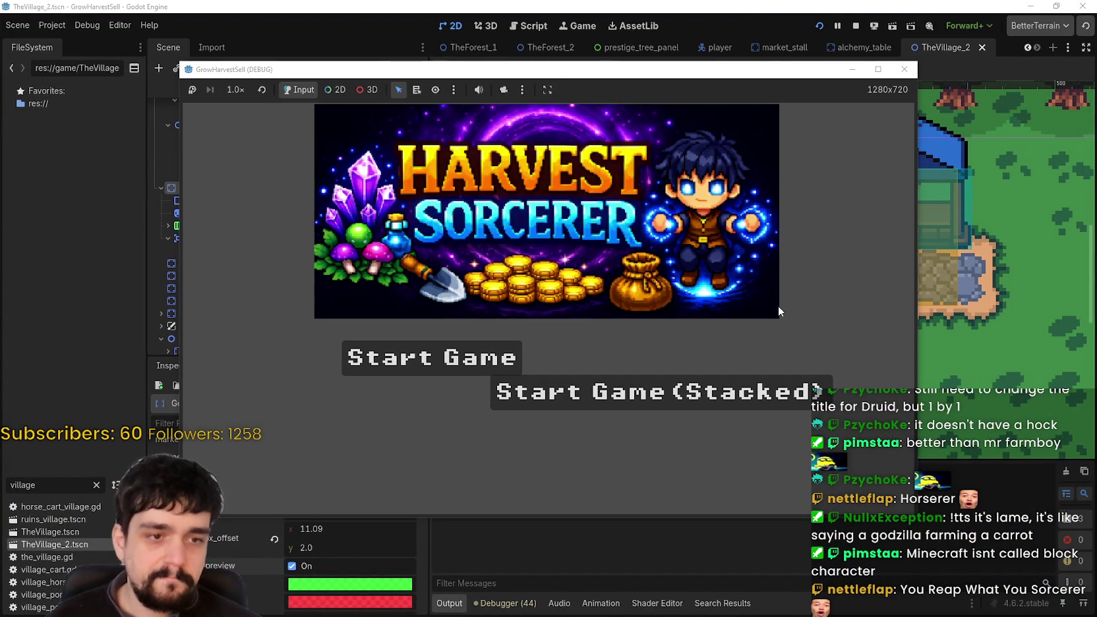
left_click(604, 395)
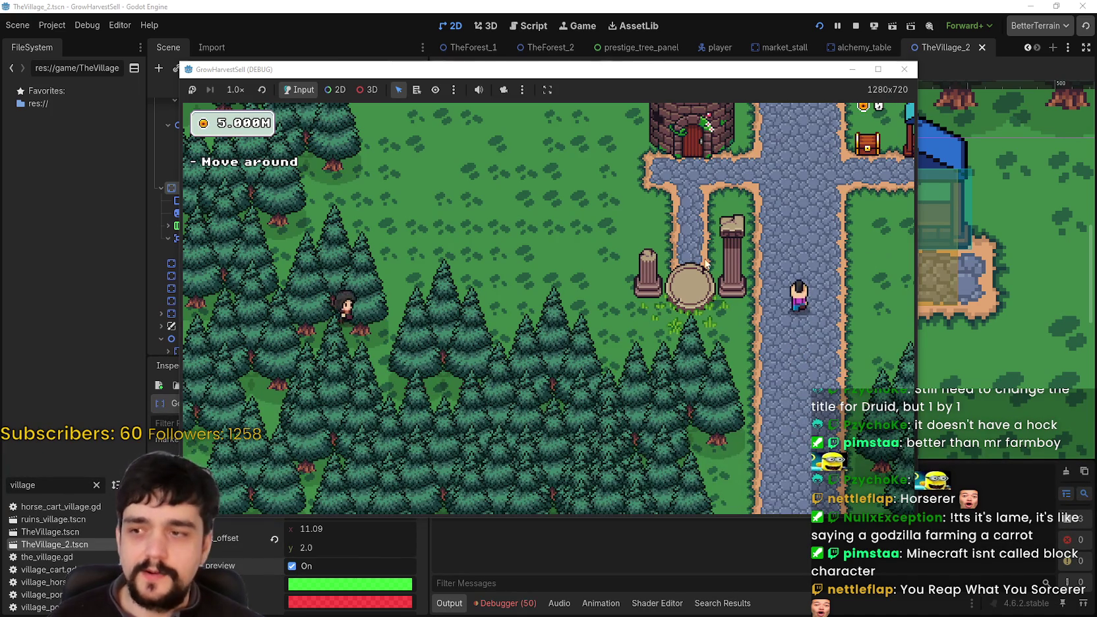
key("d")
key("w")
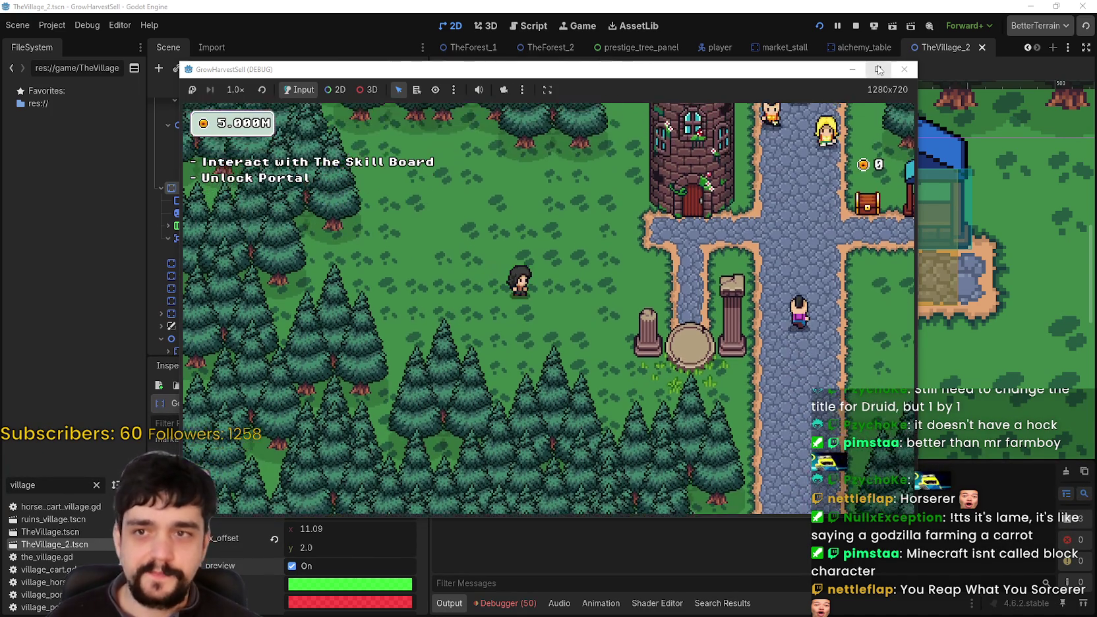
left_click(878, 69)
key("d")
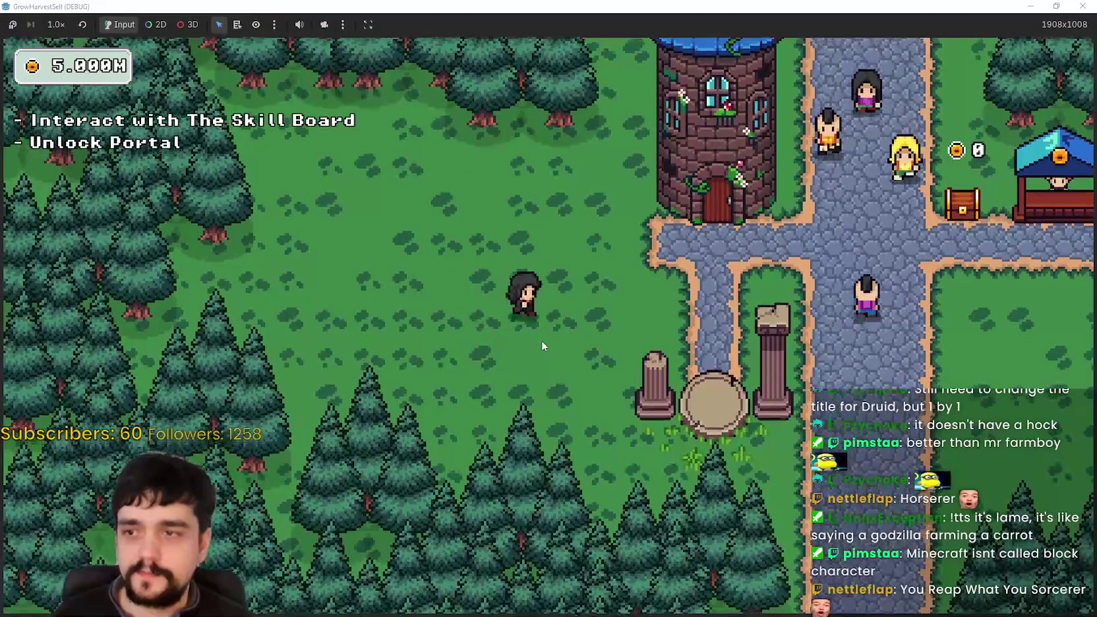
key("w")
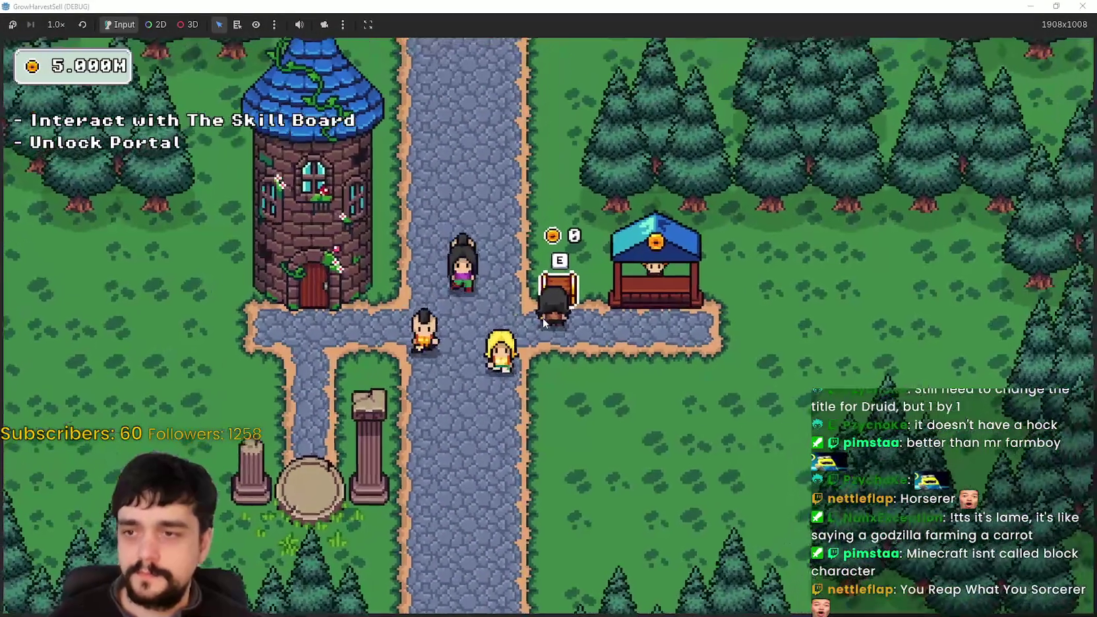
key("e")
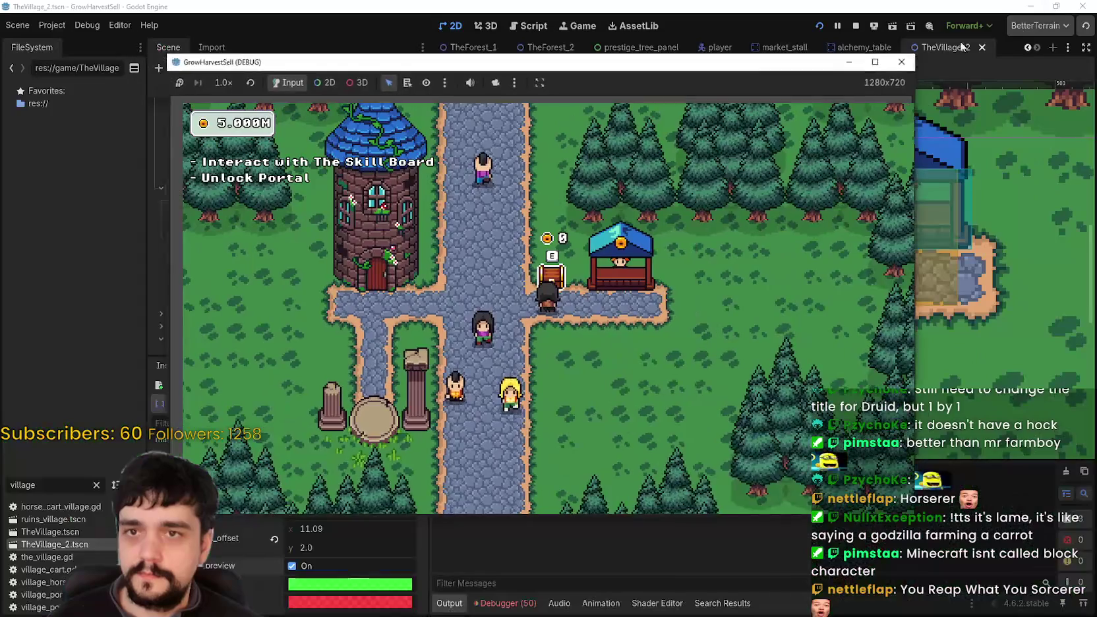
scroll(732, 256, "down", 2)
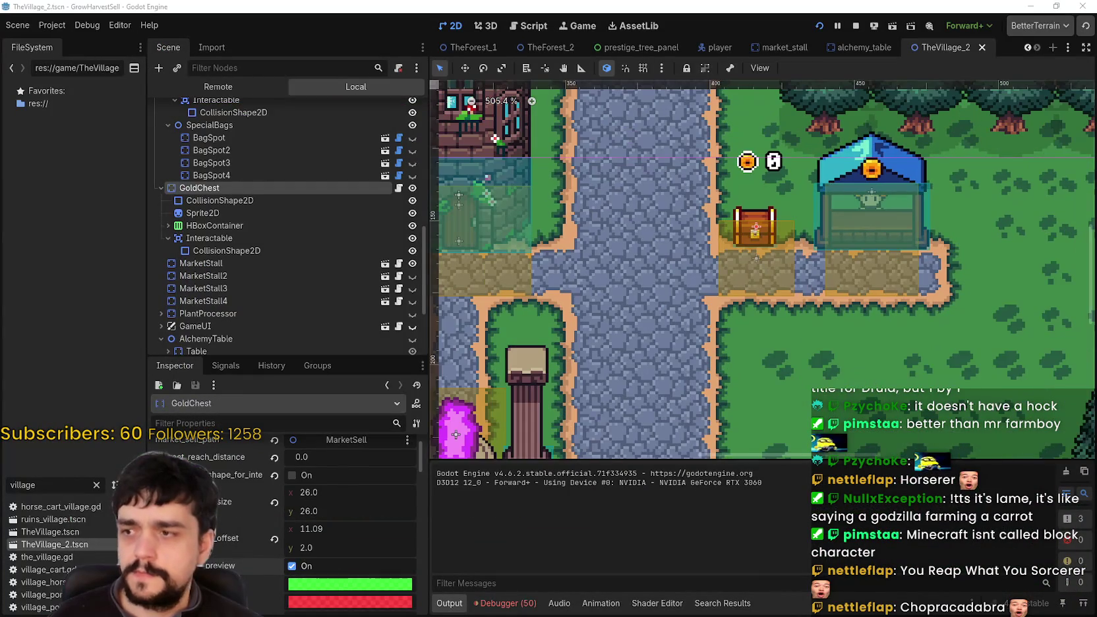
Step: Set the GoldChest interaction box offset x to -8 and save the scene
scroll(337, 576, "up", 1)
left_click(344, 551)
type("-8")
key("Return")
key("ctrl+s")
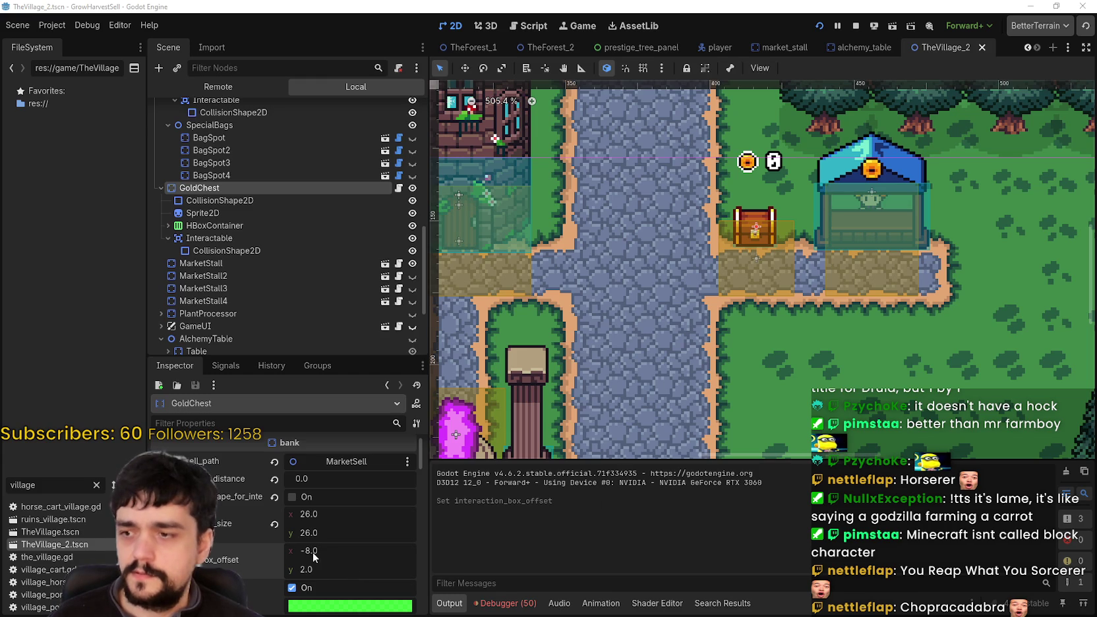
Step: Drag-adjust the box offset x, then reset it to 0
left_click_drag(305, 554, 277, 554)
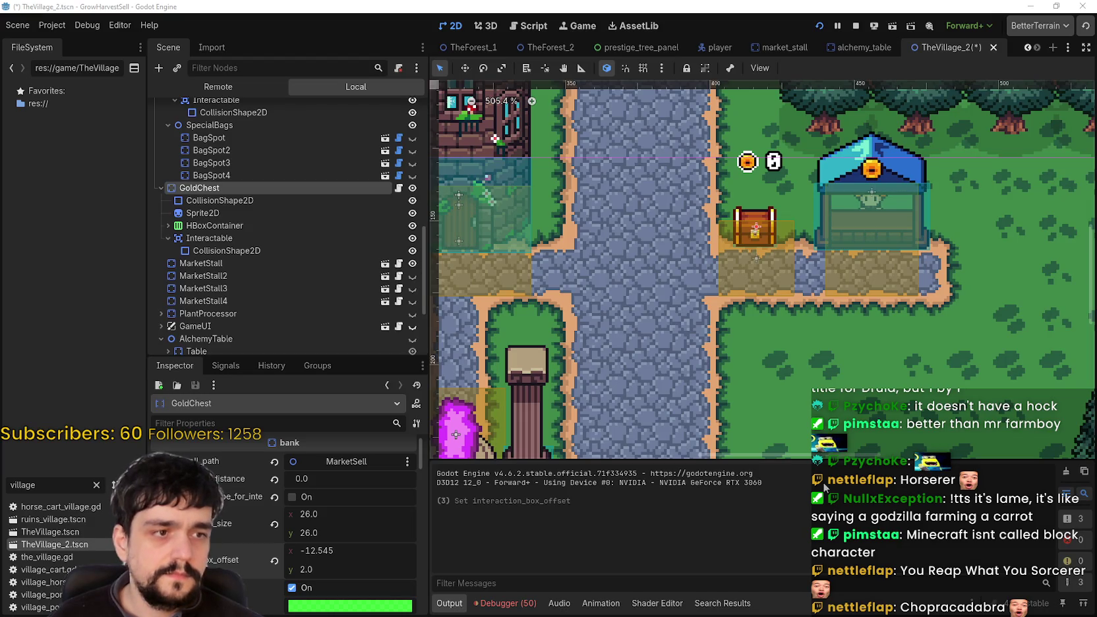
left_click_drag(304, 551, 317, 550)
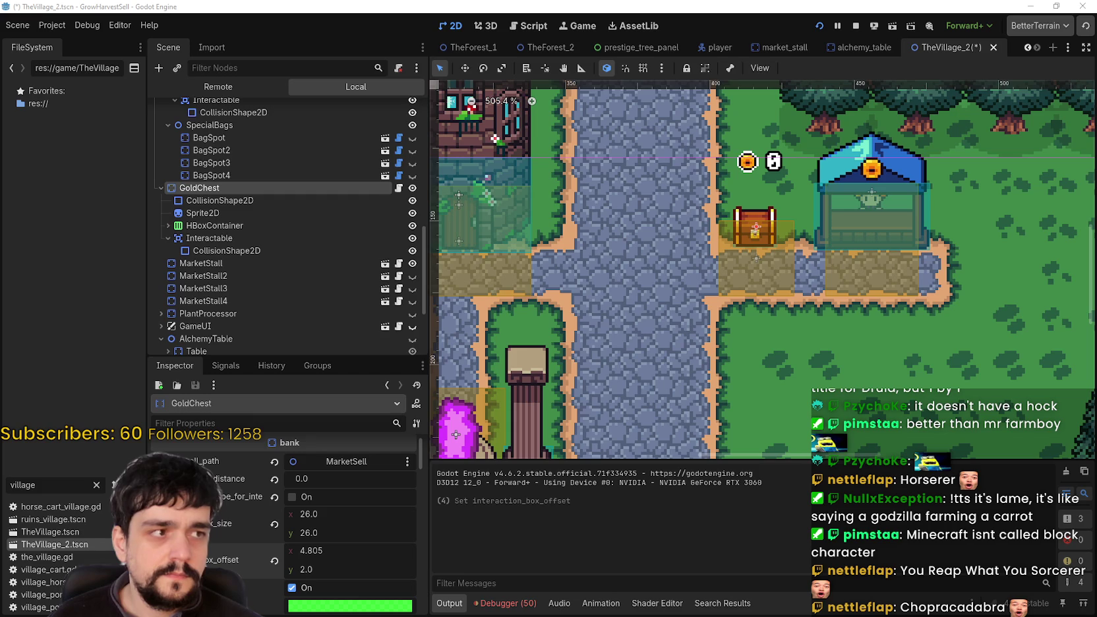
left_click(336, 551)
type("0")
key("Return")
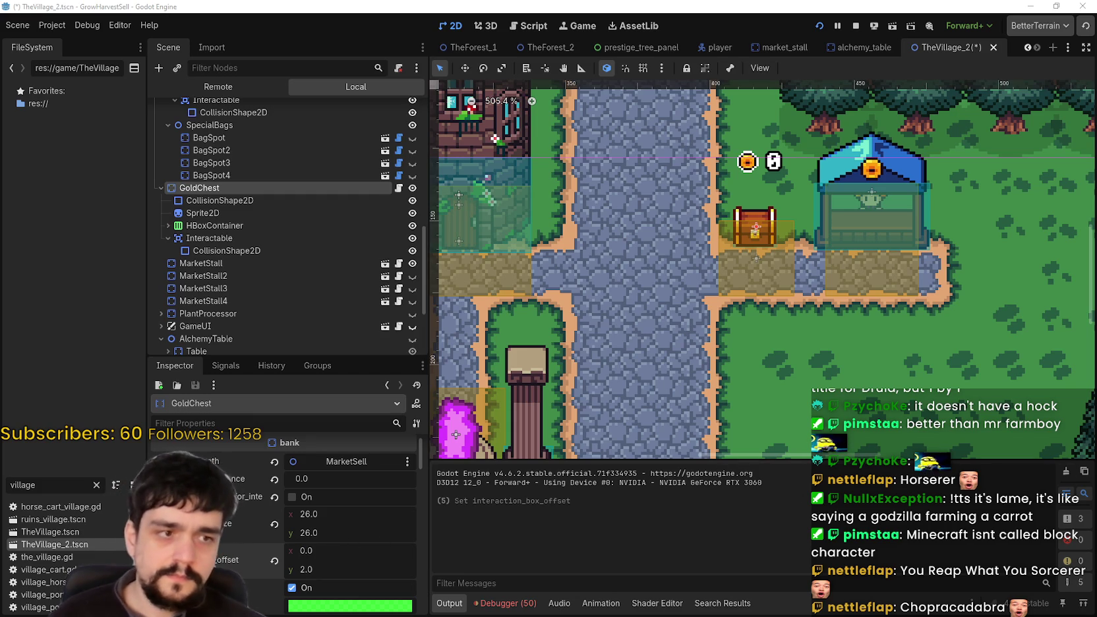
Step: Set the interaction box offset y to 12
left_click(323, 570)
type("16")
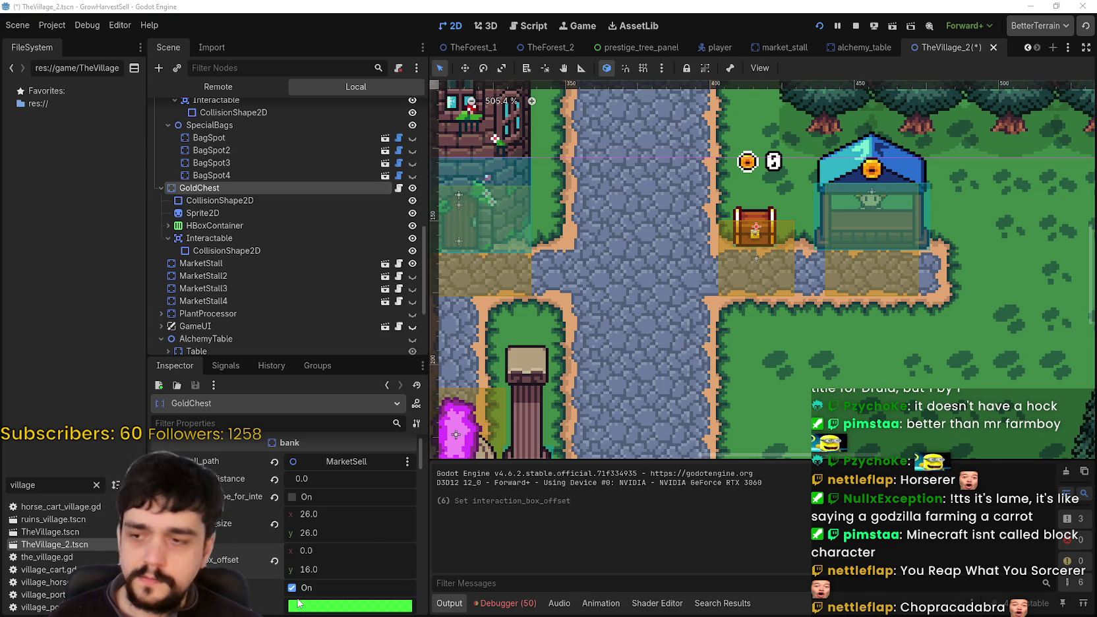
left_click(339, 572)
type("12")
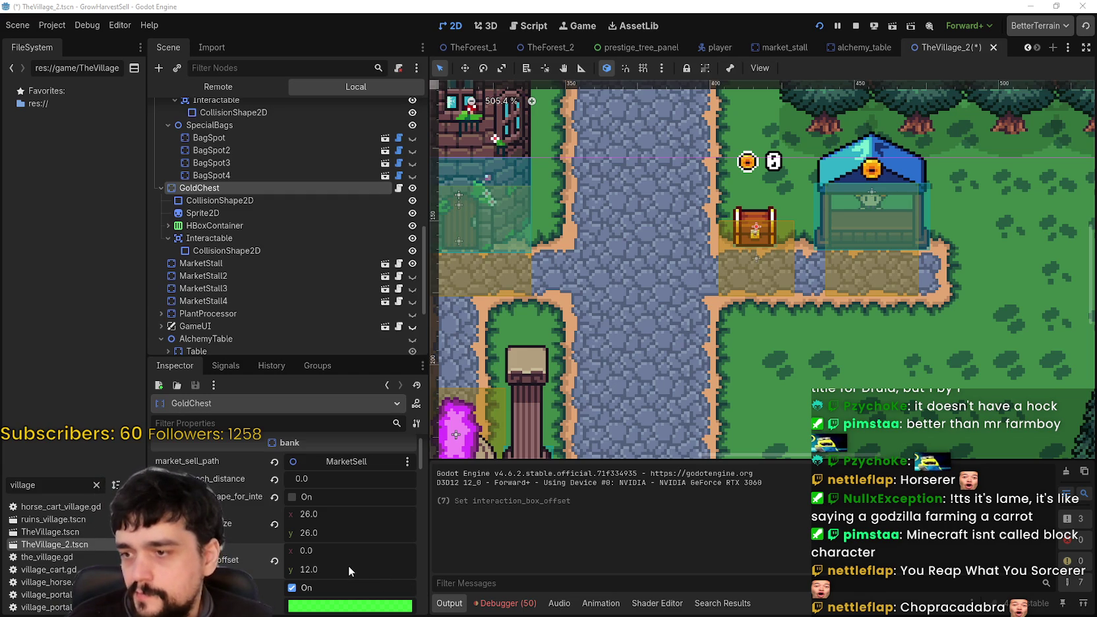
left_click(312, 515)
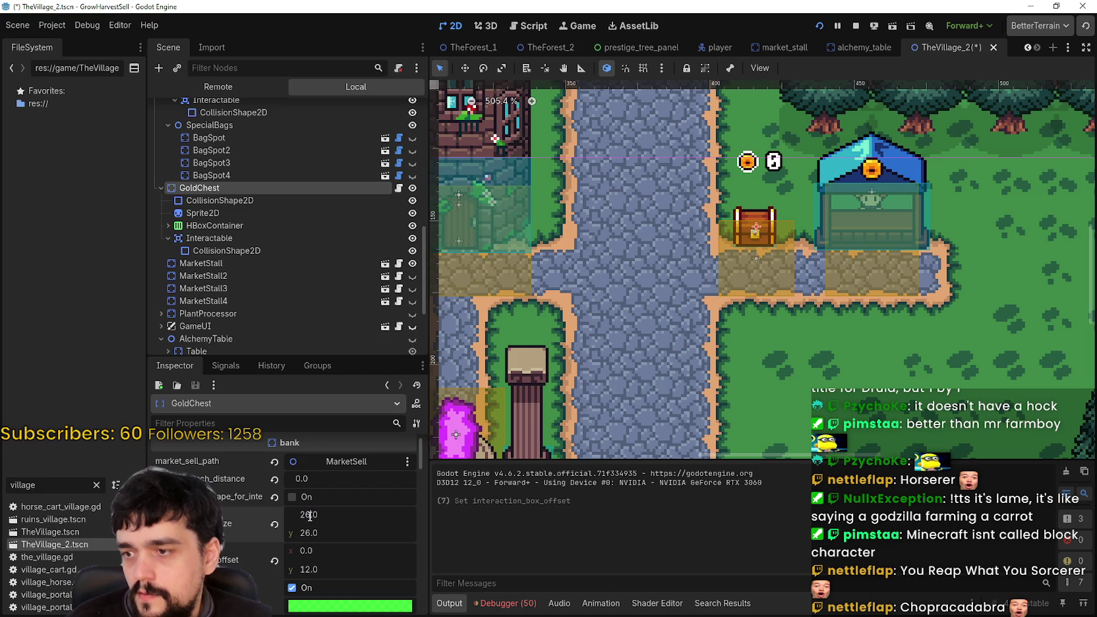
Step: Size the GoldChest interaction box to 32 × 28 and save the scene
type("28")
key("Return")
left_click(314, 533)
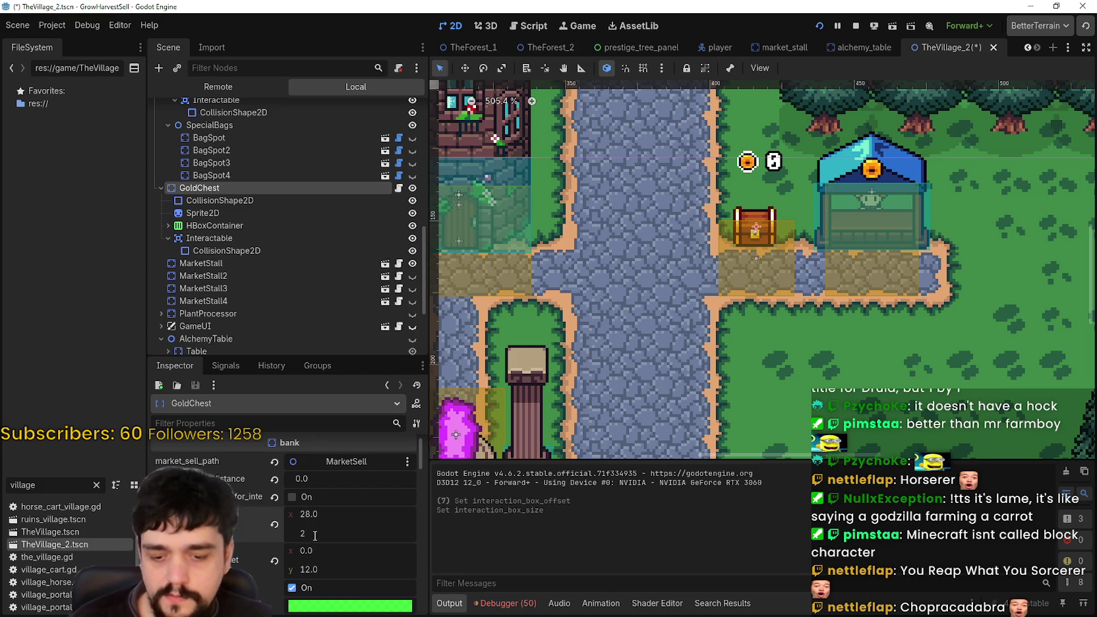
type("28")
key("Return")
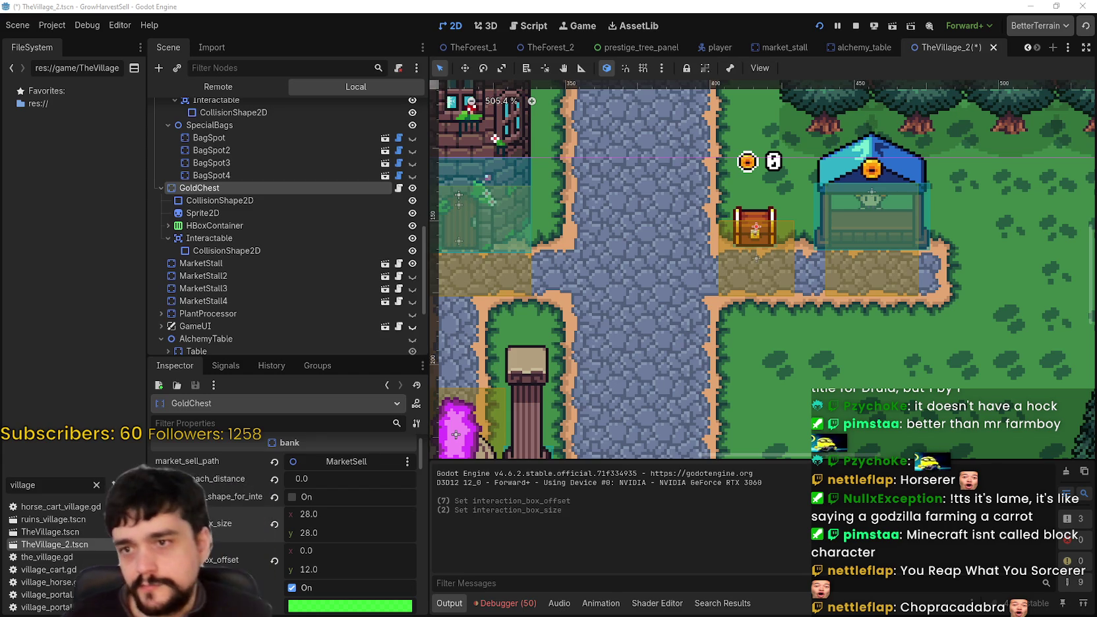
left_click(348, 515)
type("32")
key("Return")
key("ctrl+s")
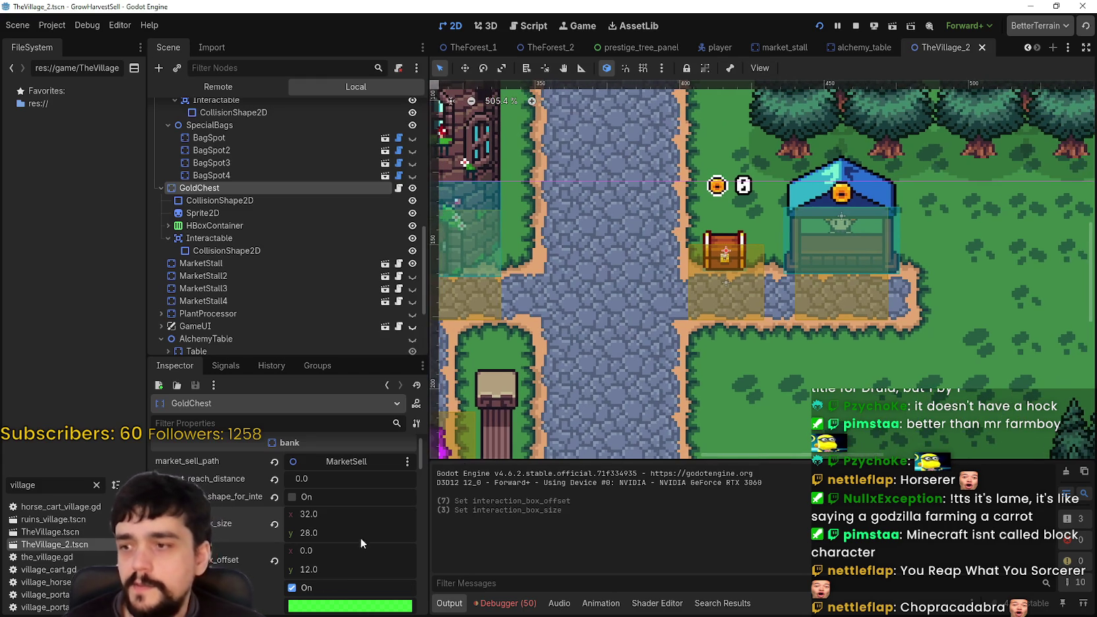
Step: Uncheck show_target_preview and save again
scroll(324, 560, "down", 2)
left_click(293, 544)
key("ctrl+s")
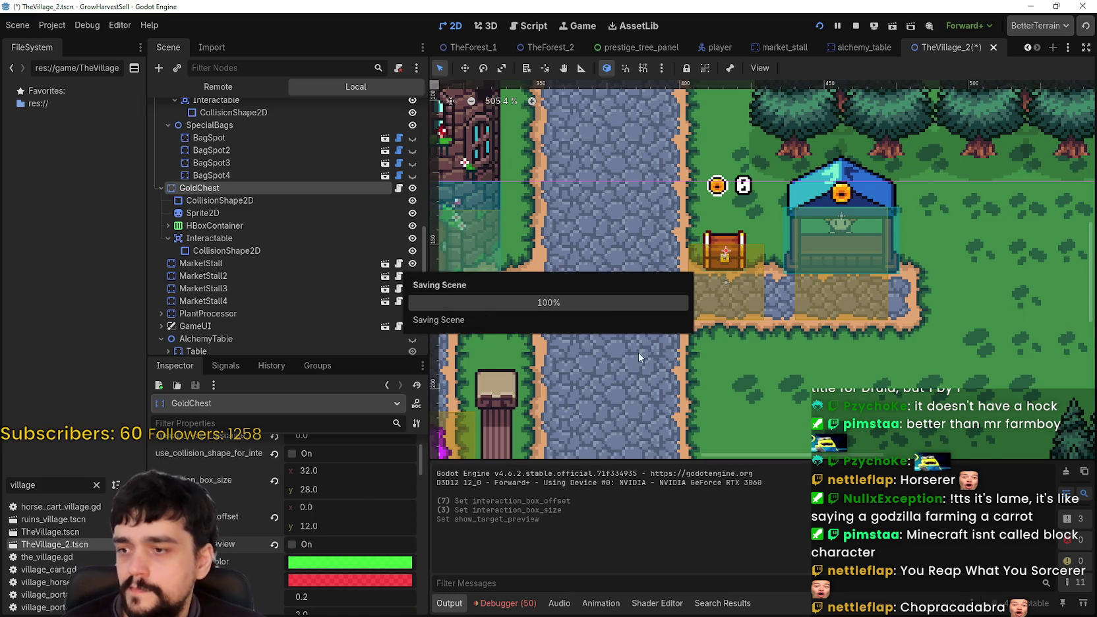
Step: View market_stall.gd, then open market_stall.tscn and select the MarketStall root node
scroll(834, 277, "down", 3)
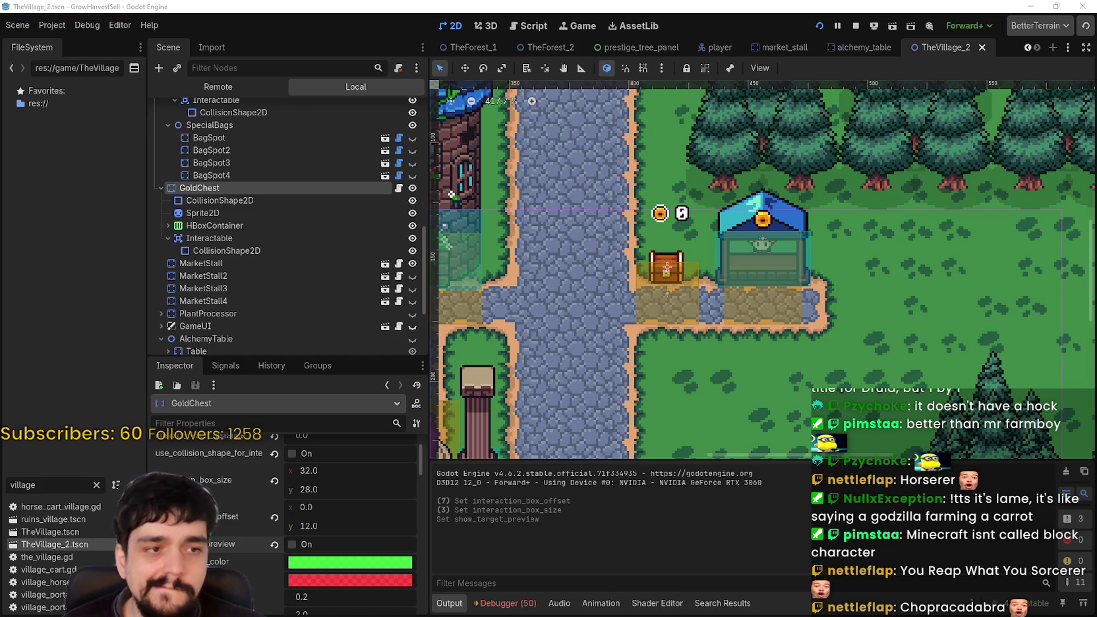
left_click(399, 266)
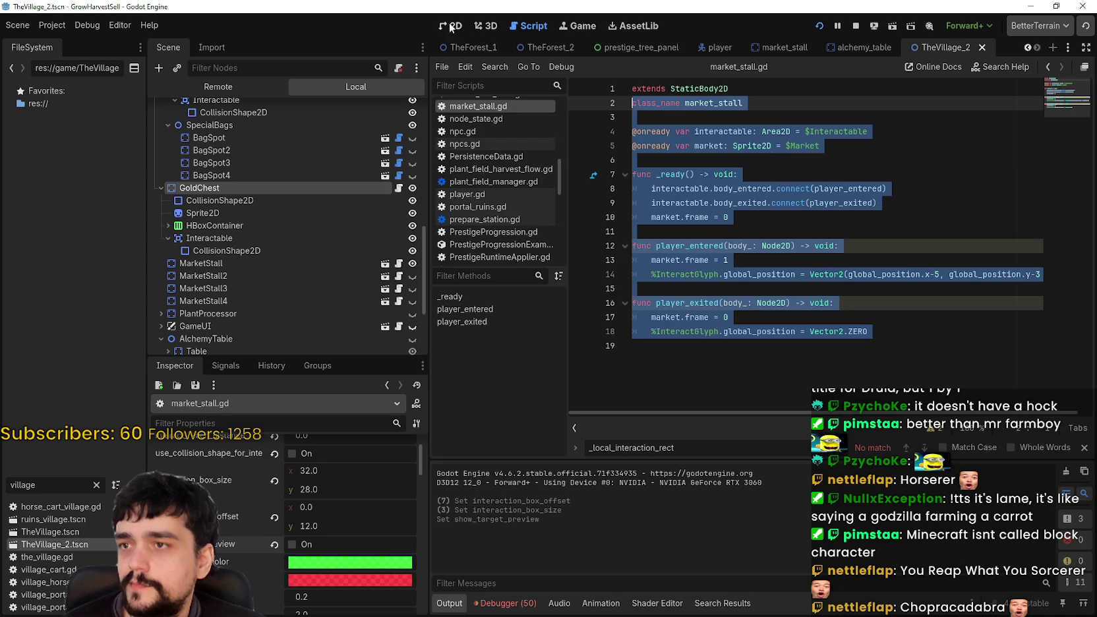
left_click(451, 26)
left_click(389, 265)
left_click(236, 106)
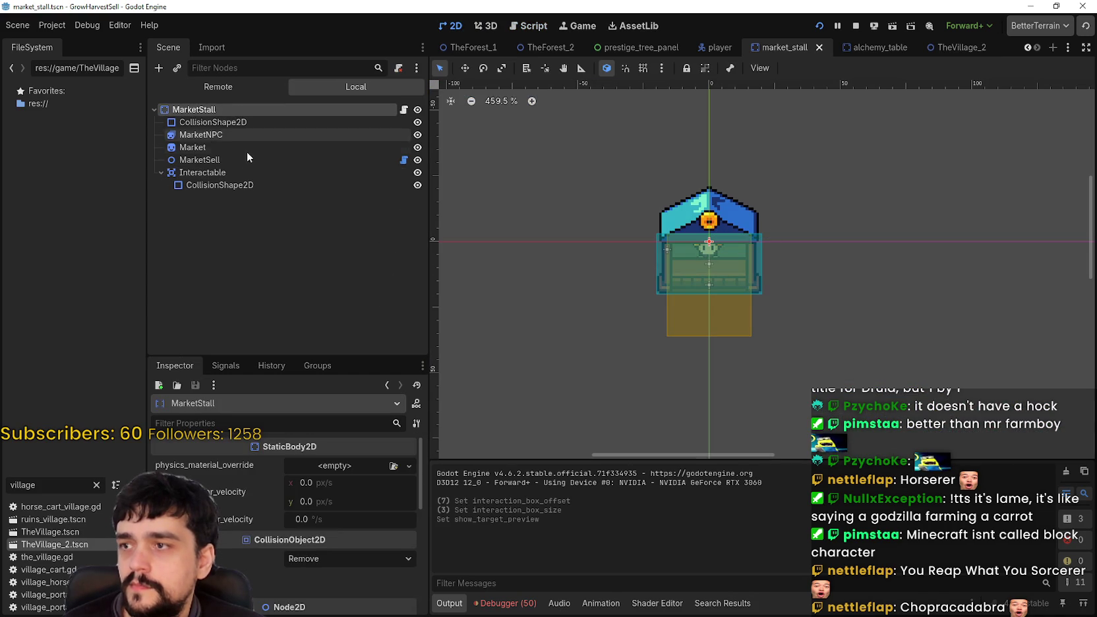
Step: Review the MarketSell and MarketStall node properties in the Inspector
left_click(239, 163)
scroll(708, 266, "up", 4)
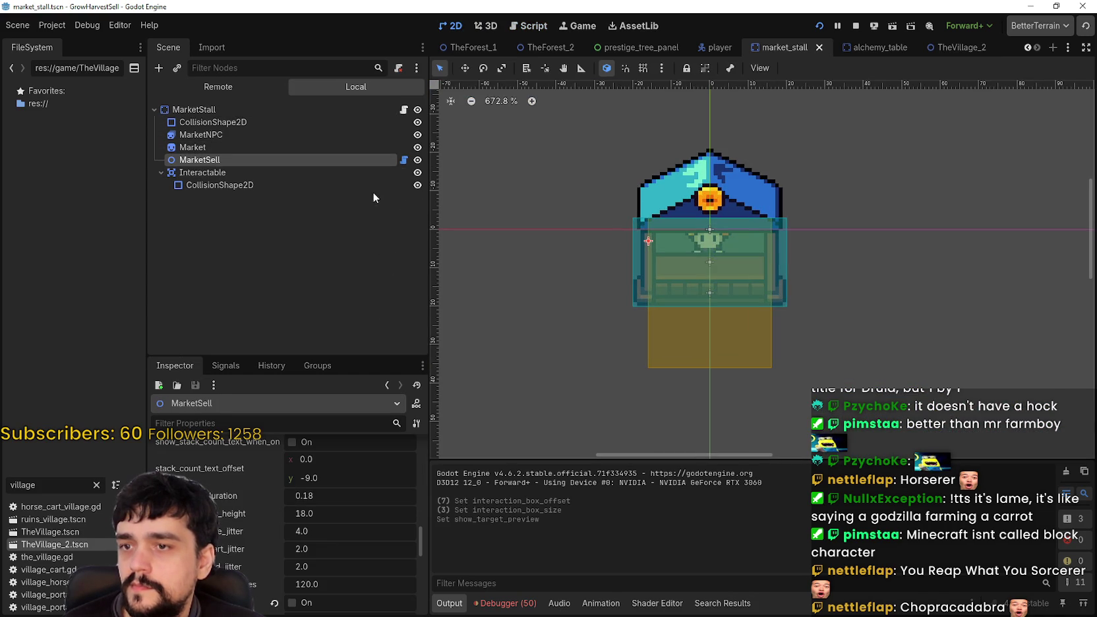
scroll(345, 509, "up", 5)
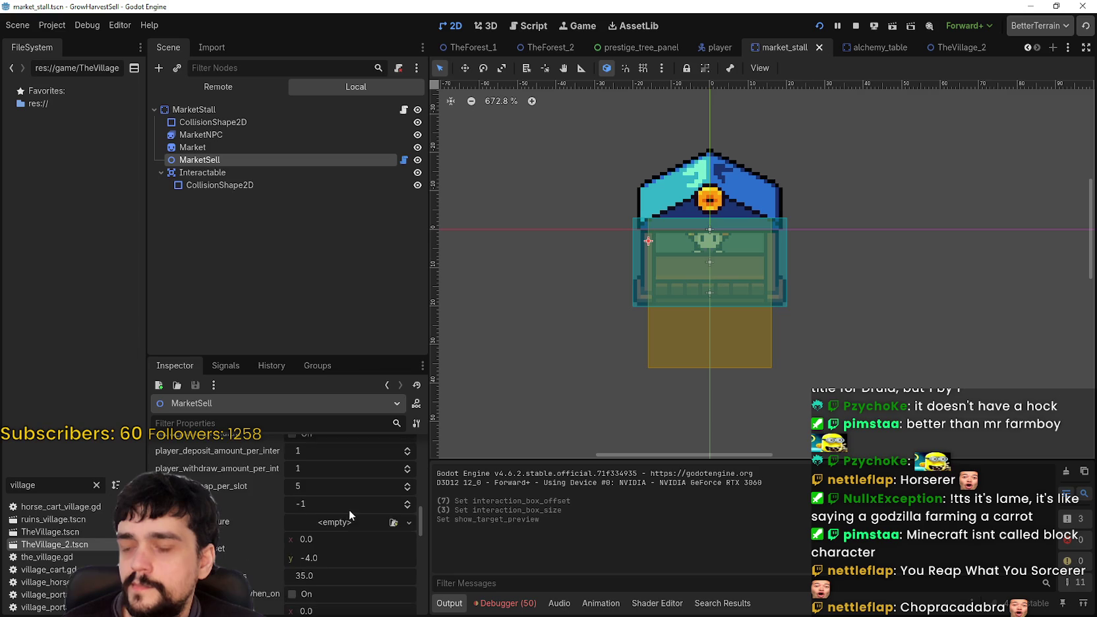
scroll(351, 504, "down", 2)
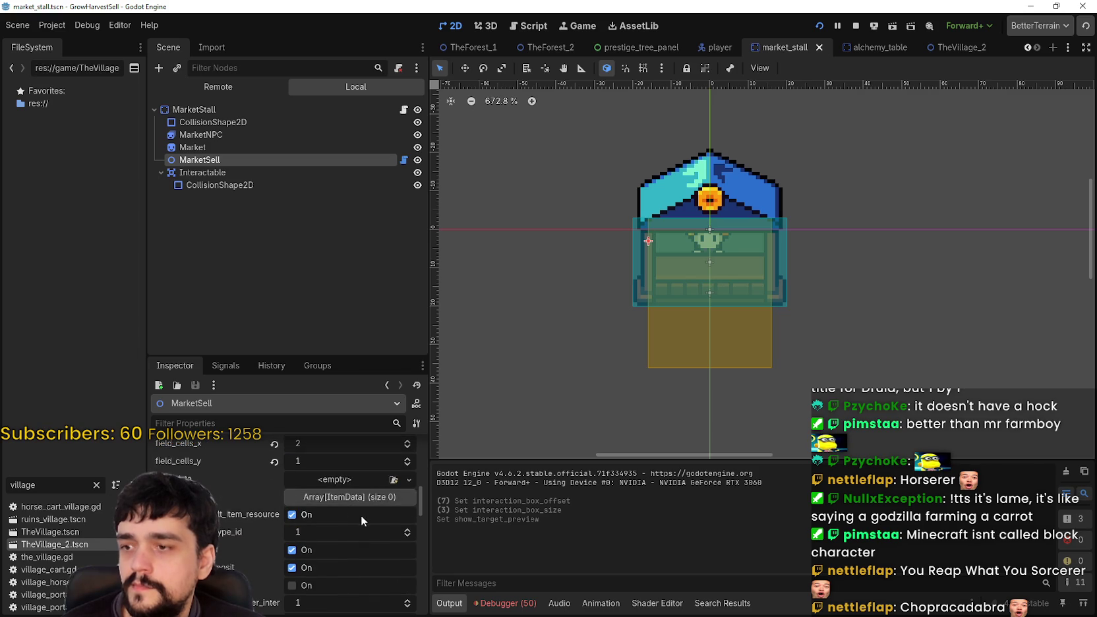
scroll(370, 527, "down", 2)
mouse_move(418, 490)
left_mouse_down()
mouse_move(420, 455)
mouse_move(406, 546)
mouse_move(411, 529)
left_mouse_up()
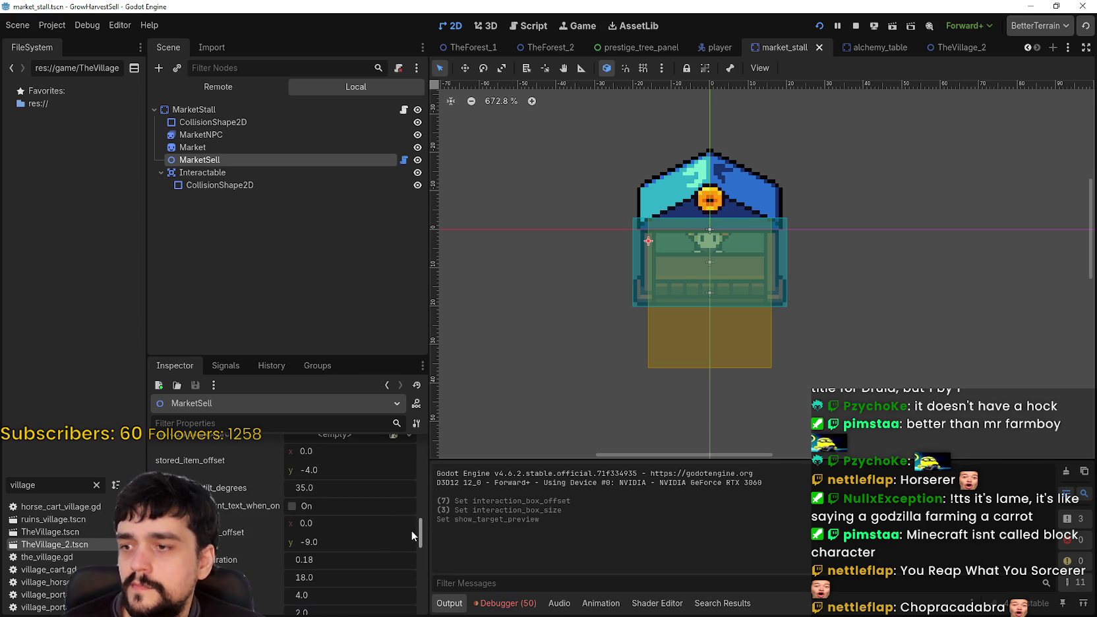
left_click(225, 103)
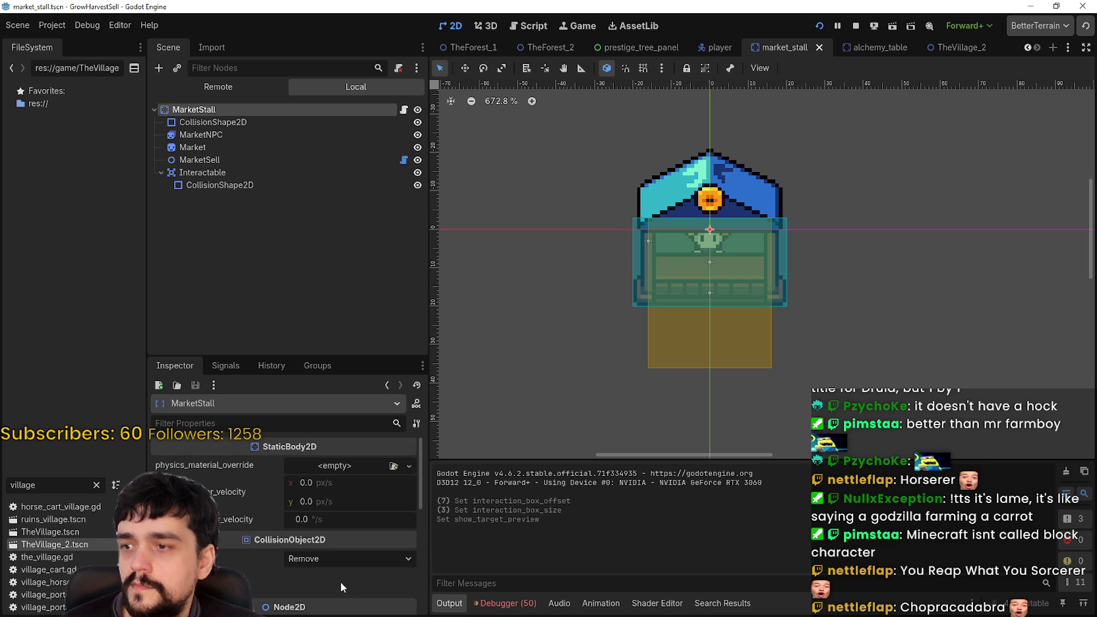
scroll(341, 574, "down", 2)
scroll(341, 571, "down", 3)
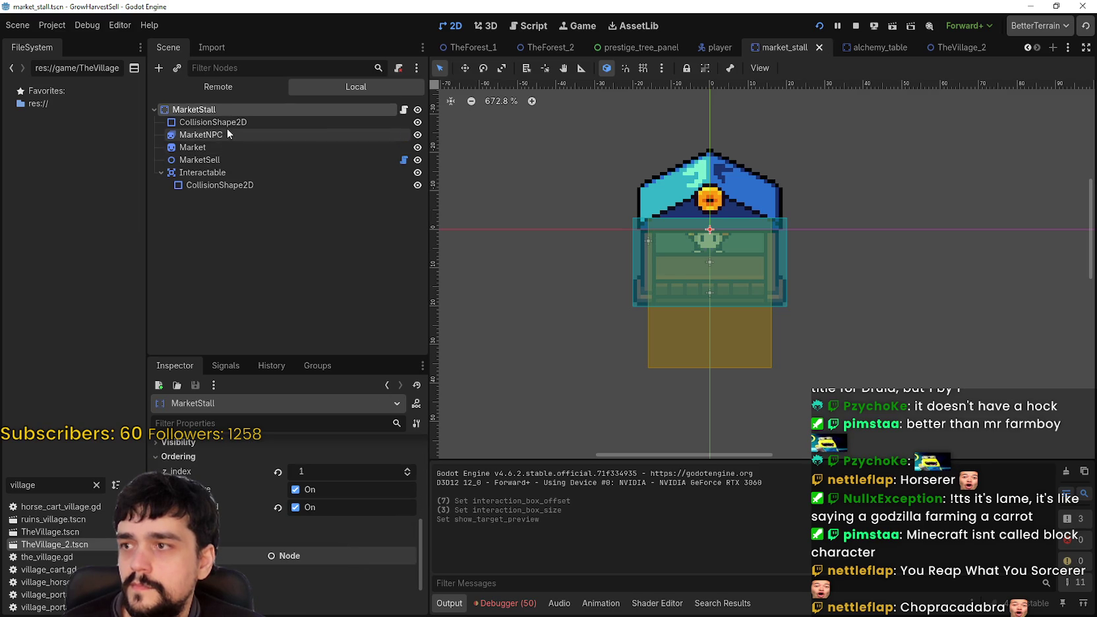
Step: On MarketSell, enable debug_draw_bounds and debug_draw_cell_grid
left_click(215, 160)
scroll(373, 576, "down", 2)
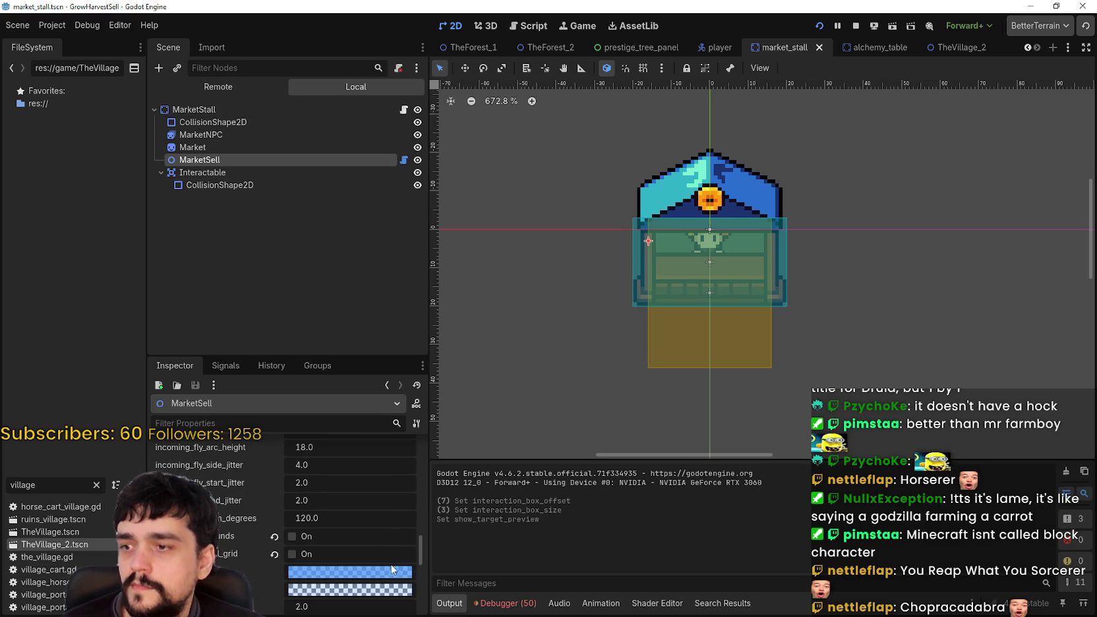
scroll(369, 547, "down", 1)
left_click(306, 515)
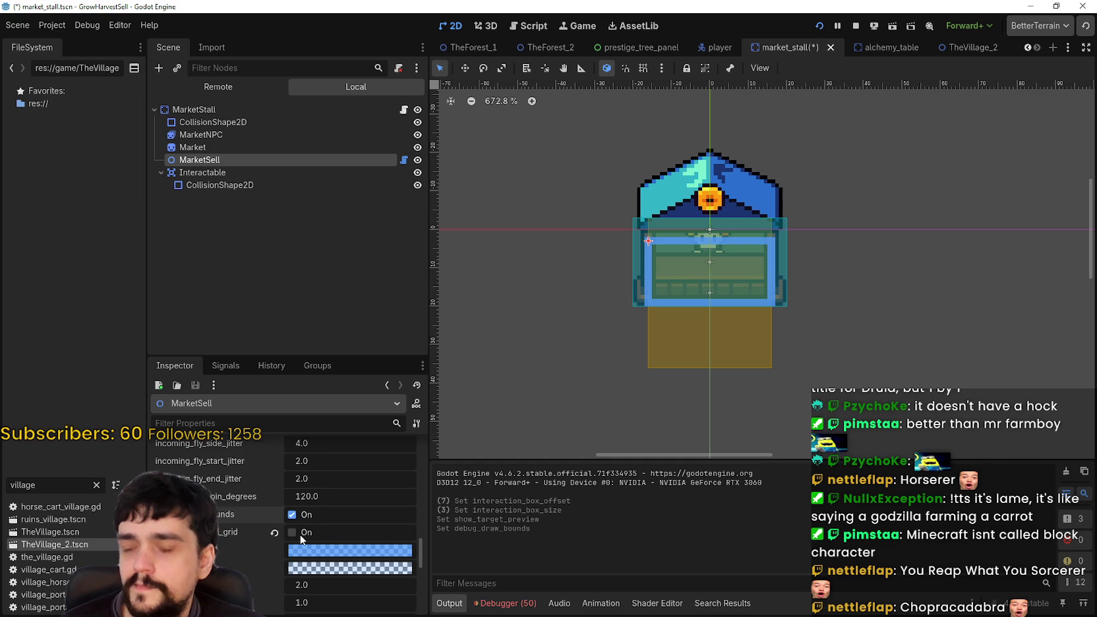
left_click(300, 534)
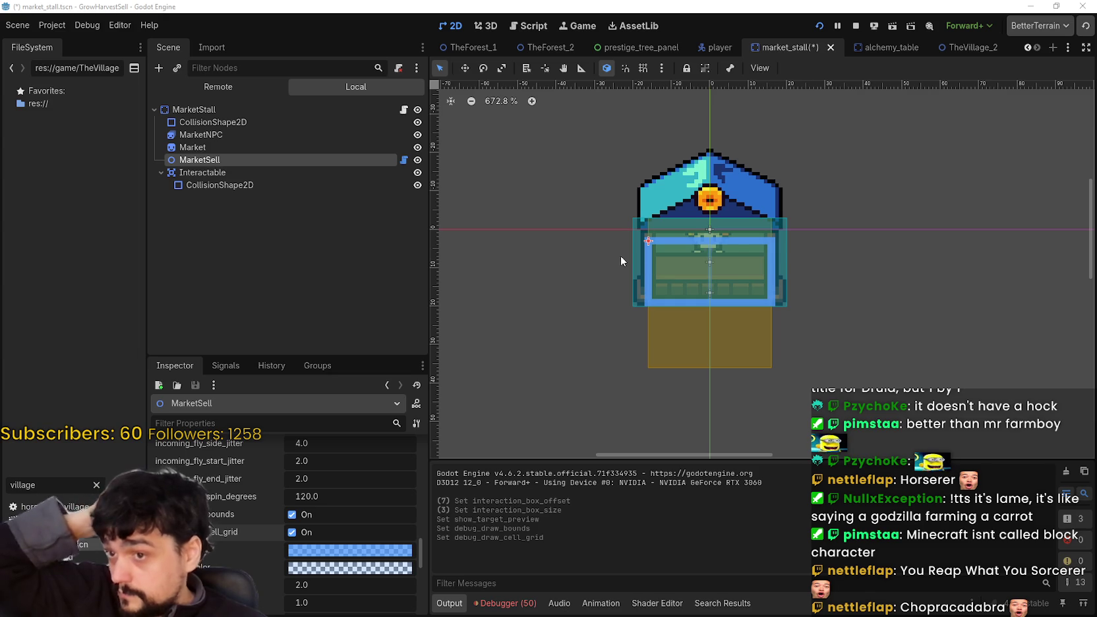
scroll(360, 562, "up", 2)
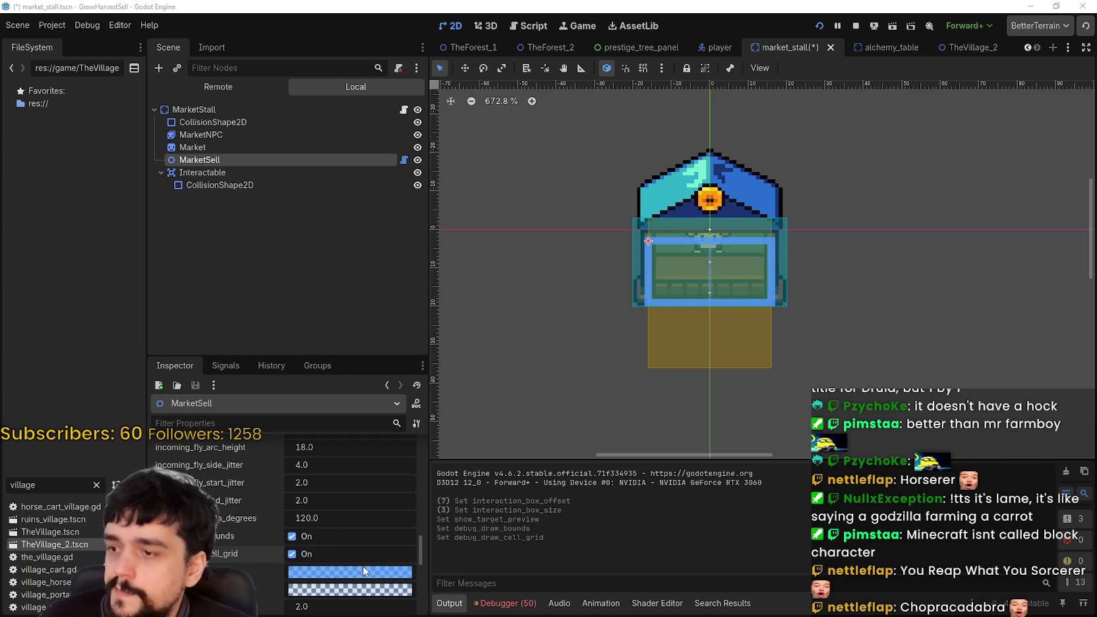
scroll(360, 562, "up", 6)
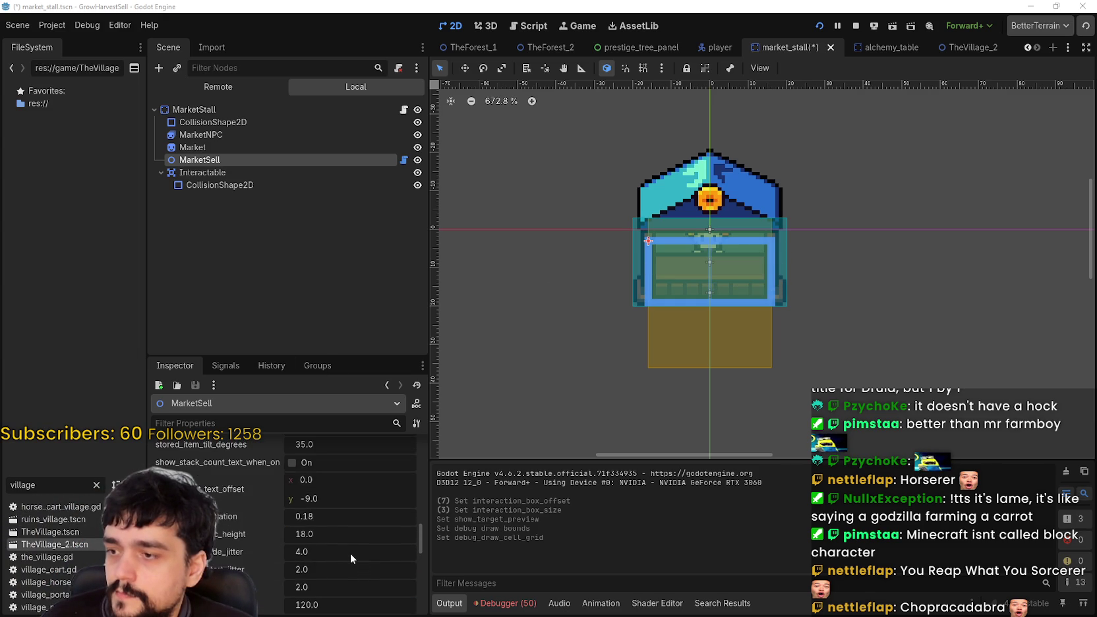
scroll(347, 548, "up", 6)
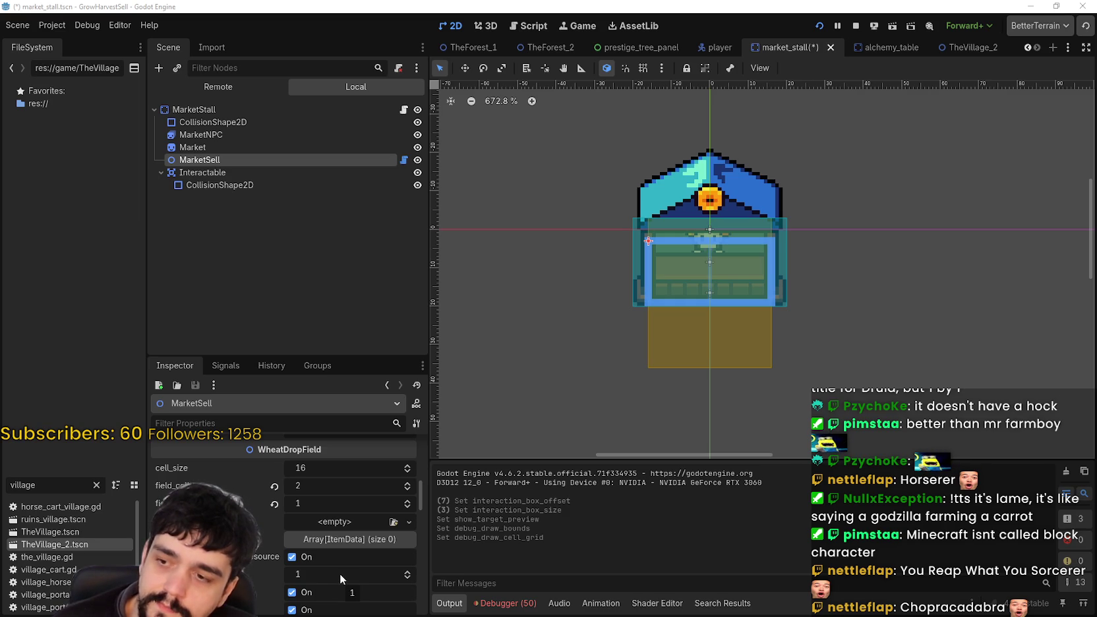
scroll(340, 574, "down", 5)
scroll(339, 570, "down", 3)
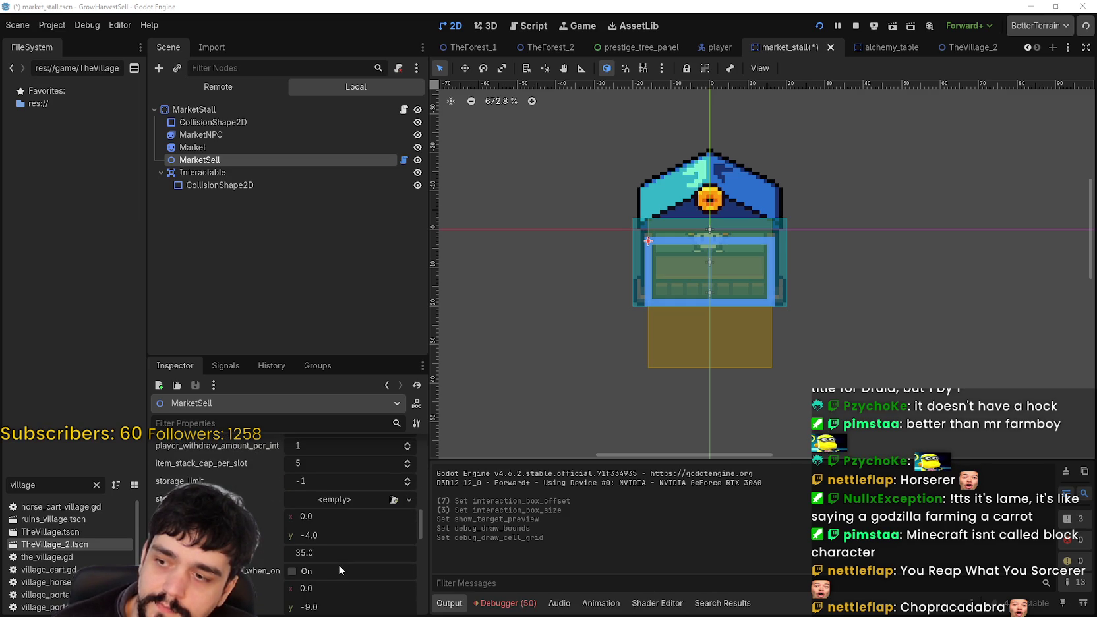
scroll(339, 565, "down", 1)
scroll(338, 564, "down", 3)
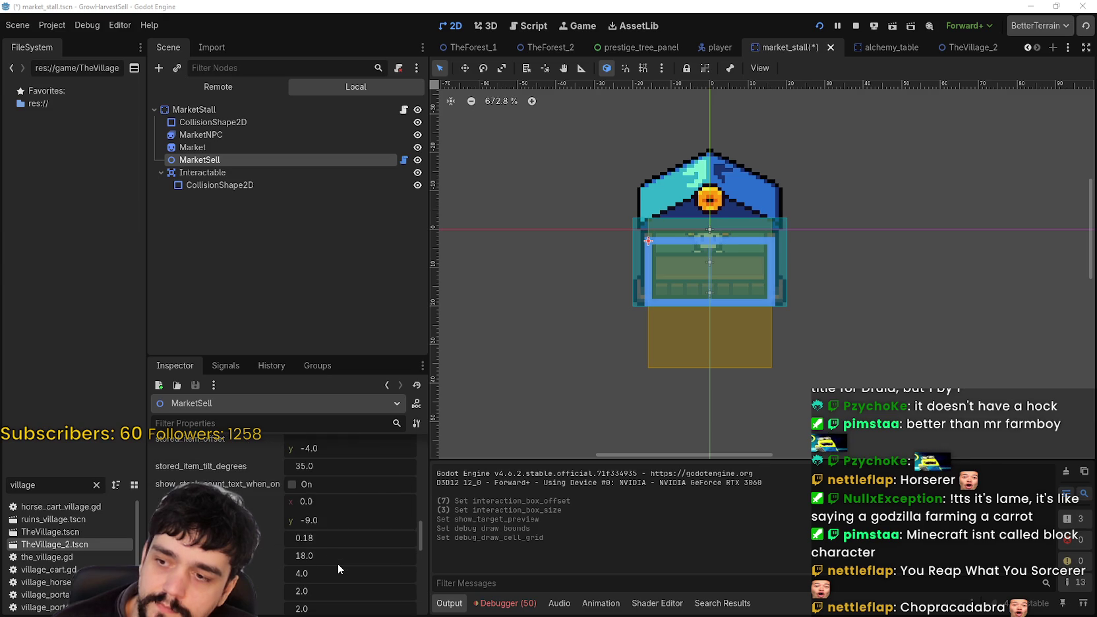
scroll(338, 564, "down", 5)
scroll(338, 564, "down", 4)
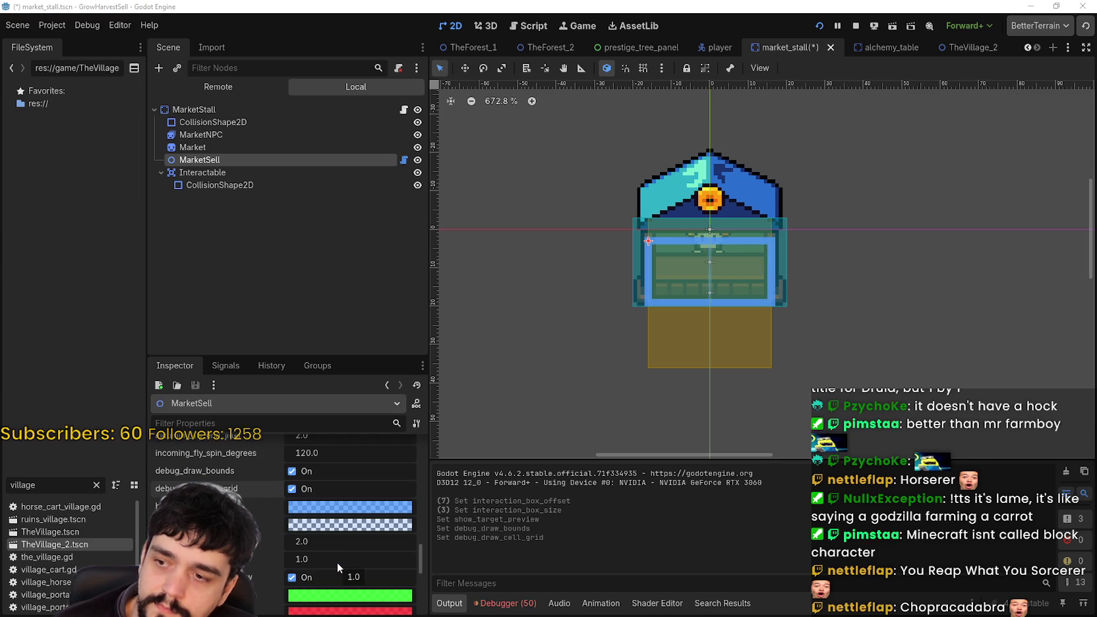
scroll(337, 563, "down", 4)
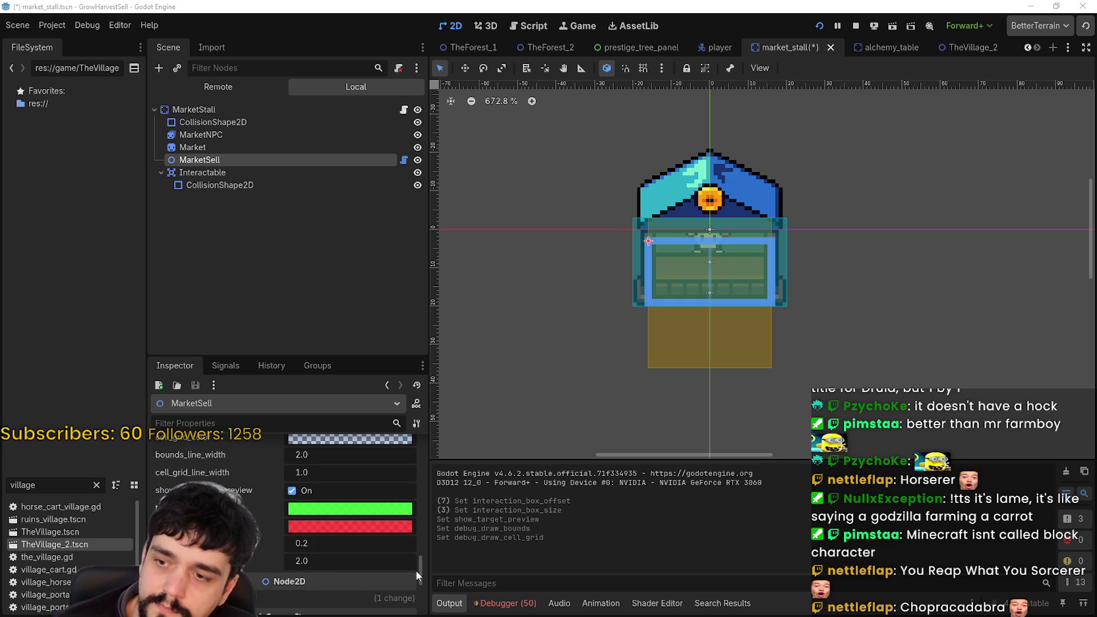
left_click_drag(418, 562, 418, 453)
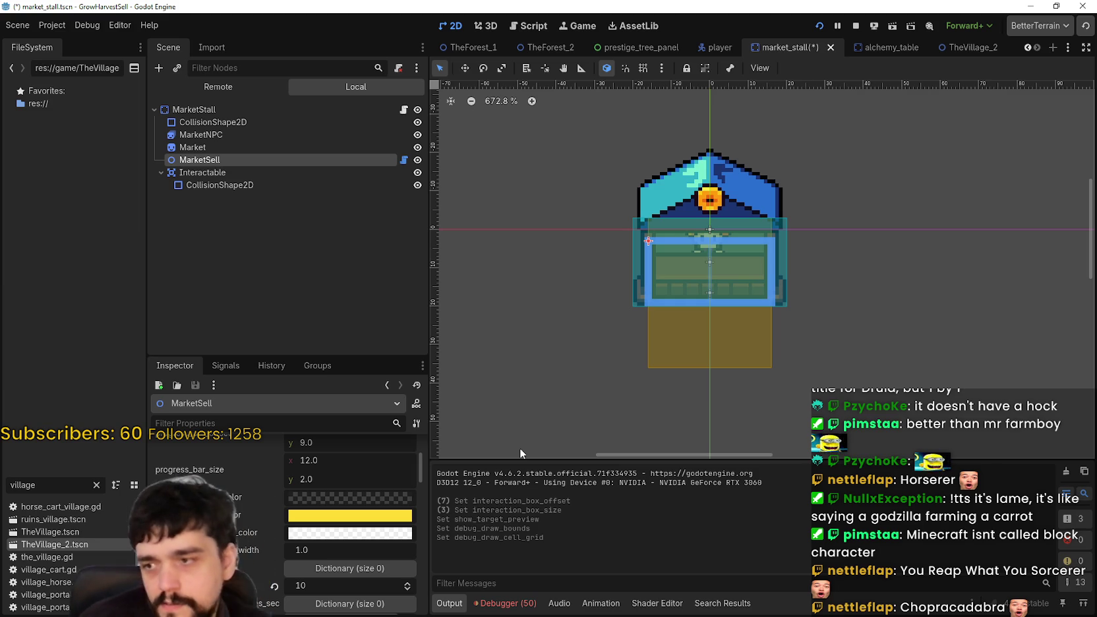
scroll(198, 508, "up", 4)
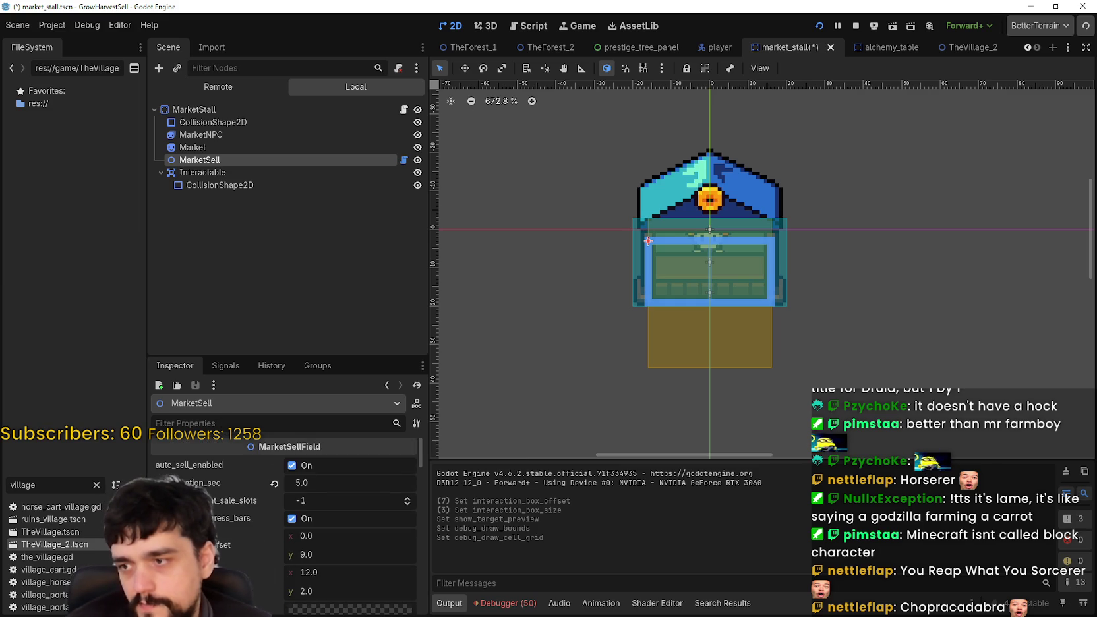
scroll(211, 525, "down", 10)
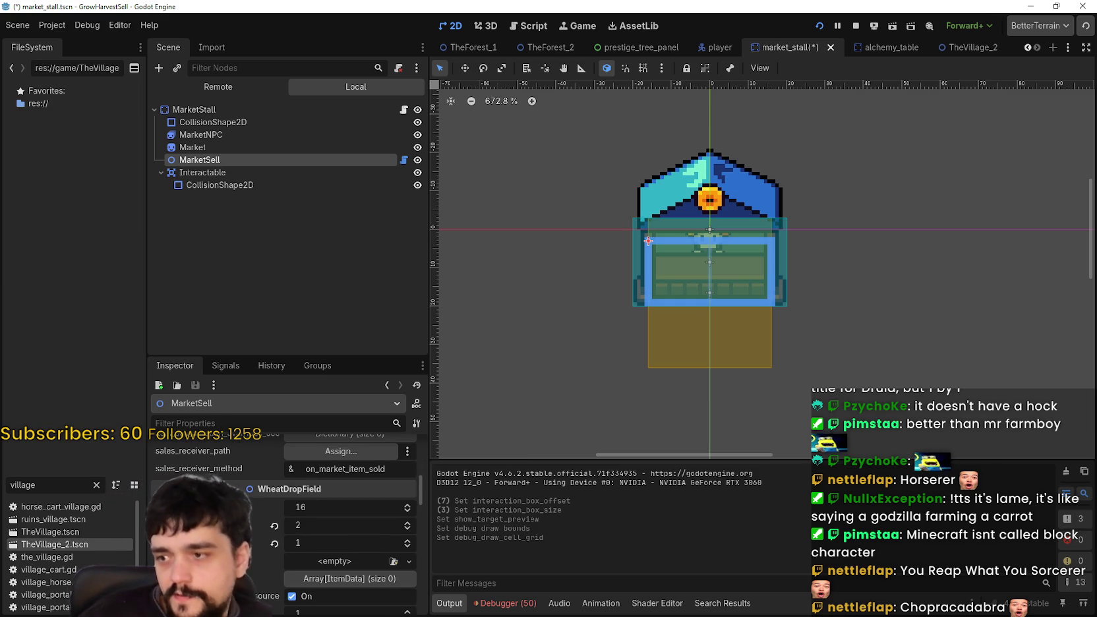
scroll(216, 565, "down", 1)
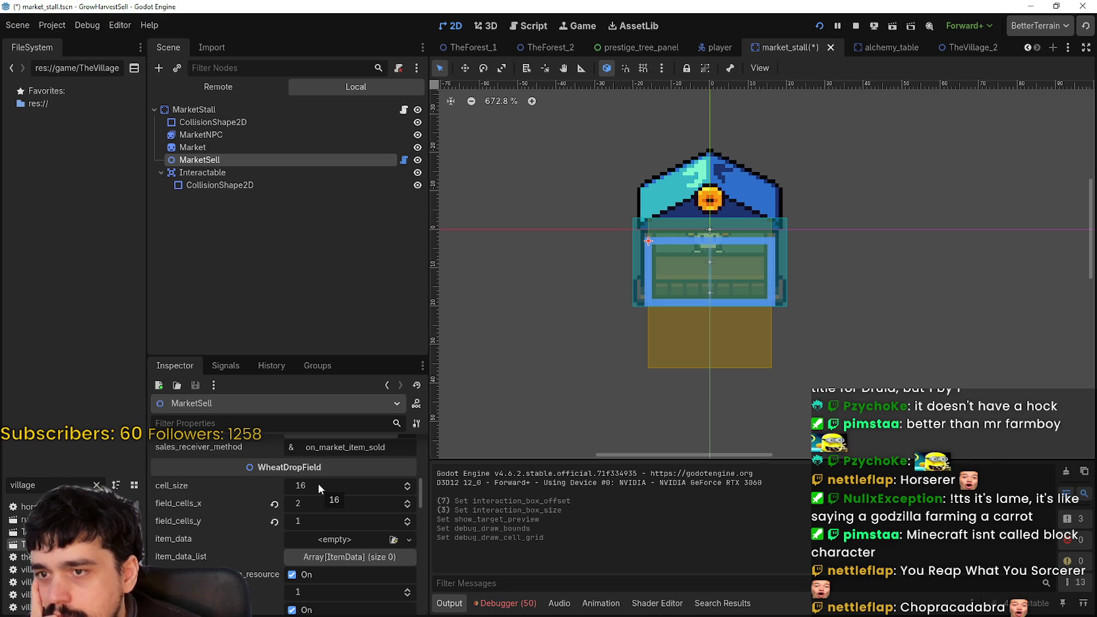
Step: Extend the MarketSell field to two rows and review its Inspector properties
left_click(407, 519)
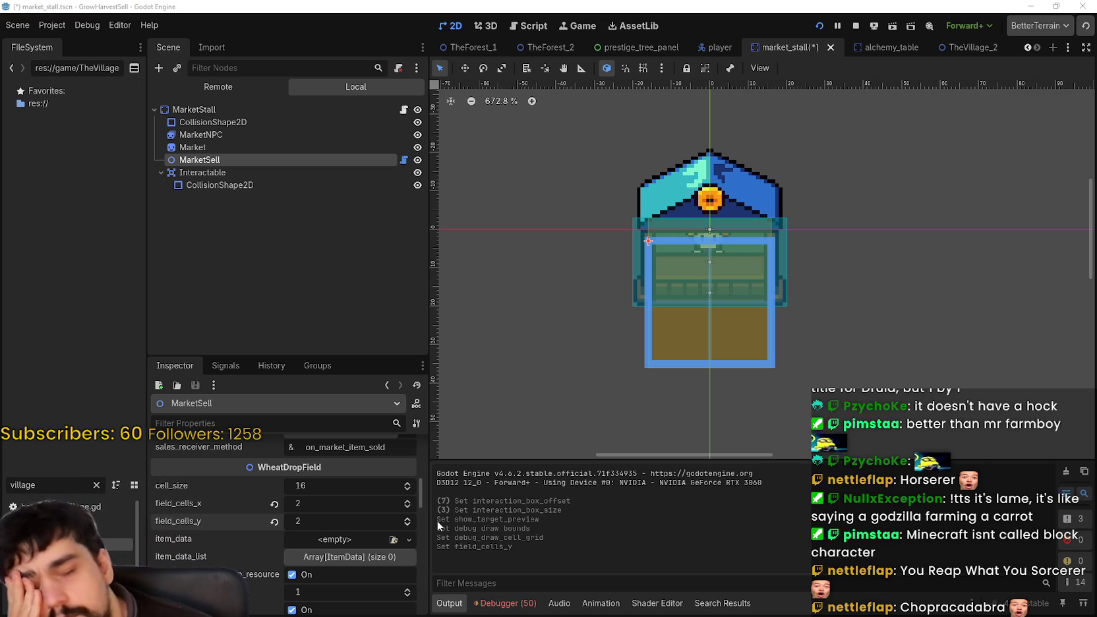
scroll(328, 540, "up", 4)
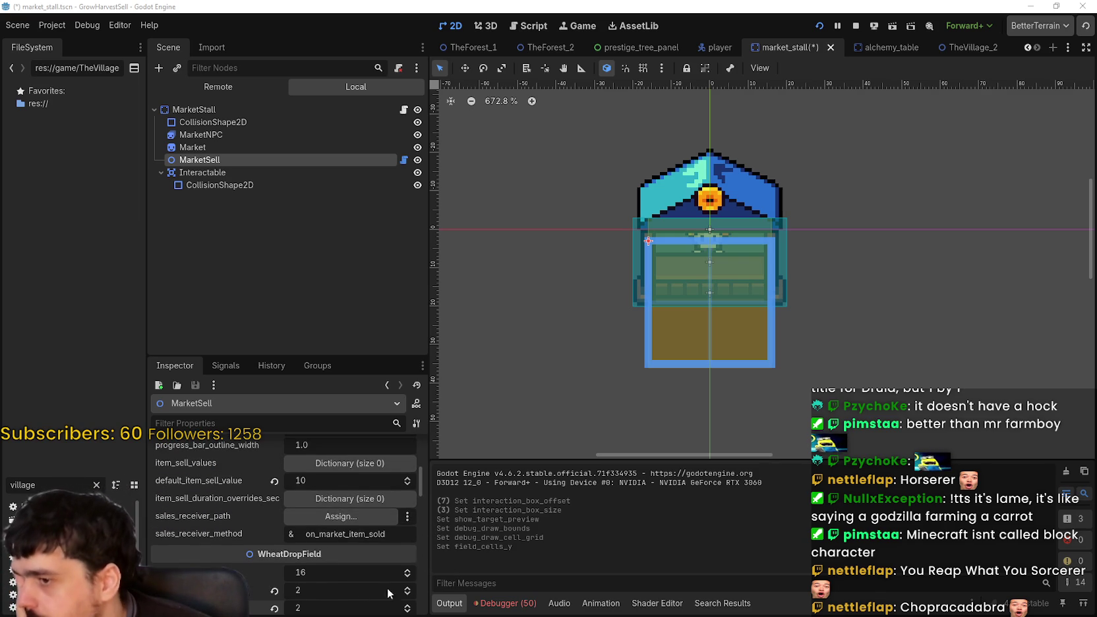
scroll(359, 579, "up", 5)
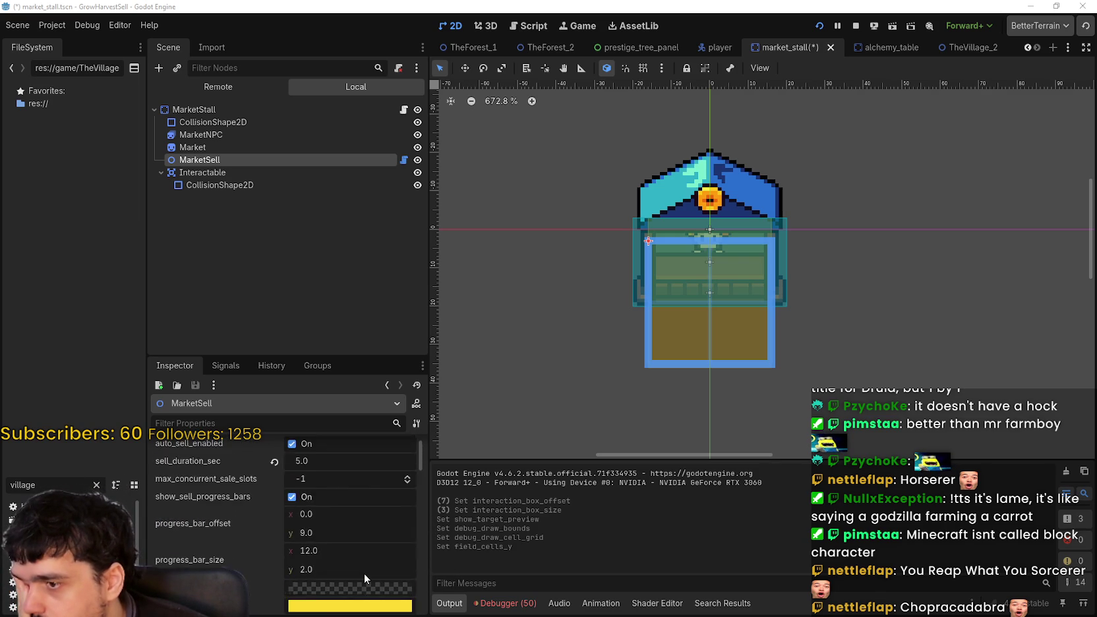
scroll(341, 523, "down", 10)
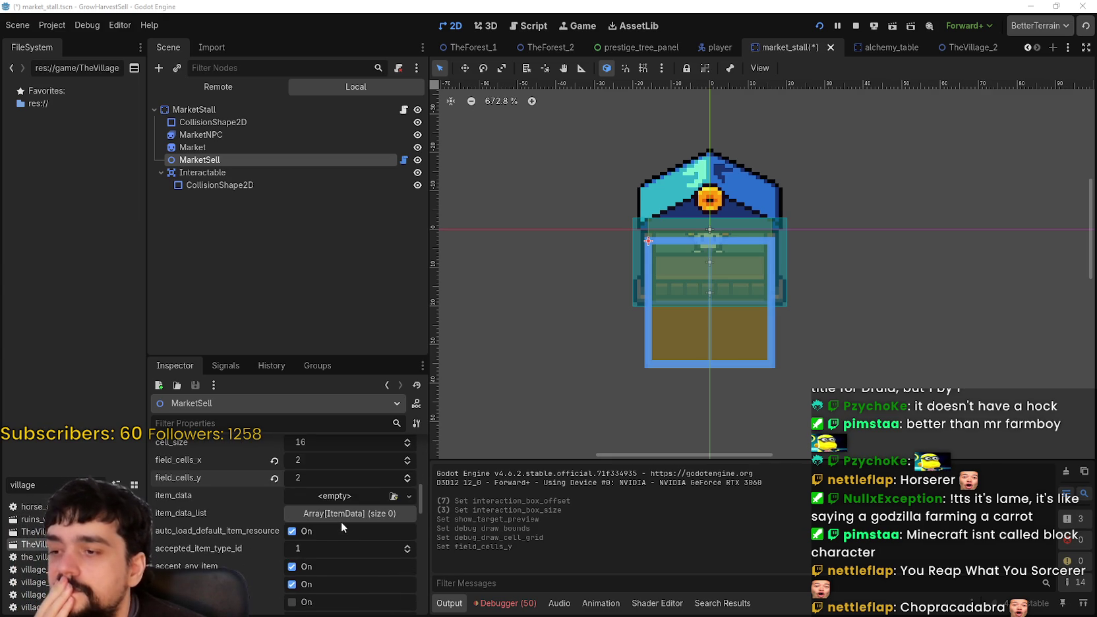
scroll(341, 521, "down", 3)
scroll(341, 521, "up", 2)
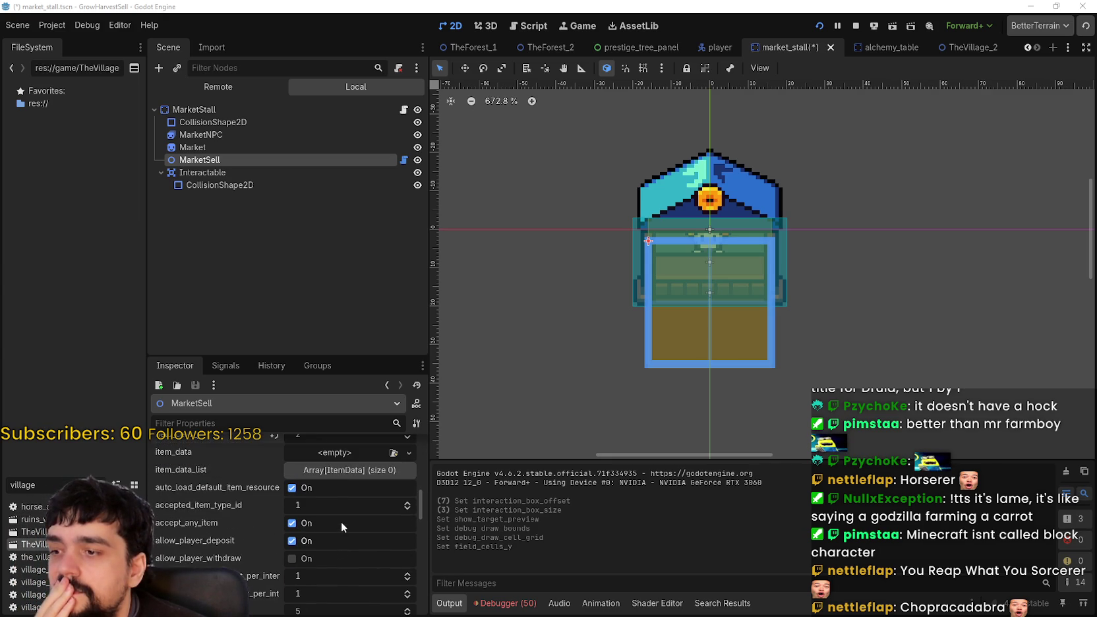
scroll(341, 521, "down", 1)
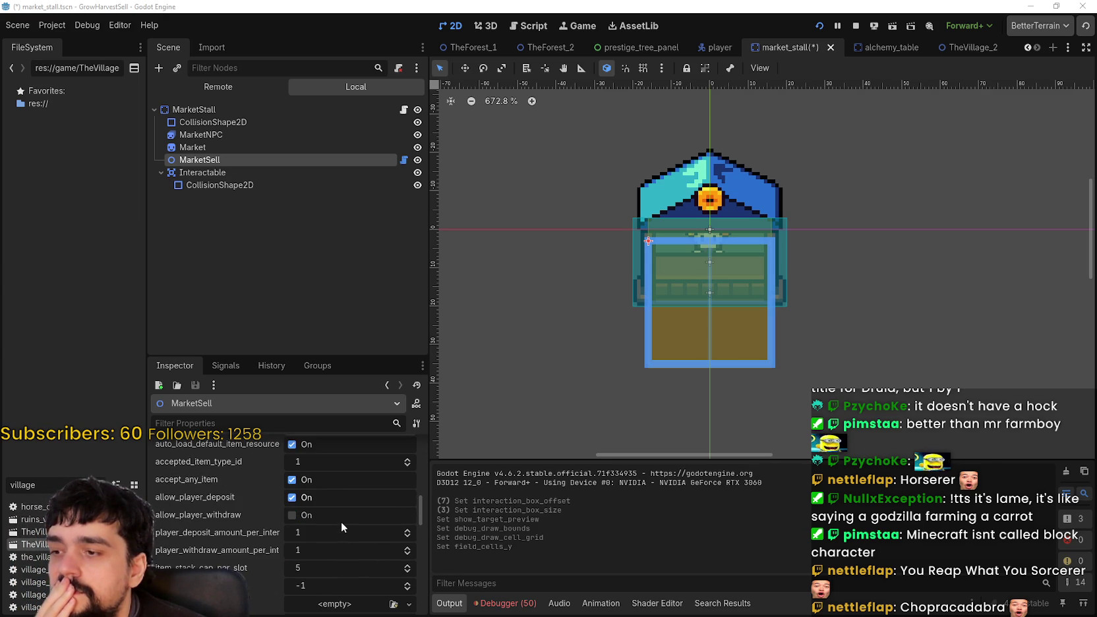
scroll(341, 521, "down", 3)
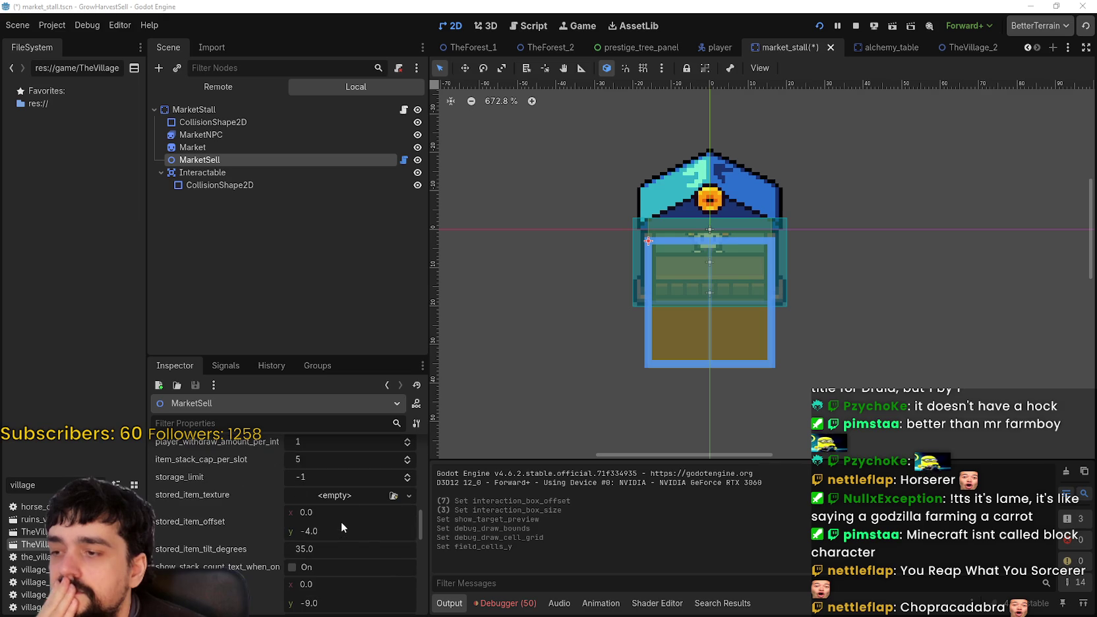
scroll(339, 518, "down", 2)
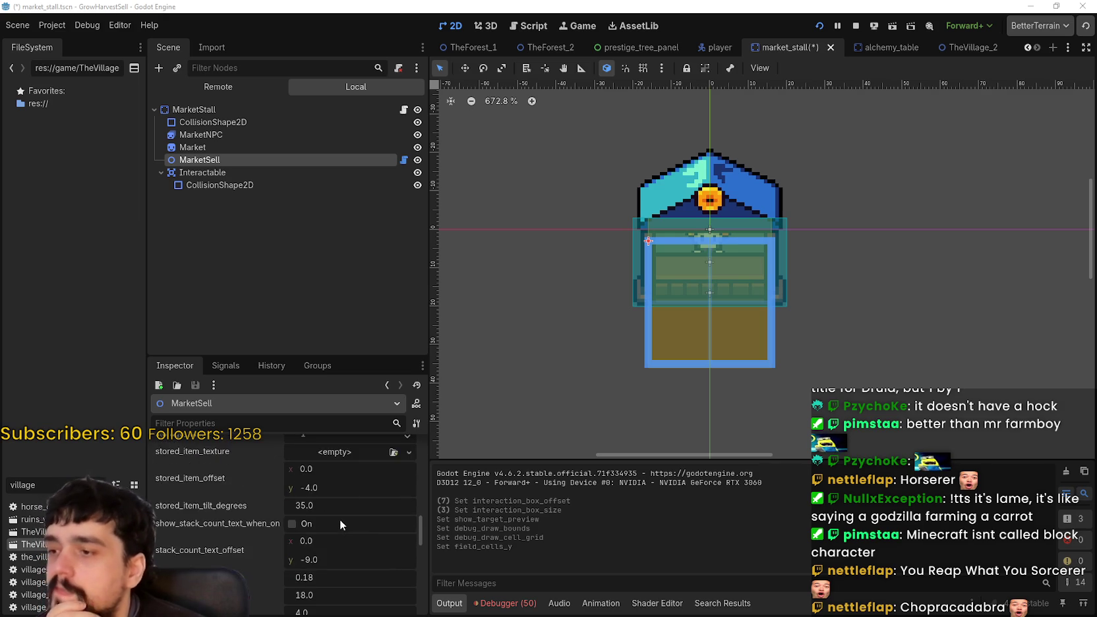
left_click_drag(422, 540, 415, 485)
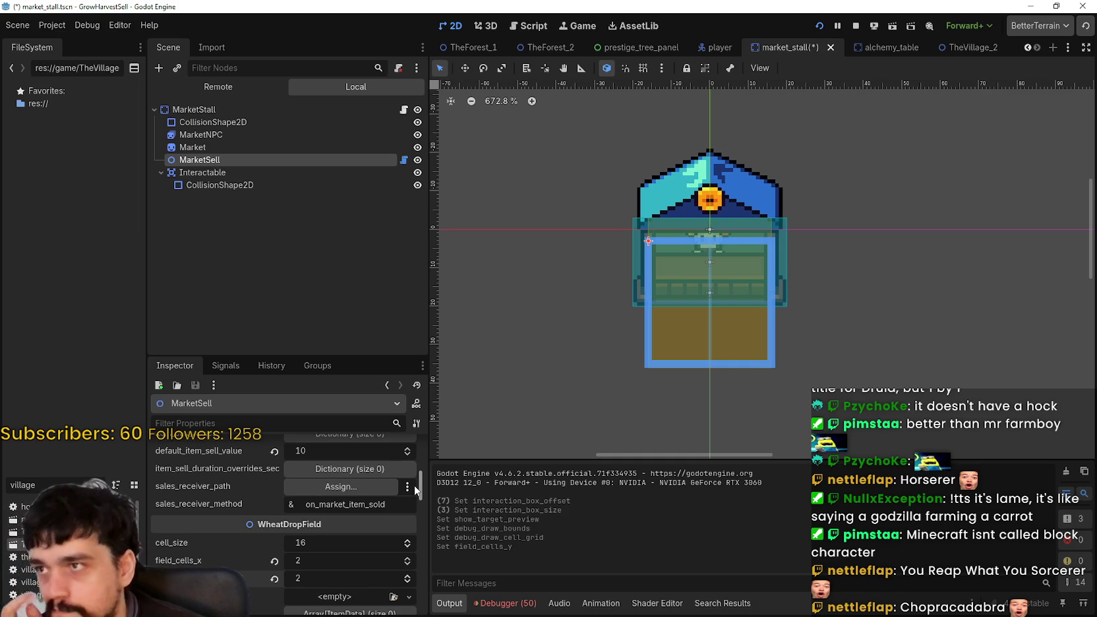
Step: Shrink the sell field back to one row, leaving it 2 × 1 cells
scroll(415, 484, "down", 1)
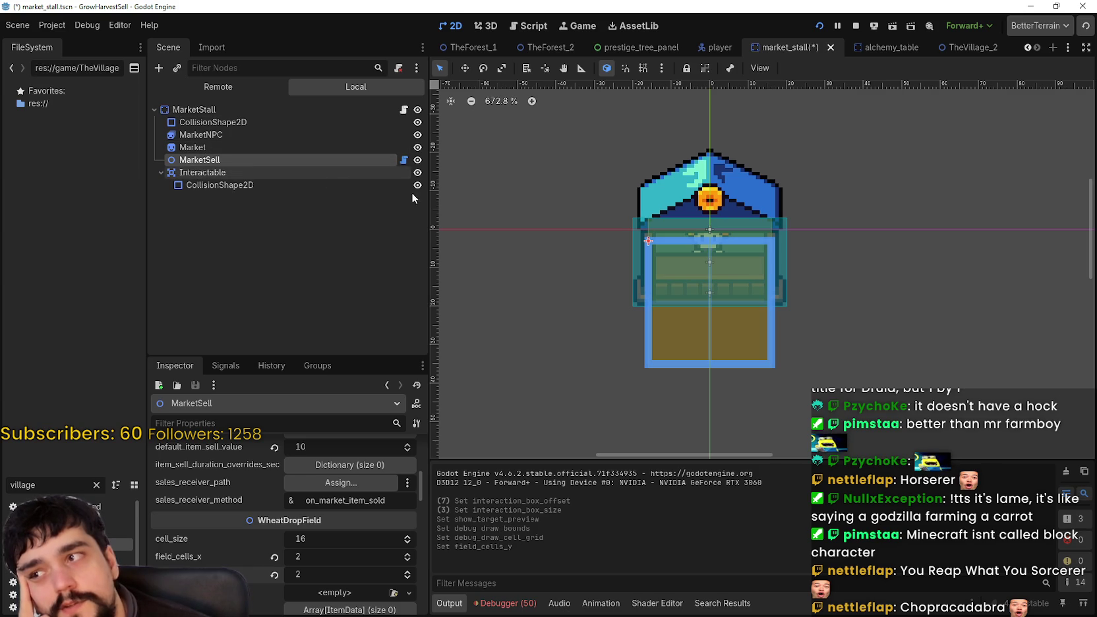
scroll(309, 524, "up", 10)
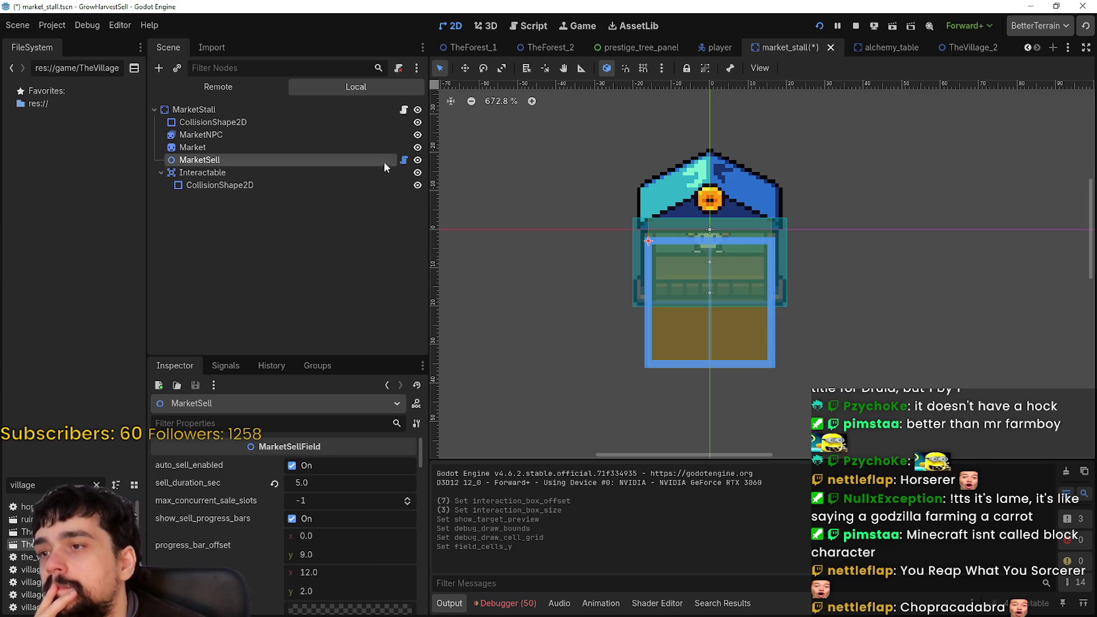
scroll(695, 260, "down", 1)
scroll(341, 531, "down", 5)
scroll(339, 521, "down", 3)
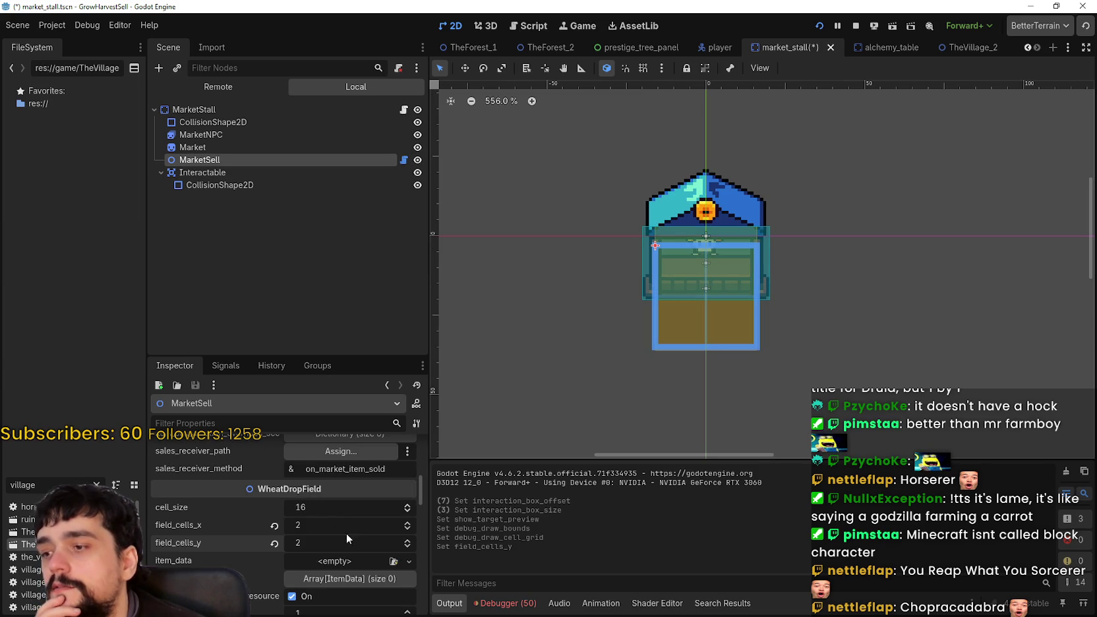
left_click(409, 547)
scroll(726, 297, "up", 2)
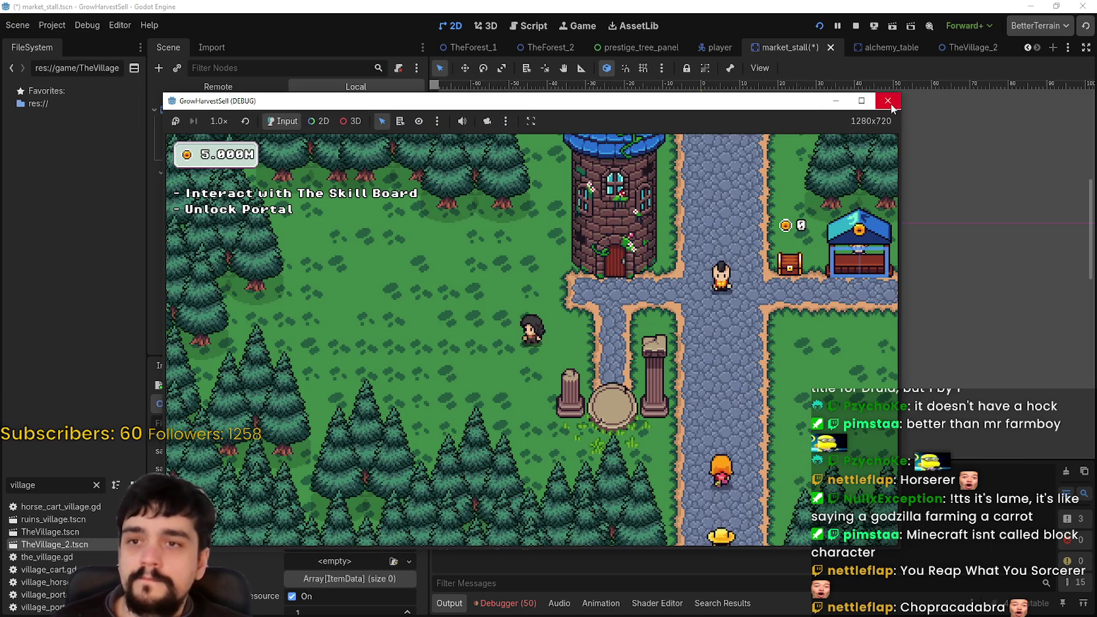
Step: Close the running game, relaunch the project to play-test, then recentre the market stall on the canvas
left_click(889, 102)
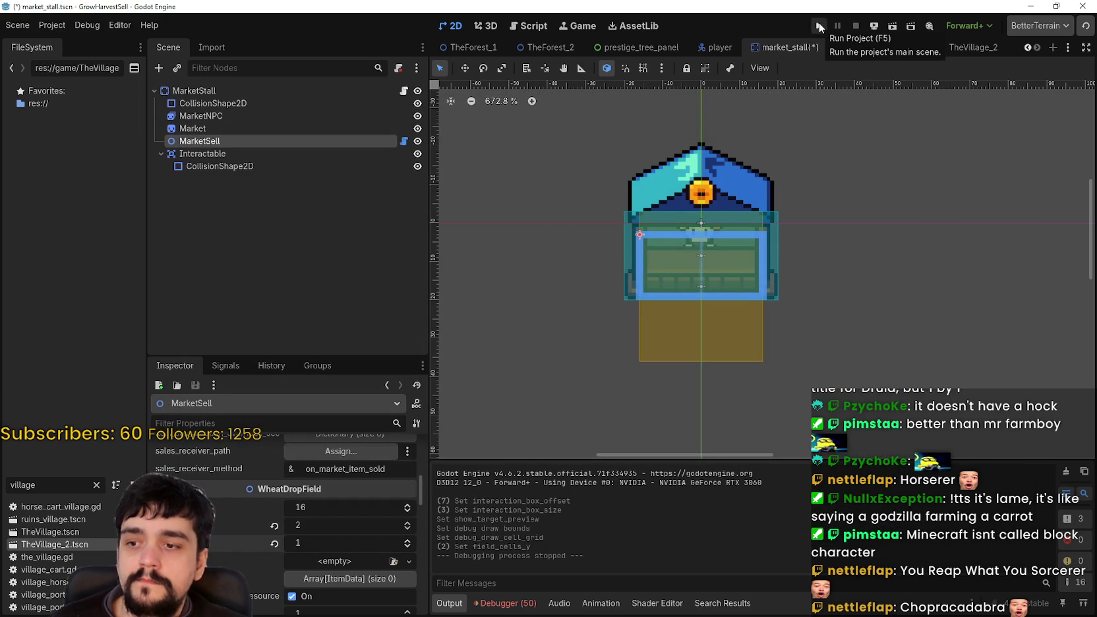
left_click(821, 26)
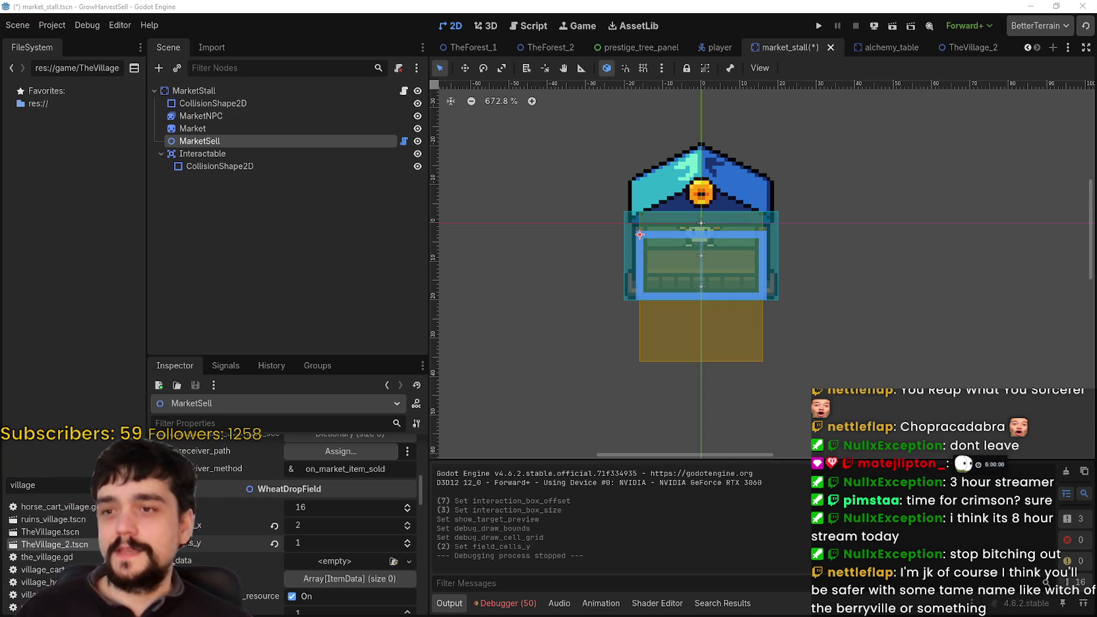
left_click_drag(705, 260, 694, 298)
Step: Save the market_stall scene and navigate the viewport around the stall
key("ctrl+s")
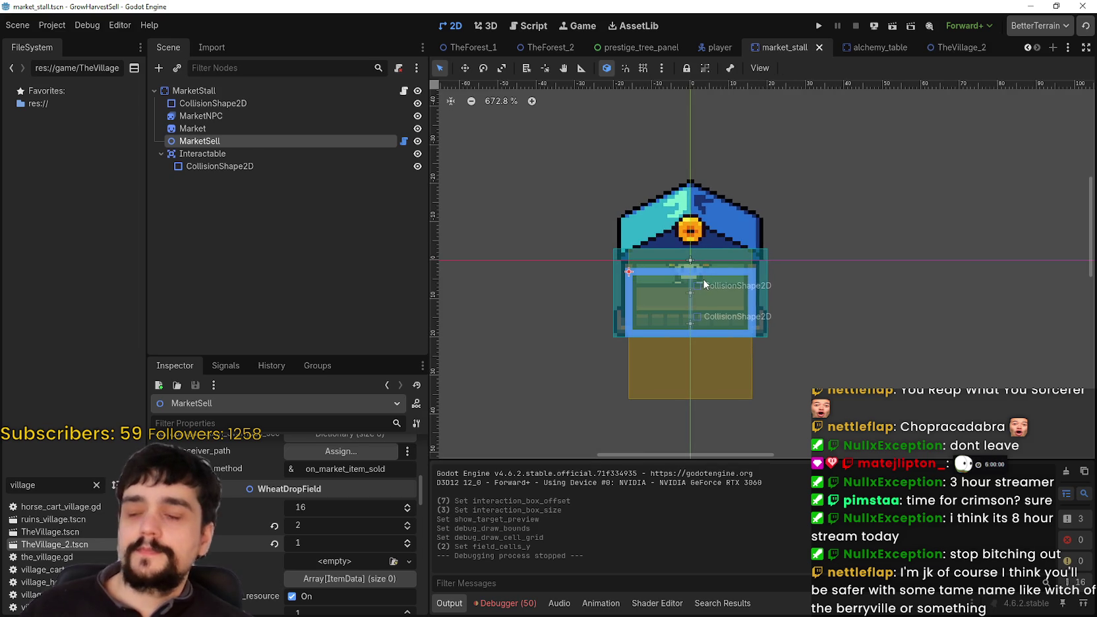
scroll(751, 303, "up", 1)
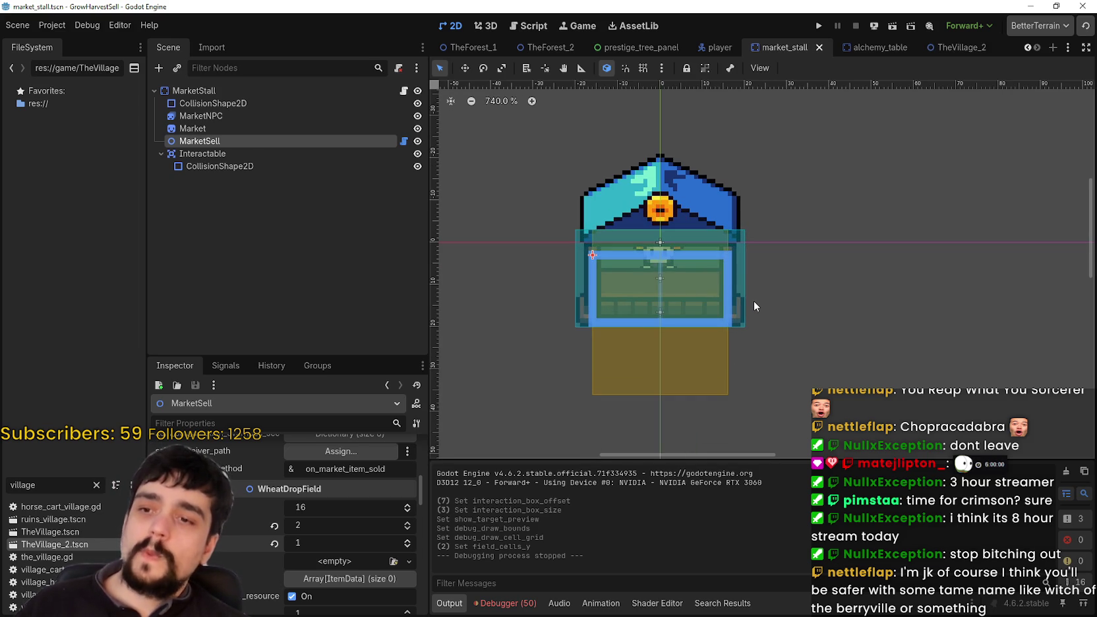
scroll(751, 293, "down", 2)
scroll(751, 292, "up", 1)
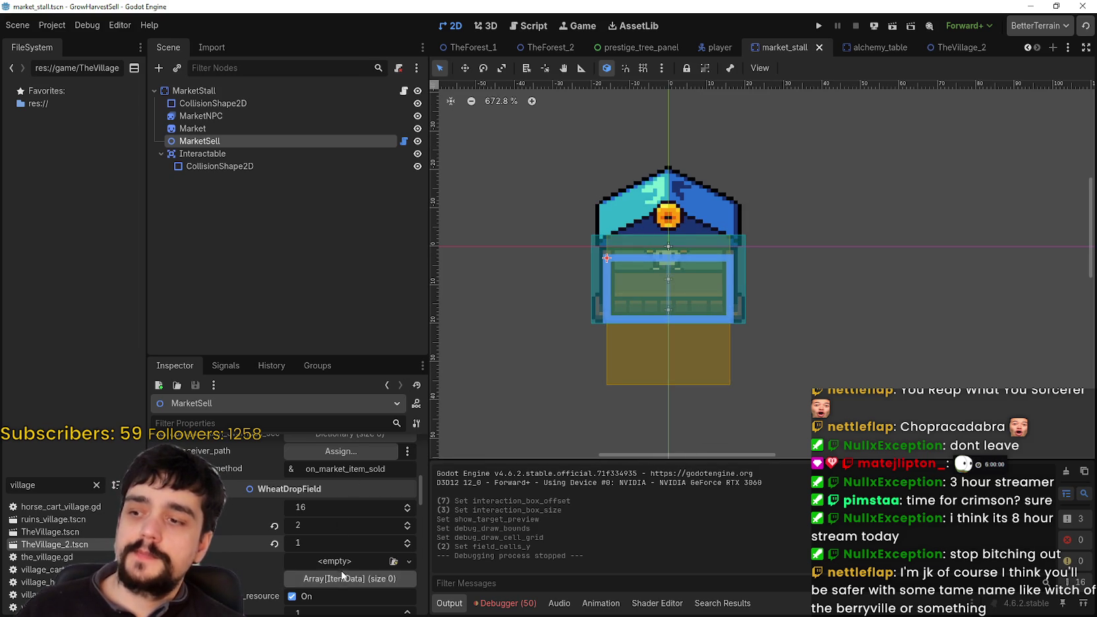
scroll(343, 565, "down", 3)
scroll(344, 561, "down", 5)
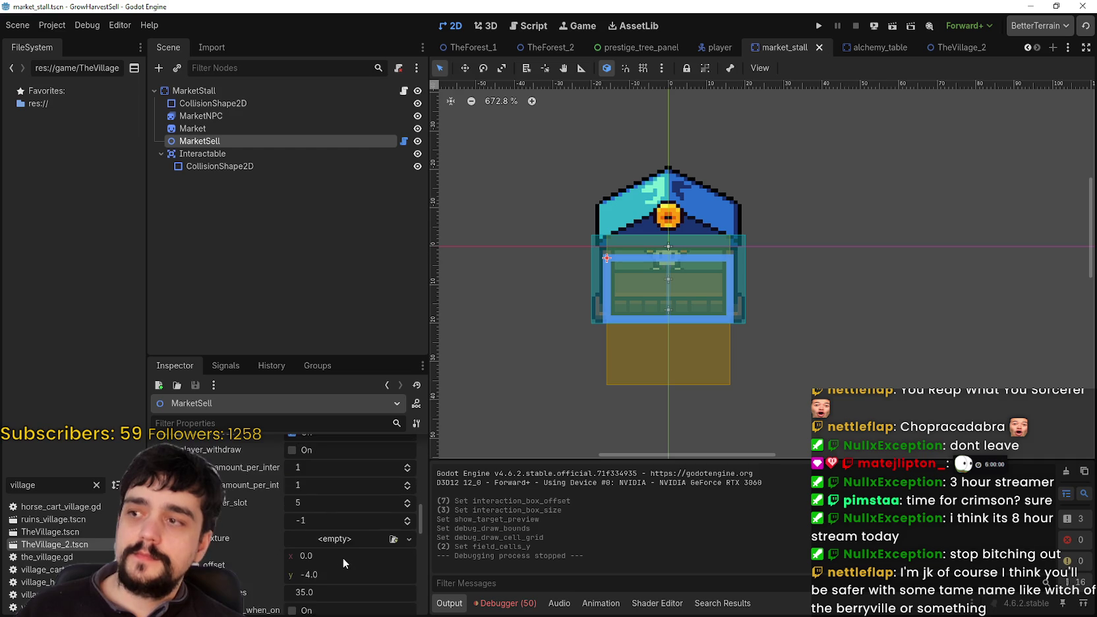
scroll(337, 549, "down", 3)
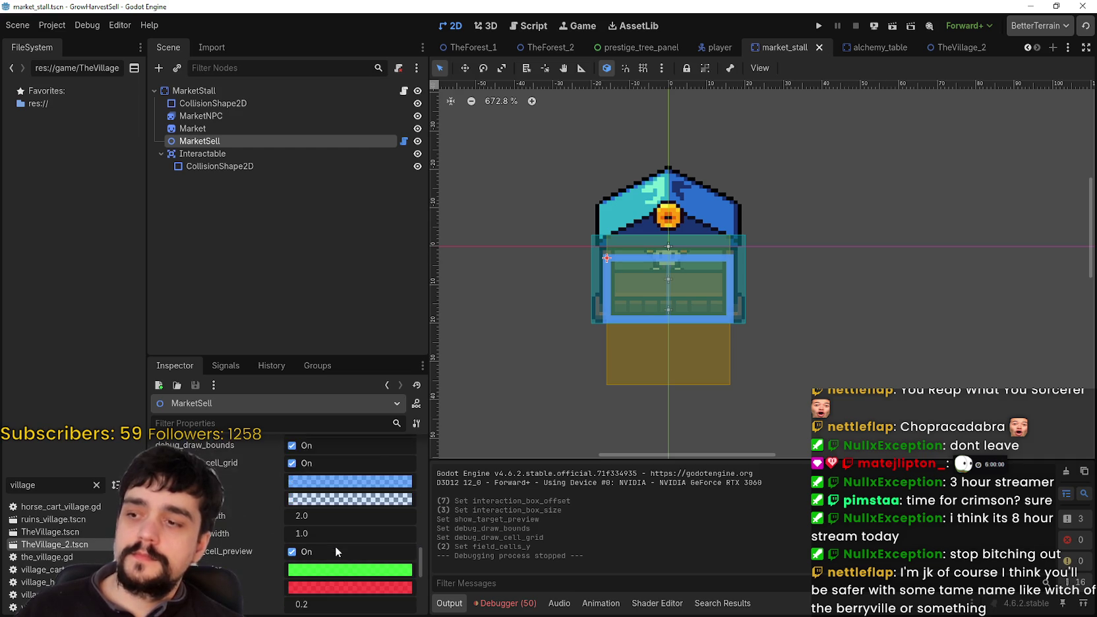
scroll(335, 540, "up", 5)
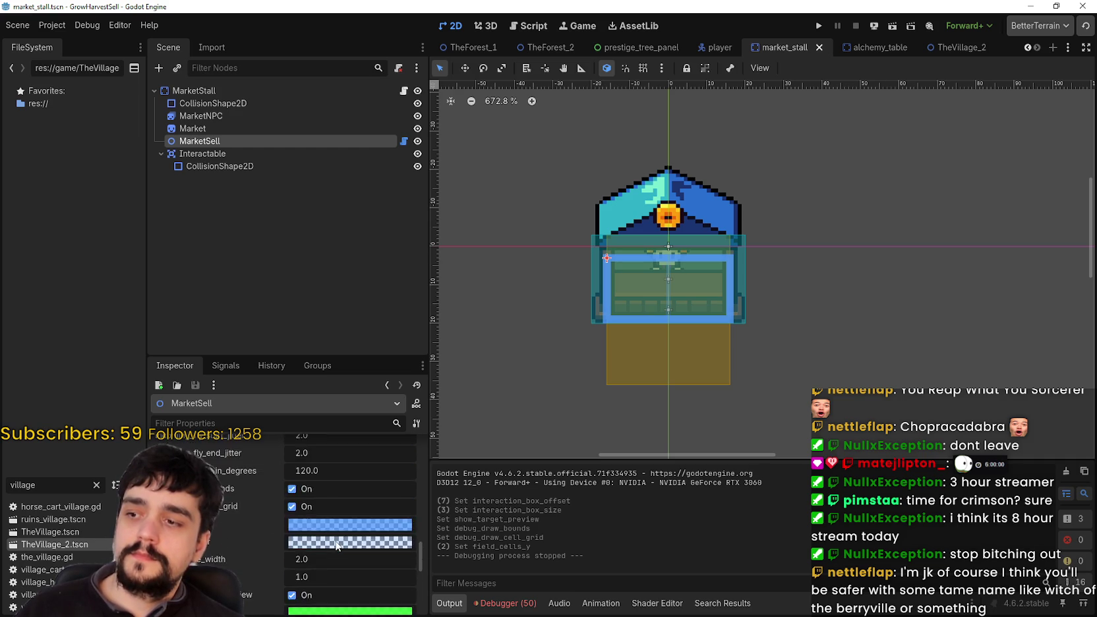
scroll(334, 539, "up", 5)
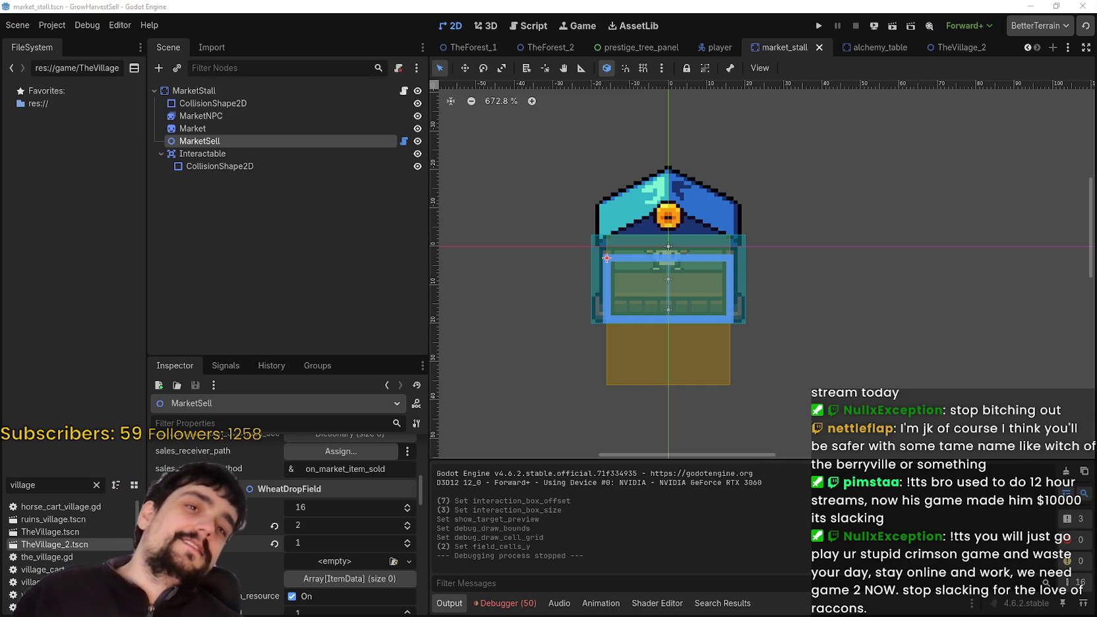
scroll(724, 127, "down", 1)
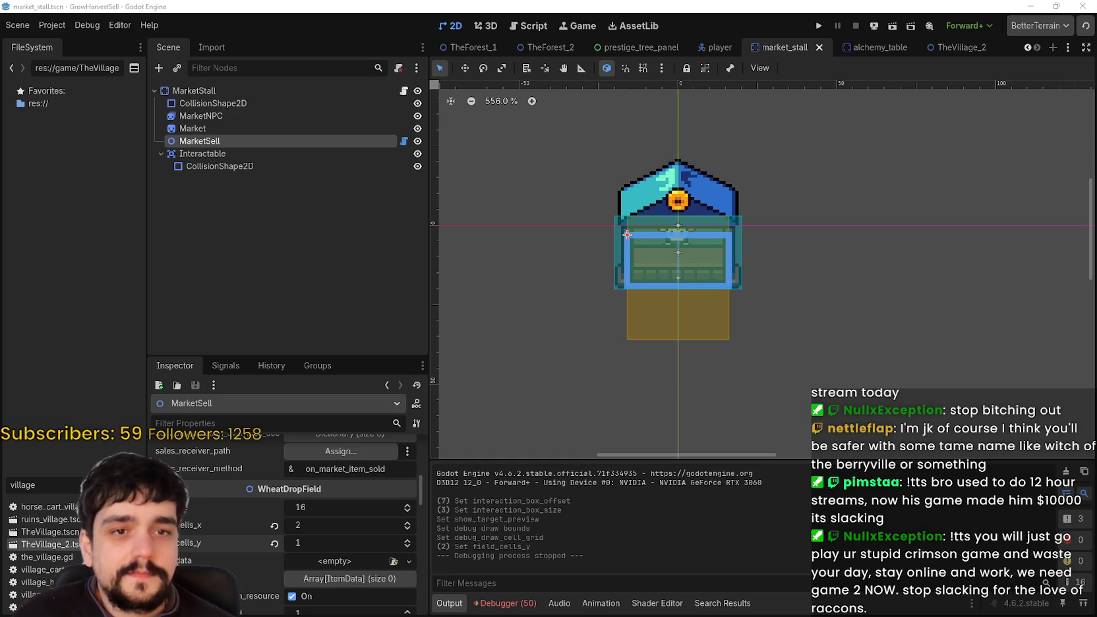
scroll(569, 295, "up", 3)
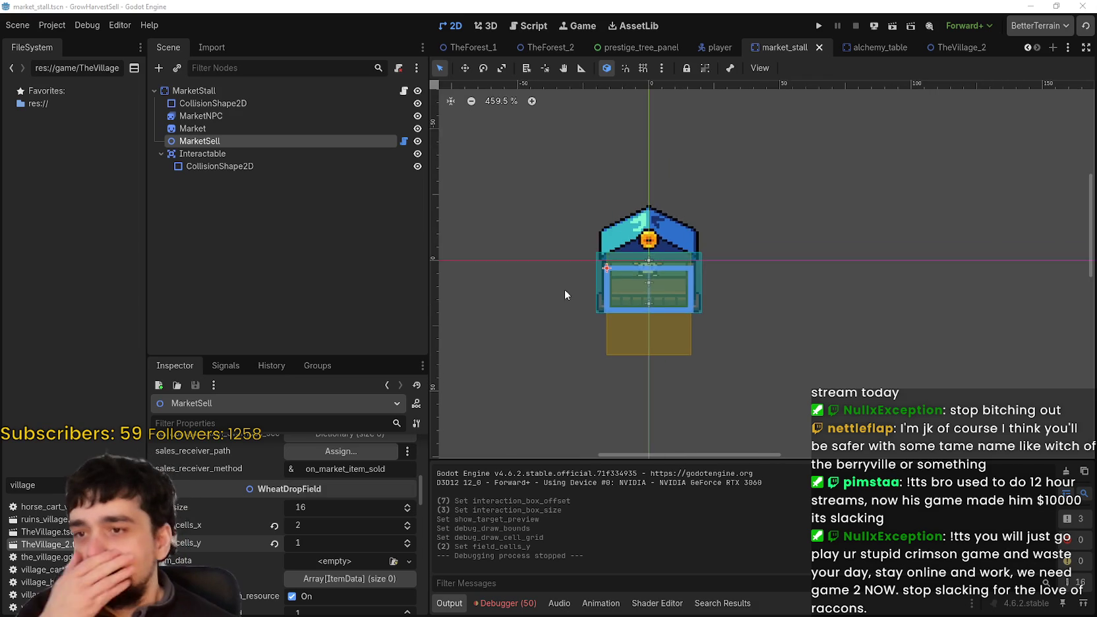
scroll(617, 323, "left", 3)
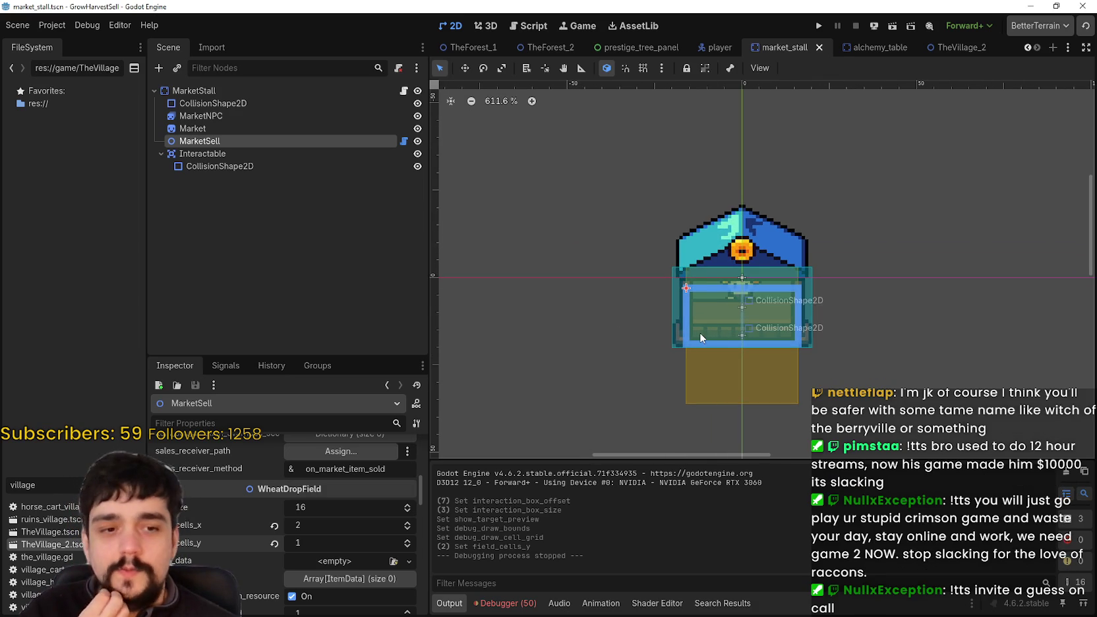
scroll(700, 332, "up", 2)
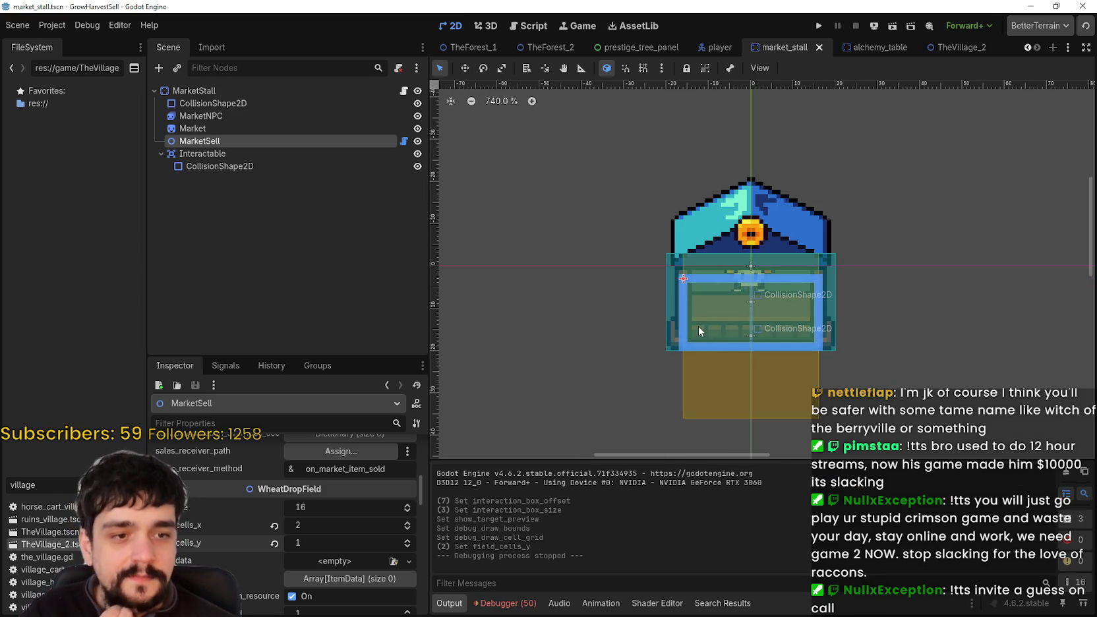
scroll(697, 326, "down", 2)
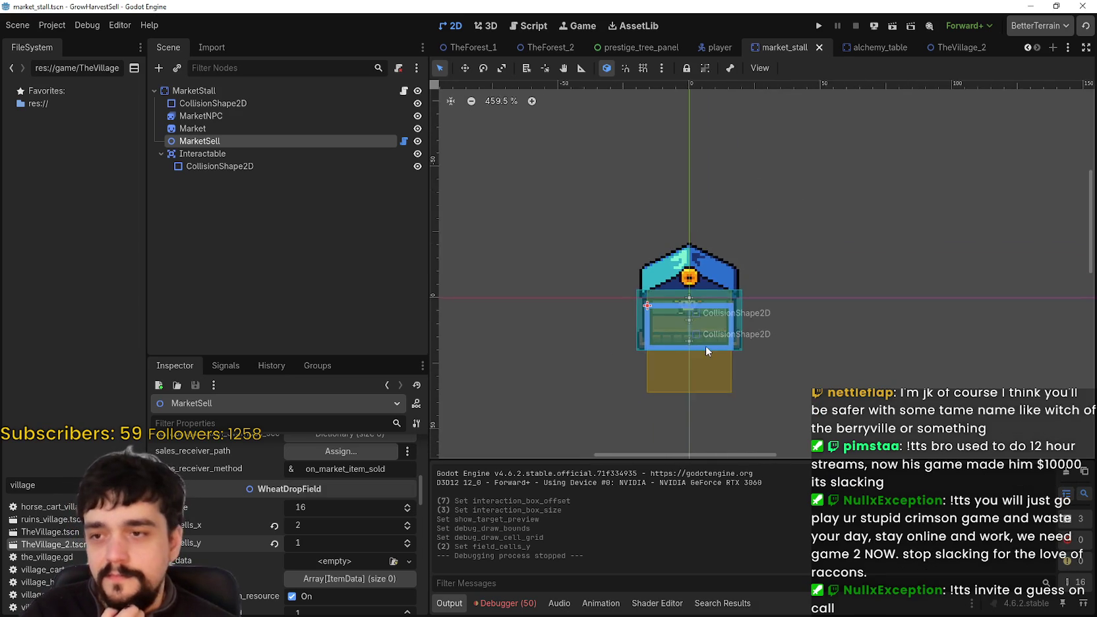
scroll(777, 383, "up", 2)
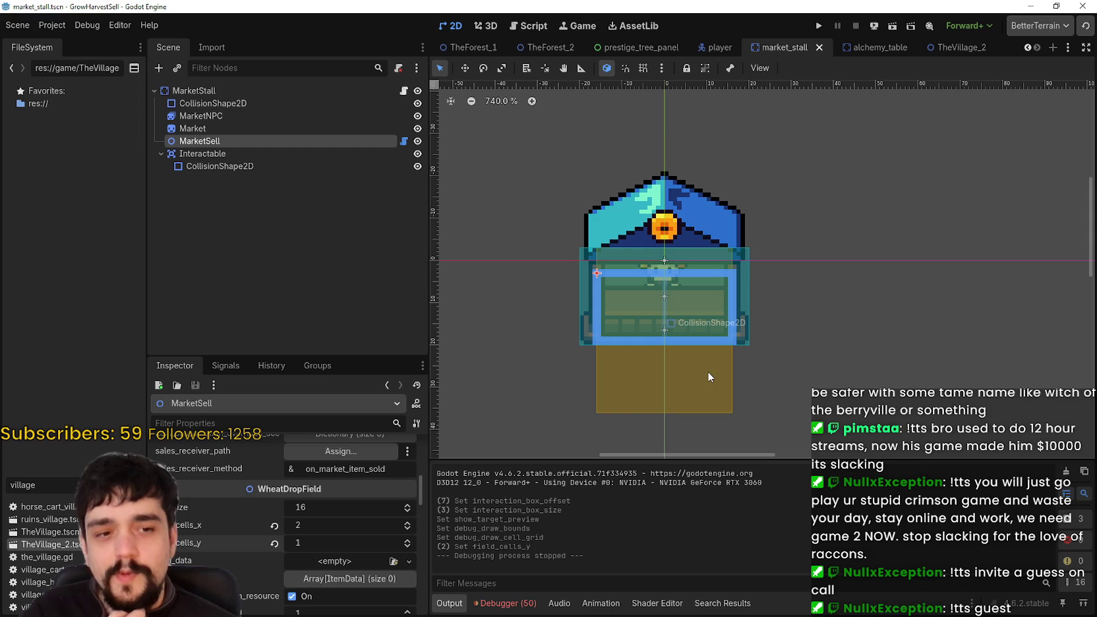
Step: Select the Interactable's CollisionShape2D and zoom in to inspect its collision area
left_click(708, 376)
scroll(706, 368, "up", 3)
scroll(705, 365, "down", 3)
scroll(691, 354, "down", 2)
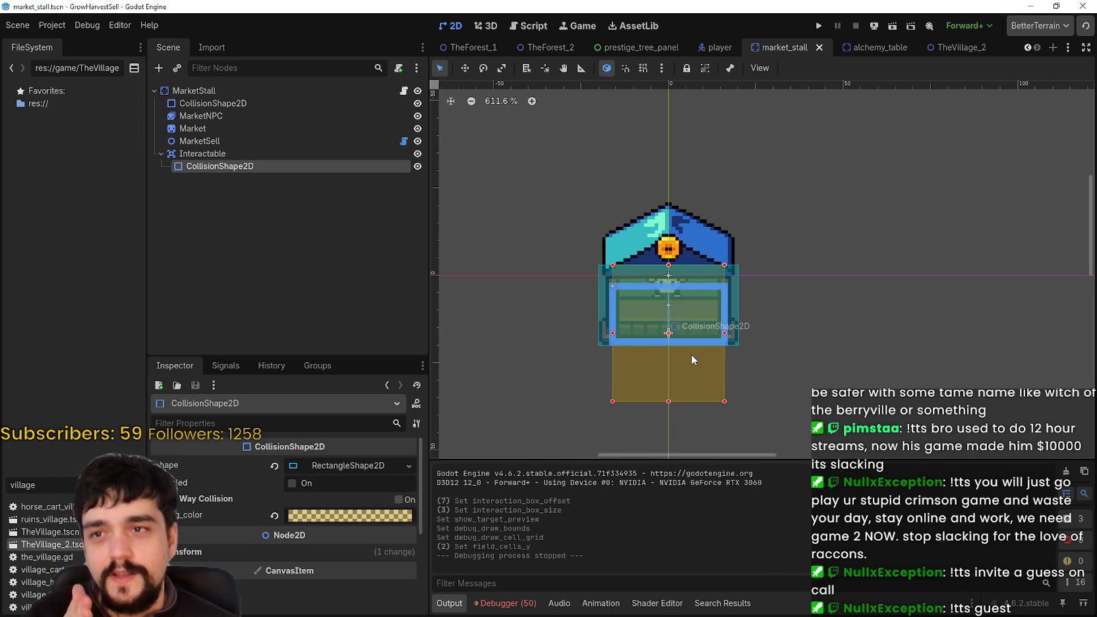
scroll(691, 354, "up", 4)
scroll(690, 355, "down", 2)
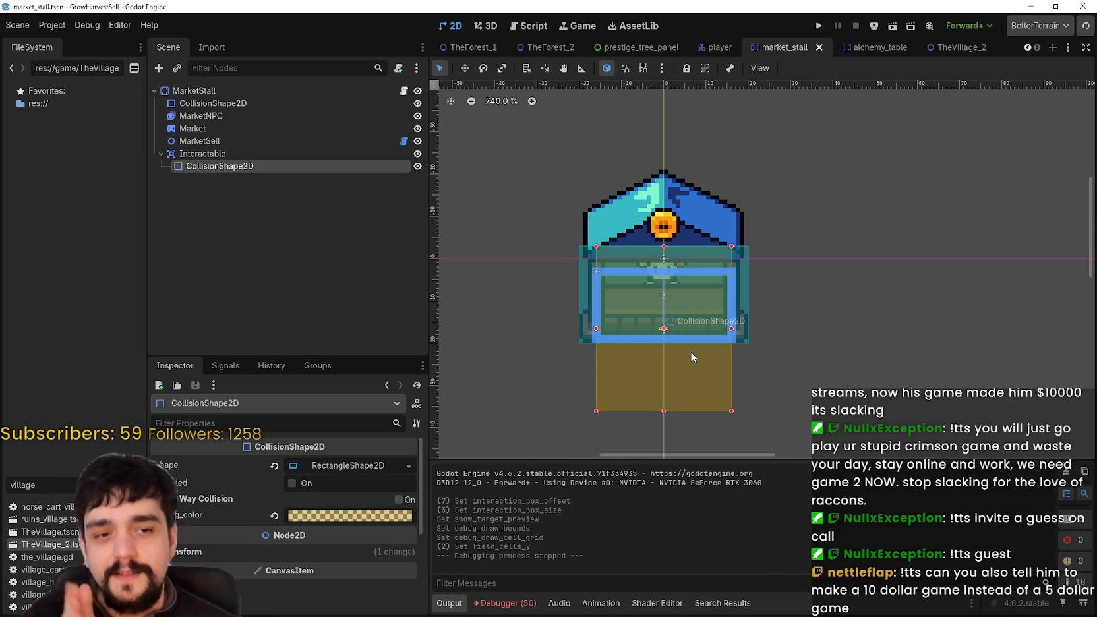
scroll(691, 357, "up", 1)
scroll(691, 356, "up", 5)
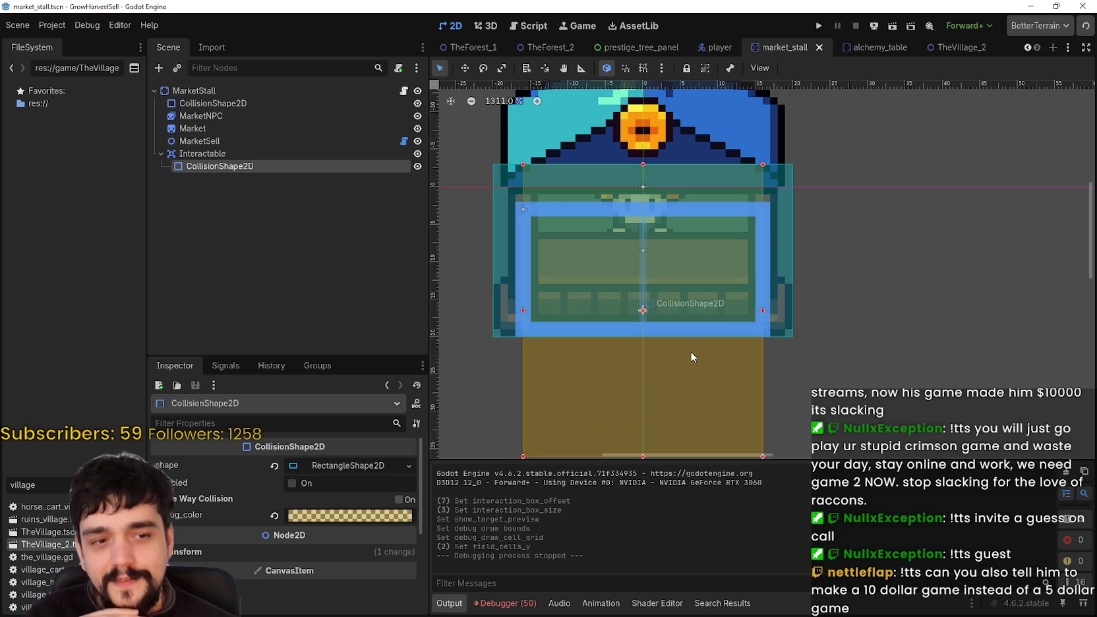
scroll(686, 351, "down", 7)
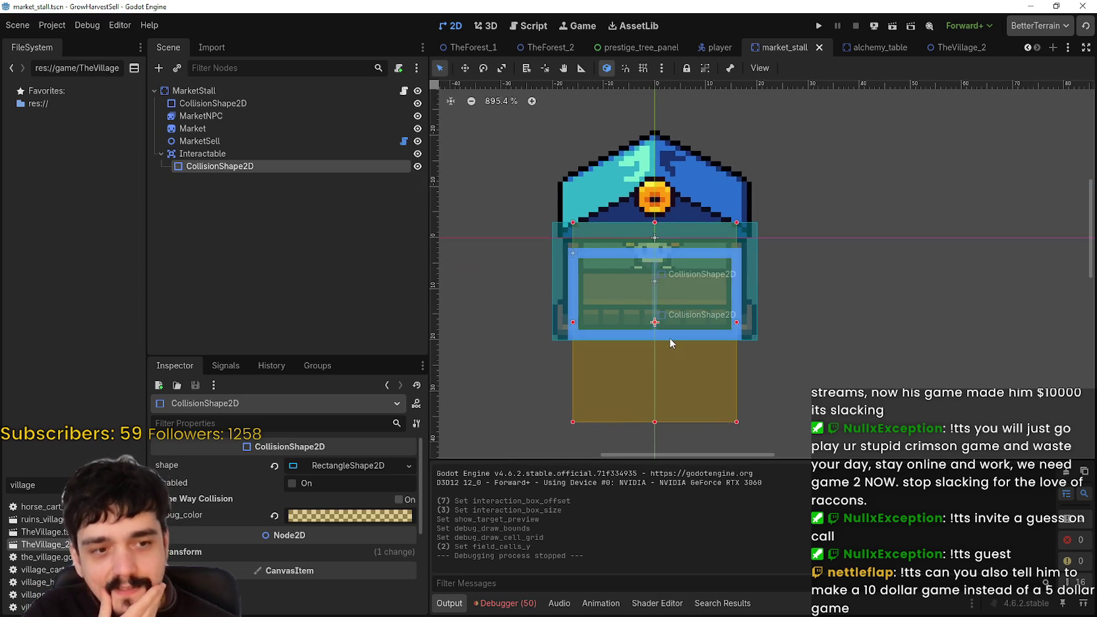
scroll(671, 342, "down", 1)
scroll(667, 341, "up", 4)
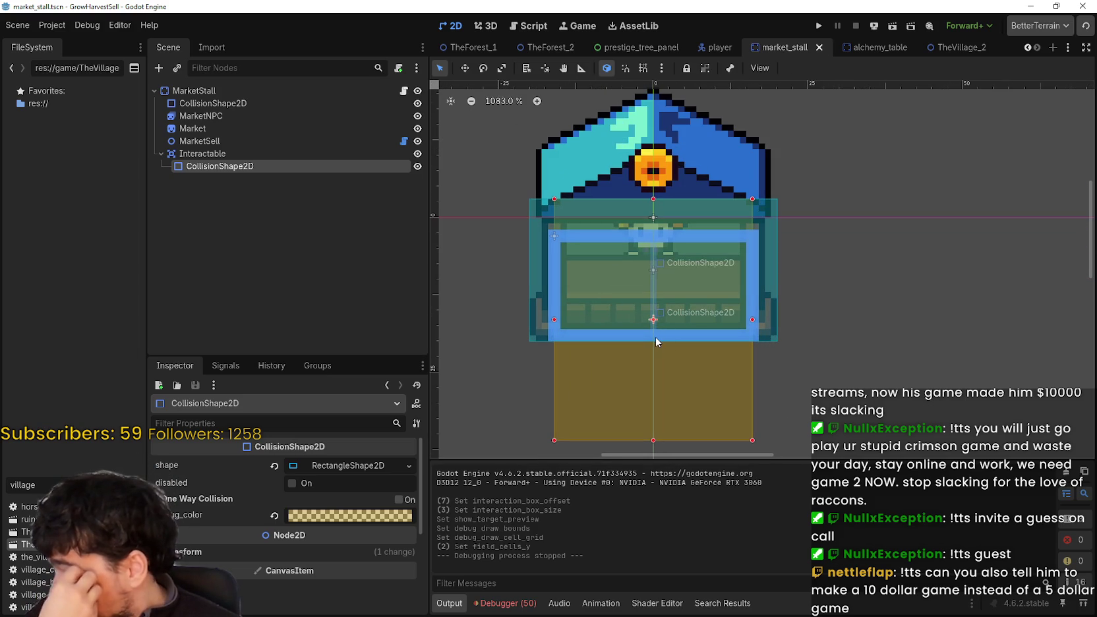
scroll(655, 337, "down", 6)
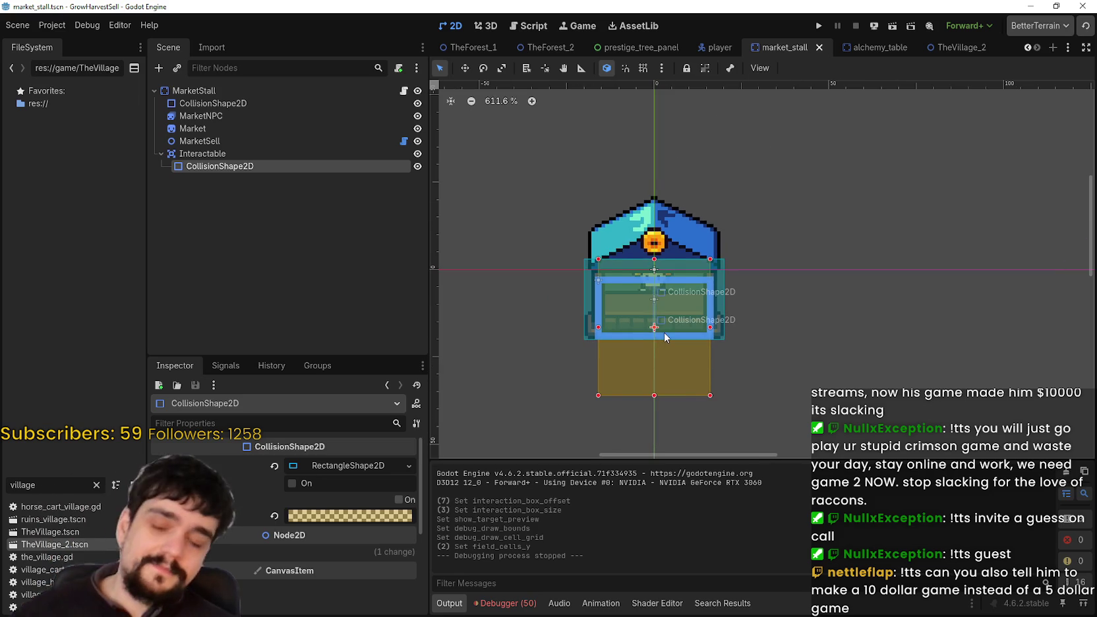
scroll(665, 336, "down", 3)
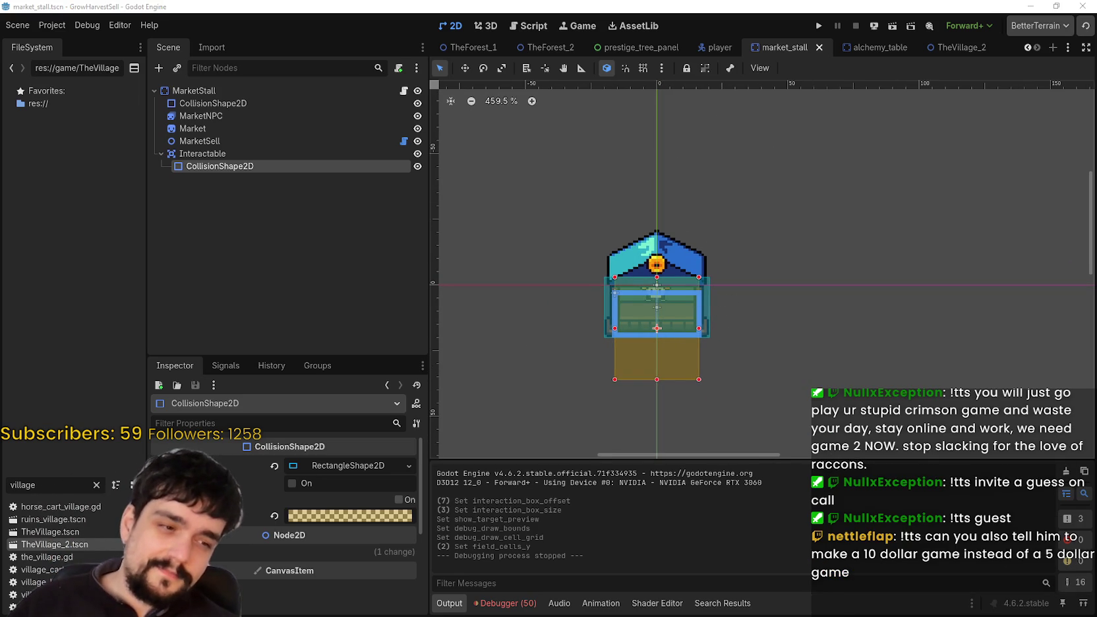
key("alt+Tab")
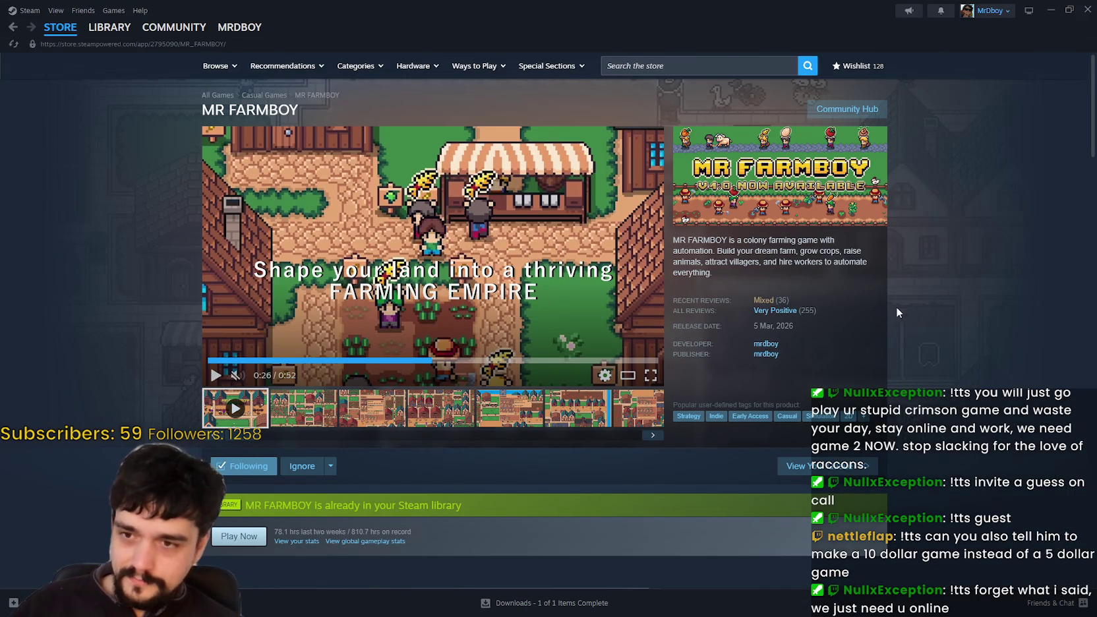
Step: Copy the MR FARMBOY store page URL and minimize Steam
right_click(895, 302)
left_click(954, 366)
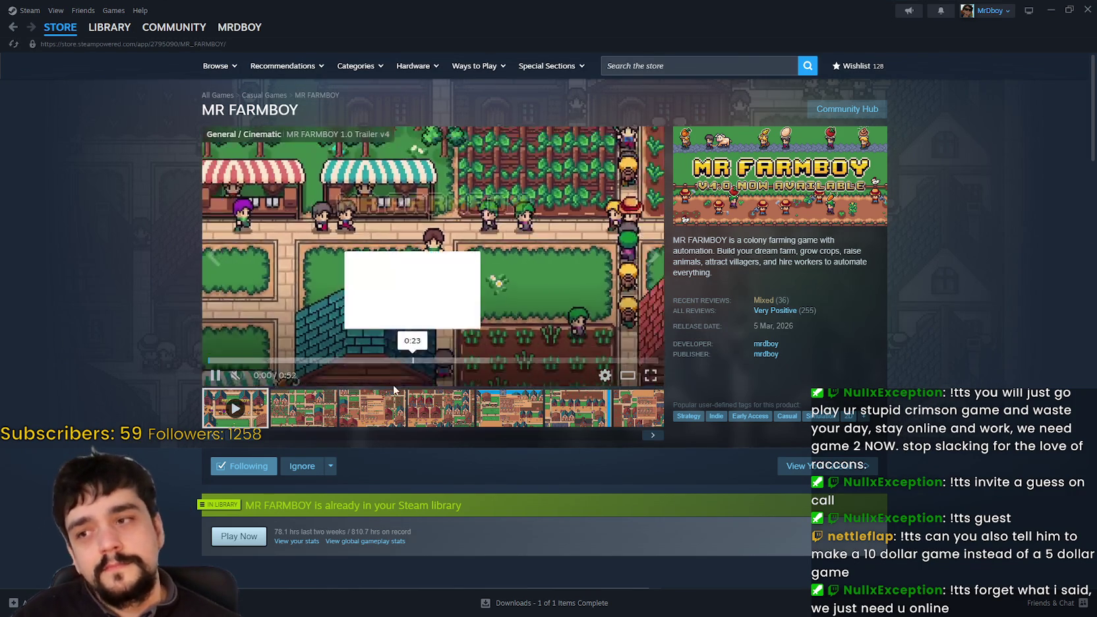
left_click(1051, 10)
Step: Zoom the market_stall 2D viewport in and out to look over the stall
scroll(652, 298, "down", 3)
scroll(679, 300, "up", 4)
scroll(702, 302, "up", 3)
scroll(701, 301, "down", 3)
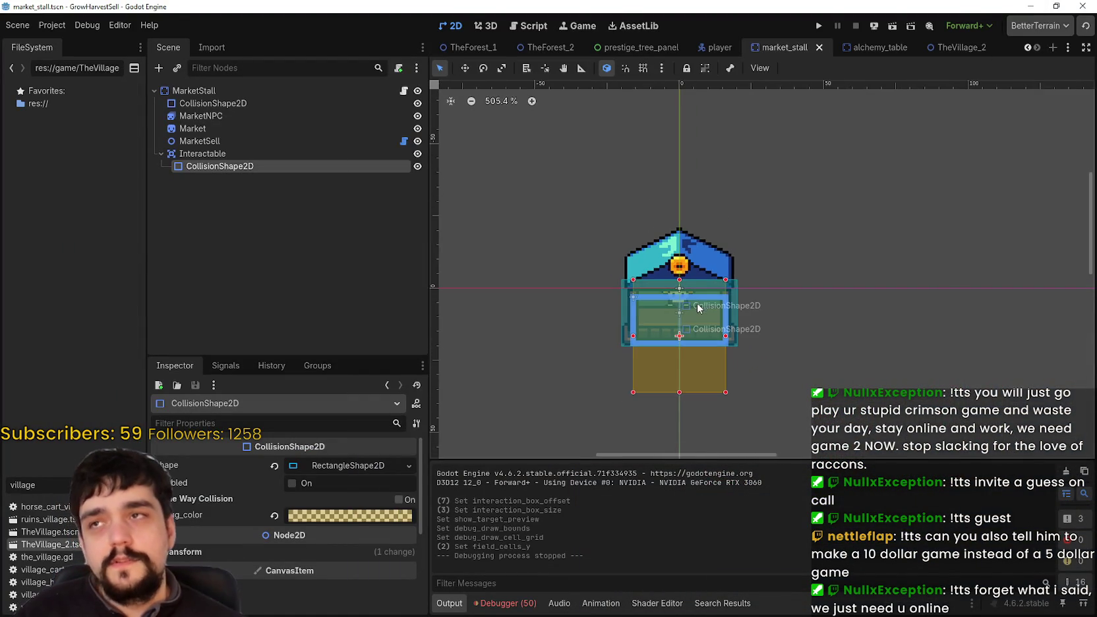
scroll(695, 285, "up", 5)
scroll(691, 256, "down", 9)
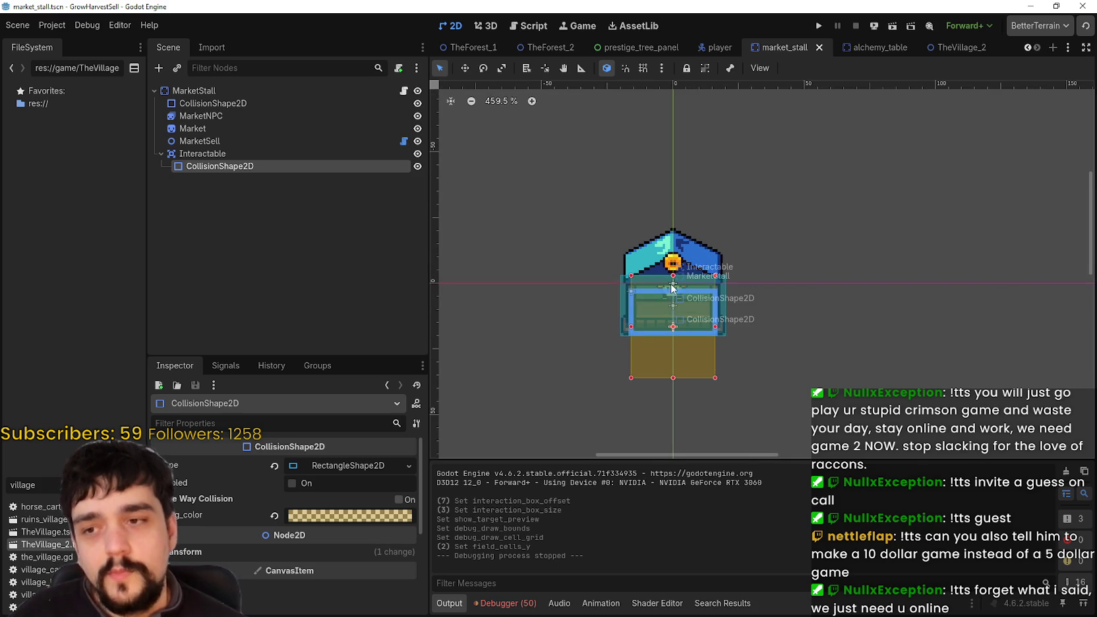
scroll(674, 341, "up", 7)
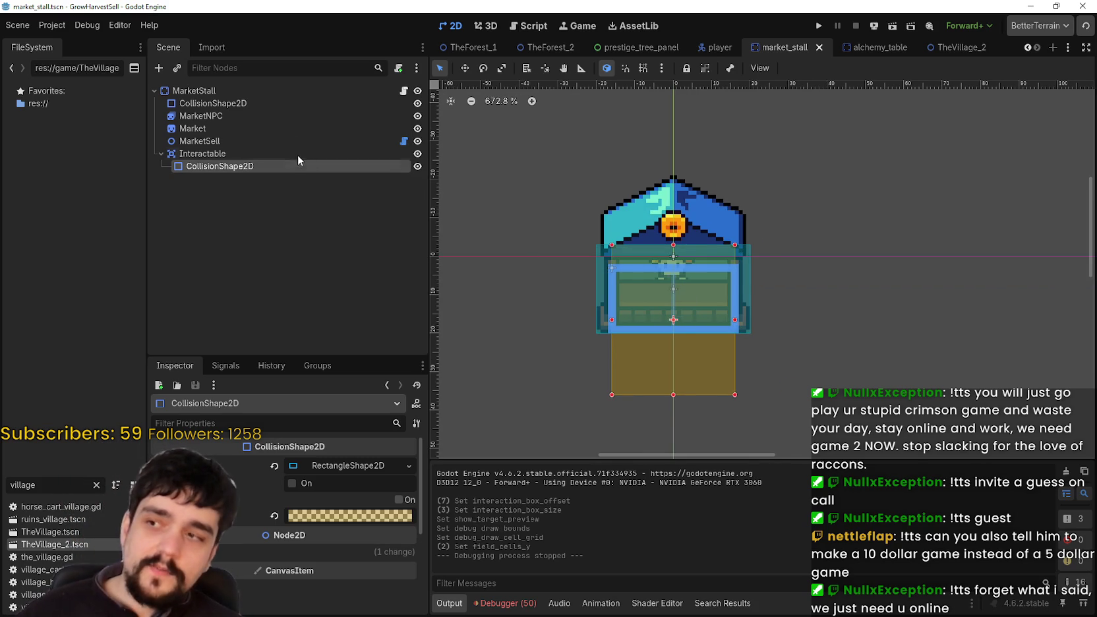
Step: Select the Market, MarketNPC and stall CollisionShape2D nodes, zooming on the collision shape
left_click(285, 129)
left_click(267, 116)
left_click(275, 104)
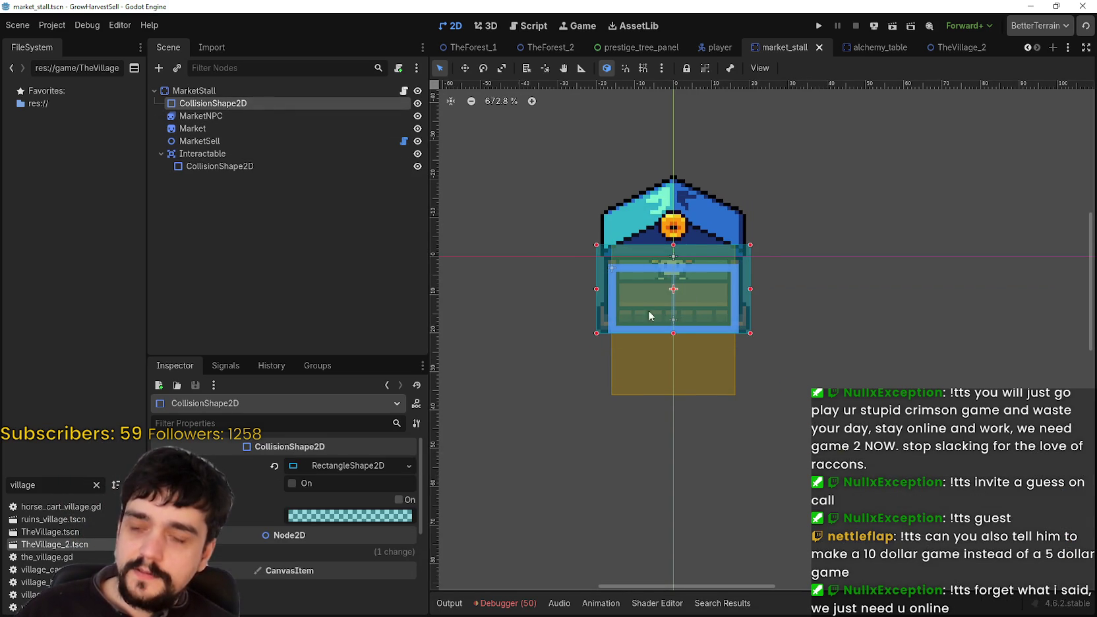
scroll(627, 290, "up", 1)
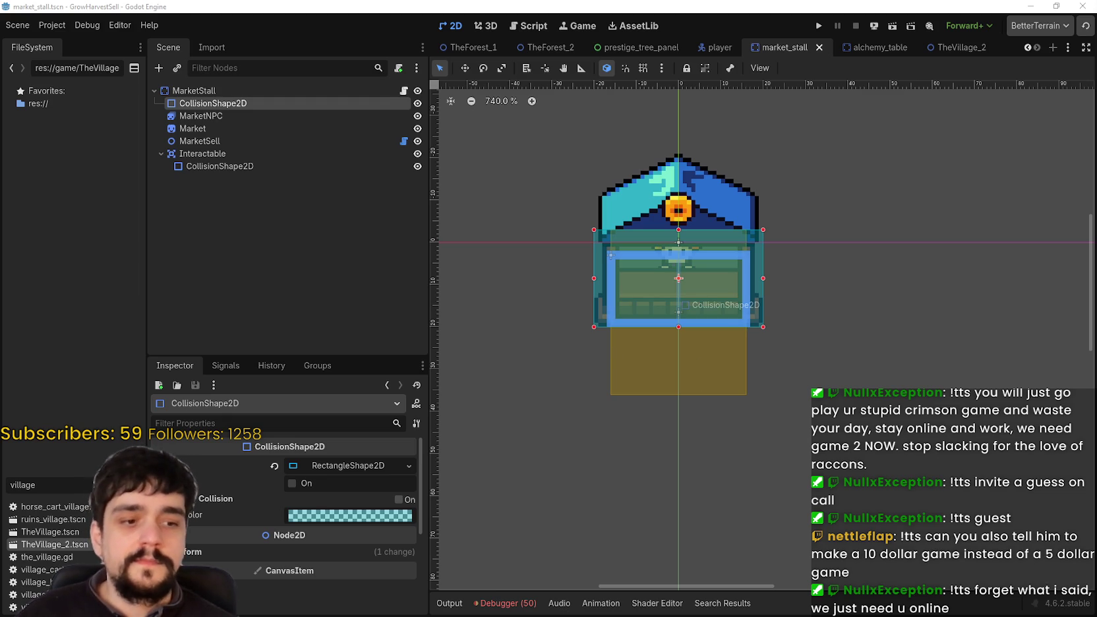
scroll(553, 359, "down", 1)
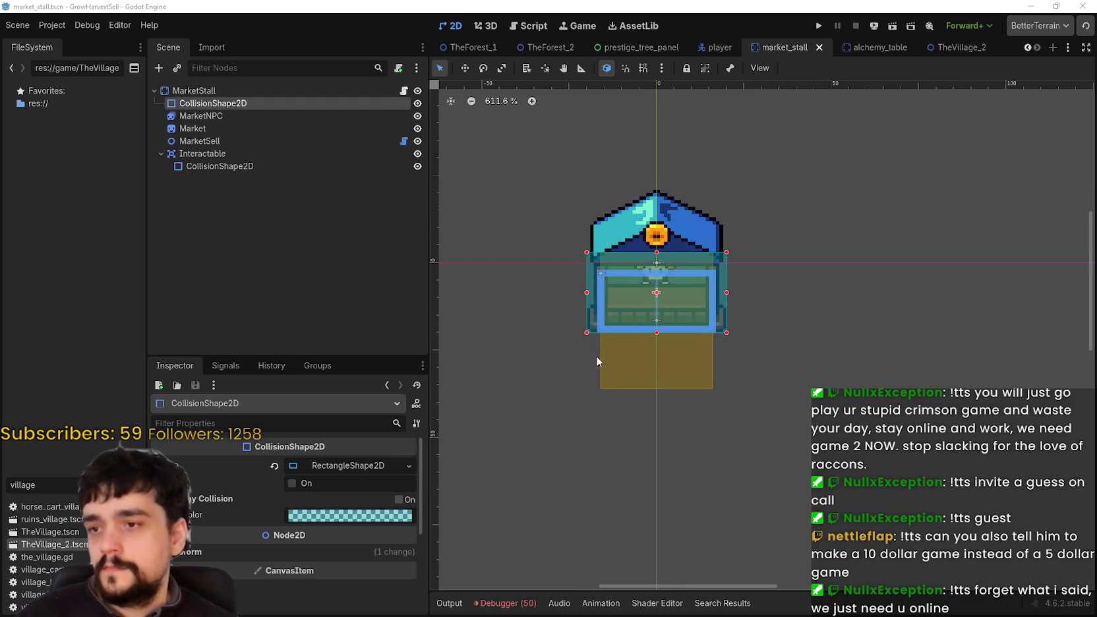
scroll(661, 388, "up", 1)
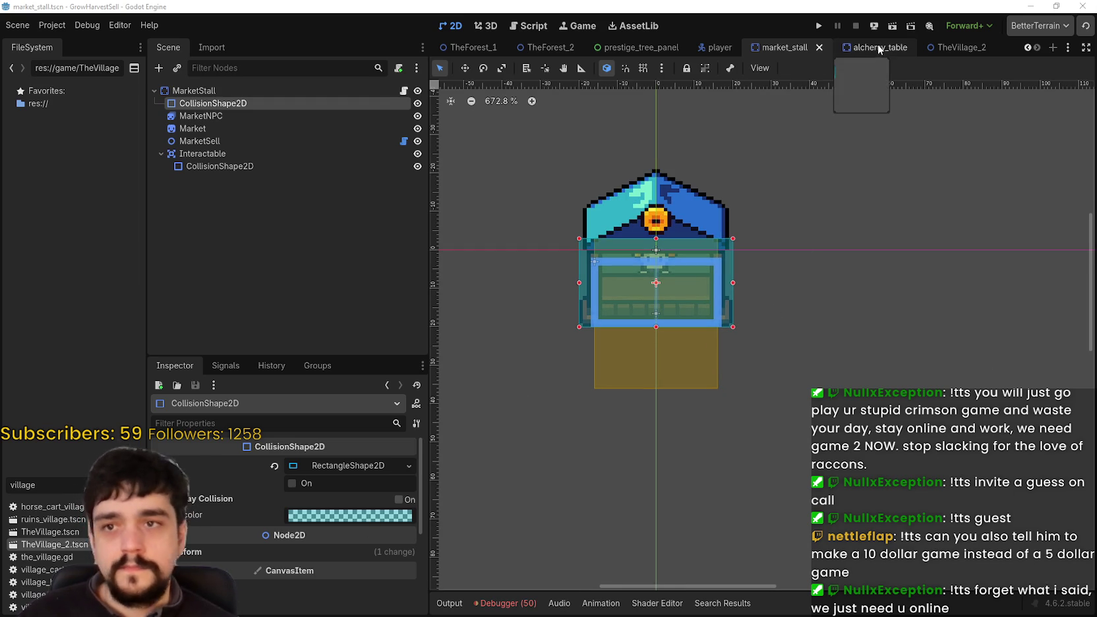
Step: Switch to TheVillage_2, zoom in on the market stall by the crossroads tower, and run the game
left_click(957, 47)
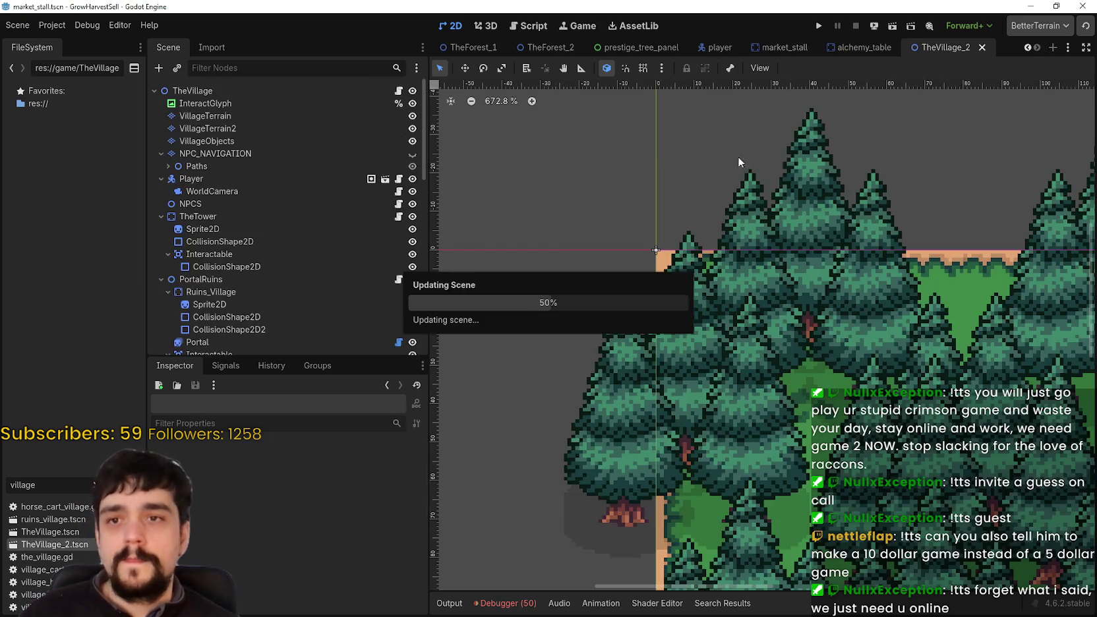
scroll(765, 418, "down", 5)
scroll(762, 414, "down", 1)
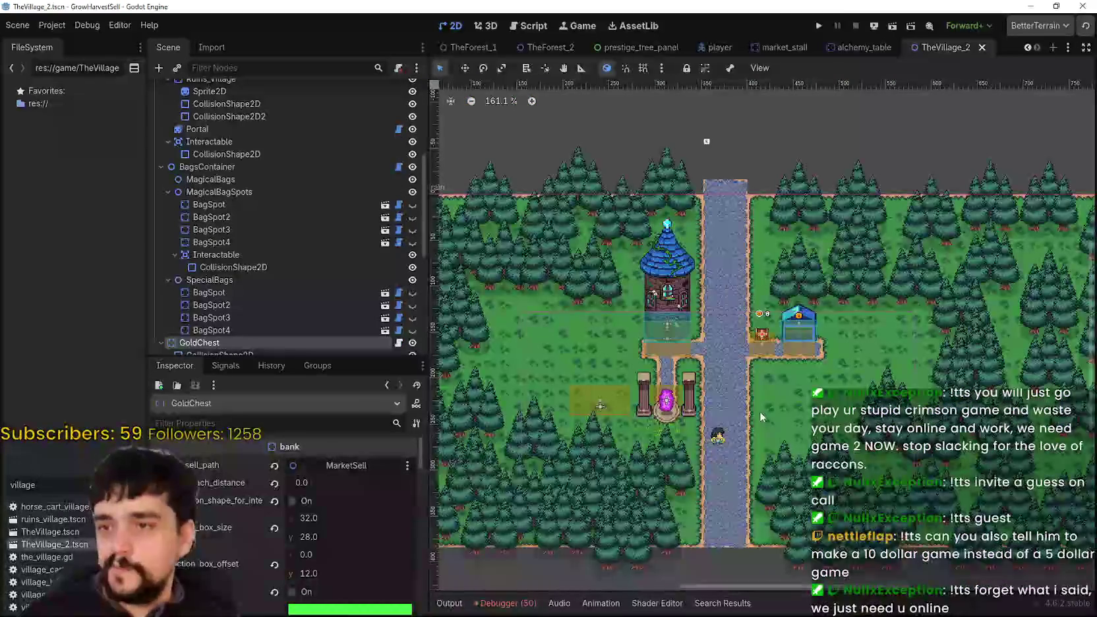
scroll(749, 405, "up", 3)
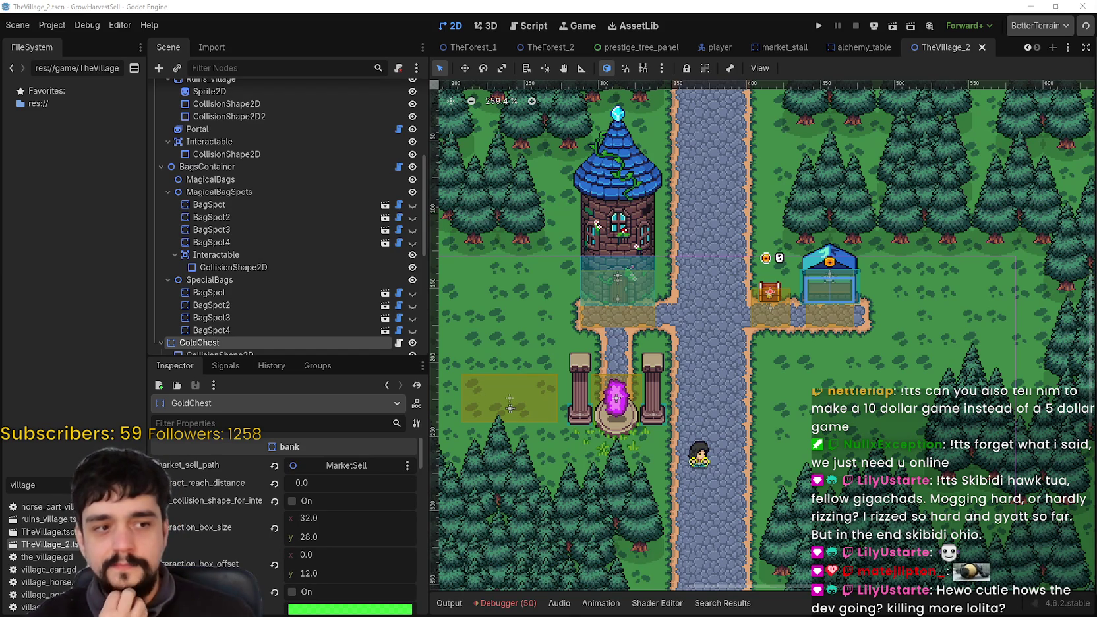
scroll(608, 460, "up", 2)
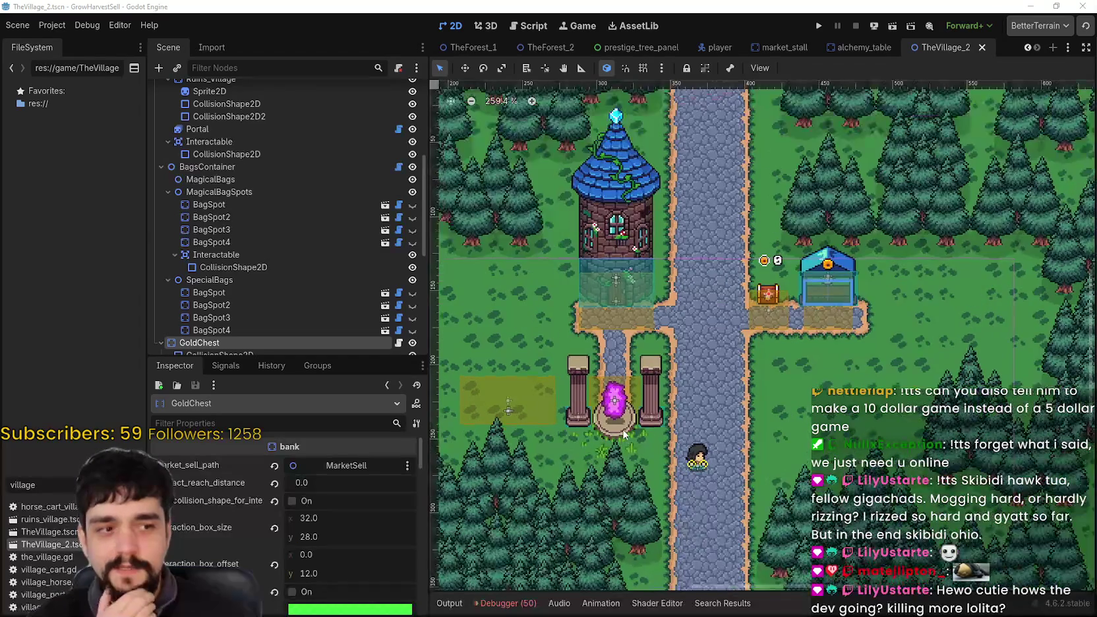
scroll(620, 442, "up", 1)
scroll(624, 434, "up", 1)
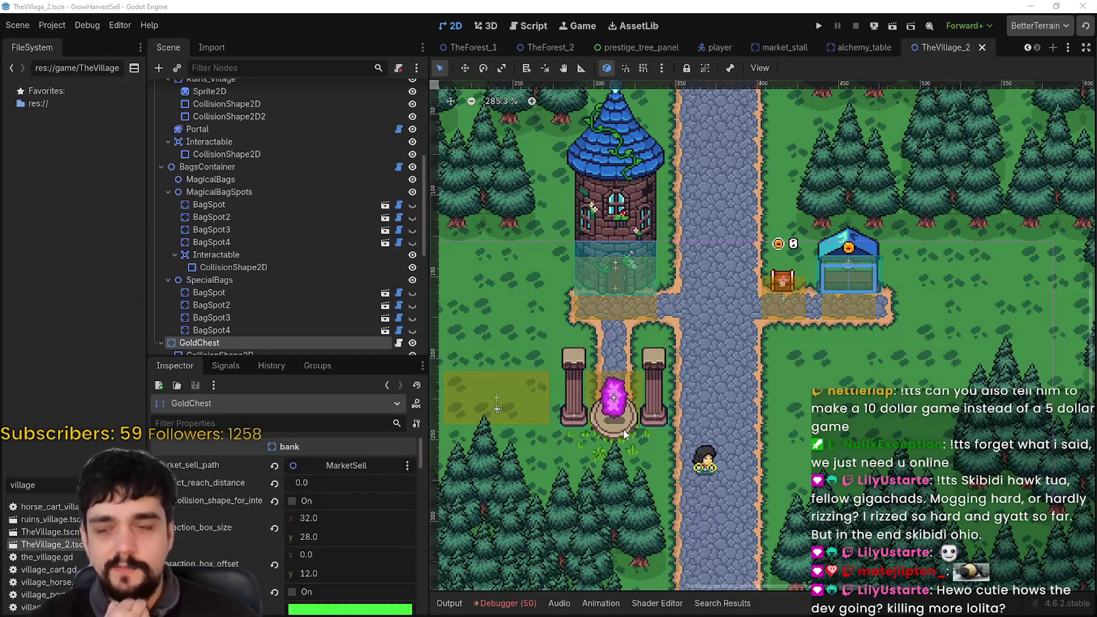
scroll(601, 286, "down", 1)
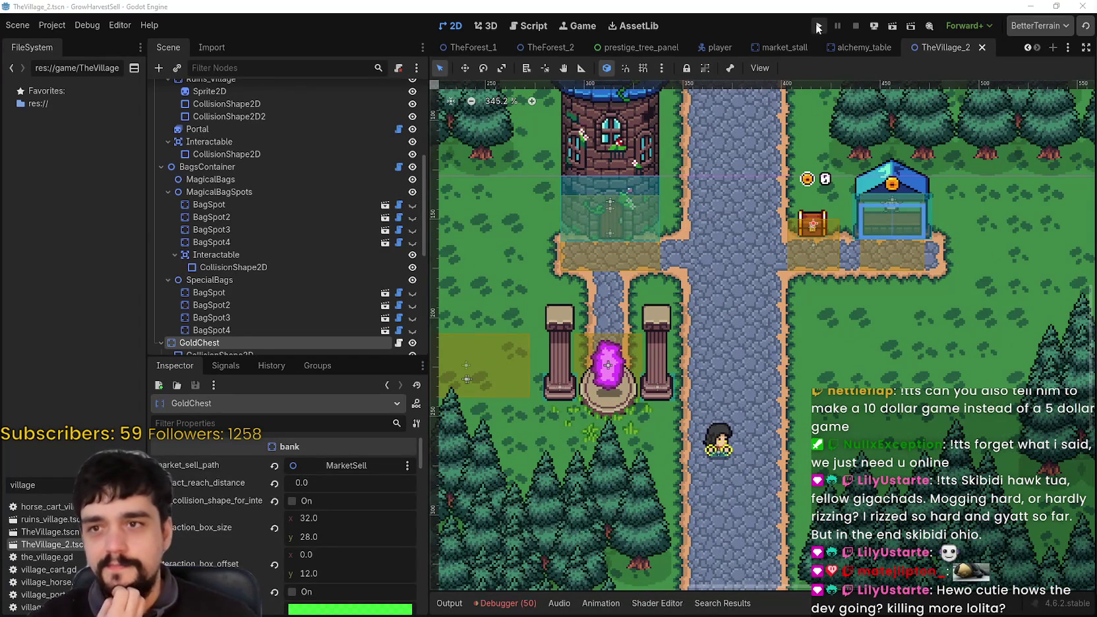
left_click(815, 31)
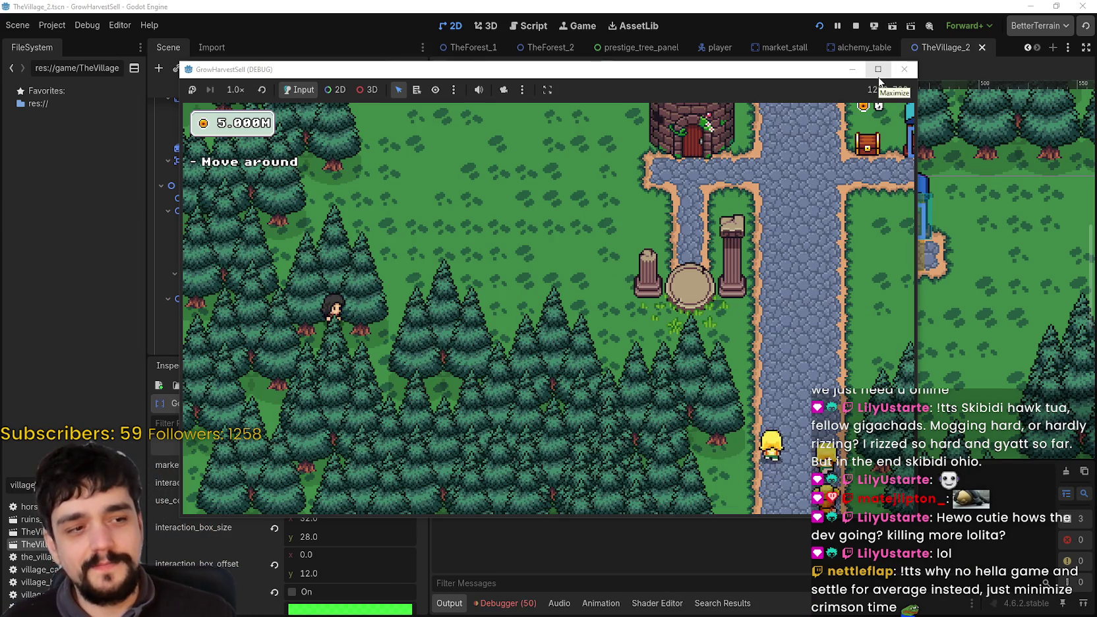
Step: Maximize the game window, walk the player from the forest to the crossroads, then return to the editor
left_click(879, 77)
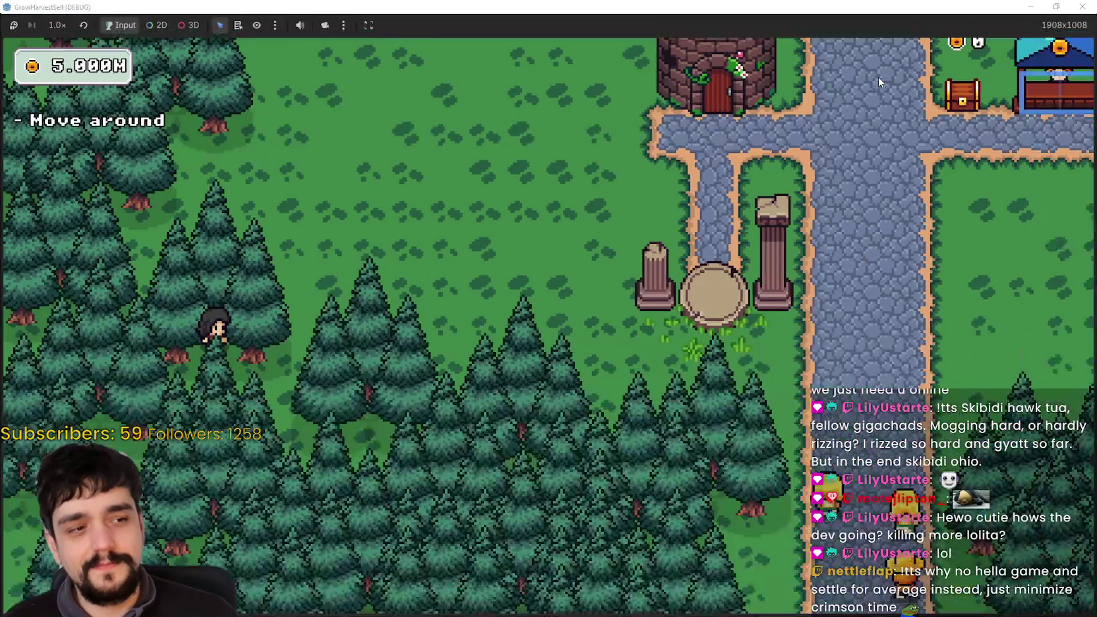
key("d")
key("d")
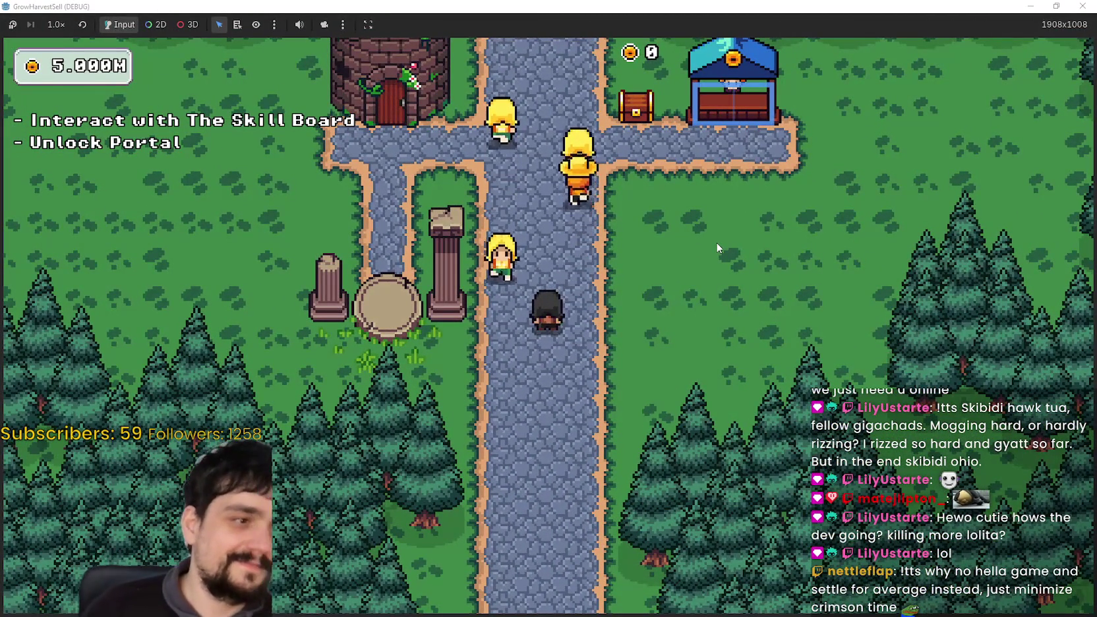
key("w")
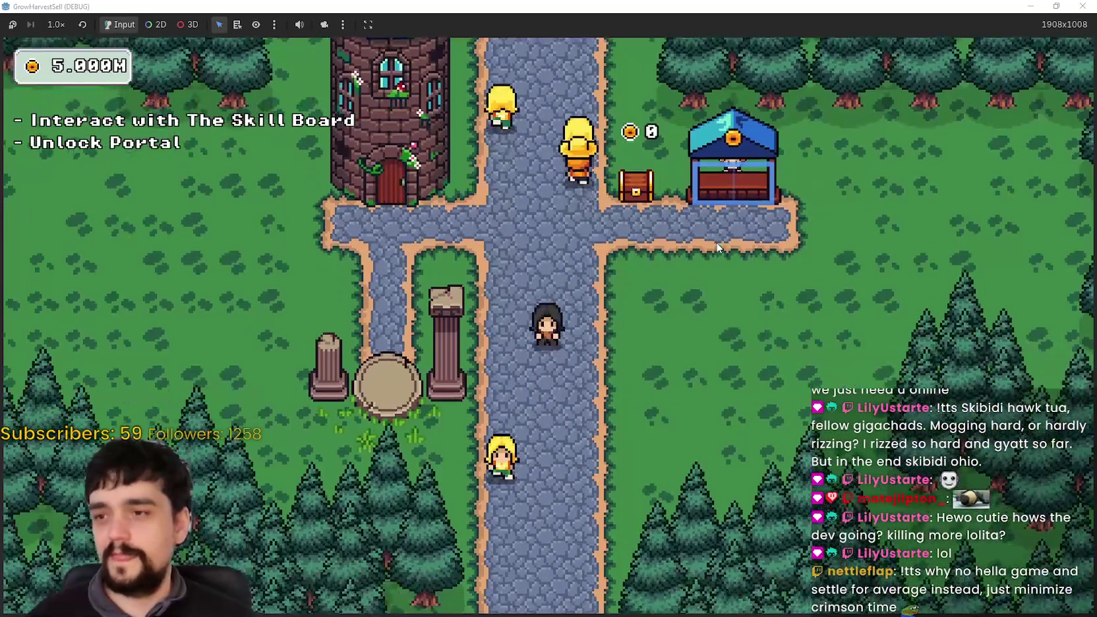
key("a")
key("d")
key("s")
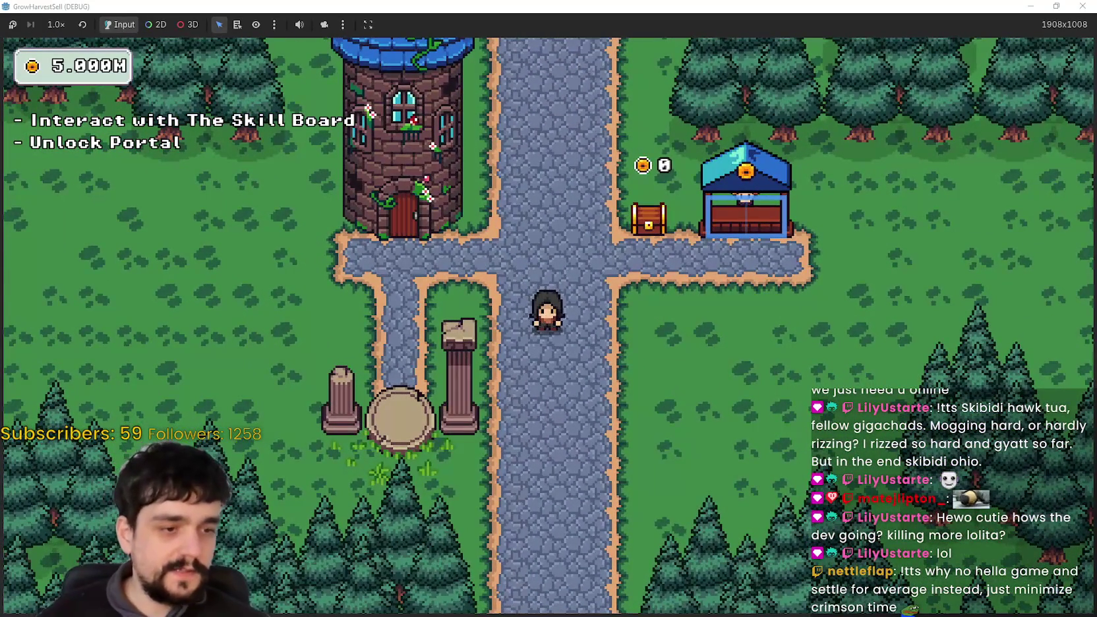
key("F8")
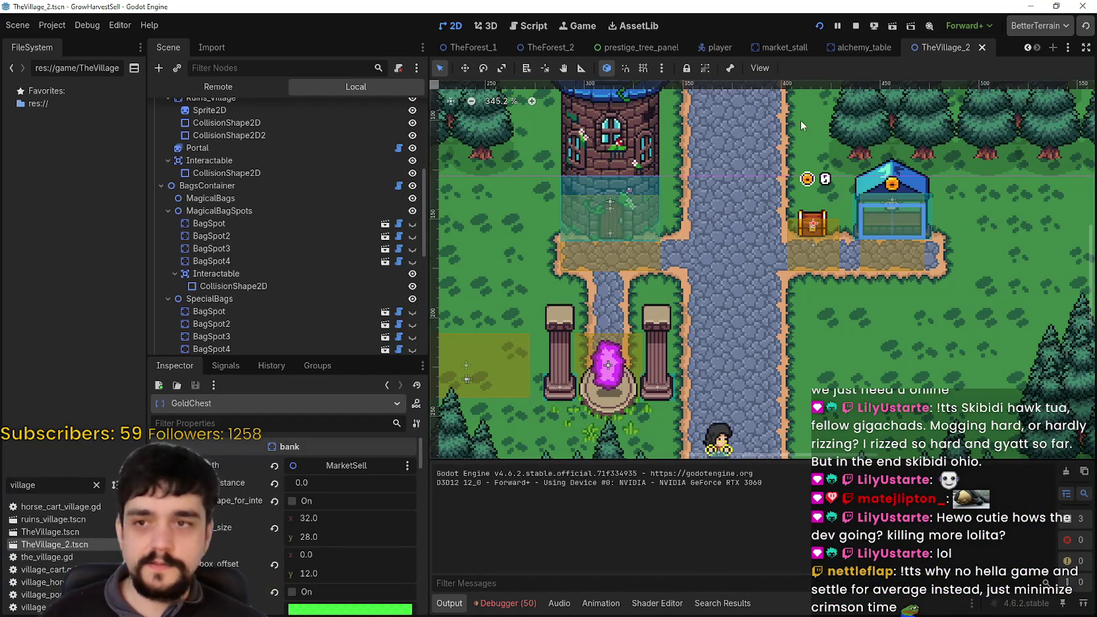
Step: Open the market_stall scene from the village's MarketStall instance and select its root node
scroll(290, 221, "up", 3)
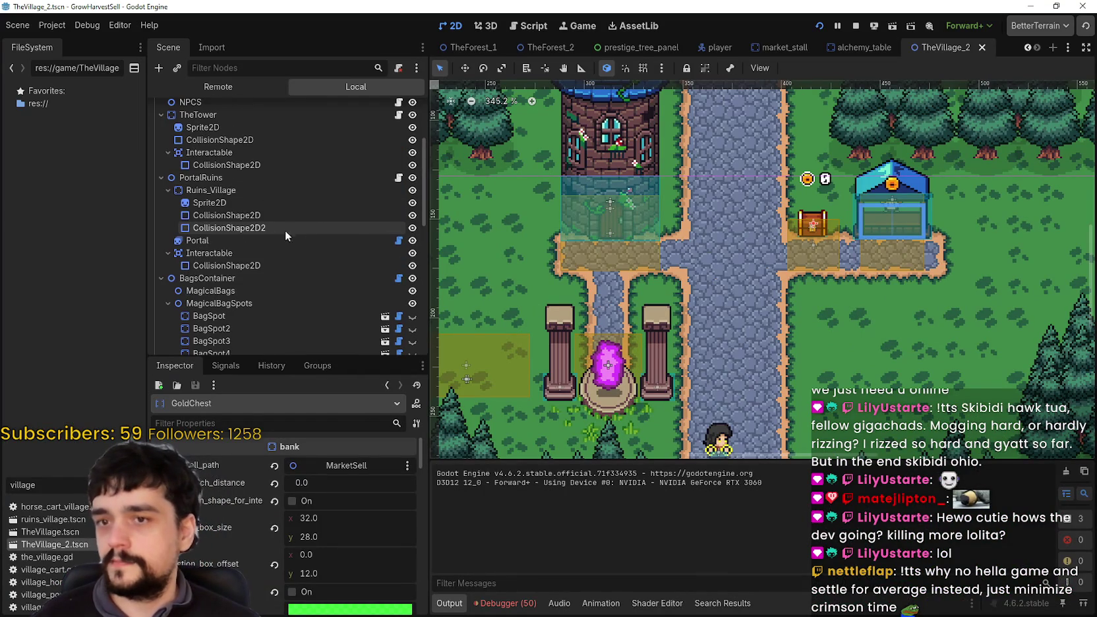
scroll(238, 296, "down", 5)
scroll(241, 287, "down", 5)
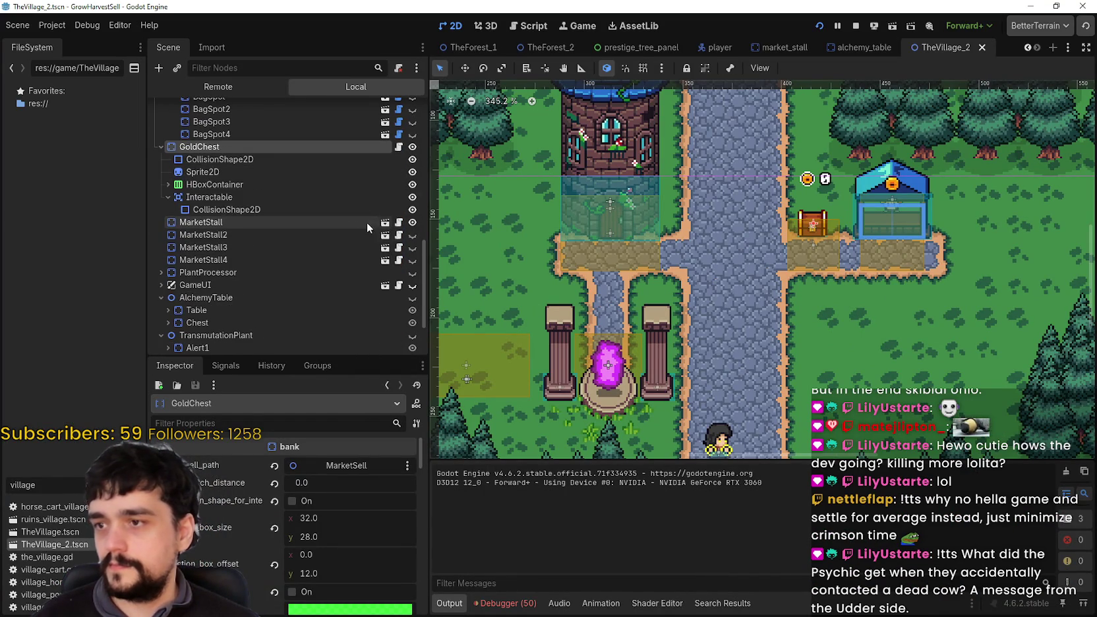
left_click(391, 227)
left_click(399, 223)
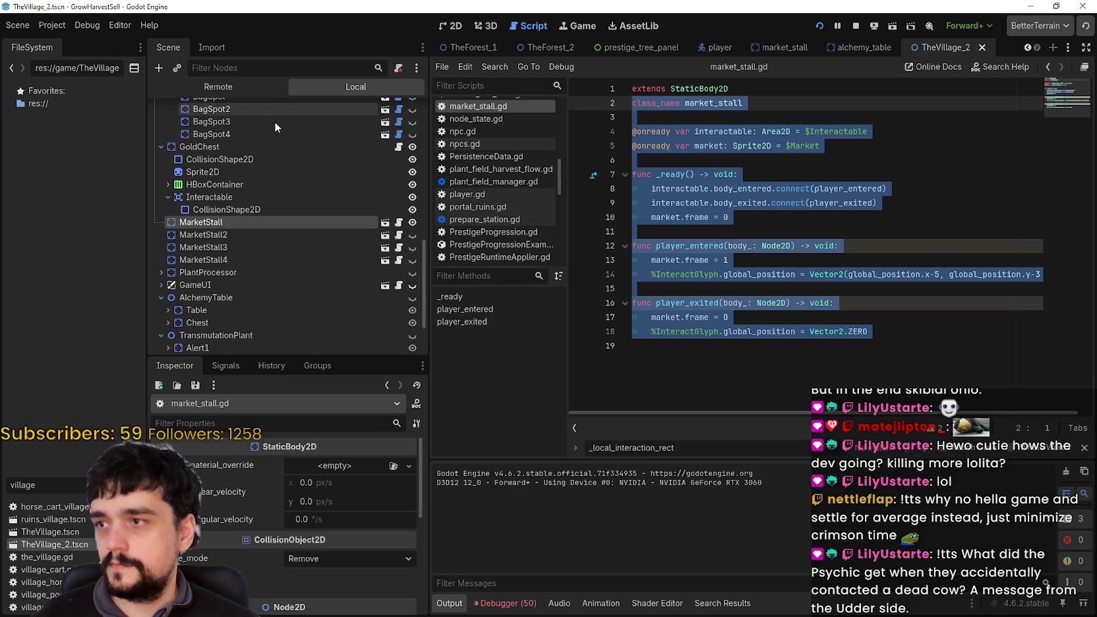
left_click(385, 222)
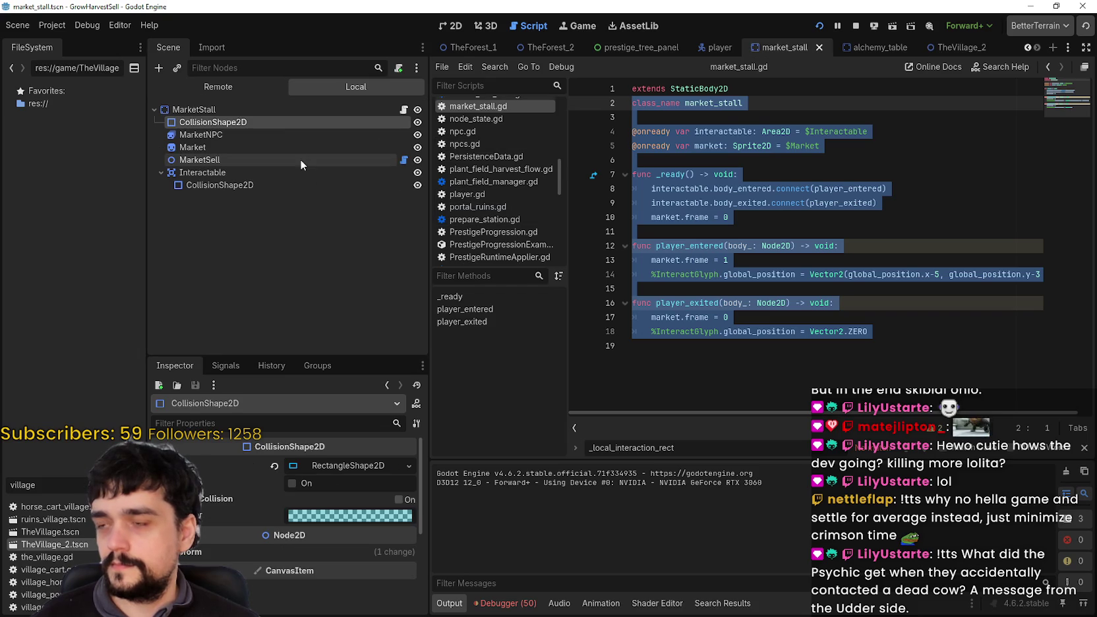
left_click(259, 110)
Step: On MarketSell, uncheck debug_draw_bounds, debug_draw_cell_grid and show_target_cell_preview, and save the scene
scroll(299, 505, "up", 5)
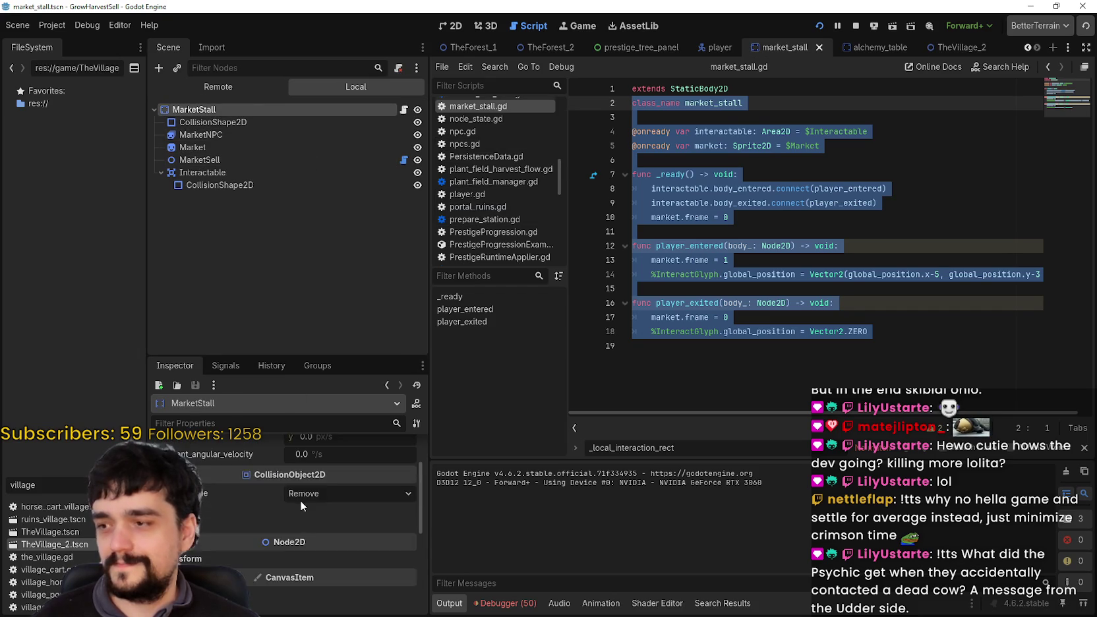
left_click(199, 159)
scroll(313, 574, "down", 2)
scroll(312, 574, "down", 5)
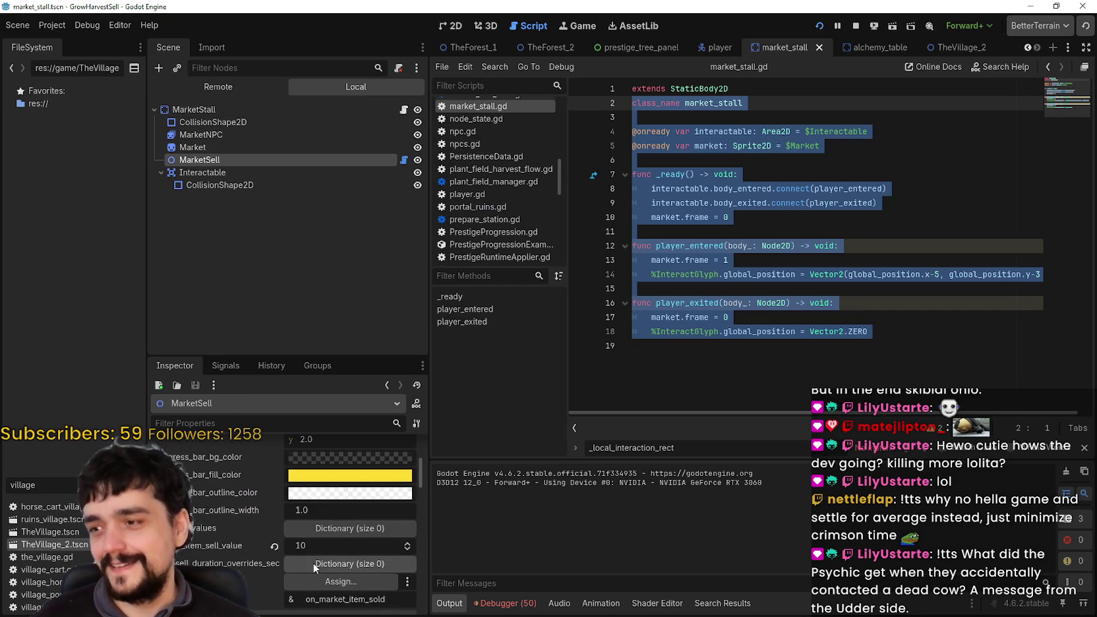
scroll(277, 528, "down", 5)
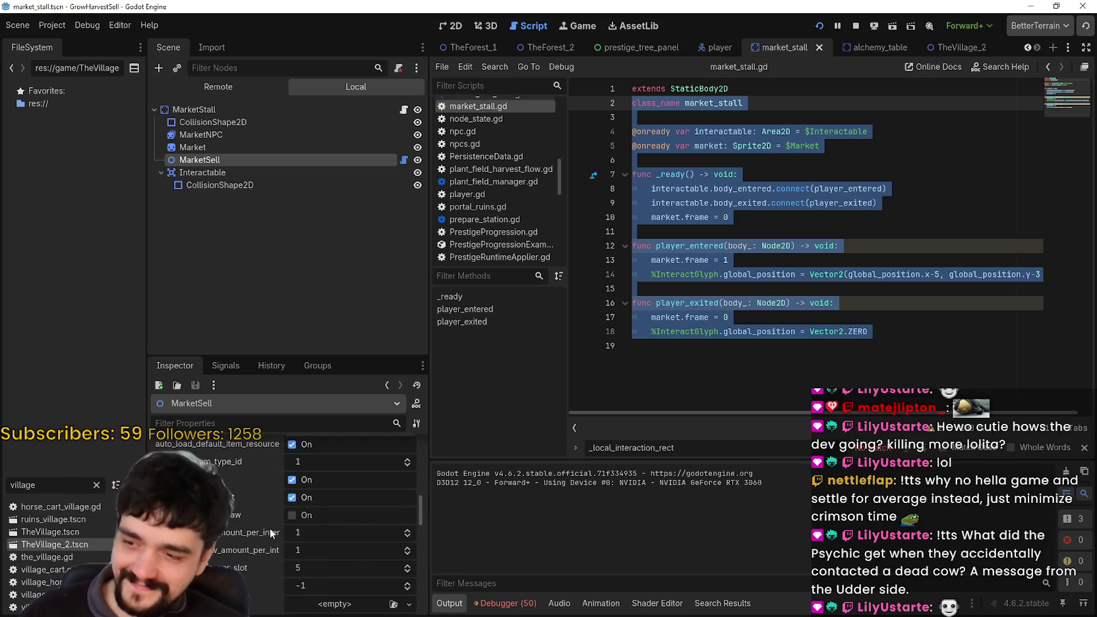
scroll(277, 513, "down", 5)
scroll(271, 509, "down", 5)
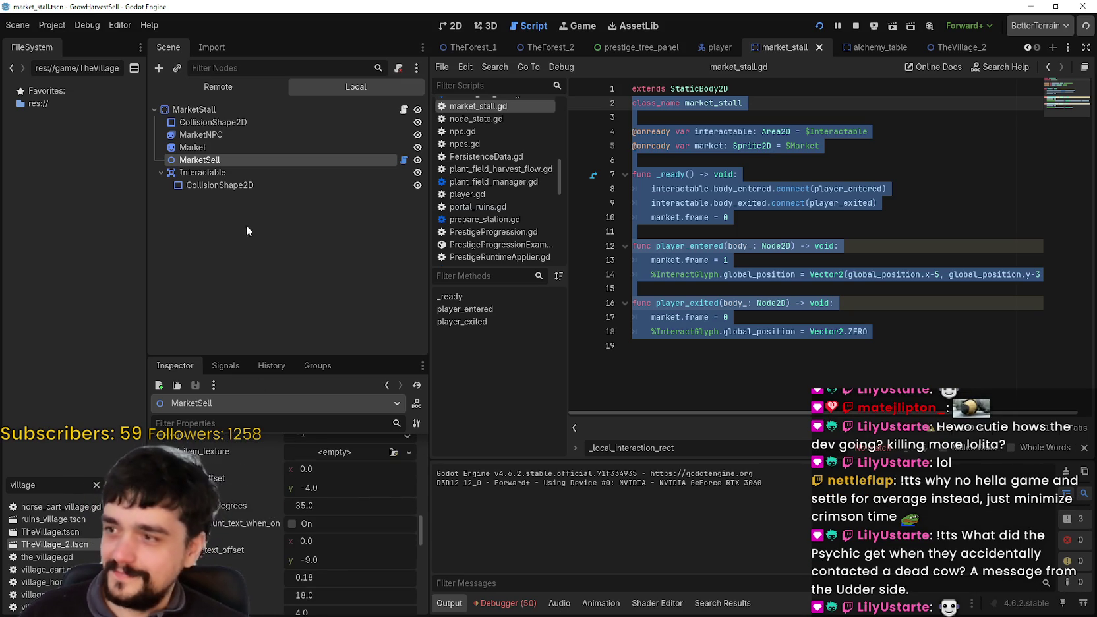
left_click(293, 490)
left_click(292, 507)
key("ctrl+s")
left_click(304, 596)
Step: Check the running game, then reload the running project with the changes
key("alt+Tab")
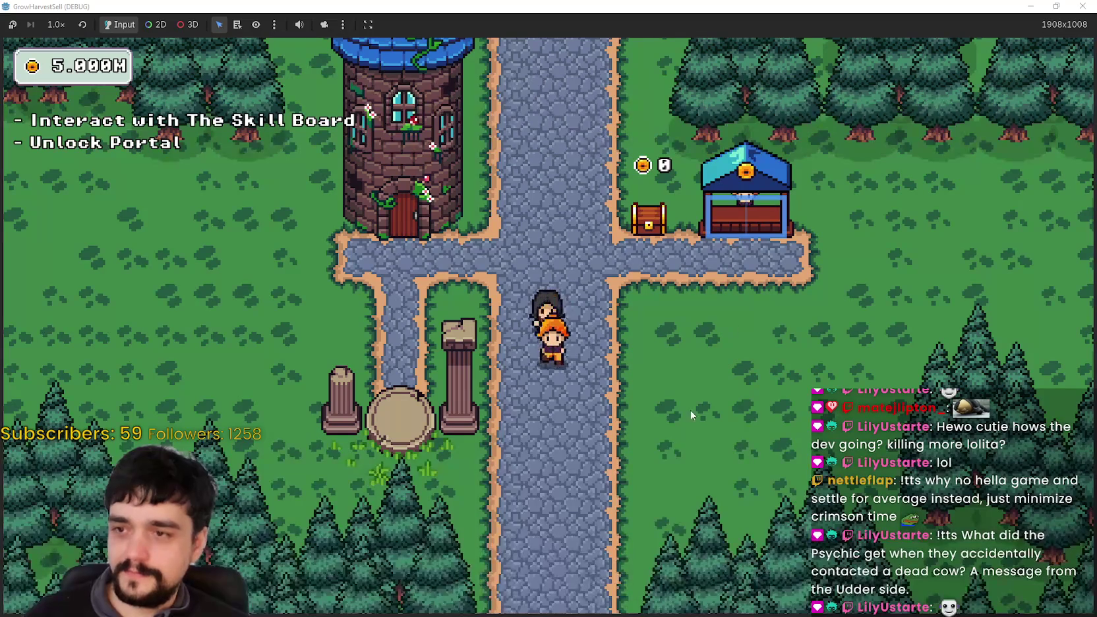
key("alt+Tab")
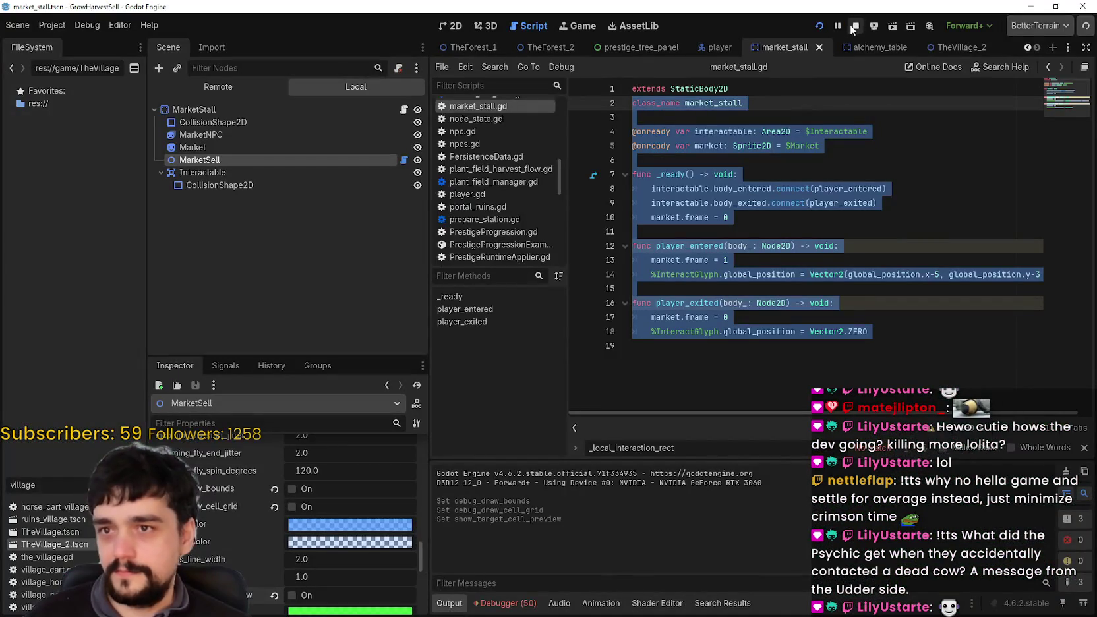
left_click(823, 26)
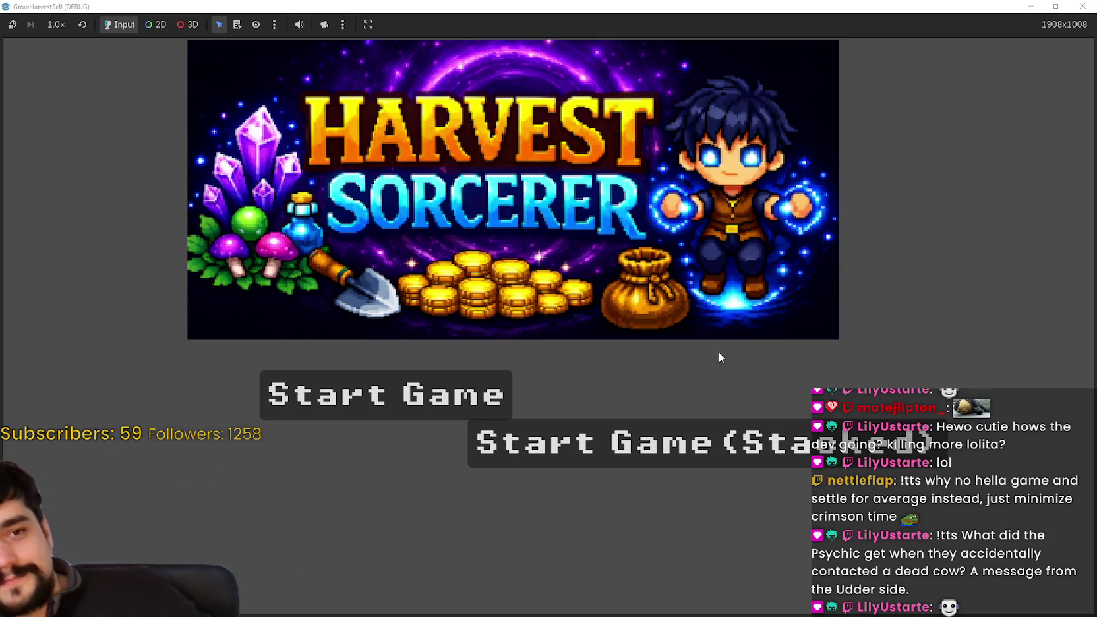
Step: Start a new game and walk the player from the forest up to the tower at the crossroads
left_click(741, 448)
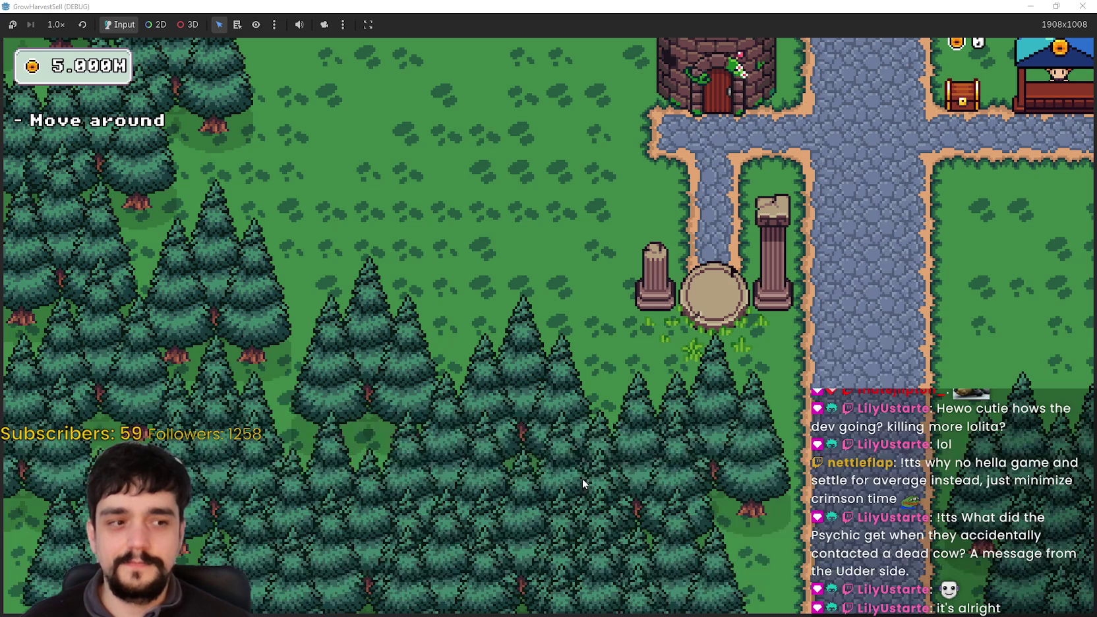
key("d")
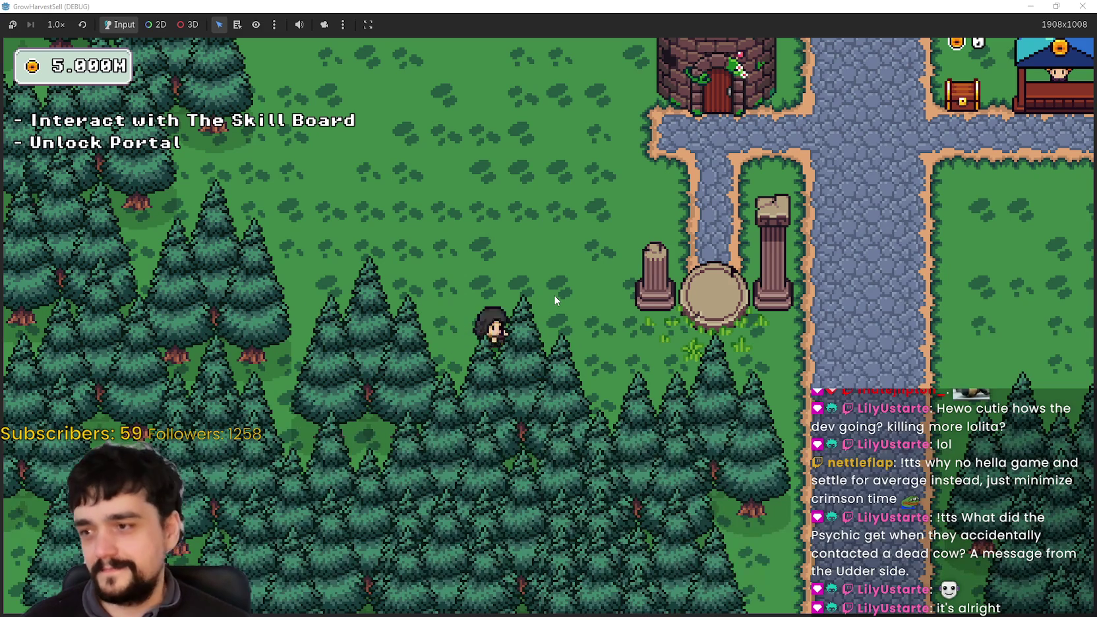
key("d")
key("w")
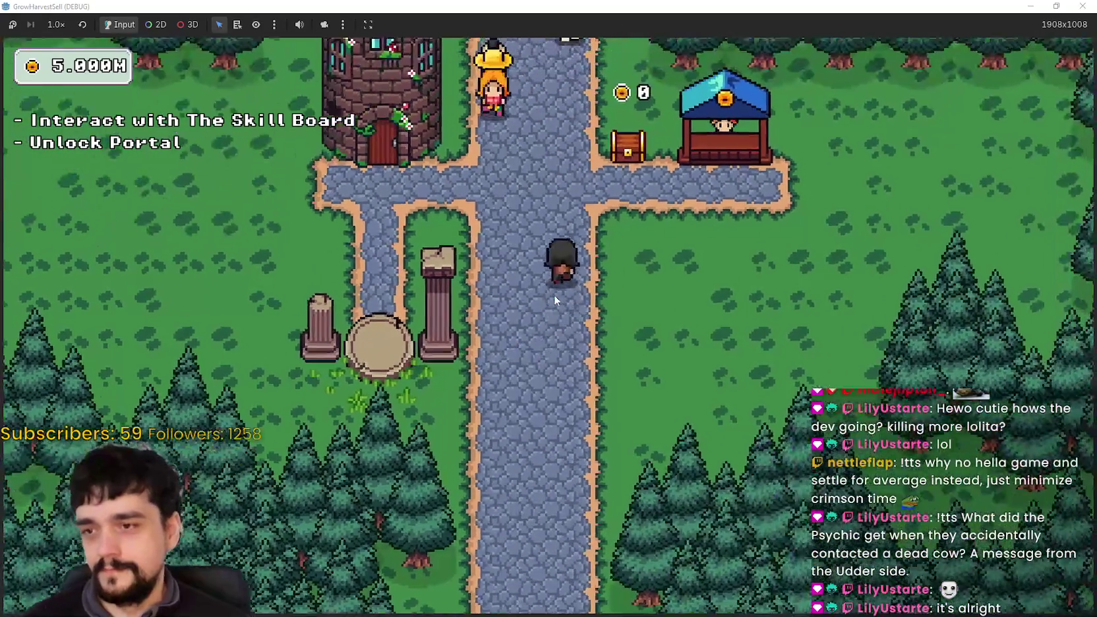
key("w")
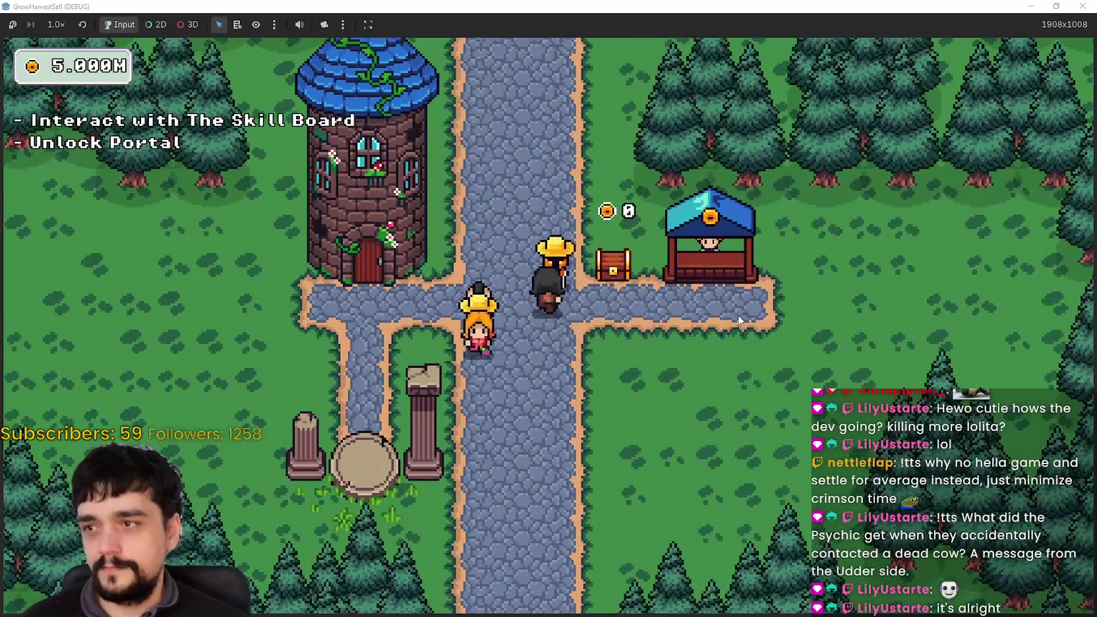
key("s")
key("a")
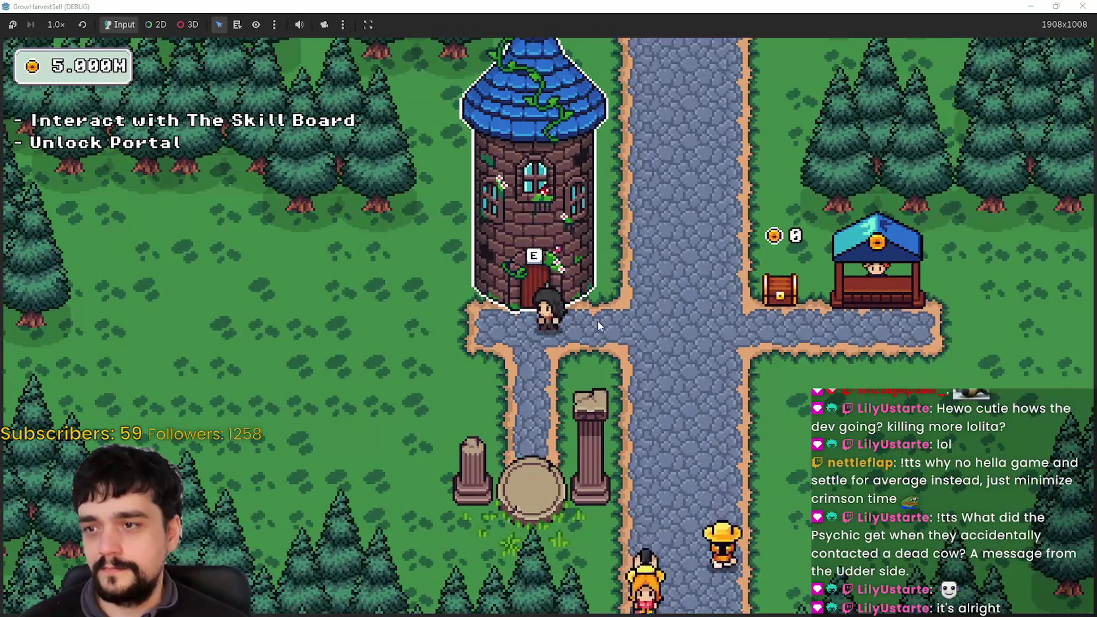
Step: Glance at the tower skill board, then travel from the portal to forest stage 1
key("e")
key("Escape")
key("s")
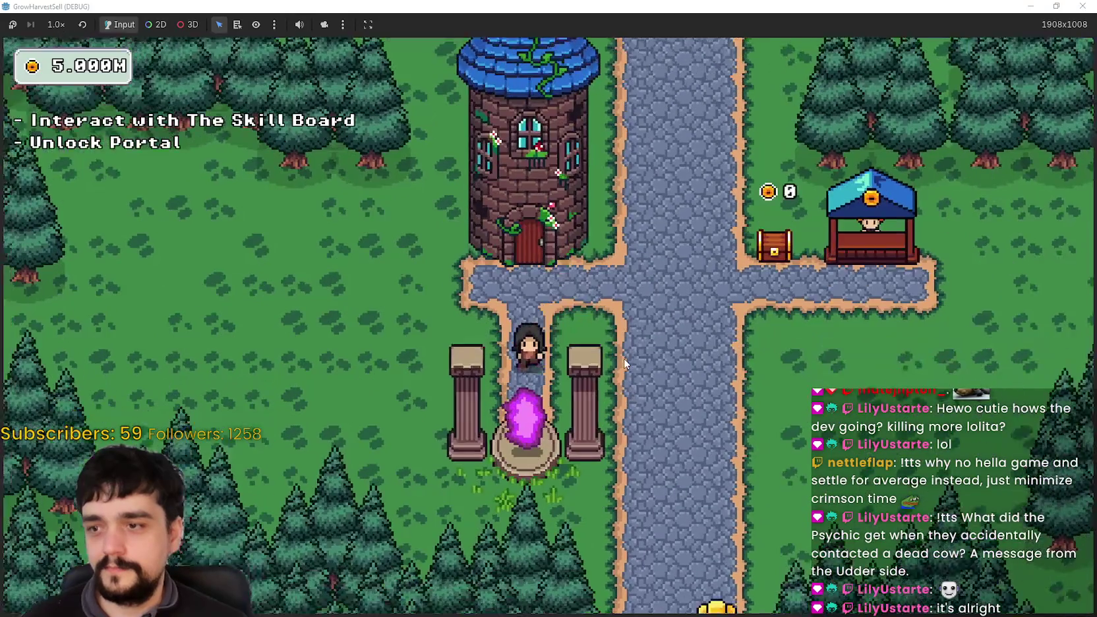
key("e")
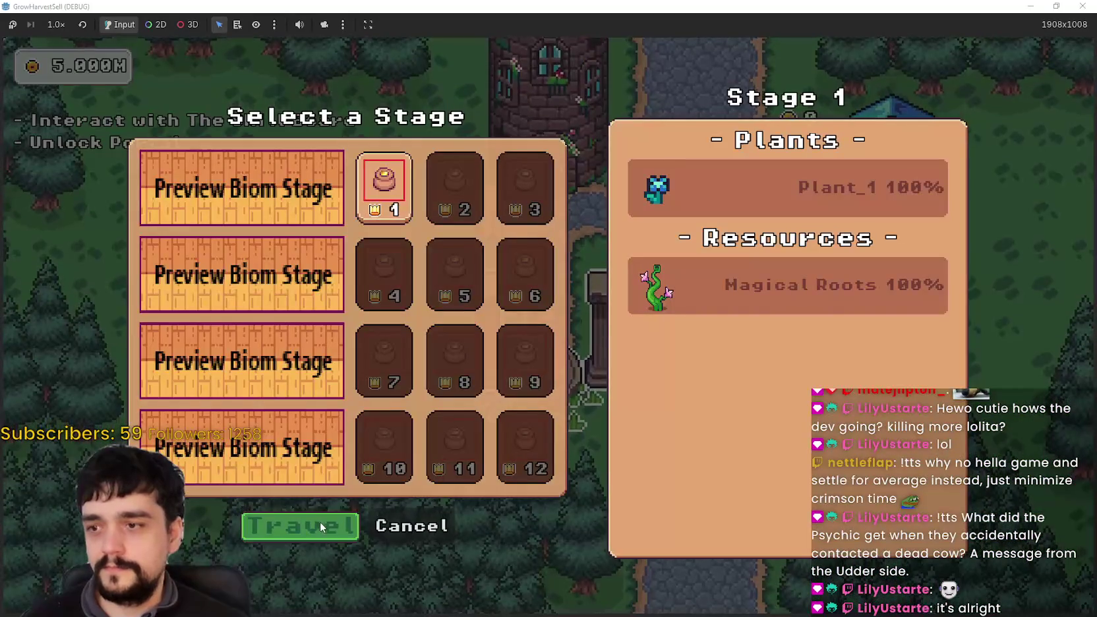
left_click(324, 520)
Step: Harvest three flowers in forest stage 1 and return through the portal tree to the village
key("s")
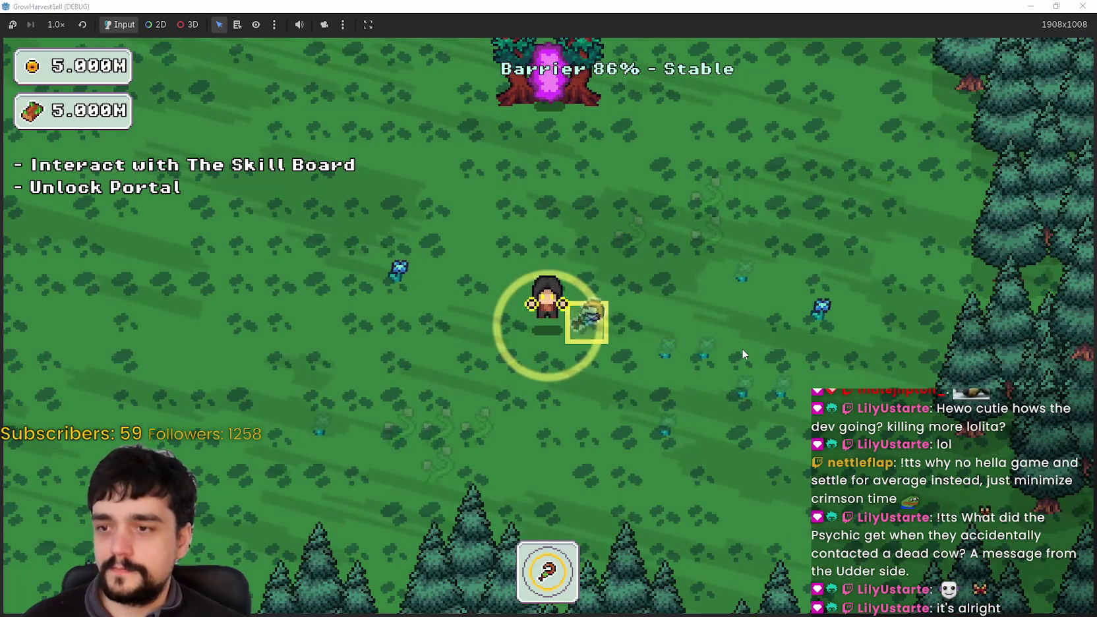
key("a")
key("w")
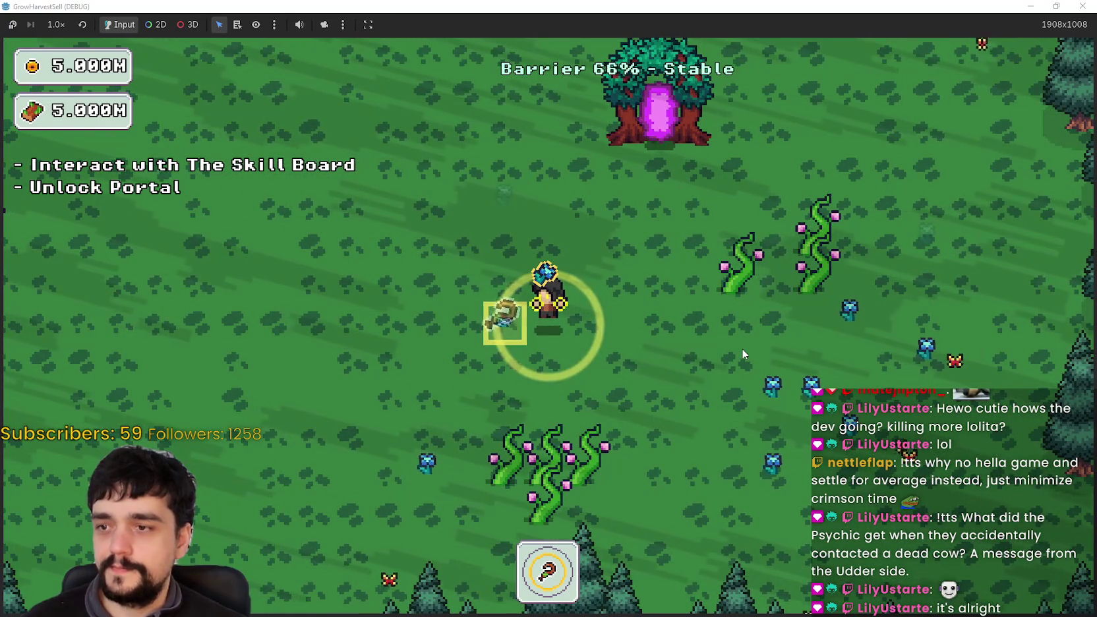
key("d")
key("s")
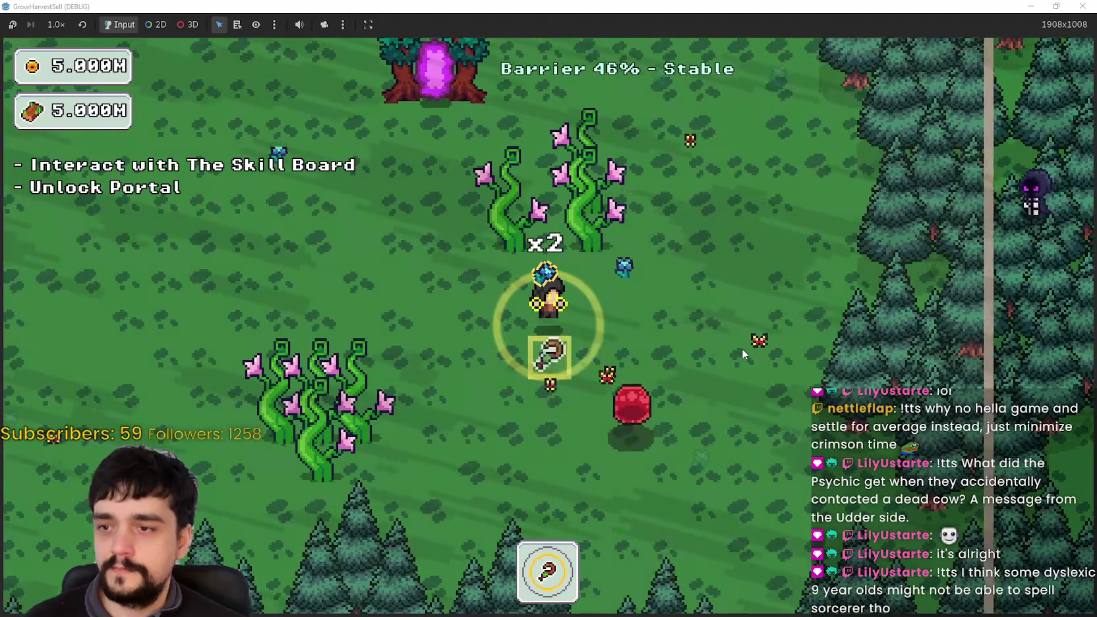
key("a")
key("w")
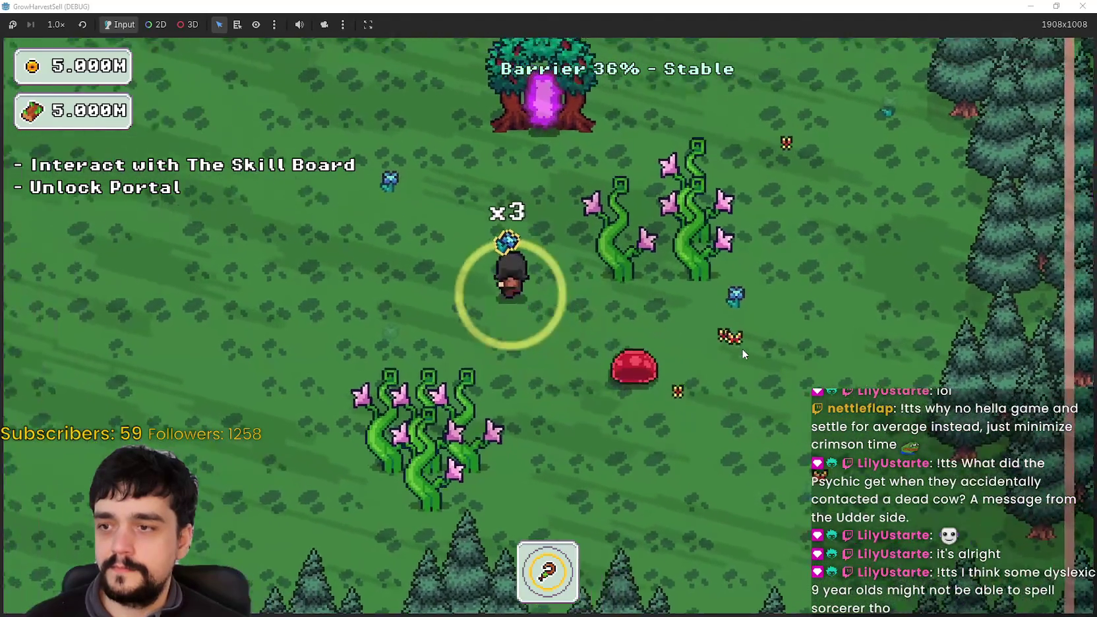
key("e")
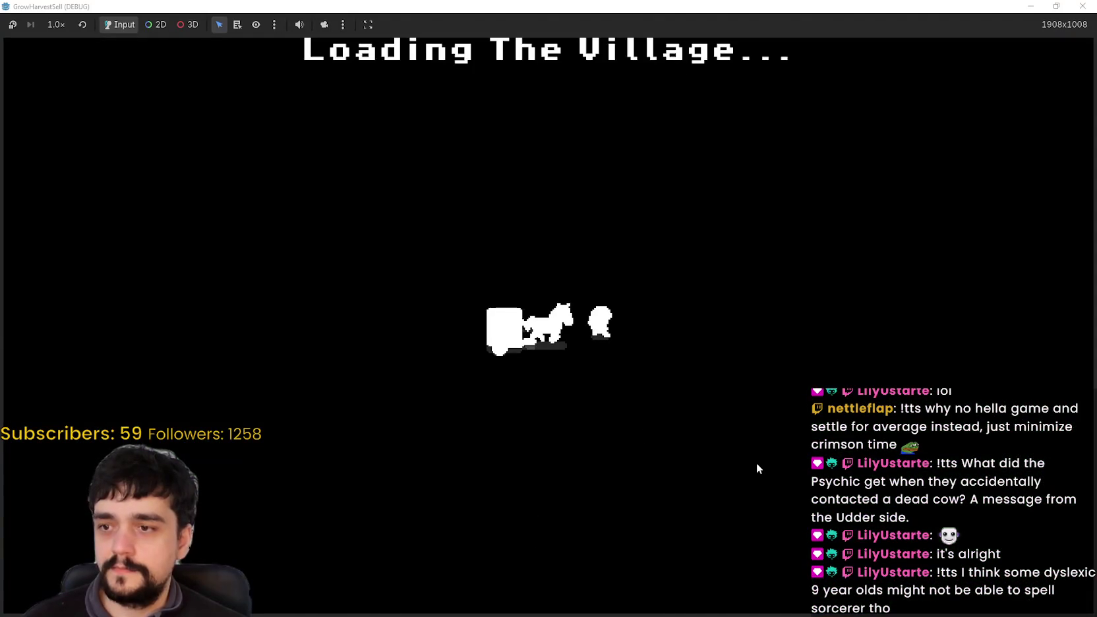
Step: Walk up the village path to the market stall and sell the harvested flowers
key("d")
key("w")
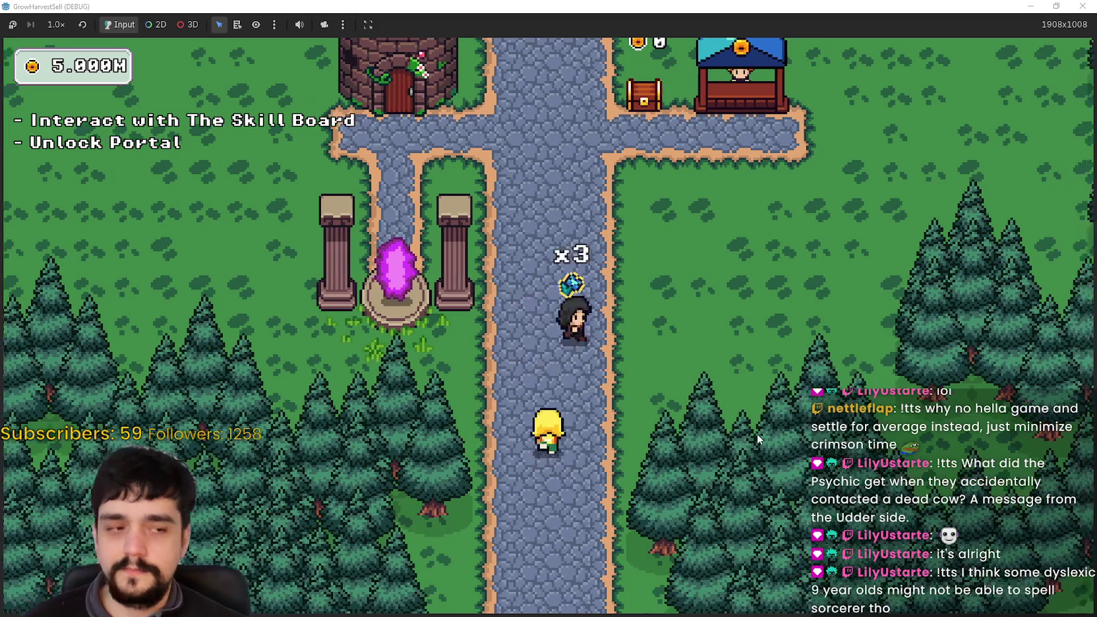
key("w")
key("d")
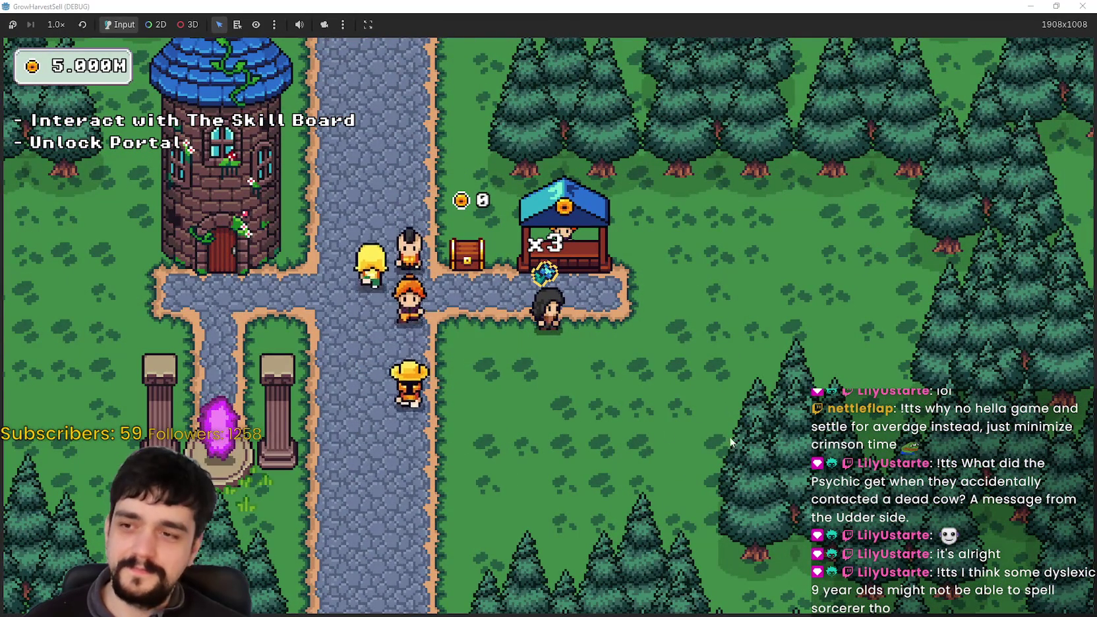
key("a")
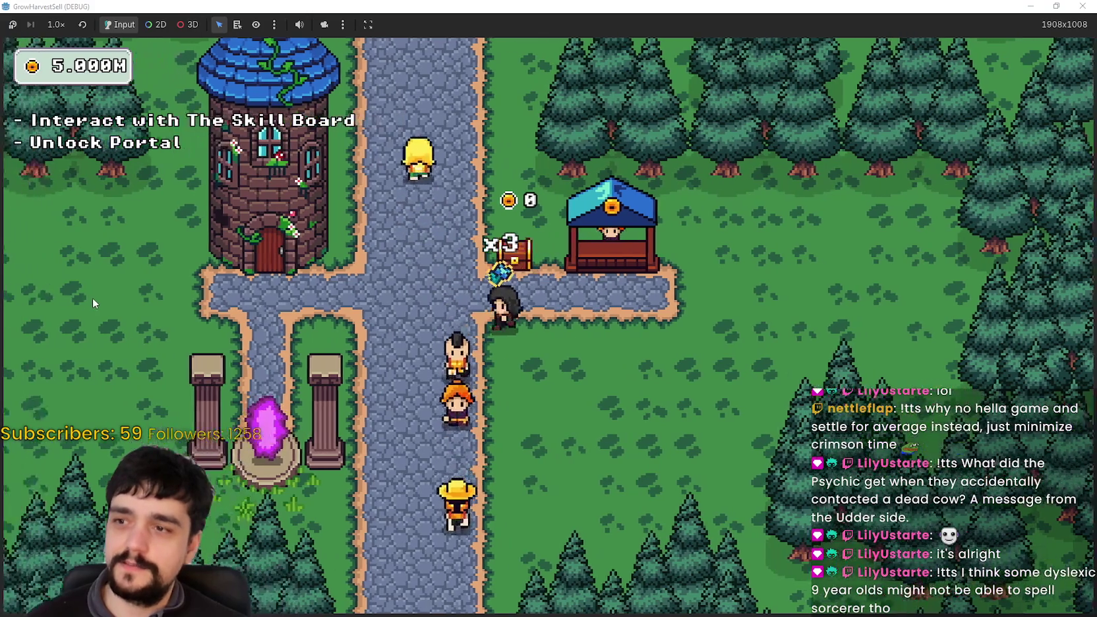
key("d")
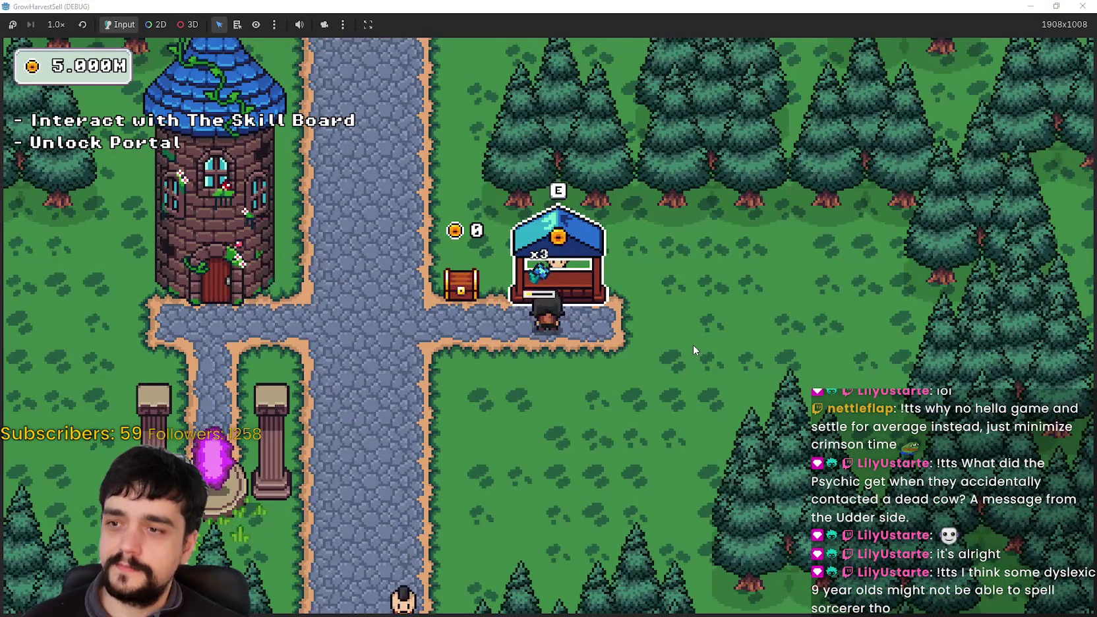
key("w")
Step: Step away from the stall, visiting the nearby chest and heading back left
key("s")
key("a")
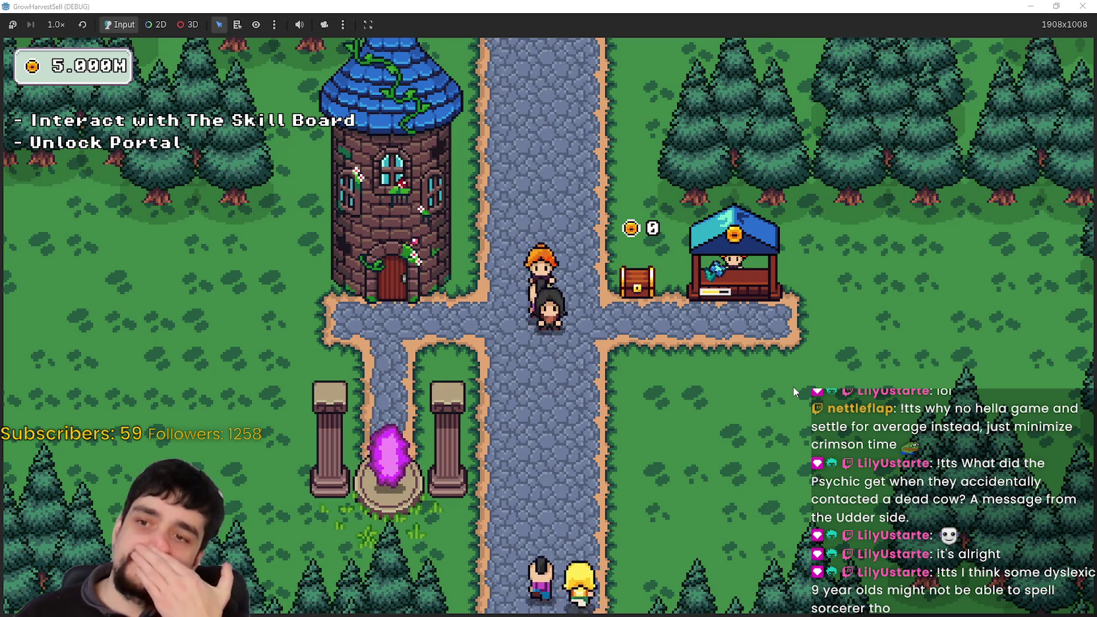
key("d")
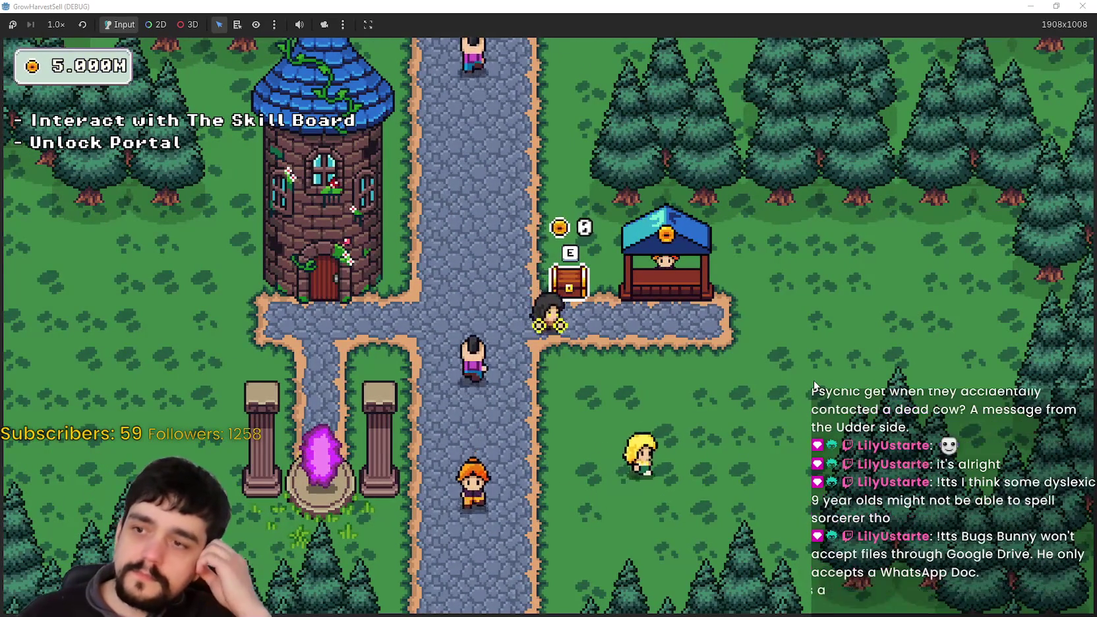
key("a")
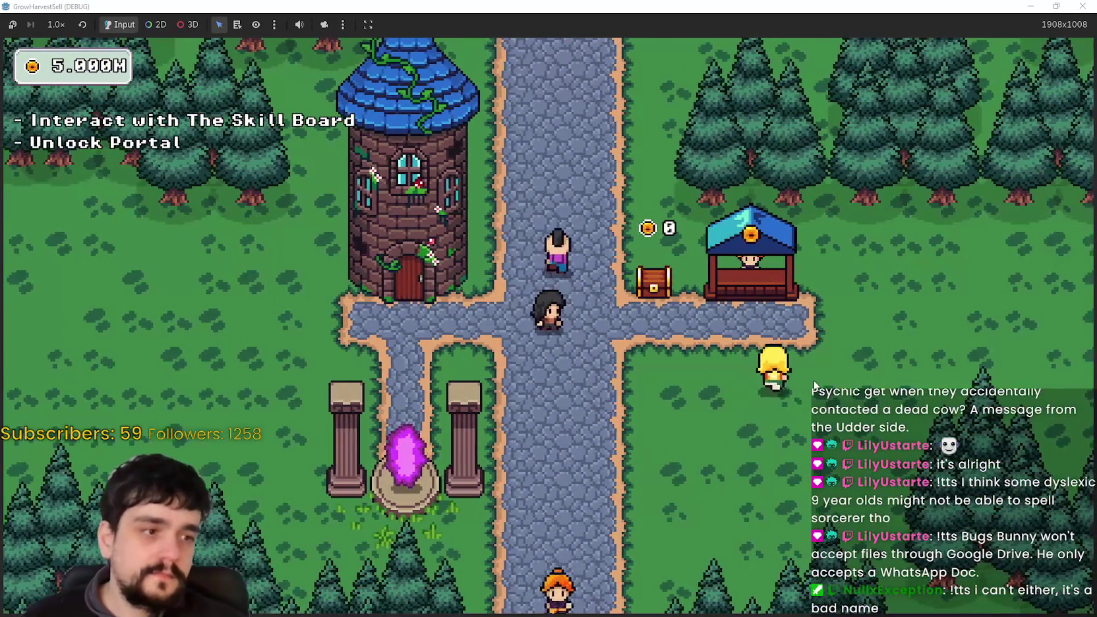
Step: At the tower door, open the Prestige skill board, unlock Magical Bags, and close it
key("a")
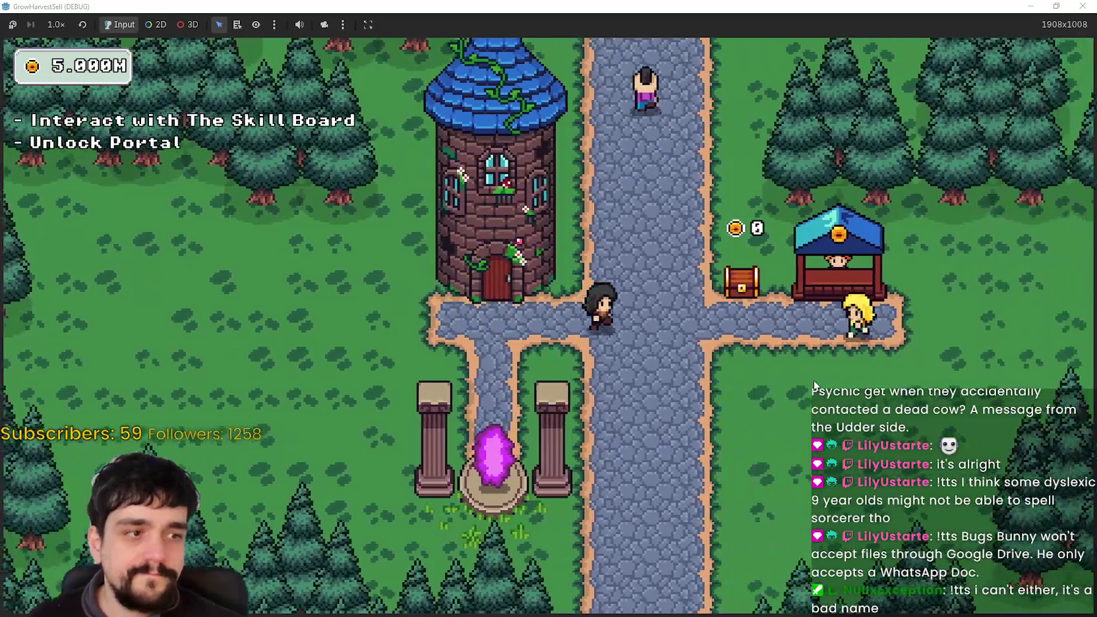
key("a")
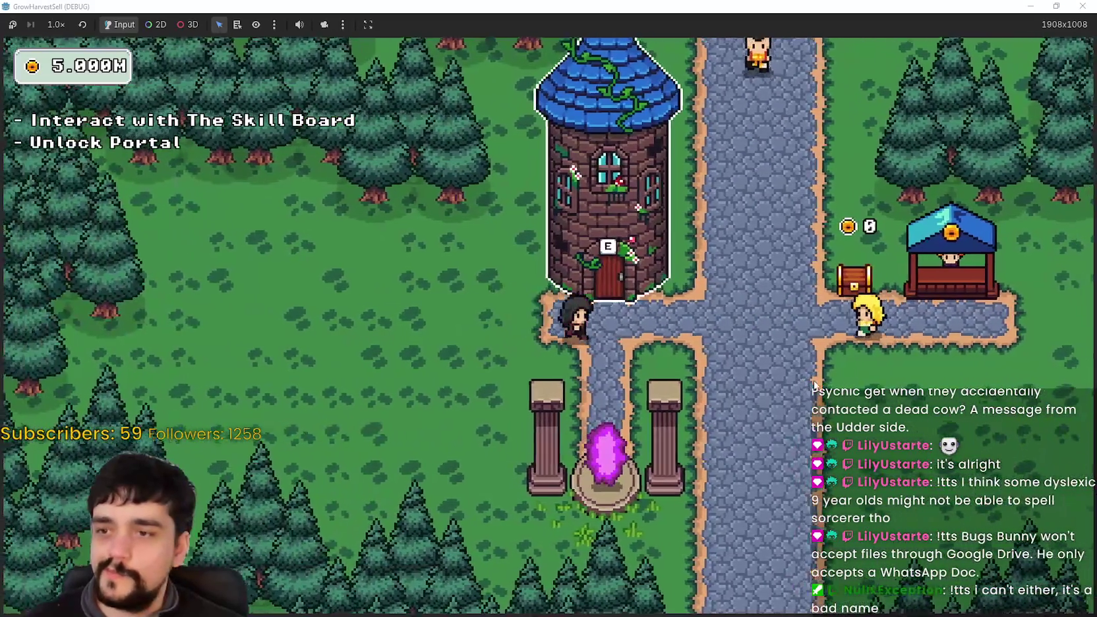
key("s")
key("w")
key("e")
key("w")
key("e")
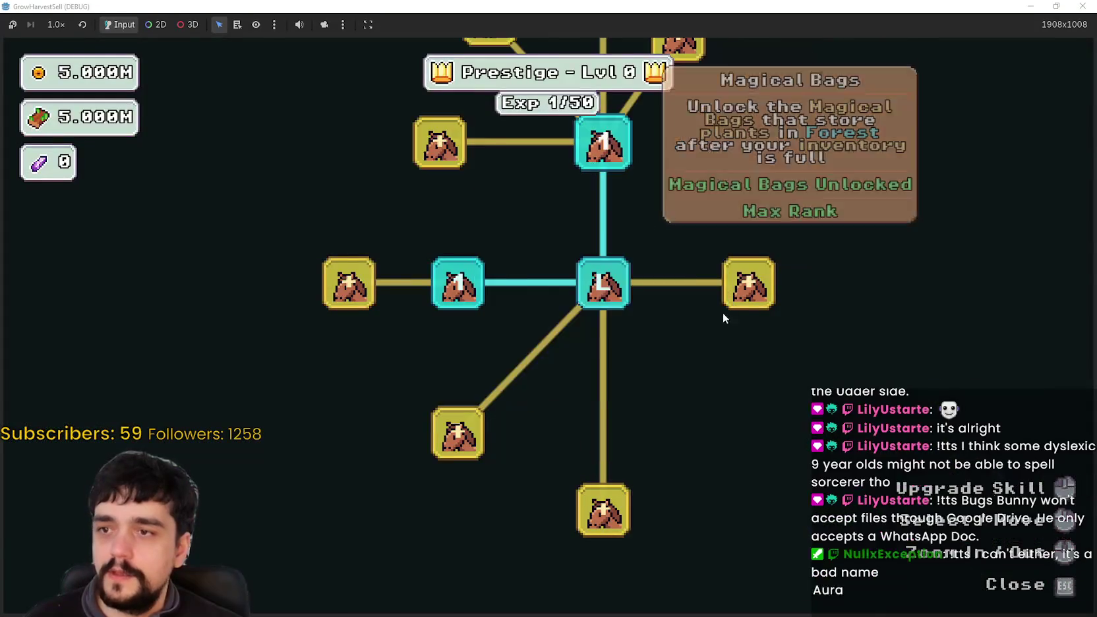
key("Escape")
Step: Walk the character back through the village onto the main crossroads
key("s")
key("s")
key("w")
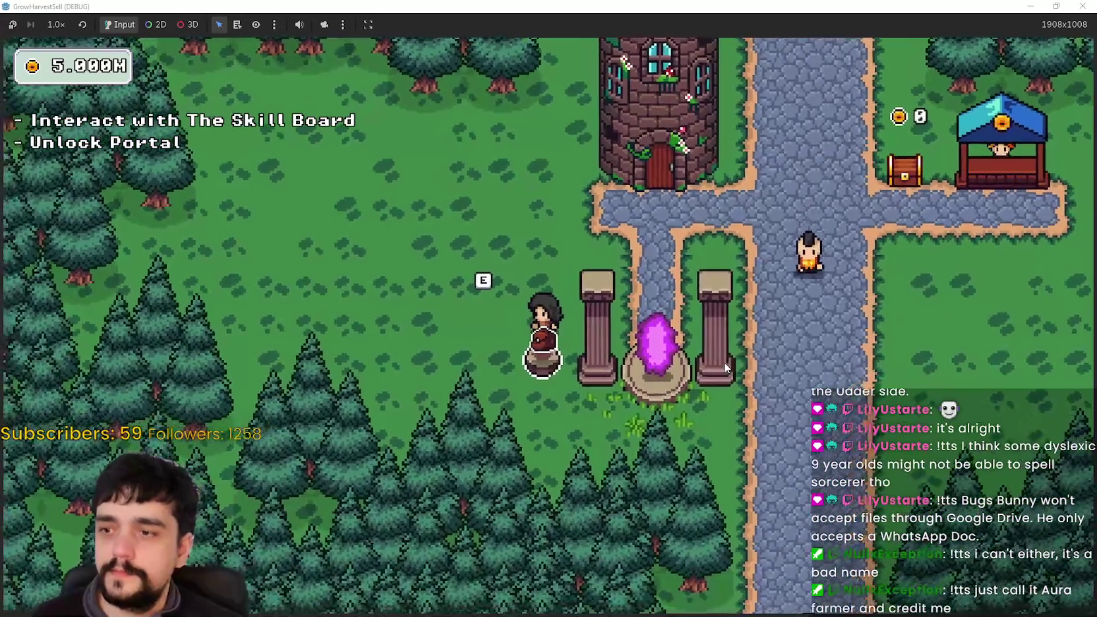
key("d")
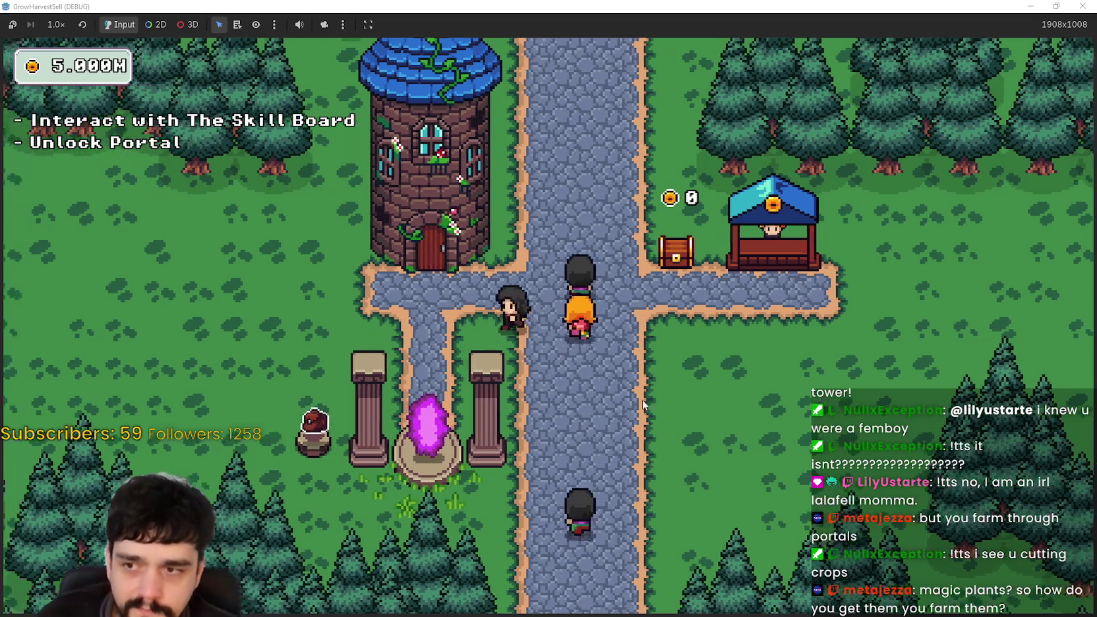
Step: Travel from the portal to forest_1, harvest one nearby flower, and return through the portal tree
key("e")
left_click(349, 531)
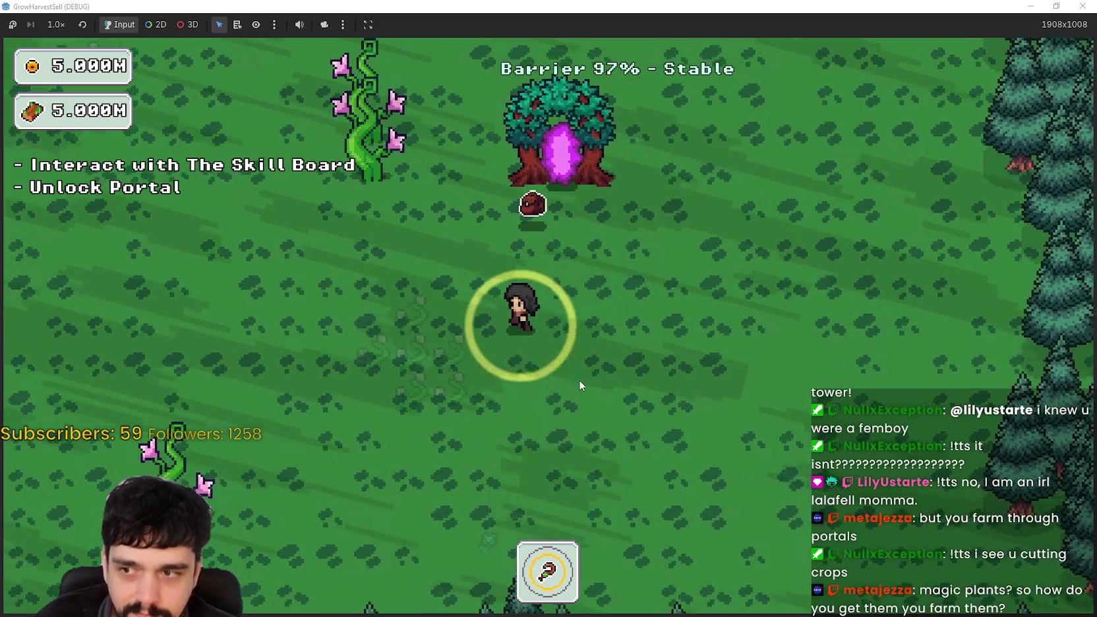
key("a")
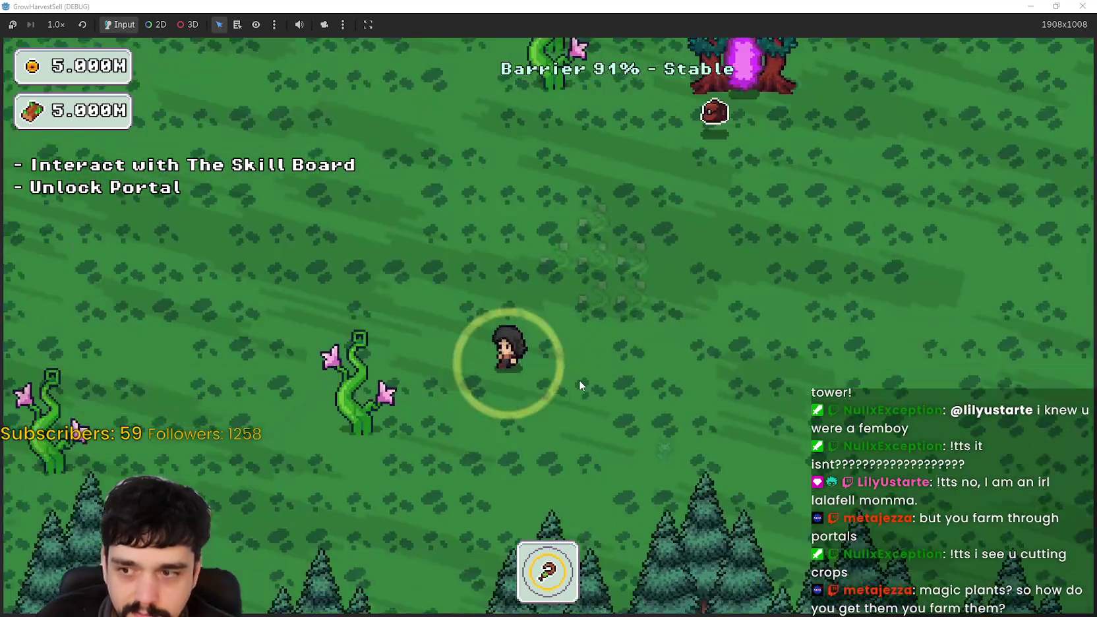
key("w")
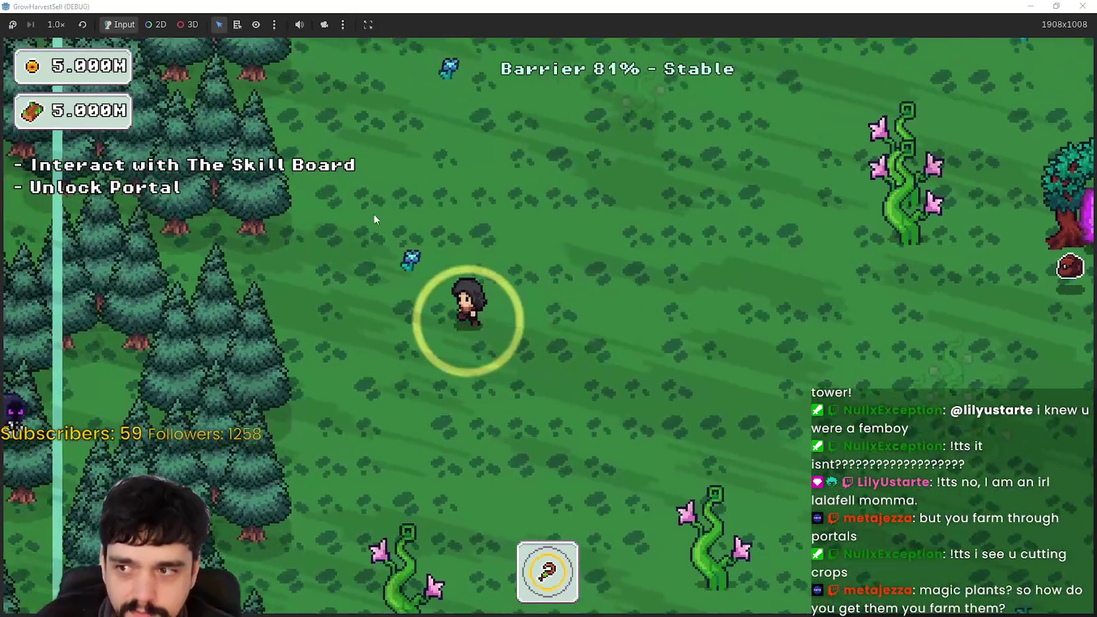
key("a")
key("w")
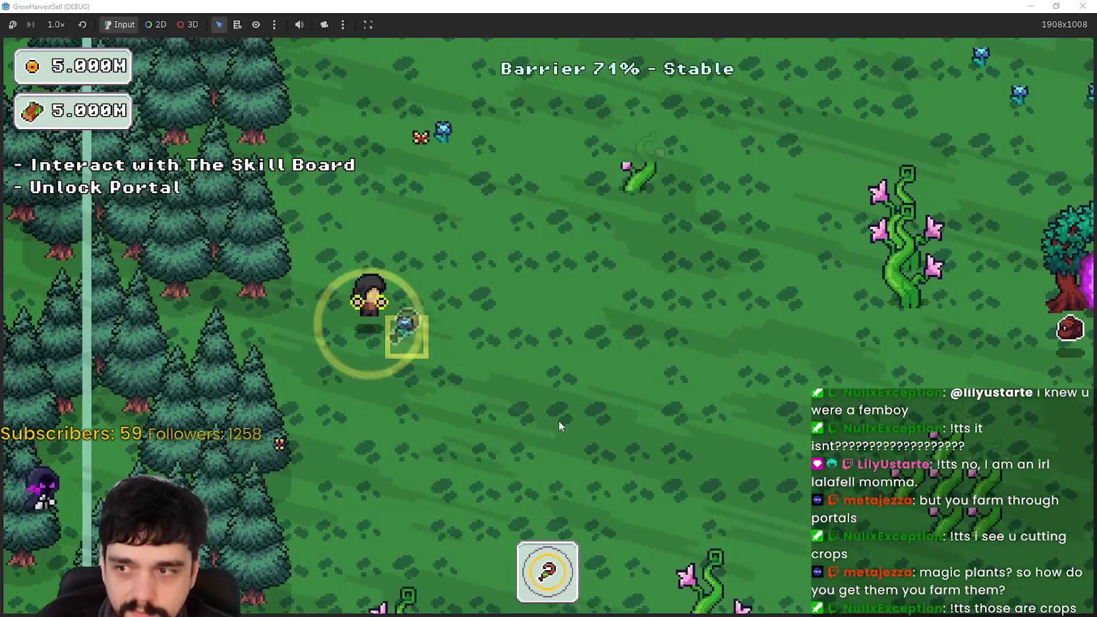
key("space")
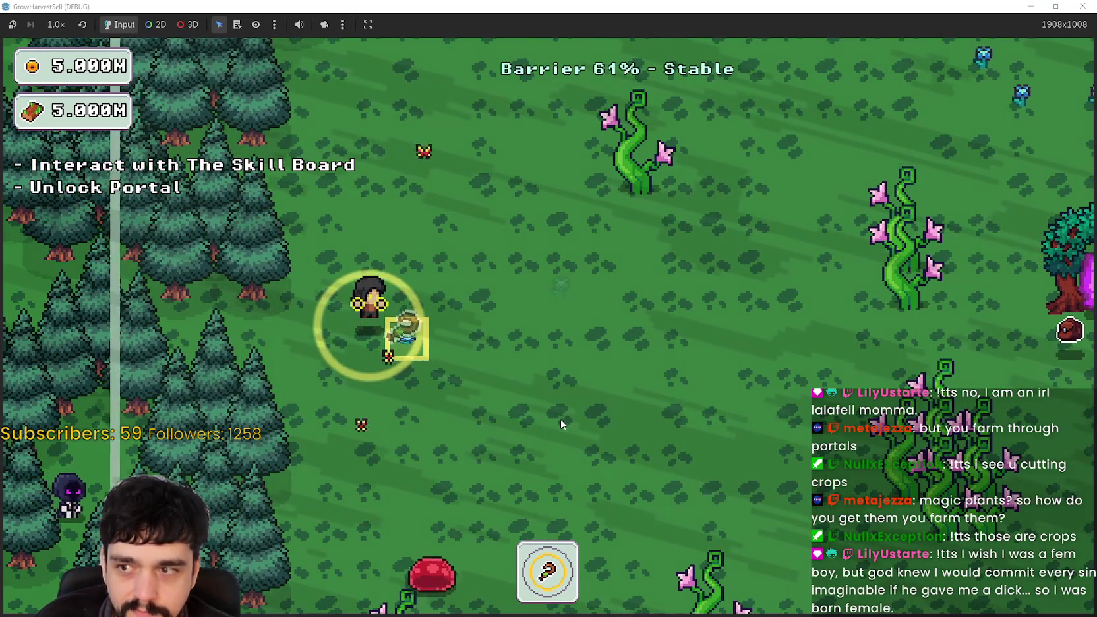
key("d")
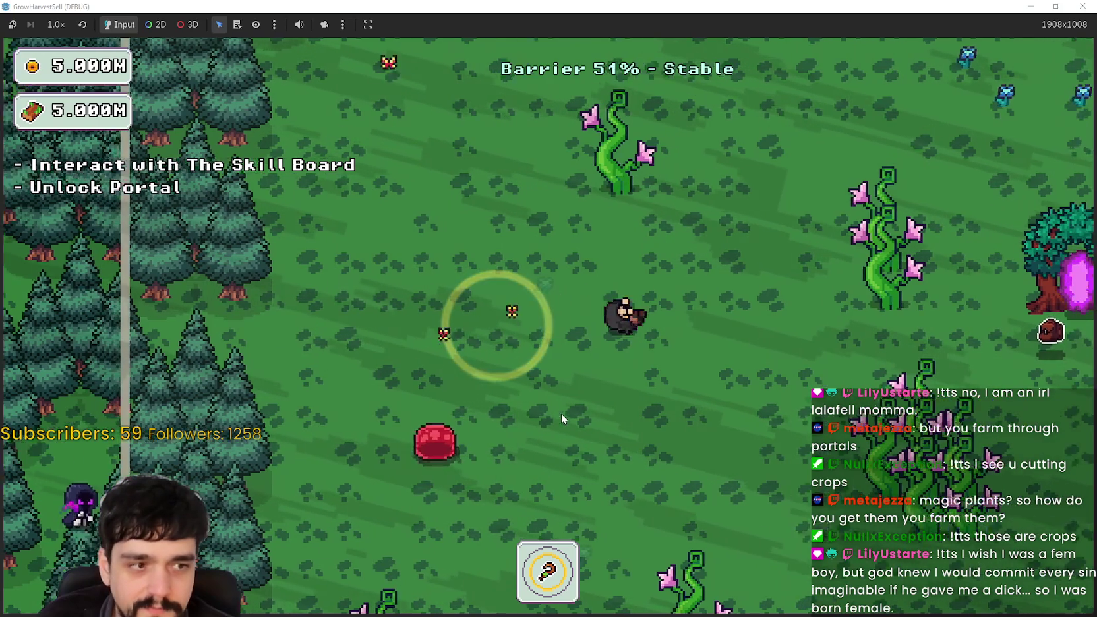
key("d")
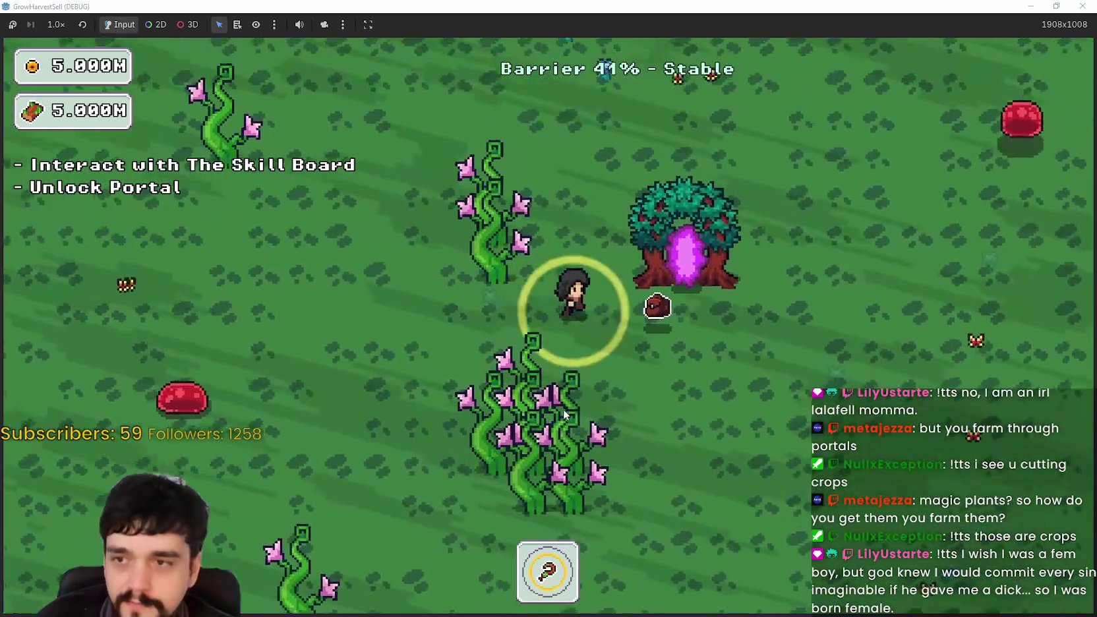
key("d")
key("e")
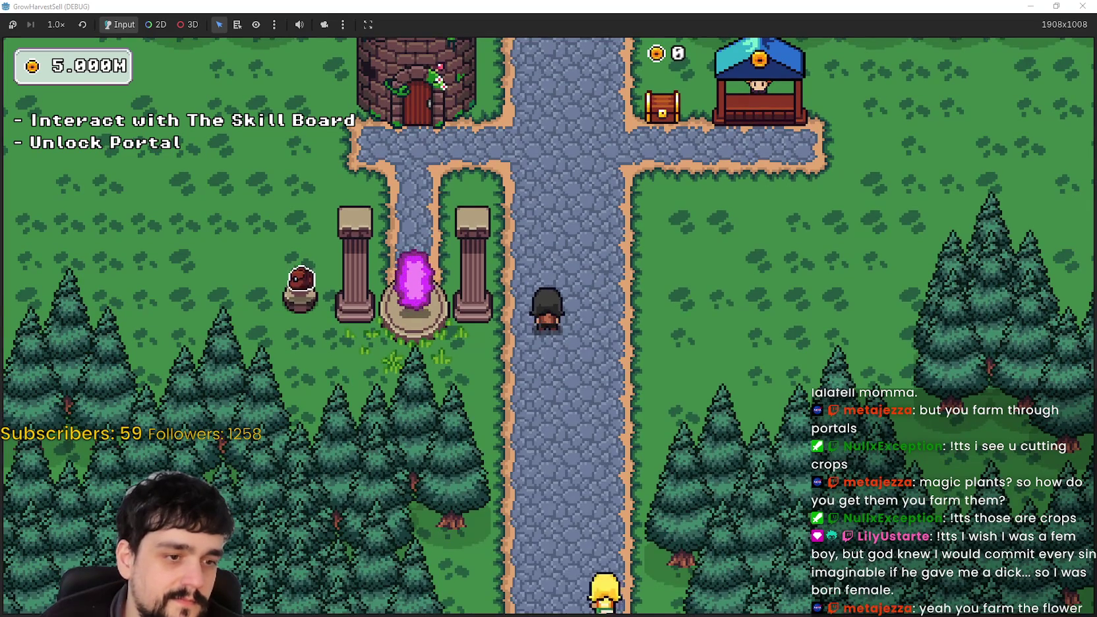
Step: Bring up main_atlas.png in Aseprite and zoom the canvas toward the flower sprites
key("alt+Tab")
scroll(502, 415, "down", 5)
scroll(503, 415, "down", 3)
scroll(527, 396, "up", 3)
scroll(594, 389, "down", 5)
scroll(625, 381, "up", 2)
scroll(679, 452, "up", 5)
scroll(679, 453, "up", 1)
Step: Marquee-select the twelve flower sprites, center them, and make the Aseprite window taller
left_click(1000, 272)
mouse_move(538, 341)
left_mouse_down()
mouse_move(693, 495)
mouse_move(707, 545)
mouse_move(690, 597)
left_mouse_up()
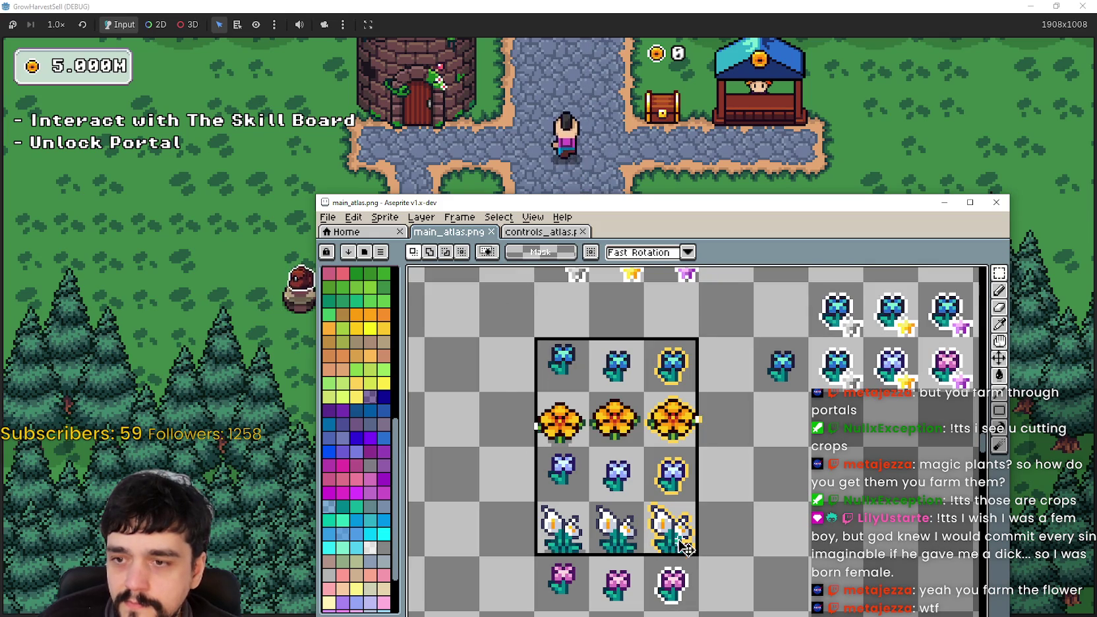
left_click_drag(679, 541, 679, 540)
scroll(725, 515, "up", 2)
left_click_drag(756, 430, 850, 453)
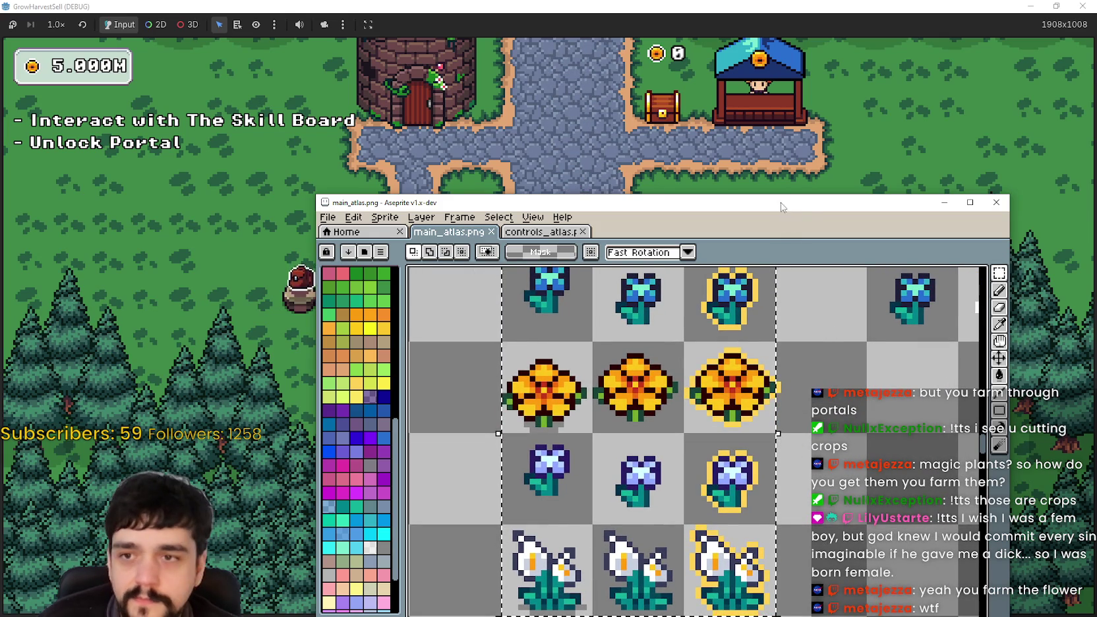
left_click_drag(777, 196, 777, 147)
left_click_drag(857, 390, 854, 413)
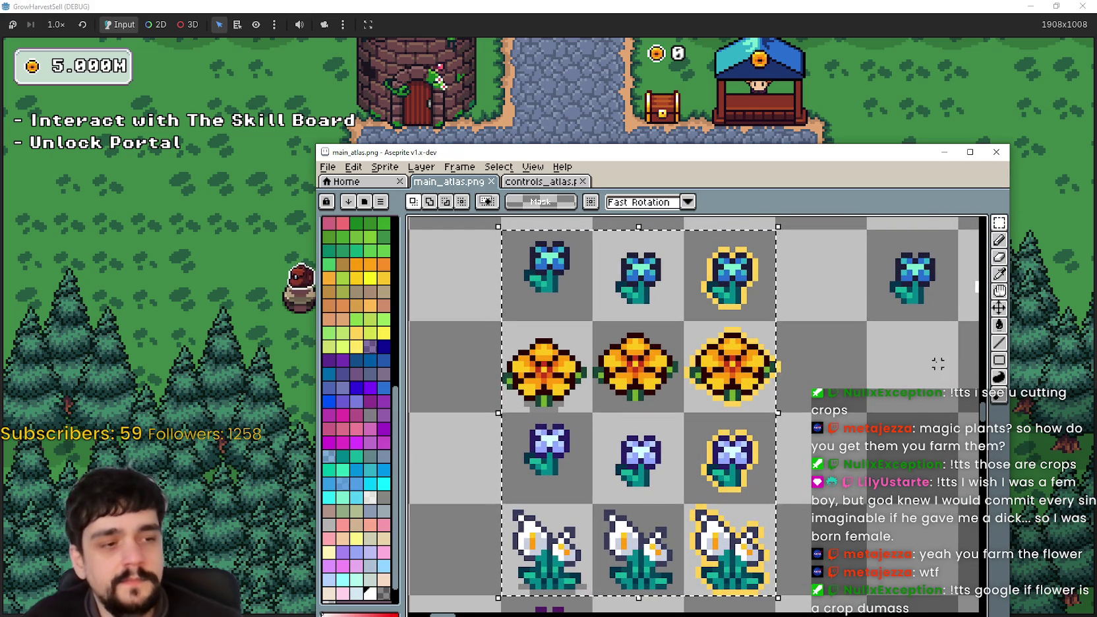